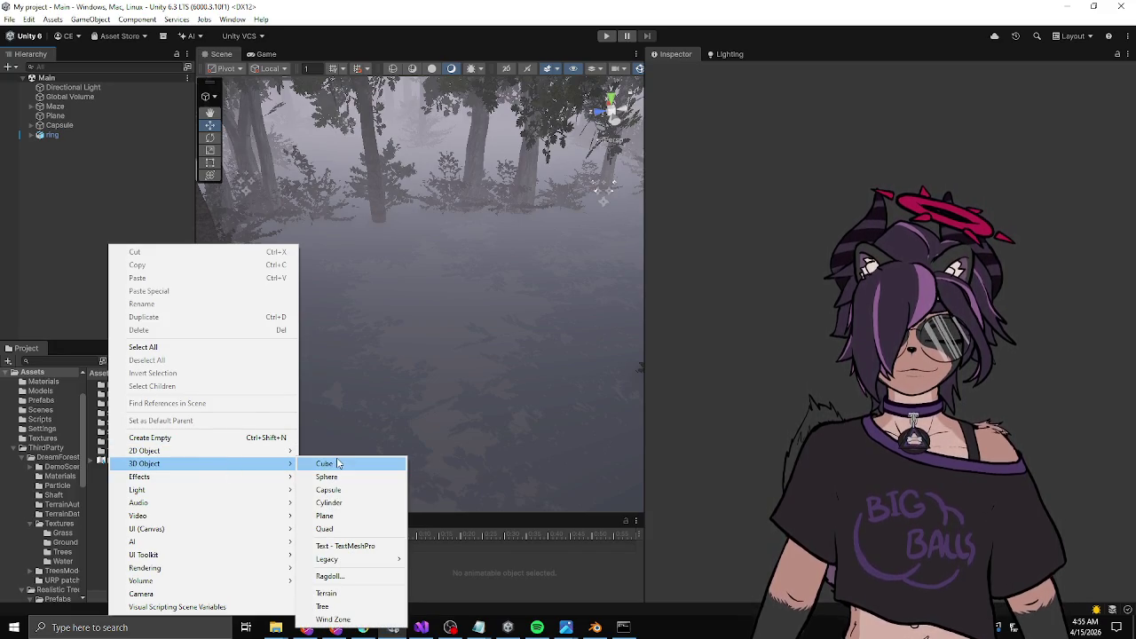
Add a quad to the forest scene and name it er.
left_click(325, 529)
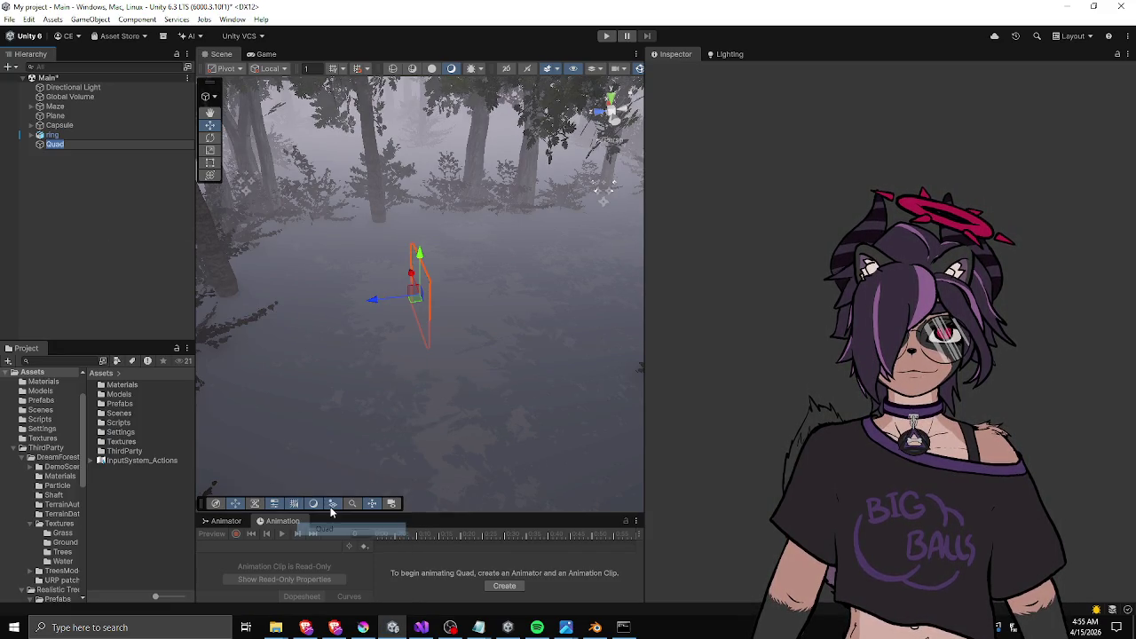
type("er")
key("Return")
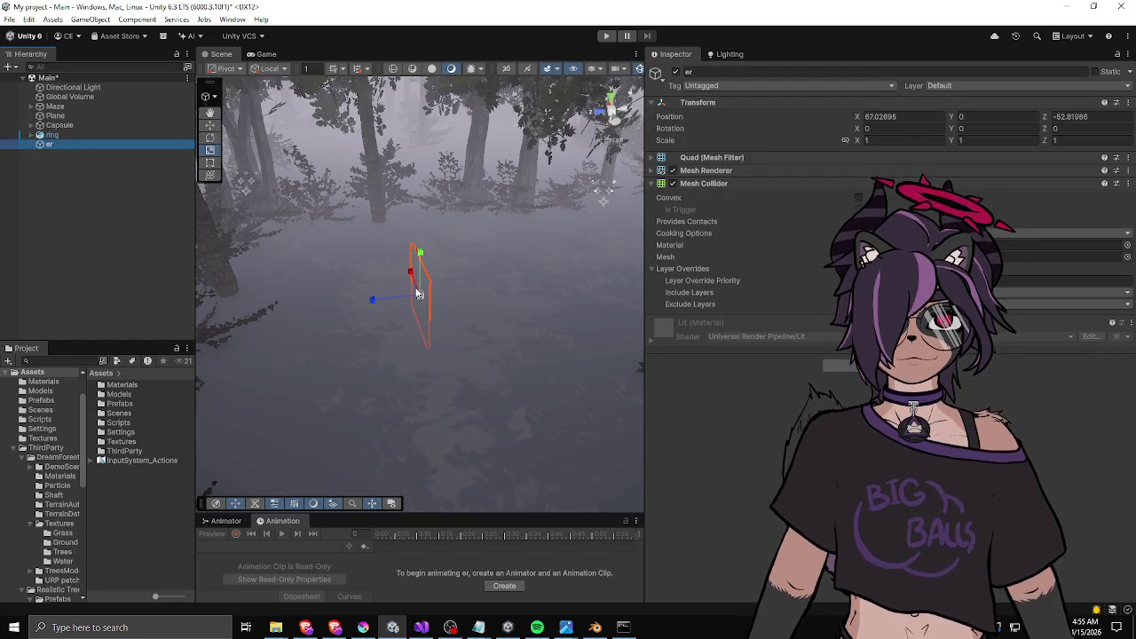
Lay the quad flat with X rotation 90 and raise it to Y 1.52.
key("e")
mouse_move(406, 259)
left_mouse_down()
mouse_move(325, 277)
mouse_move(255, 321)
mouse_move(513, 275)
mouse_move(266, 317)
left_mouse_up()
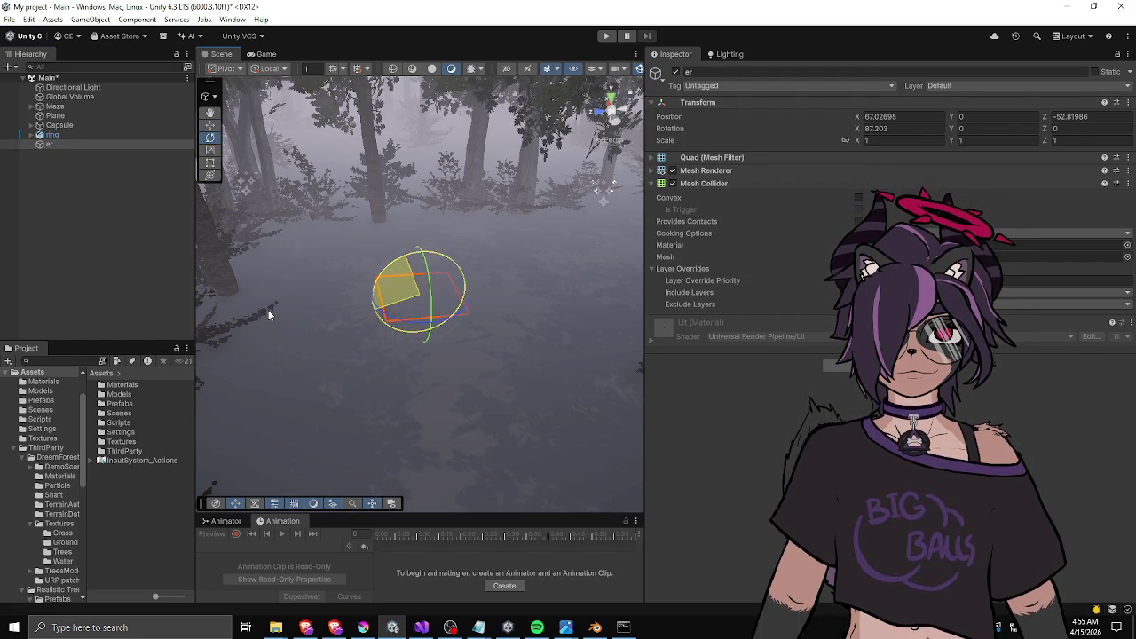
key("w")
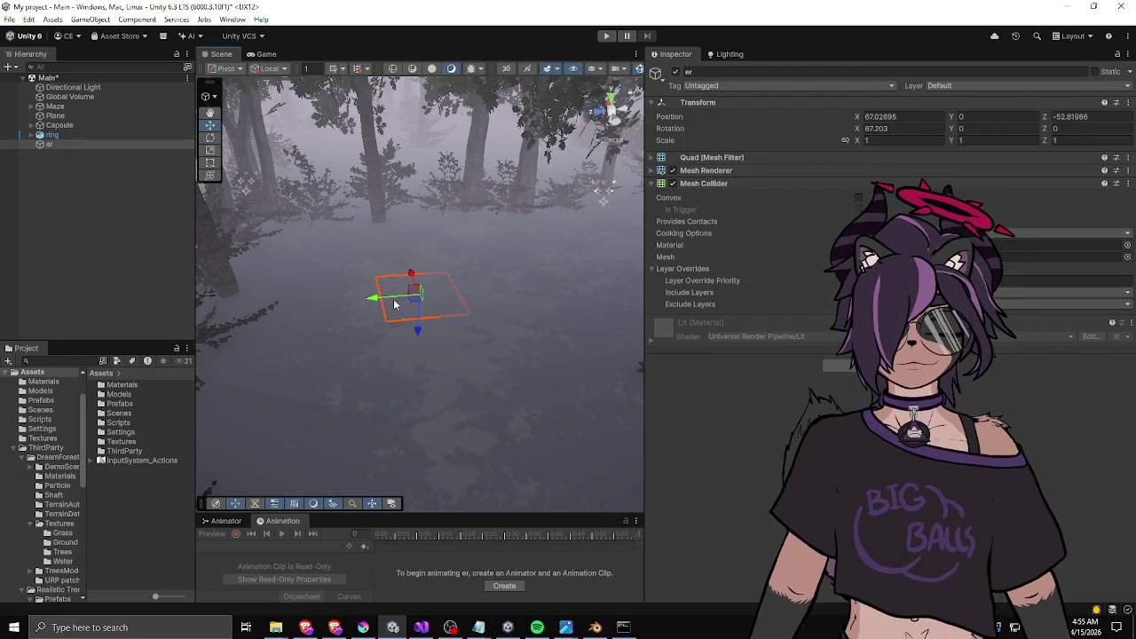
mouse_move(384, 300)
left_mouse_down()
mouse_move(530, 296)
mouse_move(273, 313)
left_mouse_up()
mouse_move(417, 345)
left_mouse_down()
mouse_move(477, 91)
mouse_move(366, 362)
left_mouse_up()
left_click(905, 129)
type("90")
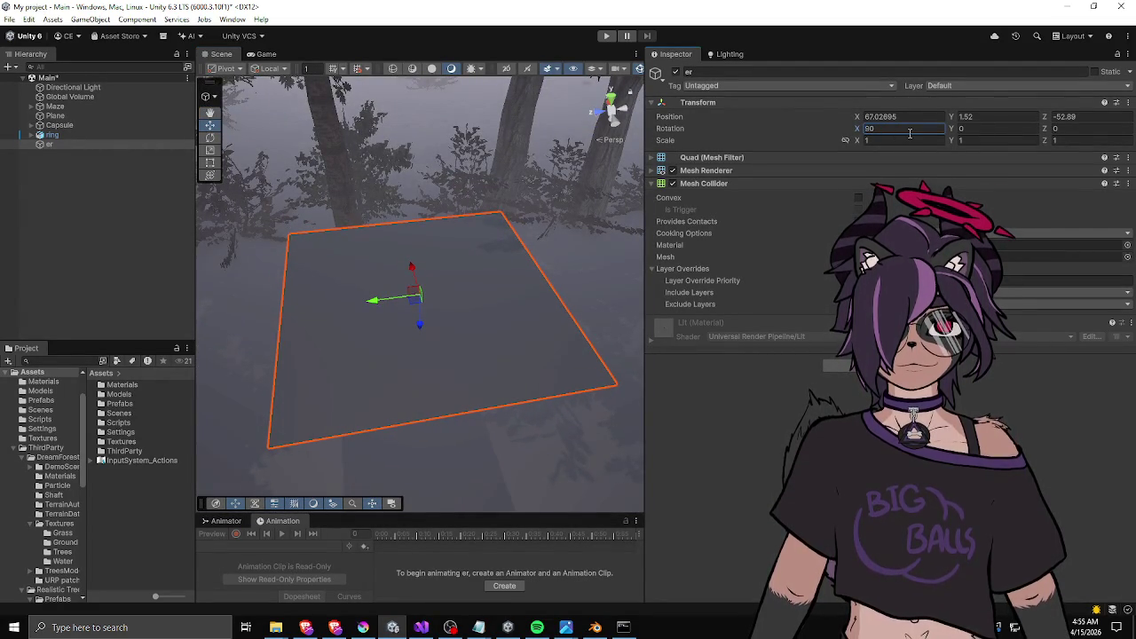
left_click_drag(387, 266, 571, 251)
Rearrange the panels, enlarging the project asset panel and widening the scene view.
left_click_drag(197, 441, 270, 435)
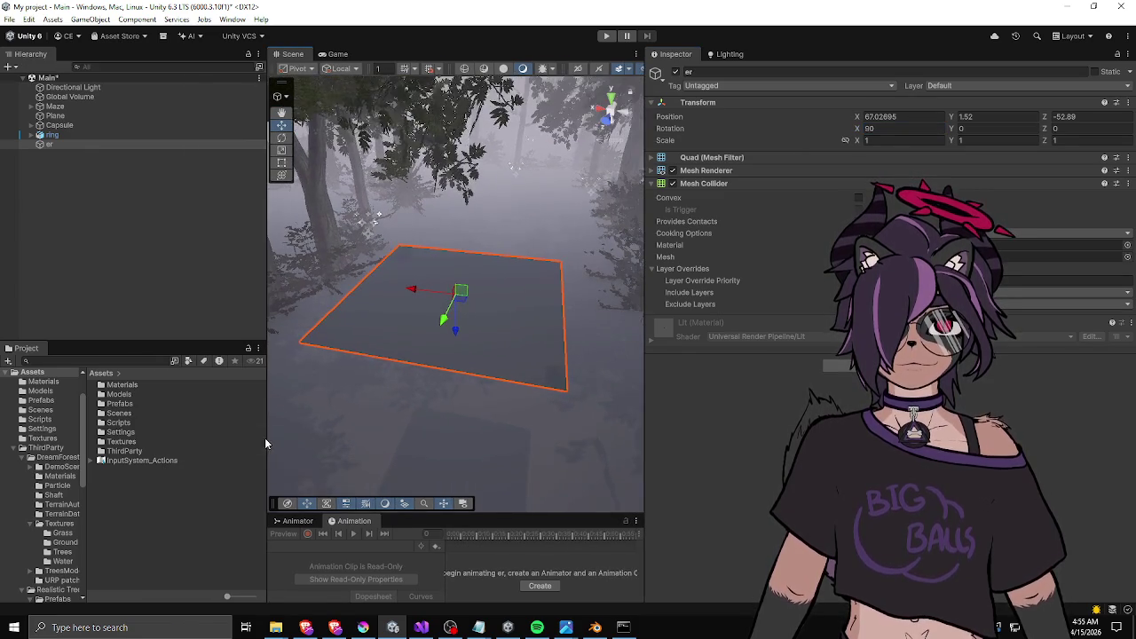
mouse_move(192, 345)
left_mouse_down()
mouse_move(172, 320)
mouse_move(177, 248)
left_mouse_up()
scroll(480, 351, "up", 3)
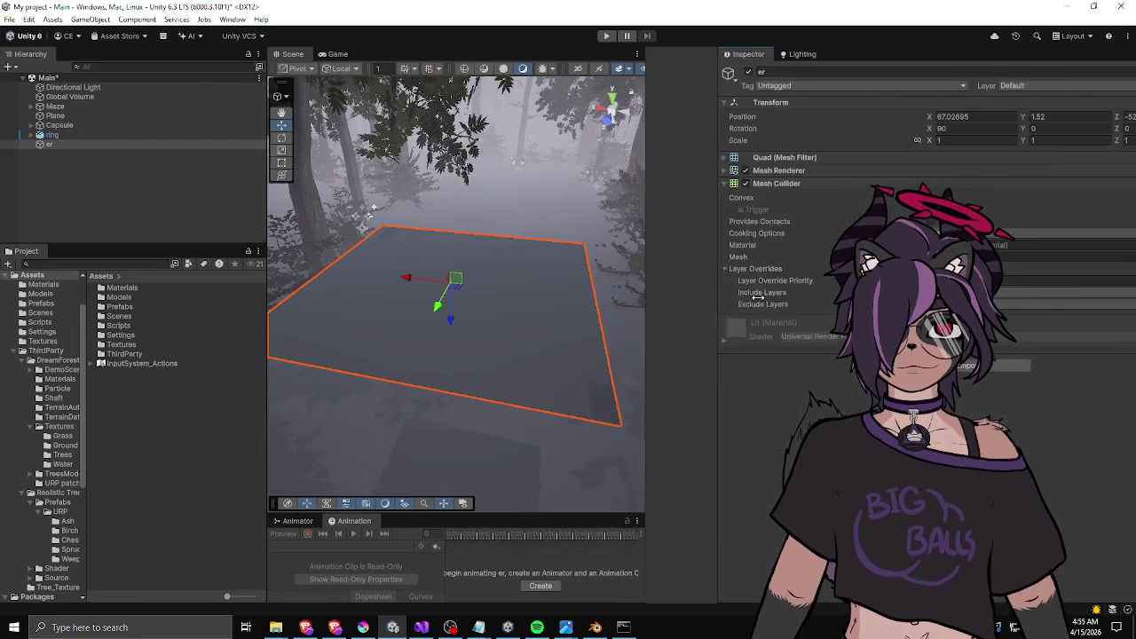
left_click_drag(645, 320, 896, 320)
mouse_move(268, 227)
left_mouse_down()
mouse_move(157, 227)
mouse_move(215, 220)
left_mouse_up()
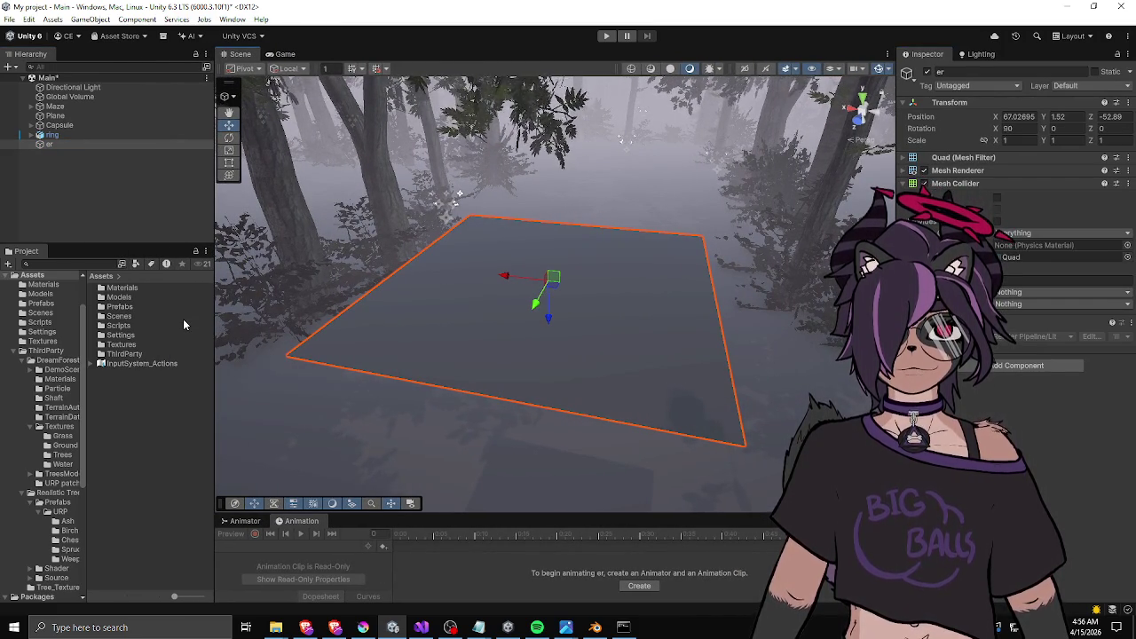
right_click(162, 421)
Create a URP Lit Shader Graph asset called ForestFloorTile and open it in the graph editor.
mouse_move(341, 96)
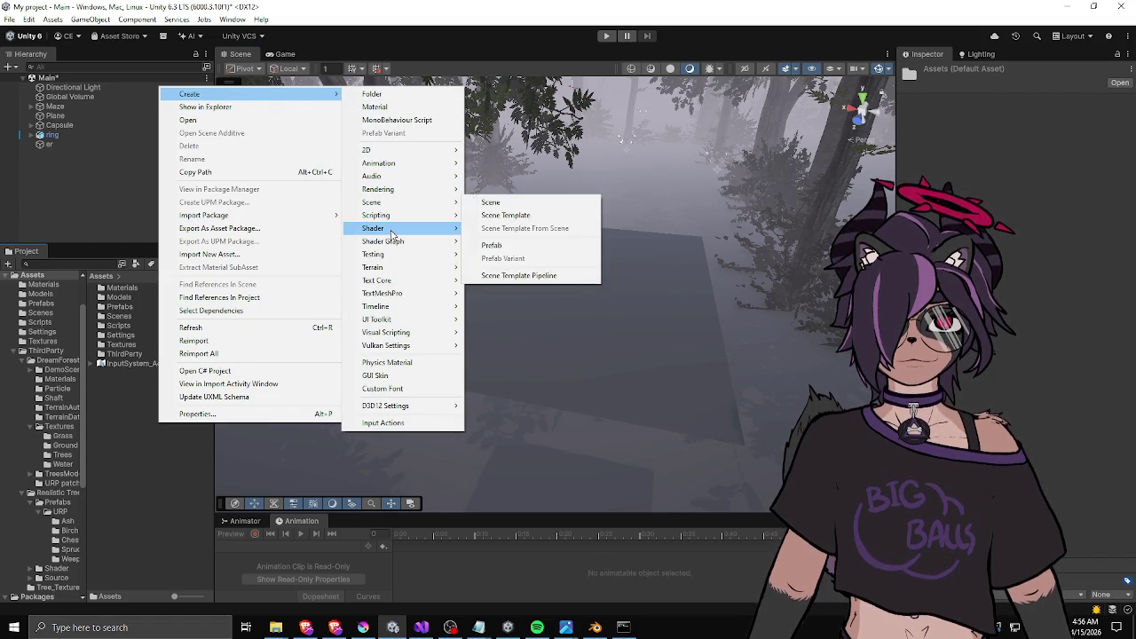
mouse_move(391, 233)
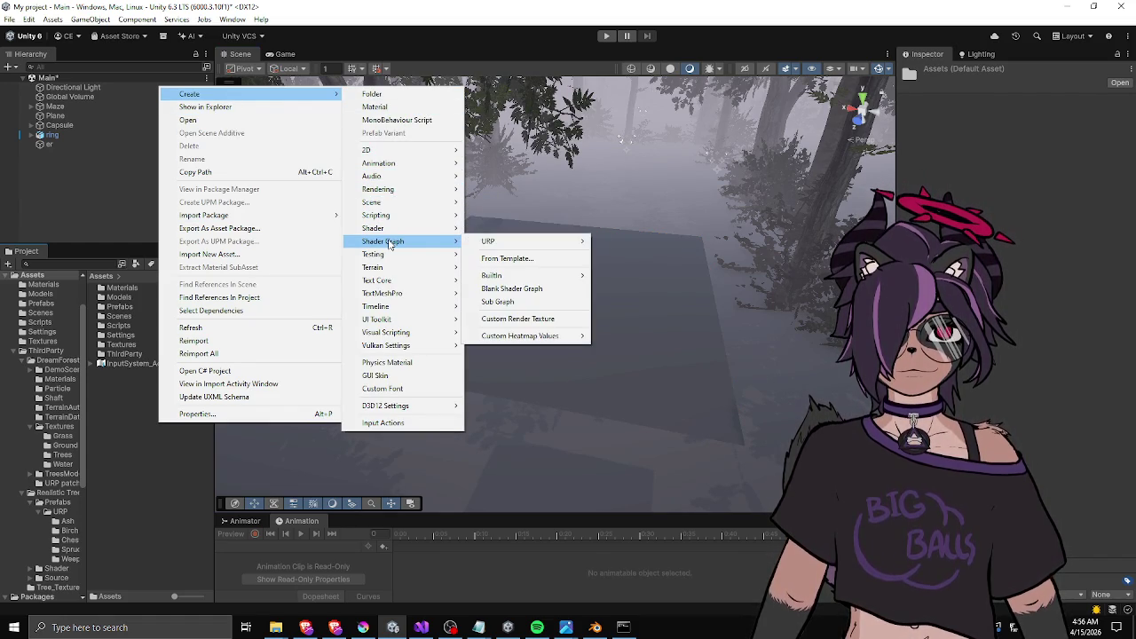
mouse_move(504, 243)
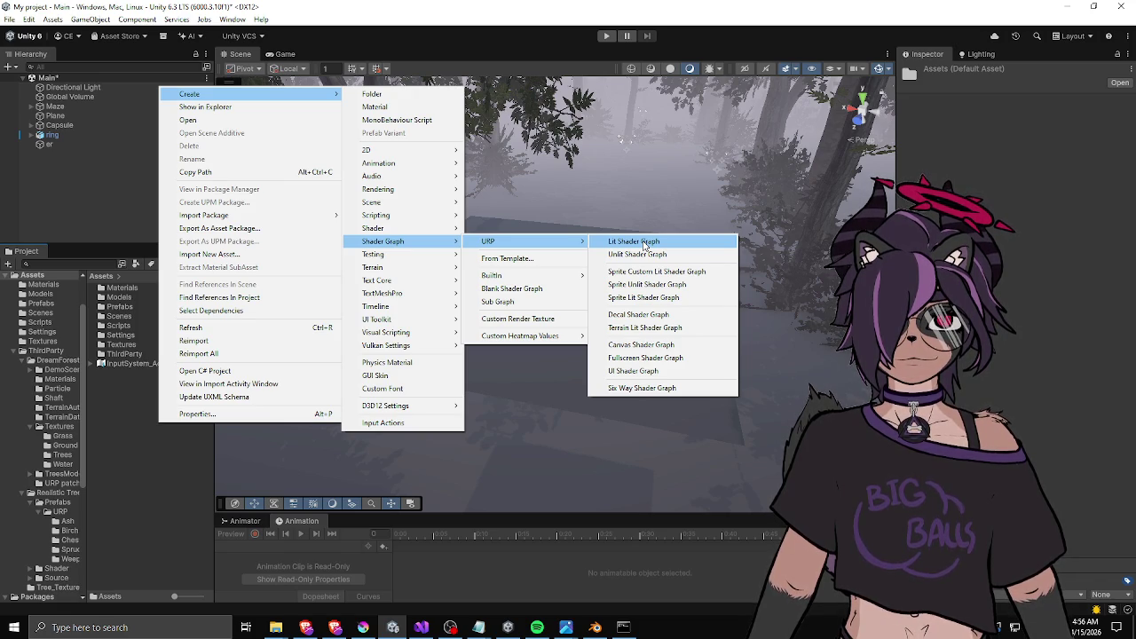
left_click(645, 242)
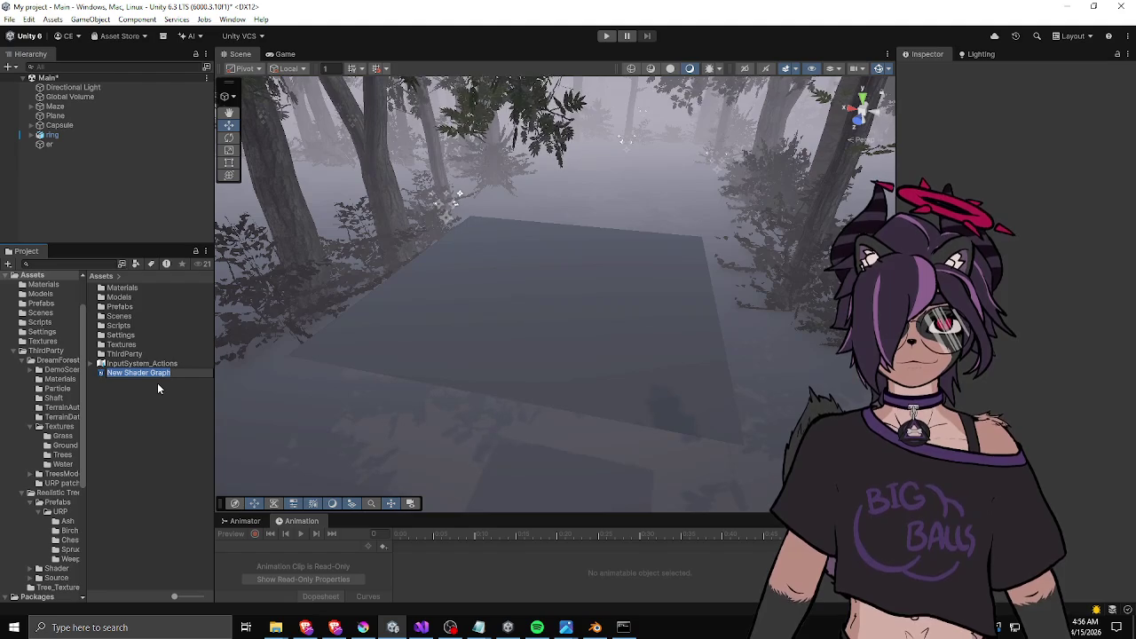
type("Fore")
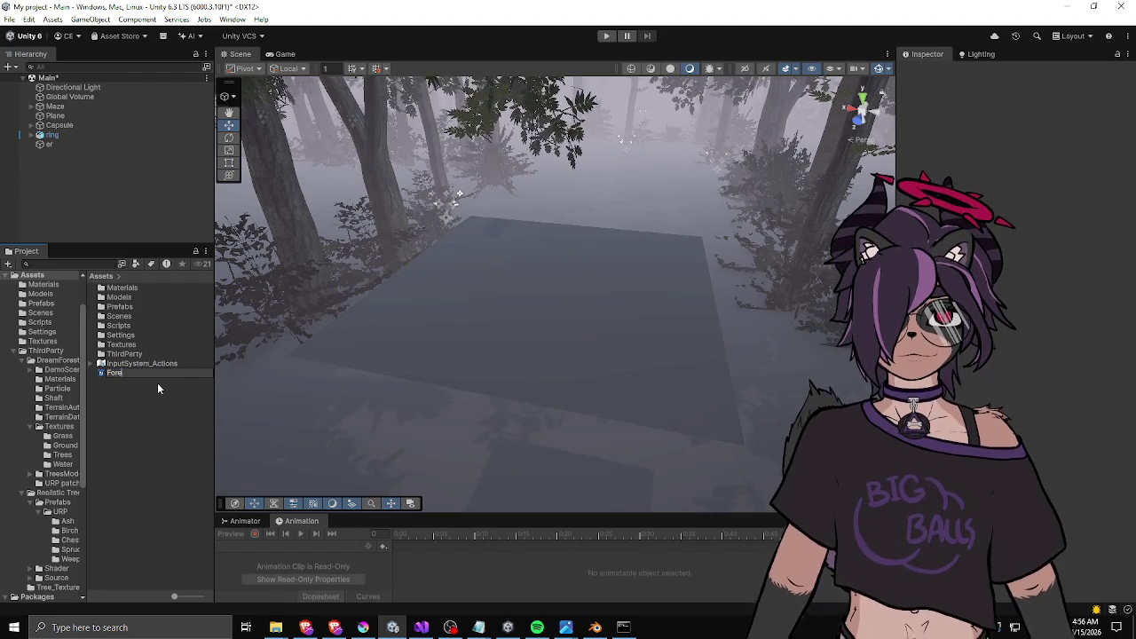
type("stFloorTile")
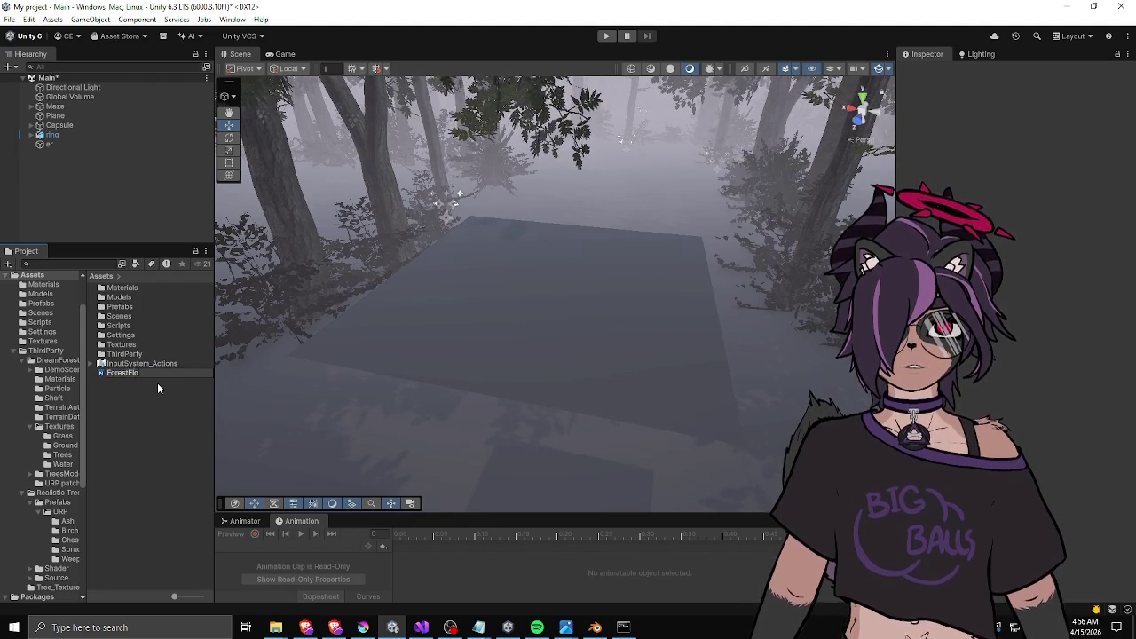
key("Return")
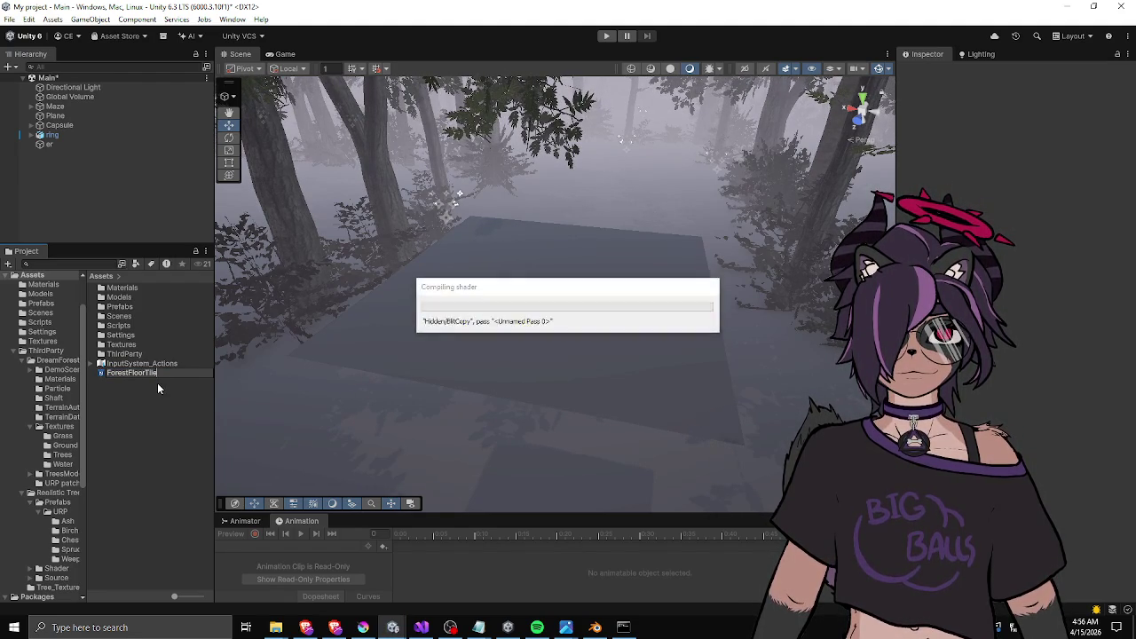
key("Return")
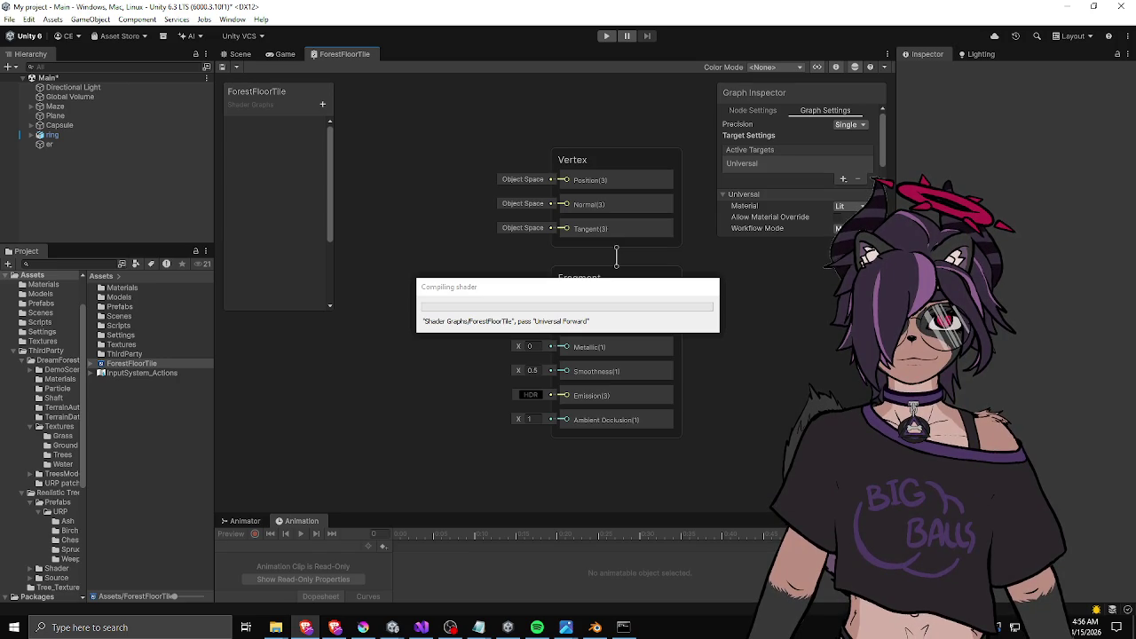
Select the er object in the Hierarchy, undoing an accidental deletion.
left_click(92, 230)
left_click(71, 146)
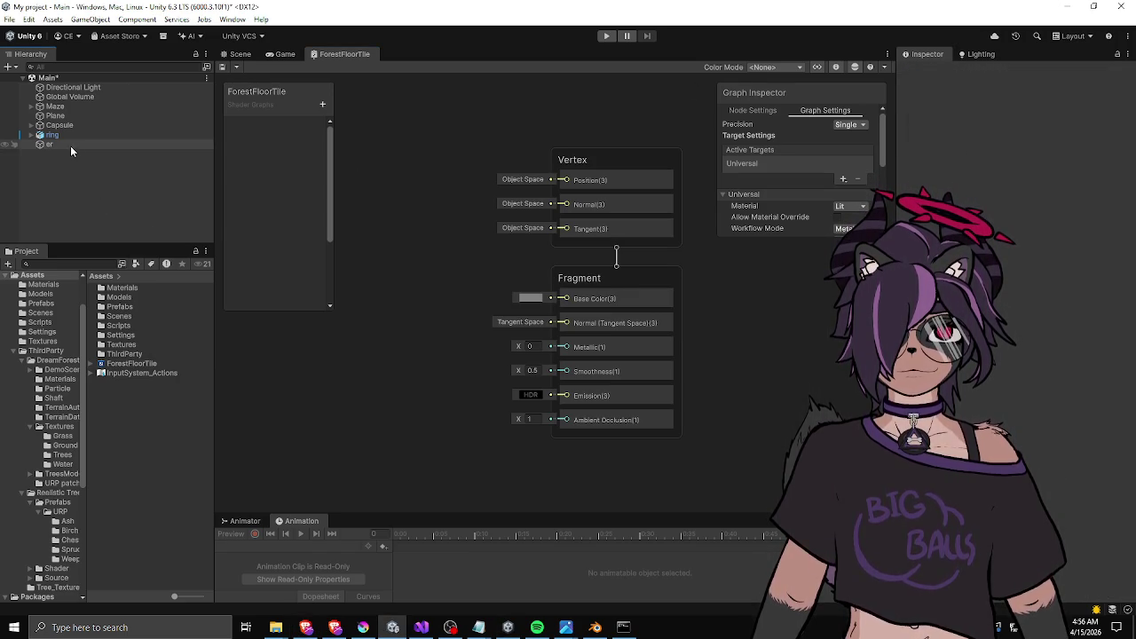
left_click(67, 136)
left_click(58, 145)
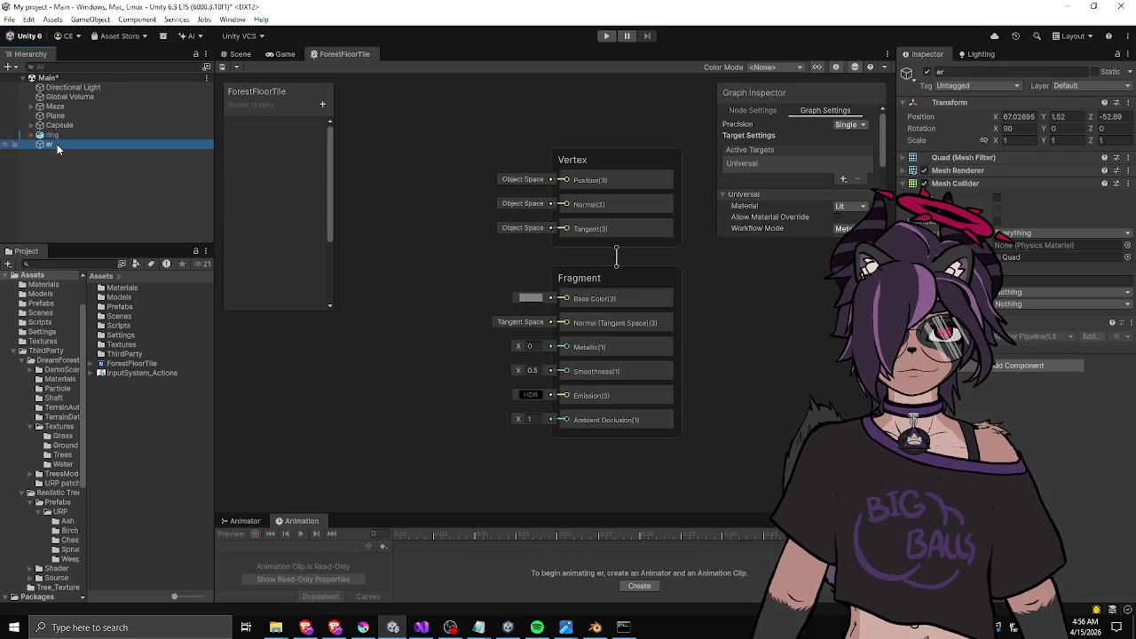
key("Delete")
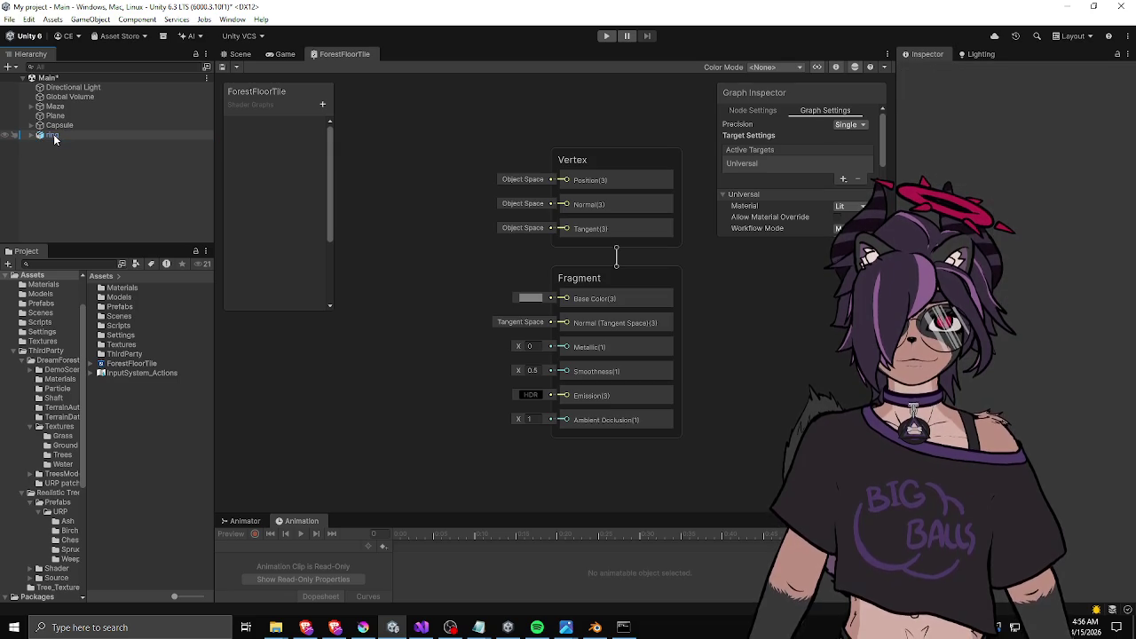
key("ctrl+z")
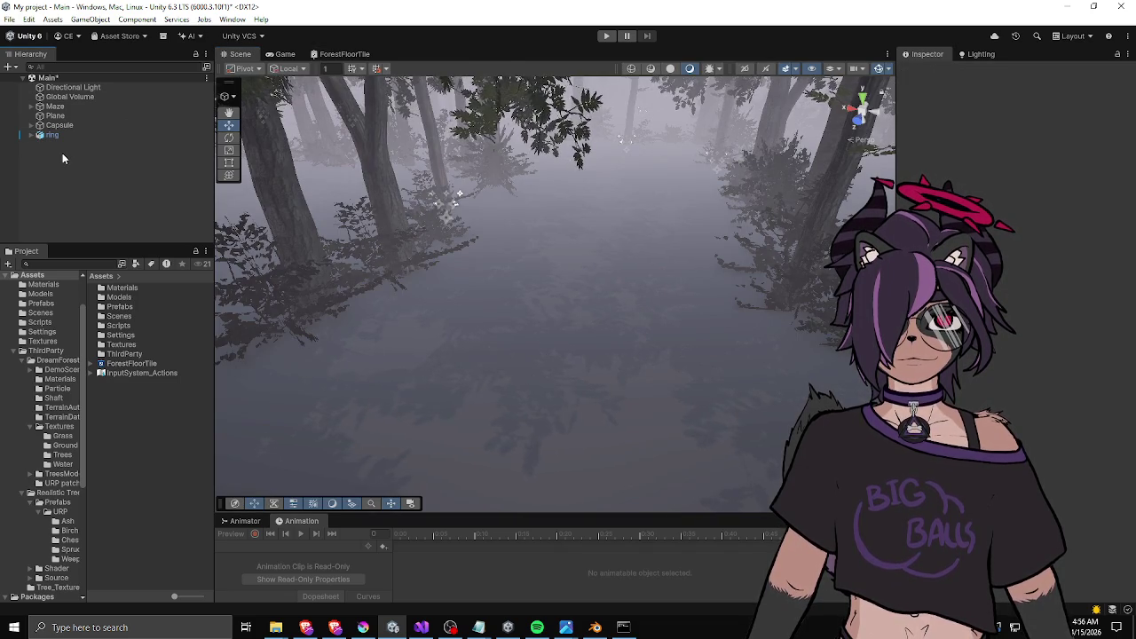
Rename er to quad and go back to the ForestFloorTile graph.
key("F2")
type("quad")
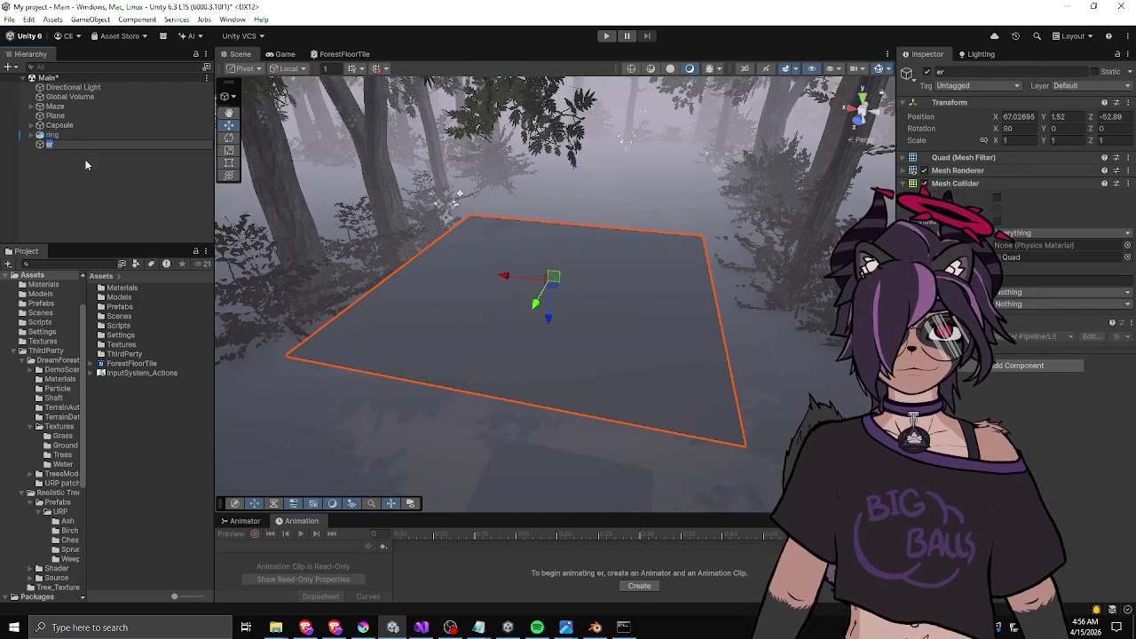
key("Return")
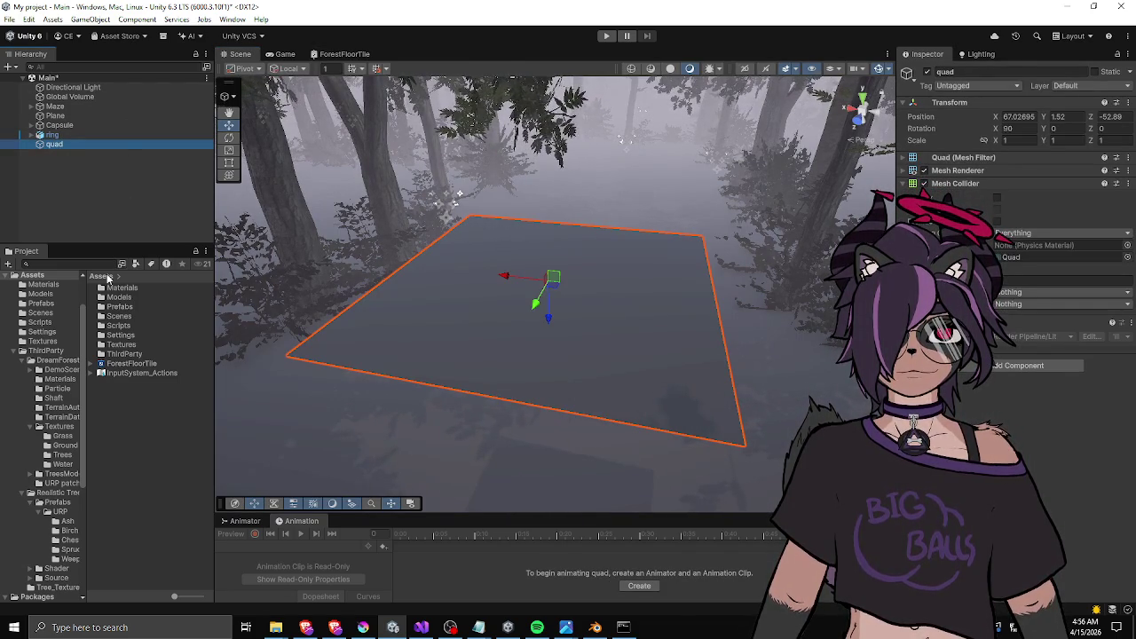
left_click(346, 55)
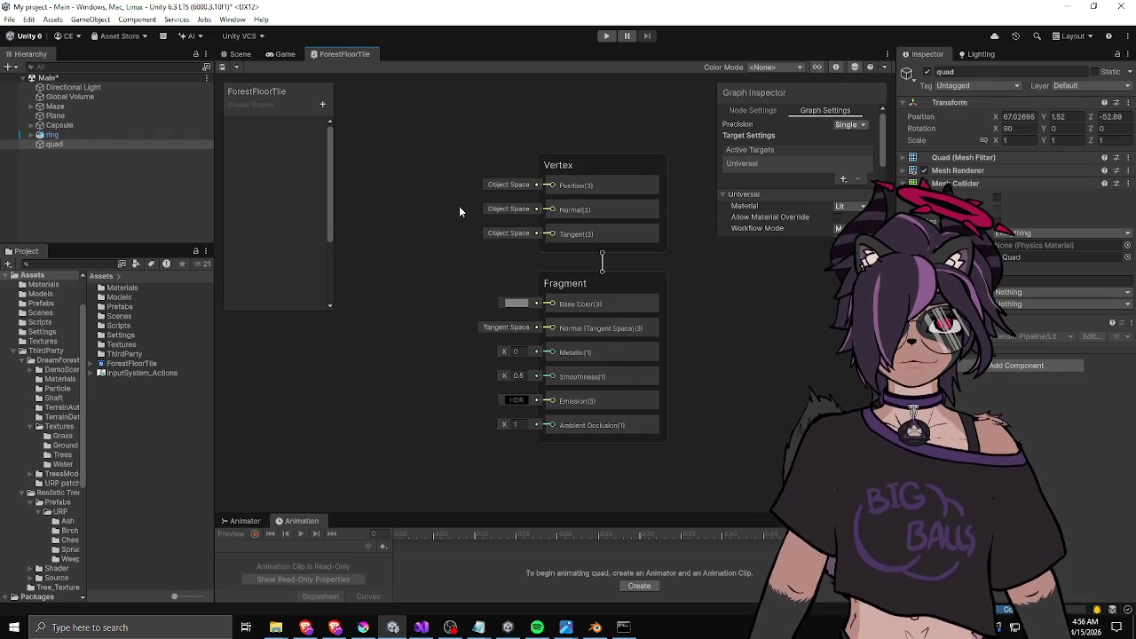
Add a Sample Texture 2D node found by searching 'text', then delete it again.
scroll(463, 247, "down", 3)
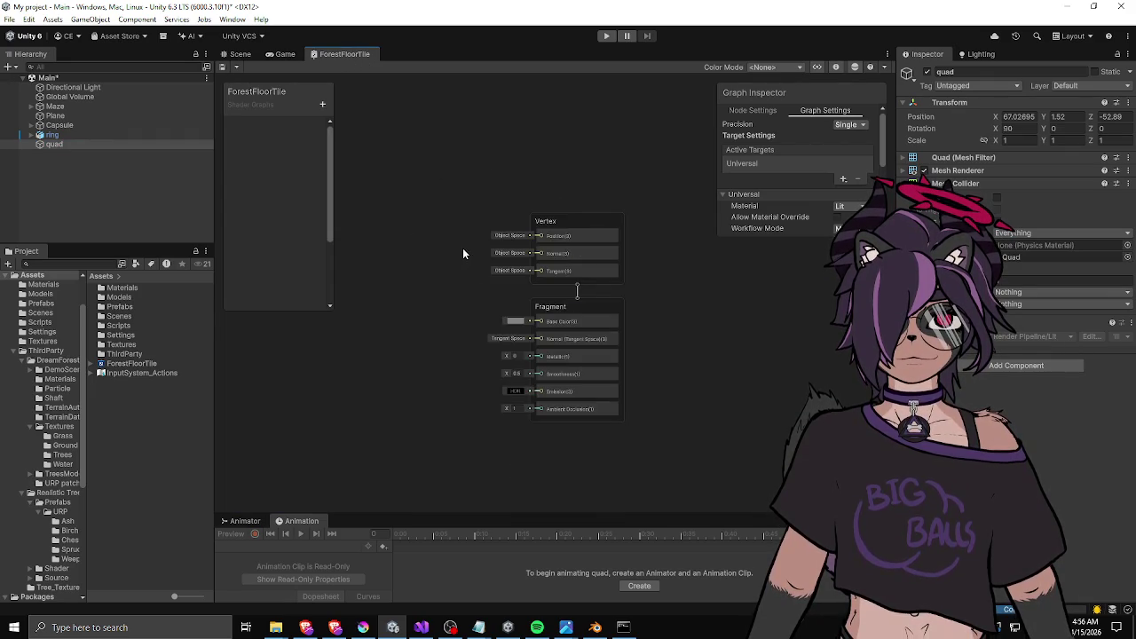
right_click(364, 169)
left_click(402, 175)
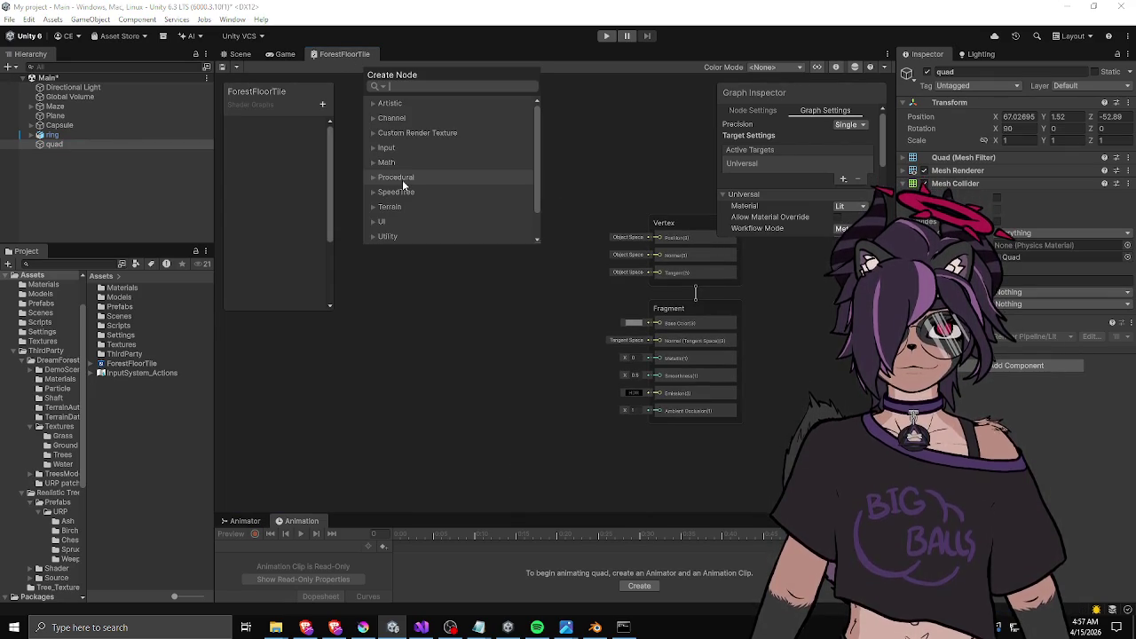
type("text")
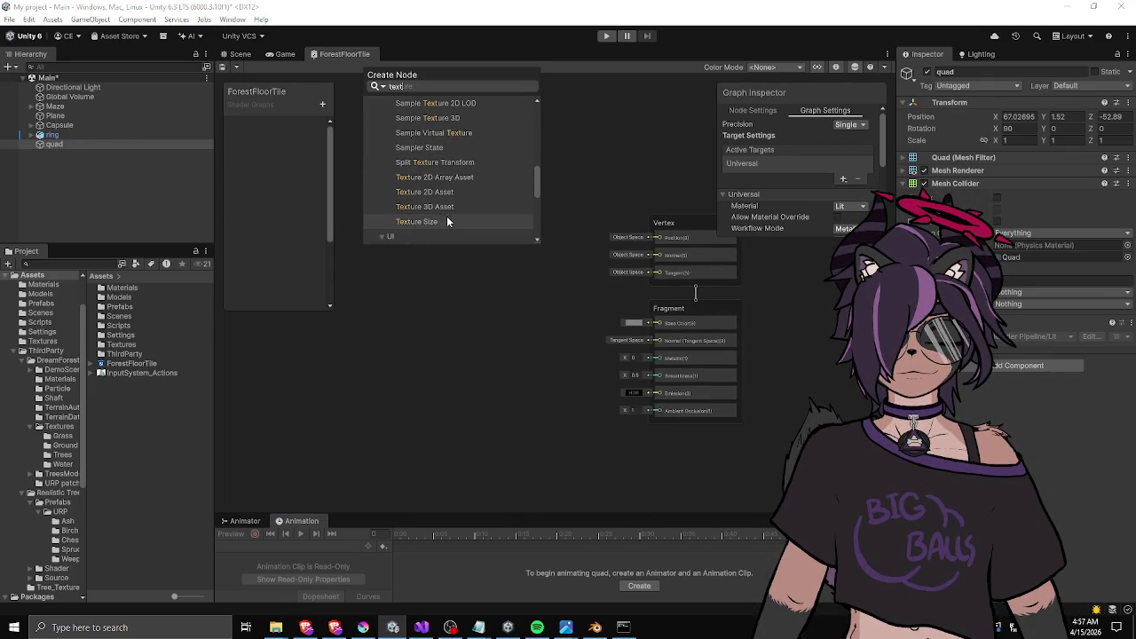
scroll(443, 120, "up", 3)
scroll(452, 124, "up", 2)
scroll(464, 126, "down", 2)
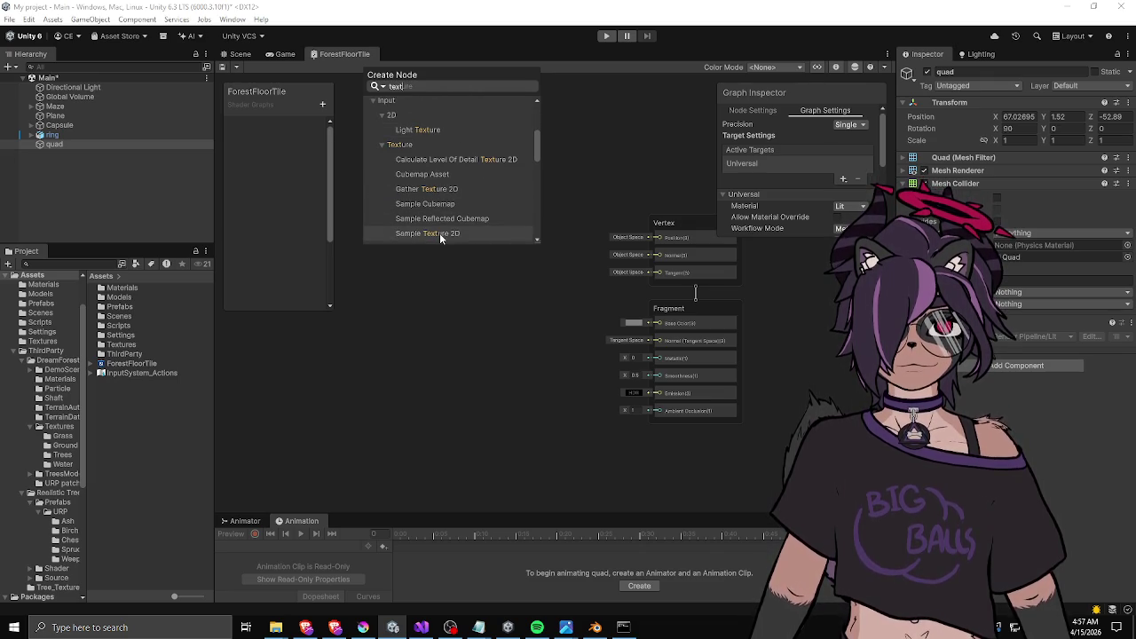
scroll(439, 233, "down", 2)
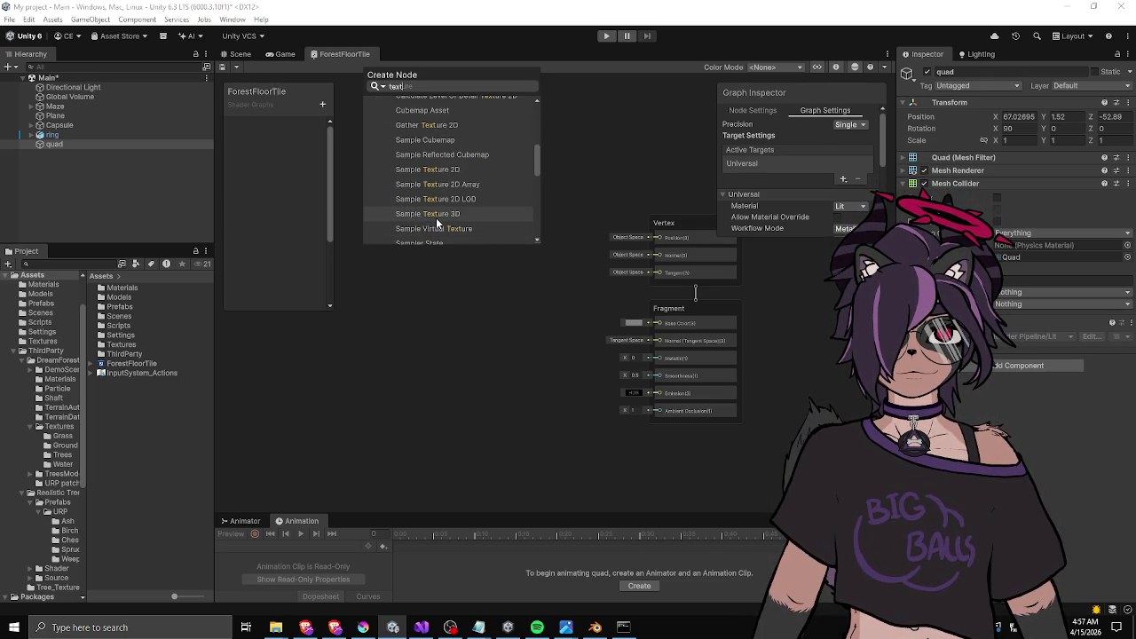
left_click(441, 169)
left_click_drag(414, 187, 453, 188)
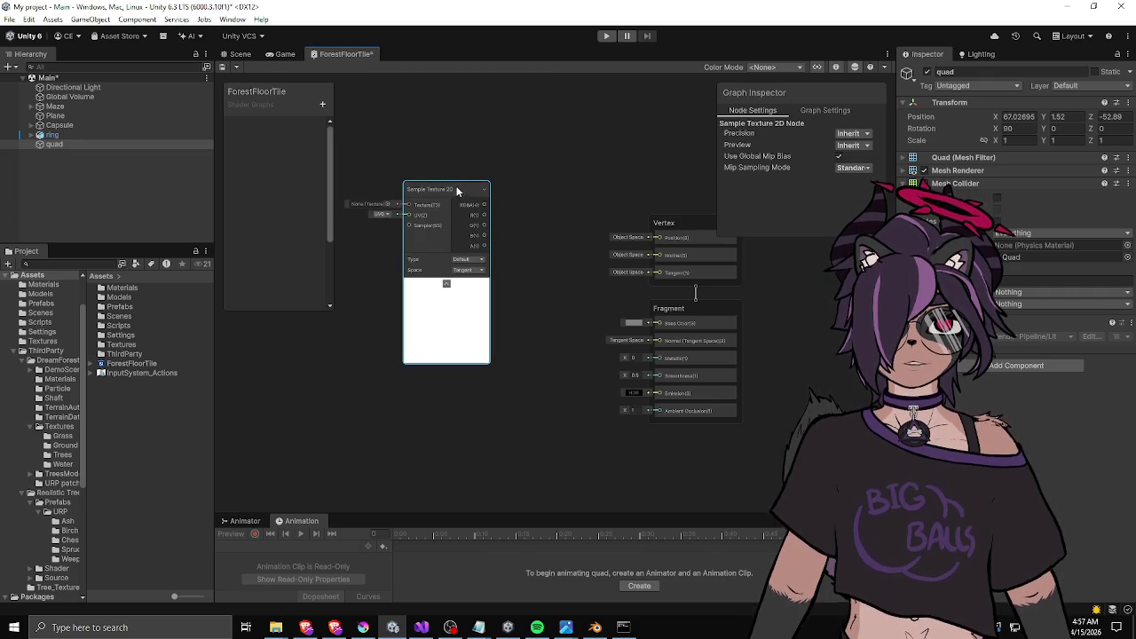
key("Delete")
Add a Texture 2D blackboard property named _OuterTex.
left_click(322, 104)
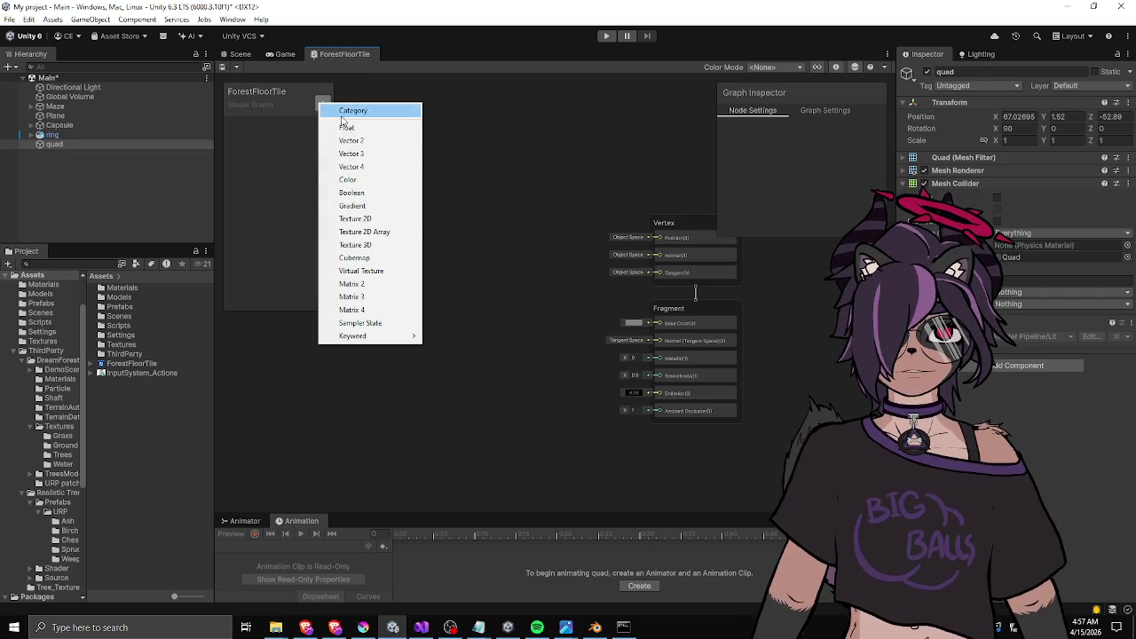
left_click(364, 218)
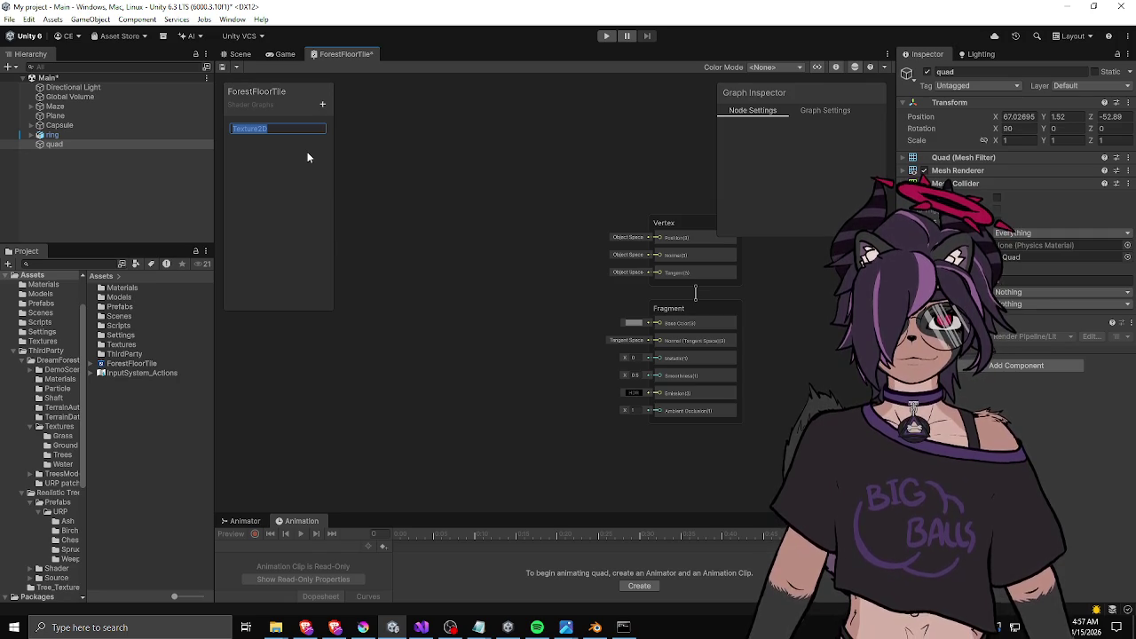
type("_")
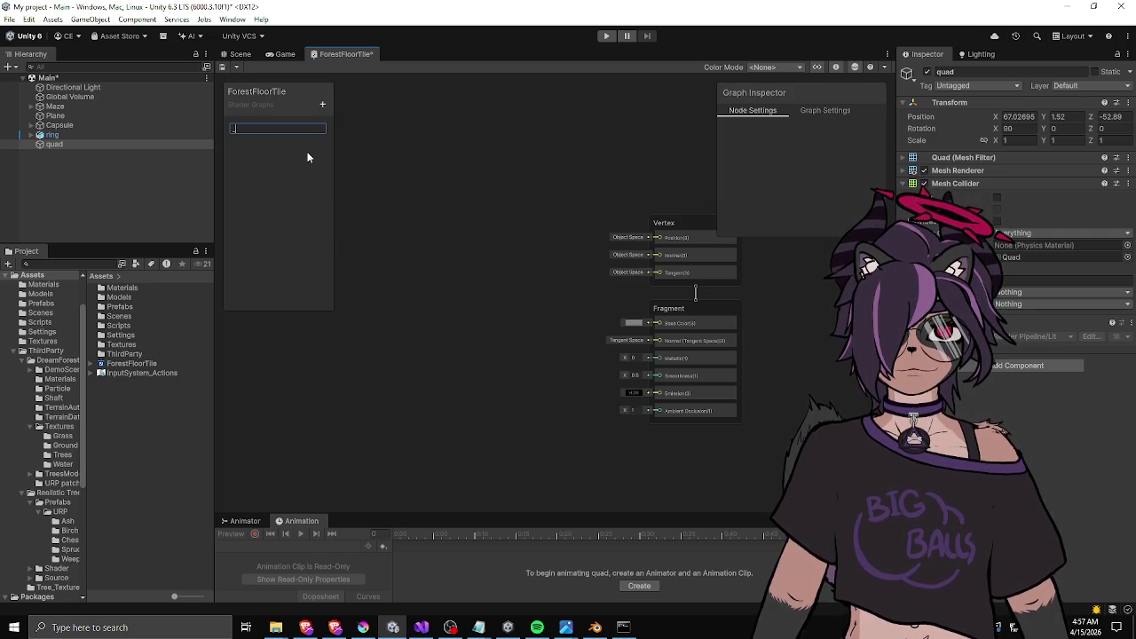
type("Outer")
key("Return")
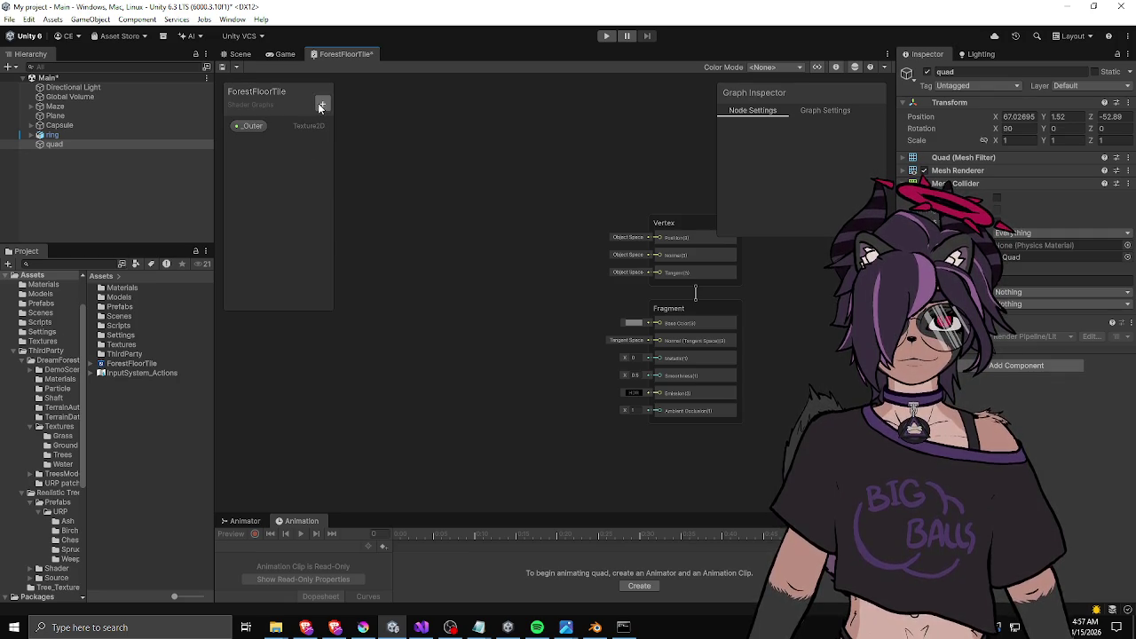
left_click(323, 106)
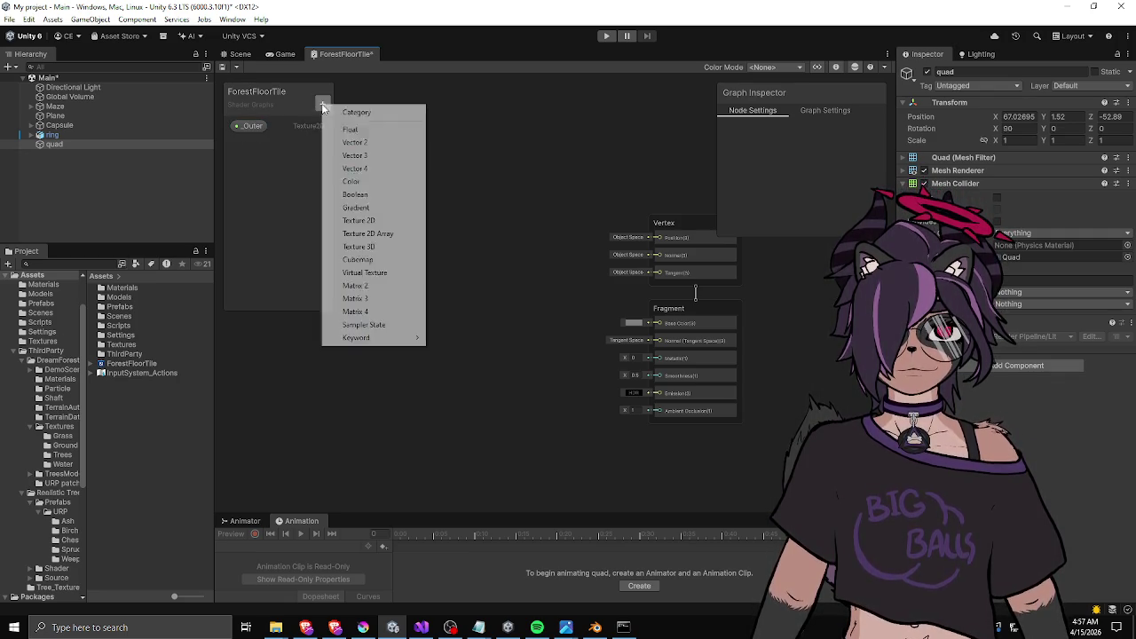
right_click(245, 128)
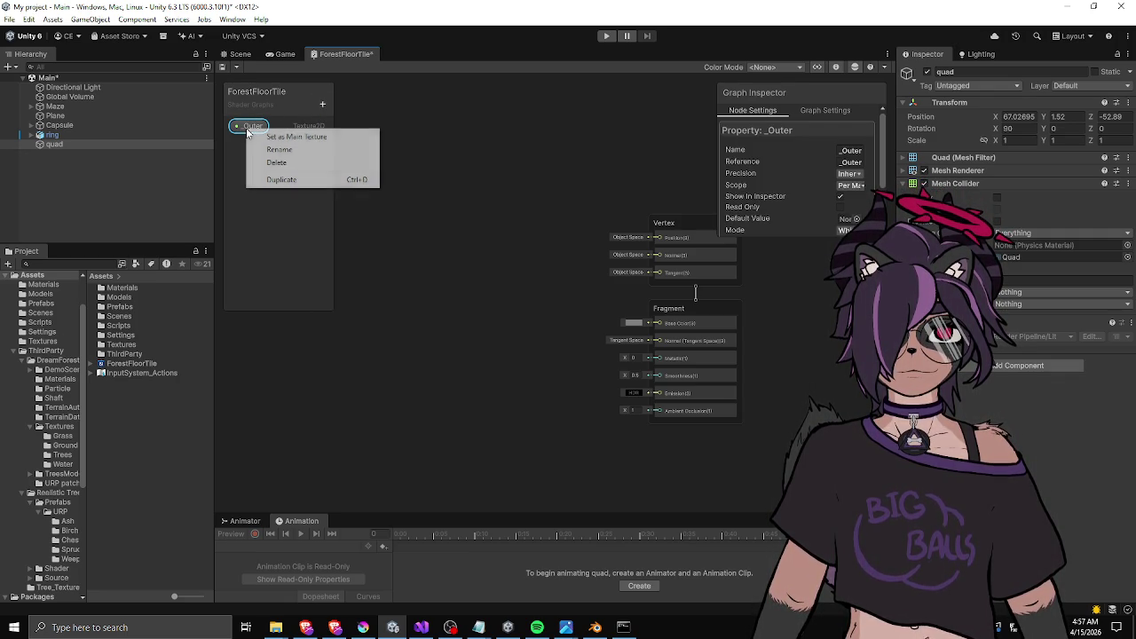
left_click(278, 149)
type("_OuterTex")
key("Return")
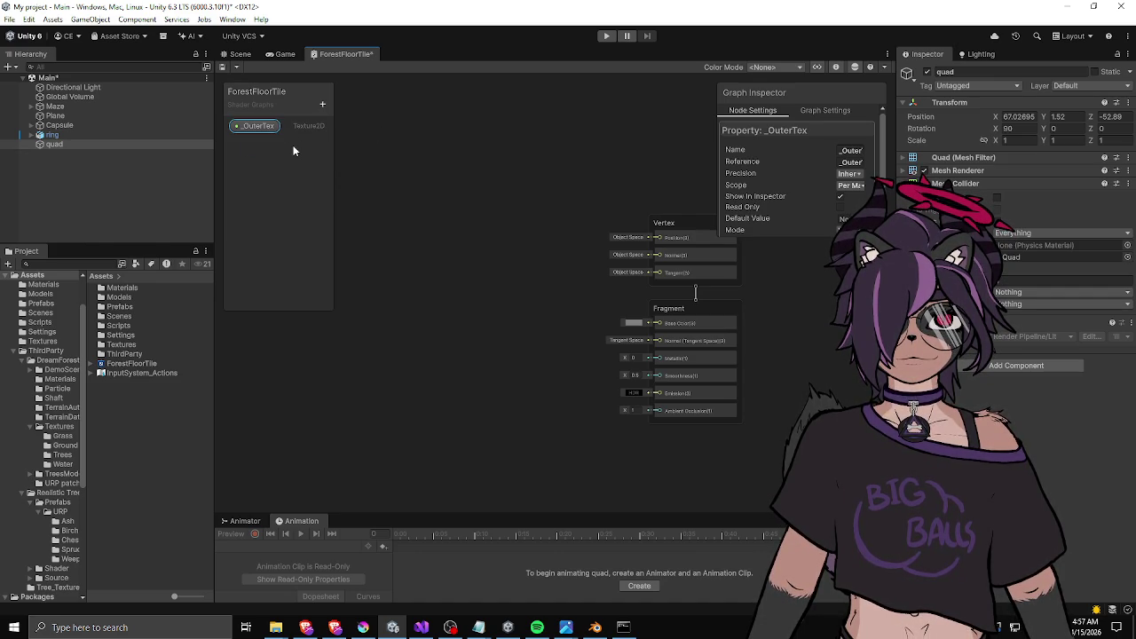
Add two more Texture 2D properties named _PathTex and _ShapeTex.
left_click(322, 103)
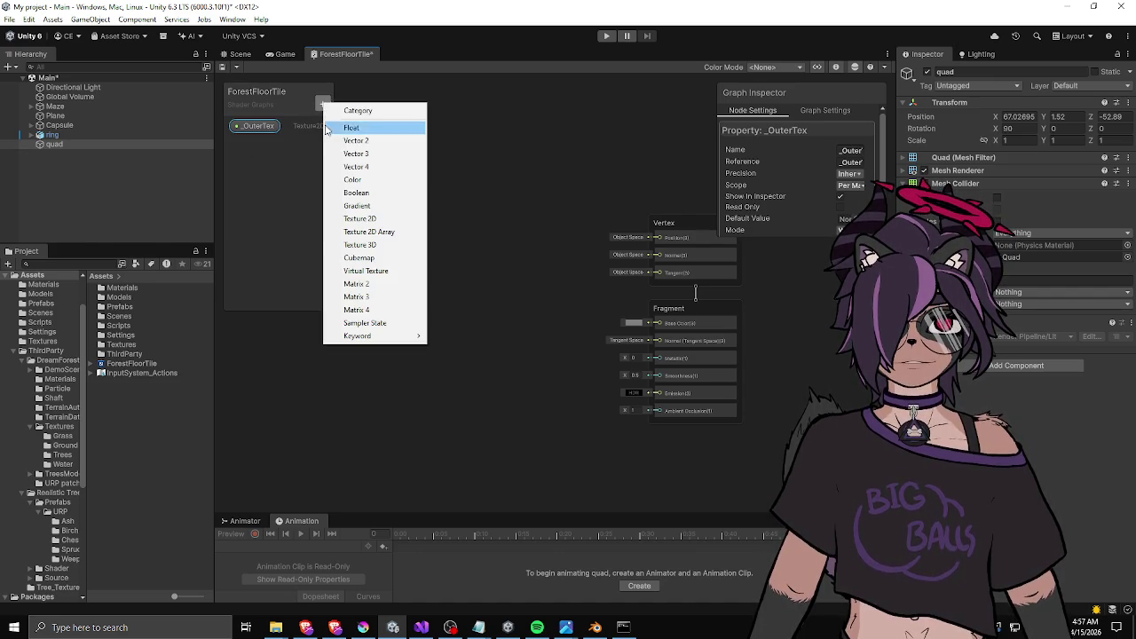
left_click(361, 220)
type("_PathTex")
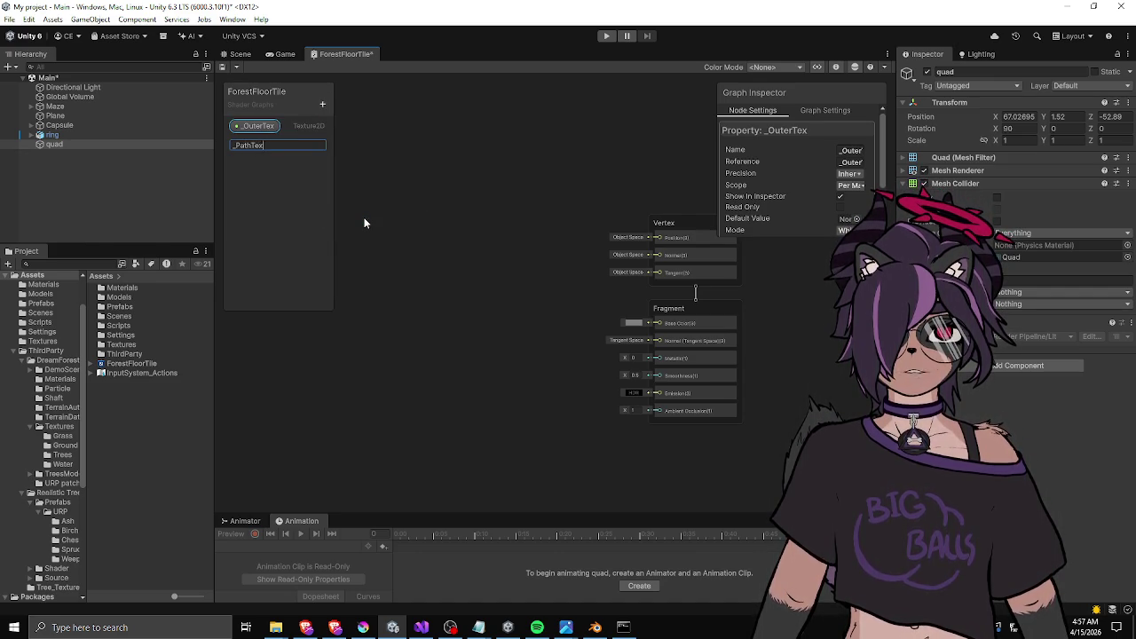
key("Return")
left_click(323, 104)
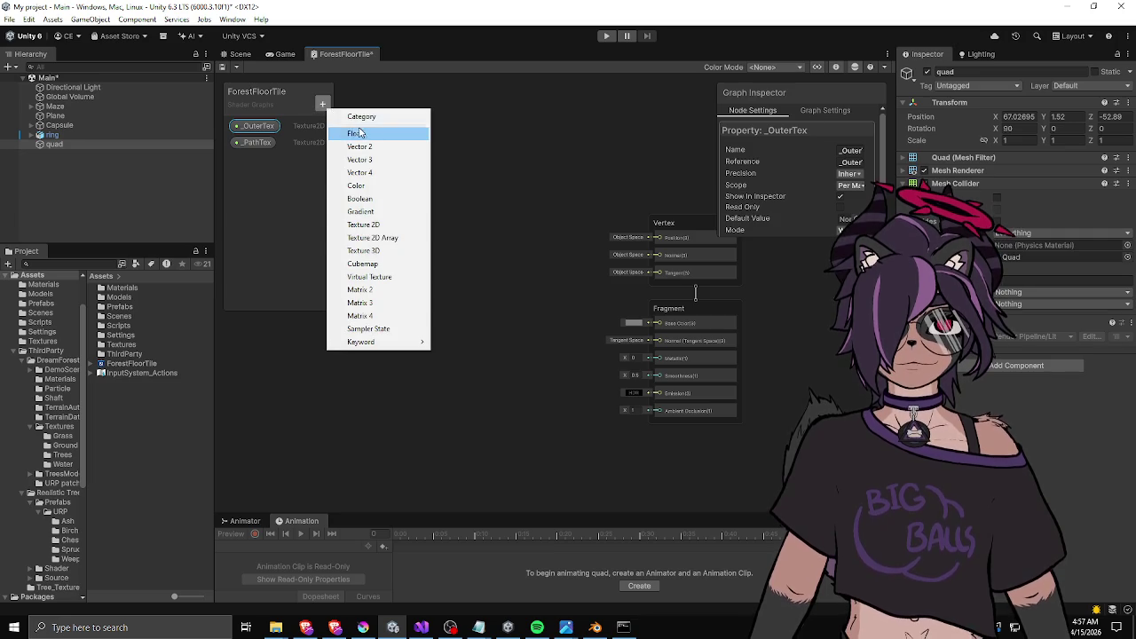
left_click(376, 228)
type("_PathMapP")
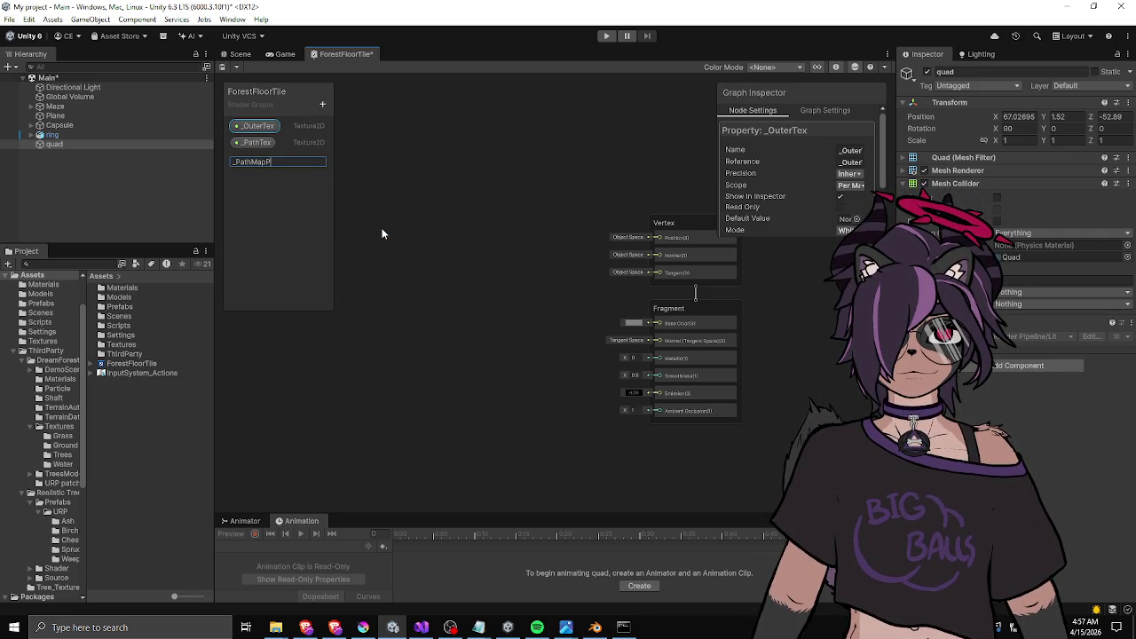
key("BackSpace")
key("BackSpace")
key("BackSpace")
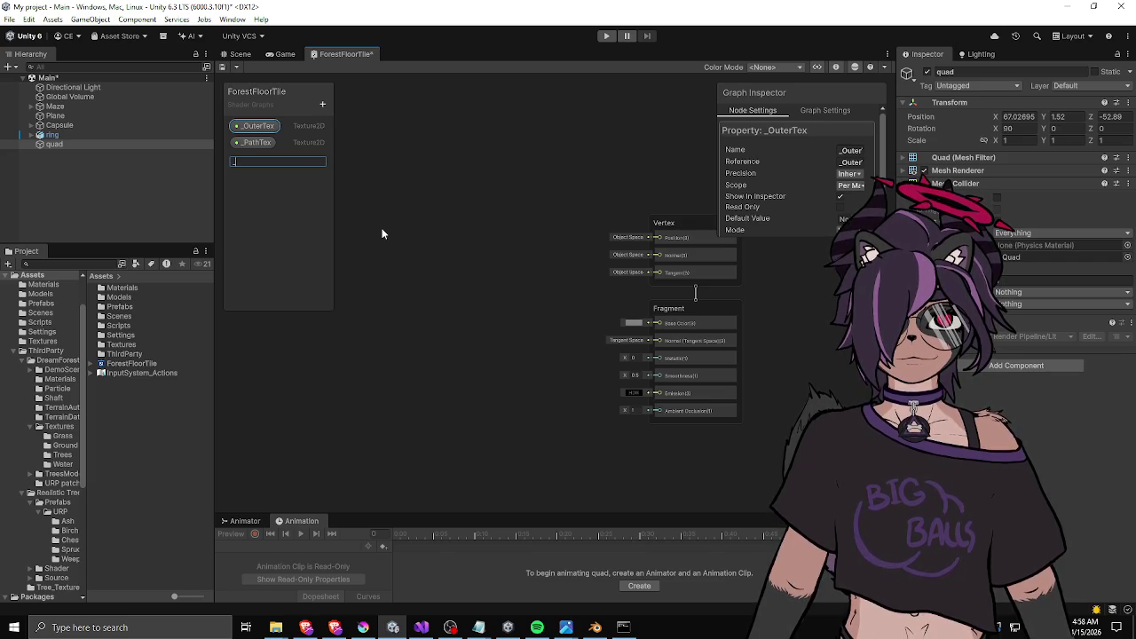
type("Sah")
key("BackSpace")
key("BackSpace")
type("hape")
key("Return")
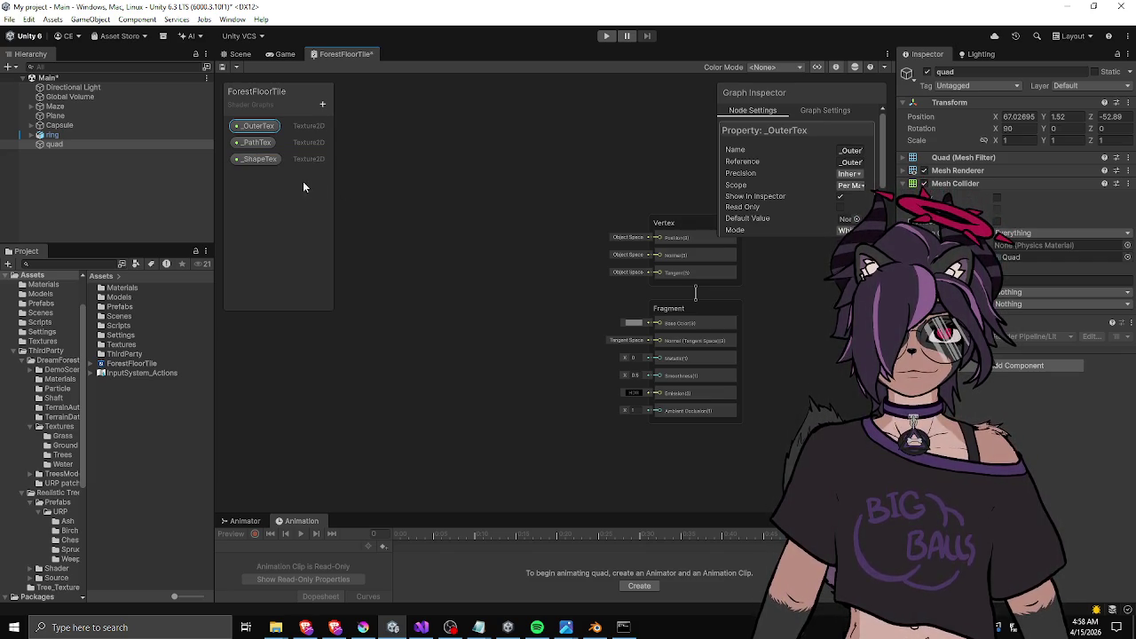
Place the _OuterTex, _PathTex and _ShapeTex property nodes on the graph's left side.
mouse_move(248, 126)
left_mouse_down()
mouse_move(437, 232)
mouse_move(420, 279)
left_mouse_up()
left_click_drag(247, 158, 401, 330)
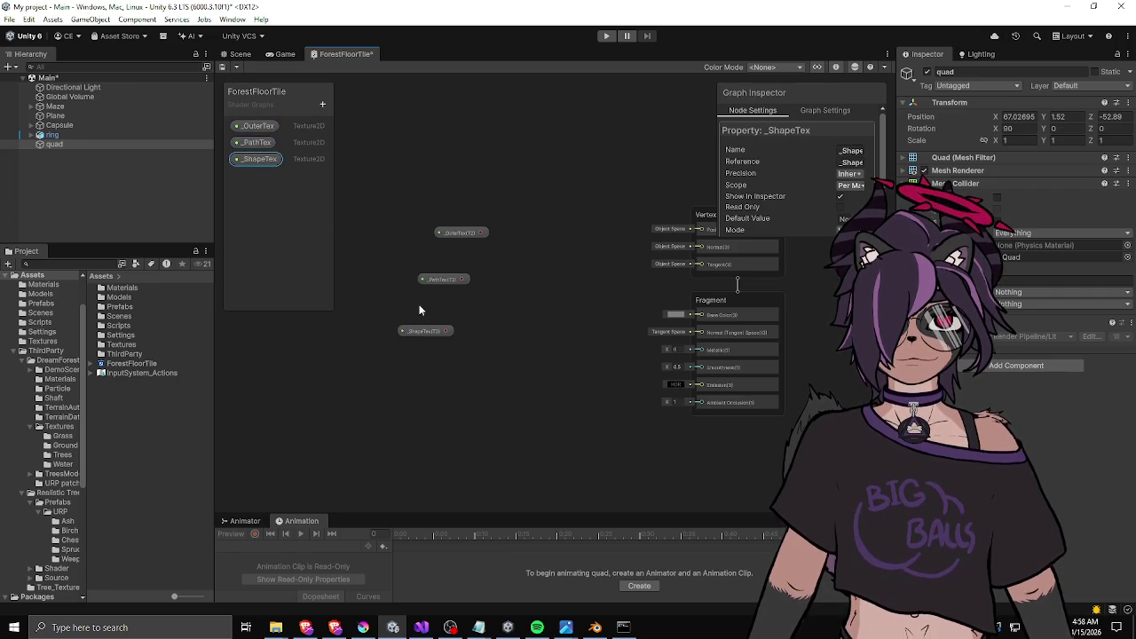
left_click_drag(458, 231, 358, 182)
left_click_drag(447, 282, 362, 215)
mouse_move(428, 328)
left_mouse_down()
mouse_move(356, 243)
mouse_move(405, 256)
mouse_move(391, 254)
left_mouse_up()
left_click(395, 226)
Add a Sample Texture 2D node, removing a mistakenly added Texture 2D Asset node.
right_click(473, 236)
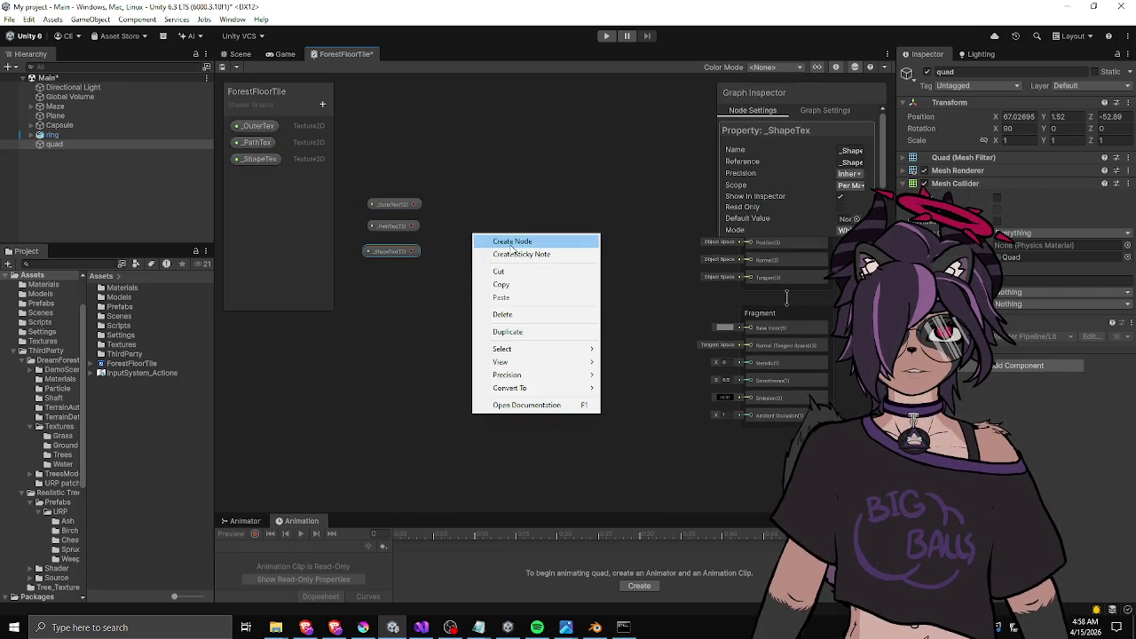
left_click(510, 240)
type("texture2")
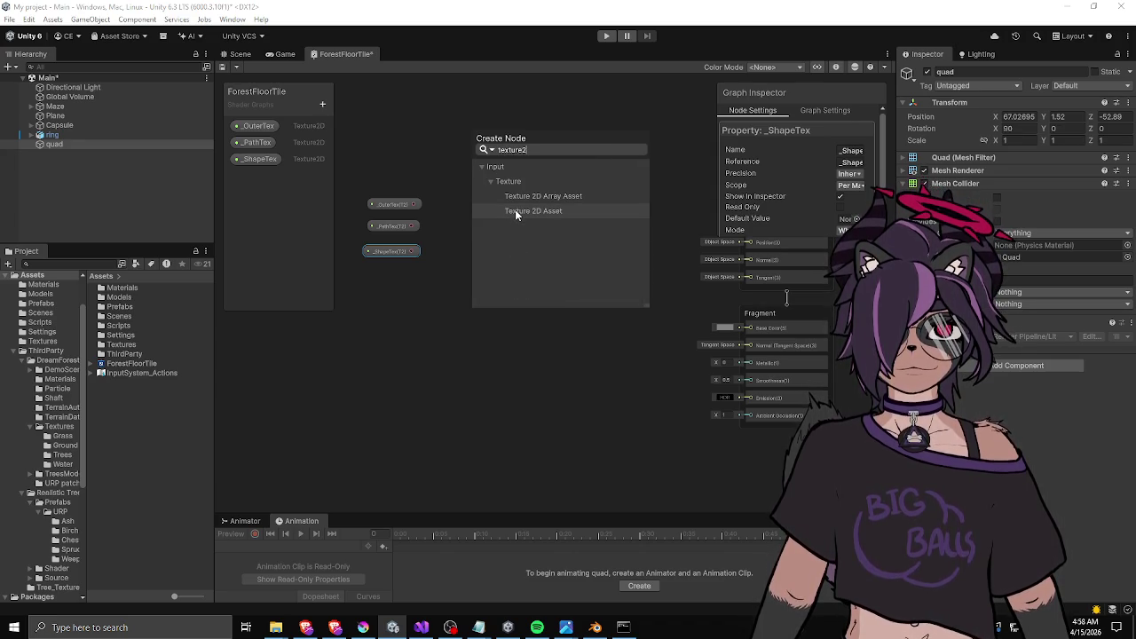
left_click(515, 210)
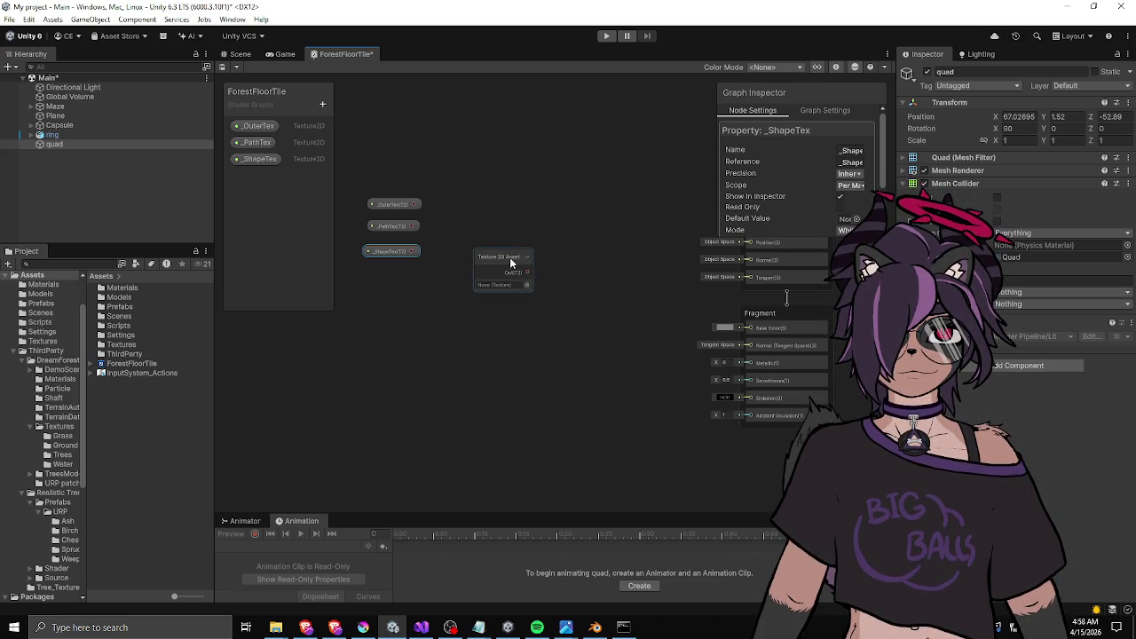
left_click(511, 261)
key("Delete")
right_click(511, 263)
left_click(515, 253)
type("sample t")
key("Up")
key("Up")
key("Up")
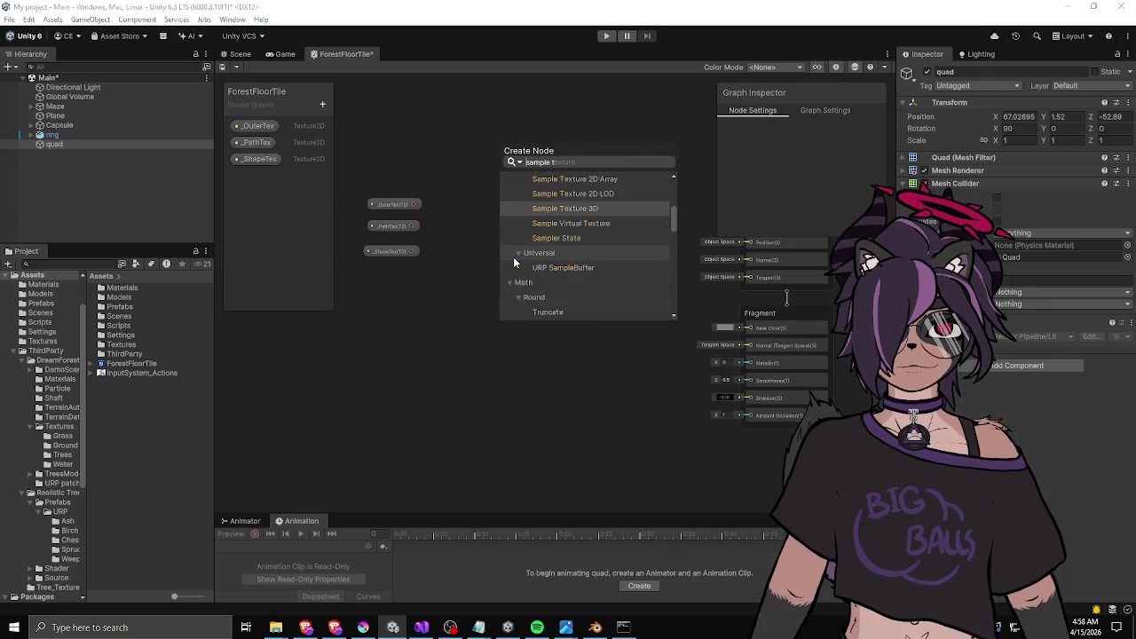
key("Up")
key("Up")
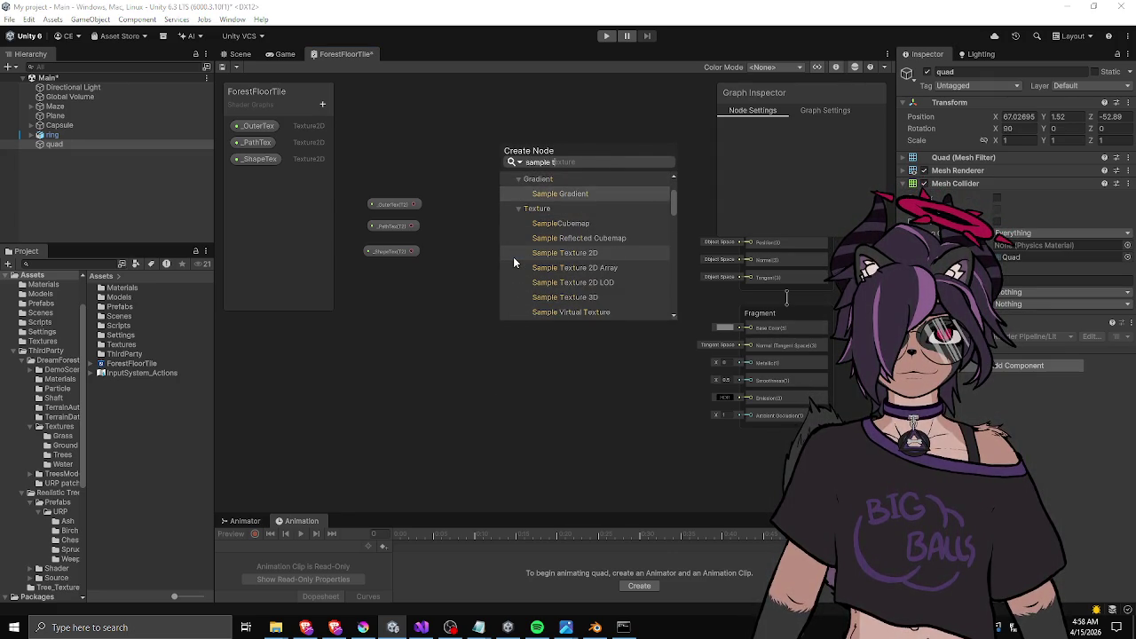
left_click(513, 257)
mouse_move(555, 279)
left_mouse_down()
mouse_move(544, 207)
mouse_move(533, 213)
mouse_move(565, 233)
mouse_move(522, 184)
left_mouse_up()
Wire _OuterTex and _PathTex into separate samplers, collapsing their previews.
mouse_move(412, 204)
left_mouse_down()
mouse_move(493, 203)
mouse_move(517, 179)
left_mouse_up()
left_click(534, 279)
mouse_move(601, 236)
left_mouse_down()
mouse_move(570, 213)
mouse_move(593, 244)
left_mouse_up()
left_click_drag(396, 208, 405, 171)
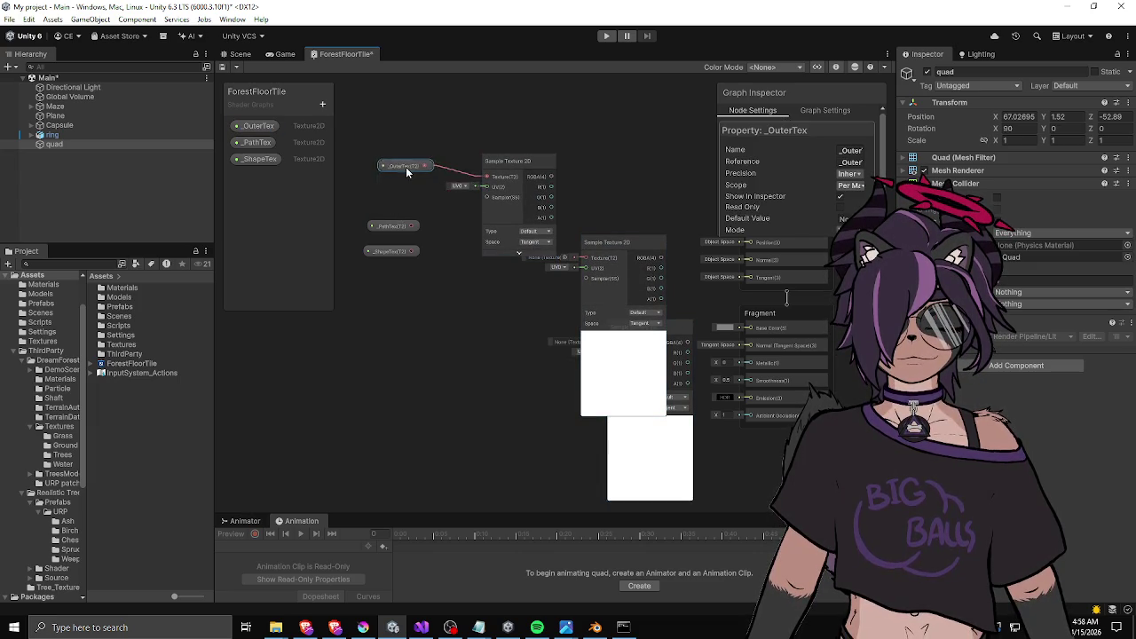
left_click_drag(593, 249, 518, 275)
mouse_move(414, 225)
left_mouse_down()
mouse_move(496, 308)
mouse_move(448, 305)
left_mouse_up()
left_click_drag(521, 293, 507, 277)
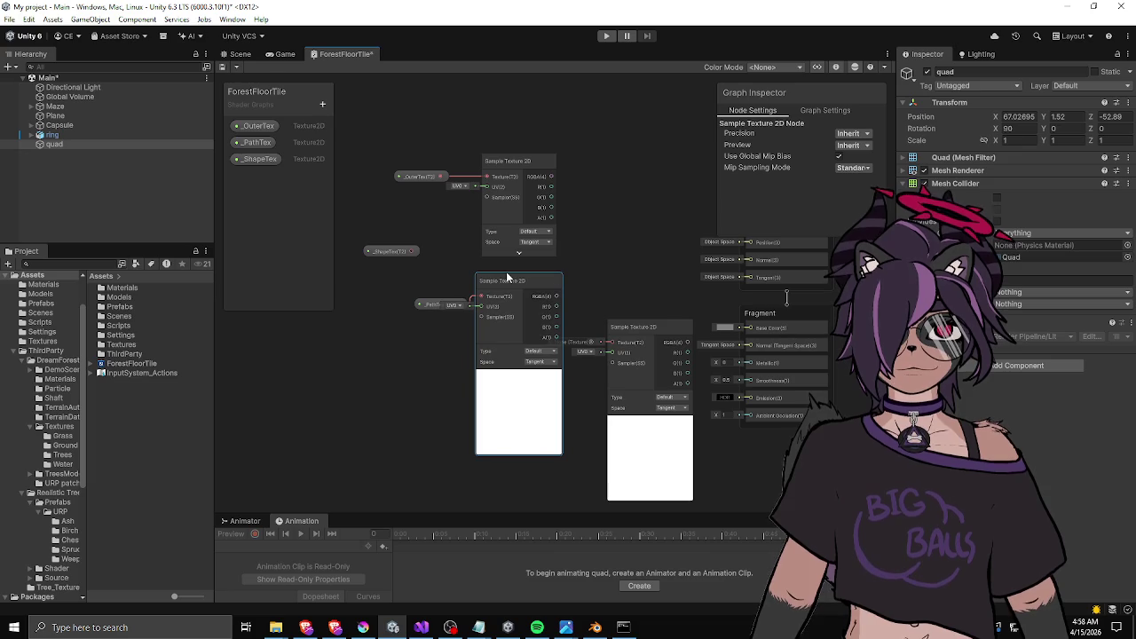
left_click(519, 374)
mouse_move(421, 303)
left_mouse_down()
mouse_move(421, 293)
mouse_move(419, 303)
left_mouse_up()
Wire _ShapeTex into the lower sampler and collapse its preview.
left_click_drag(643, 326, 512, 411)
left_click_drag(600, 350, 647, 288)
mouse_move(460, 198)
left_mouse_down()
mouse_move(428, 396)
mouse_move(529, 365)
left_mouse_up()
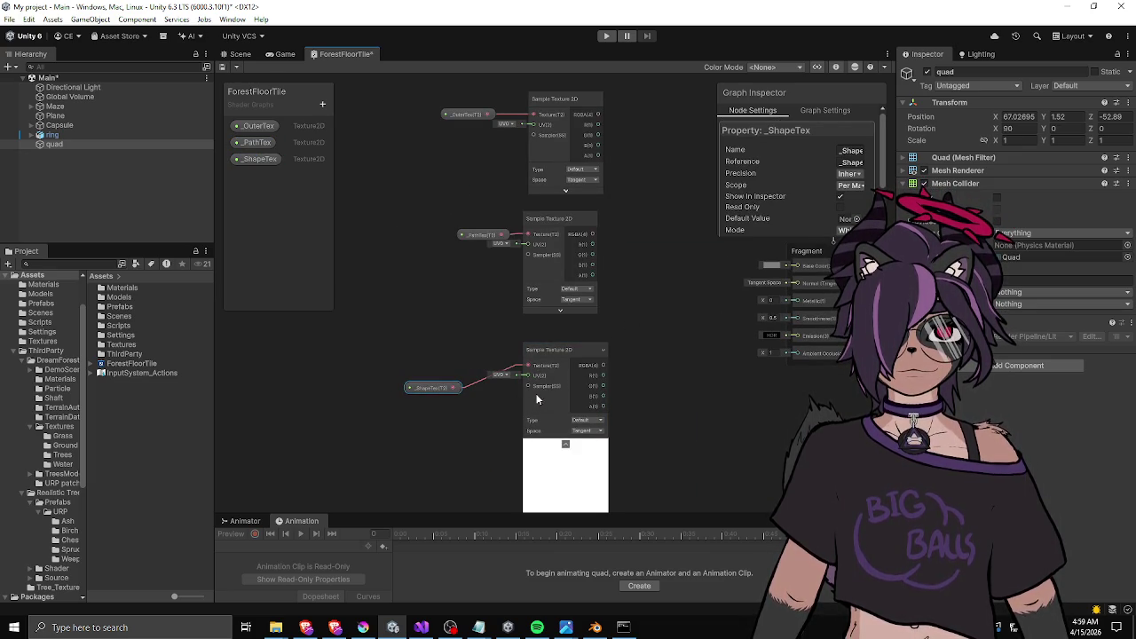
left_click(566, 444)
left_click_drag(437, 390, 458, 362)
left_click(465, 368)
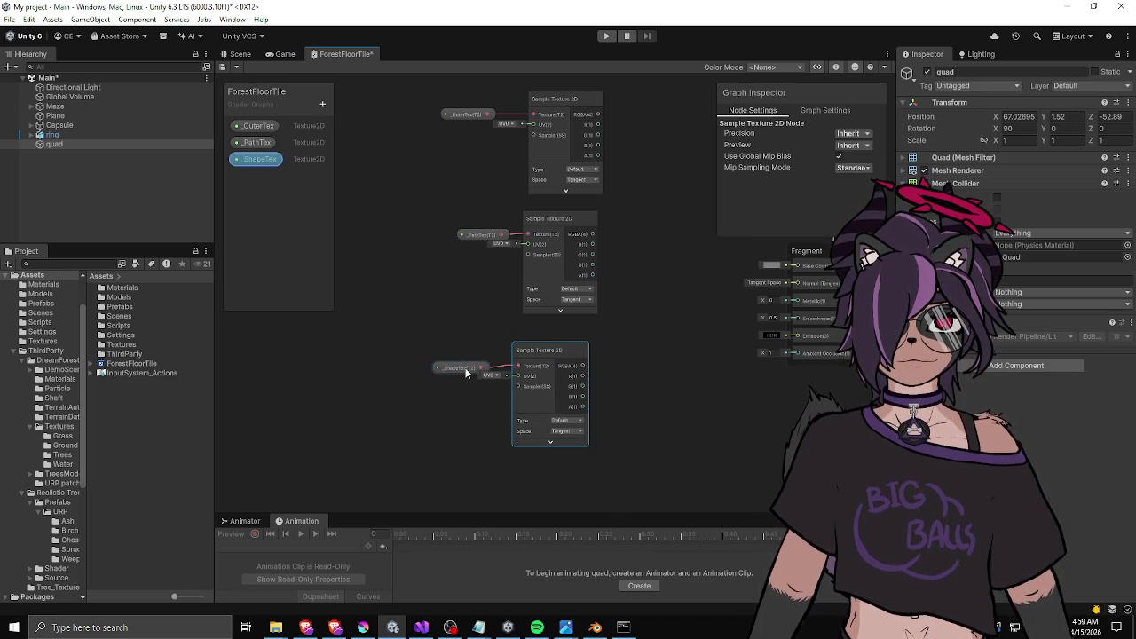
Box-select the texture nodes and shift them to the left.
left_click_drag(506, 237, 474, 281)
left_click(529, 410)
left_click_drag(530, 410, 547, 402)
scroll(605, 296, "down", 1)
mouse_move(408, 469)
left_mouse_down()
mouse_move(590, 151)
mouse_move(444, 187)
left_mouse_up()
left_click(544, 209)
right_click(571, 241)
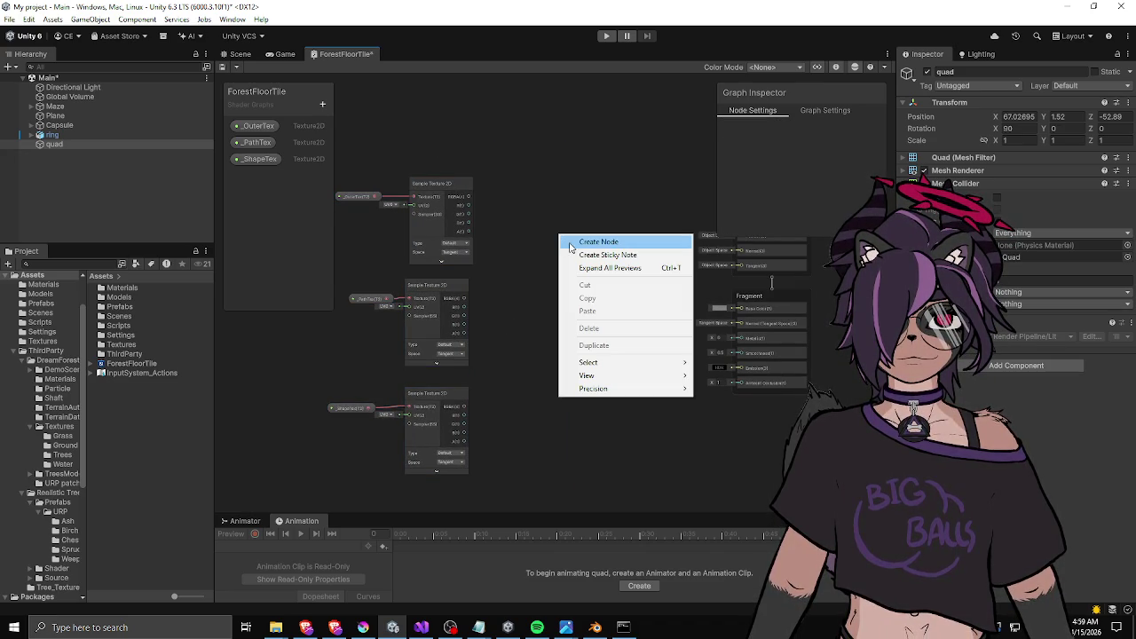
Add a Lerp node with outer sample on A, path on B, shape on T.
left_click(588, 243)
type("lerp")
key("Return")
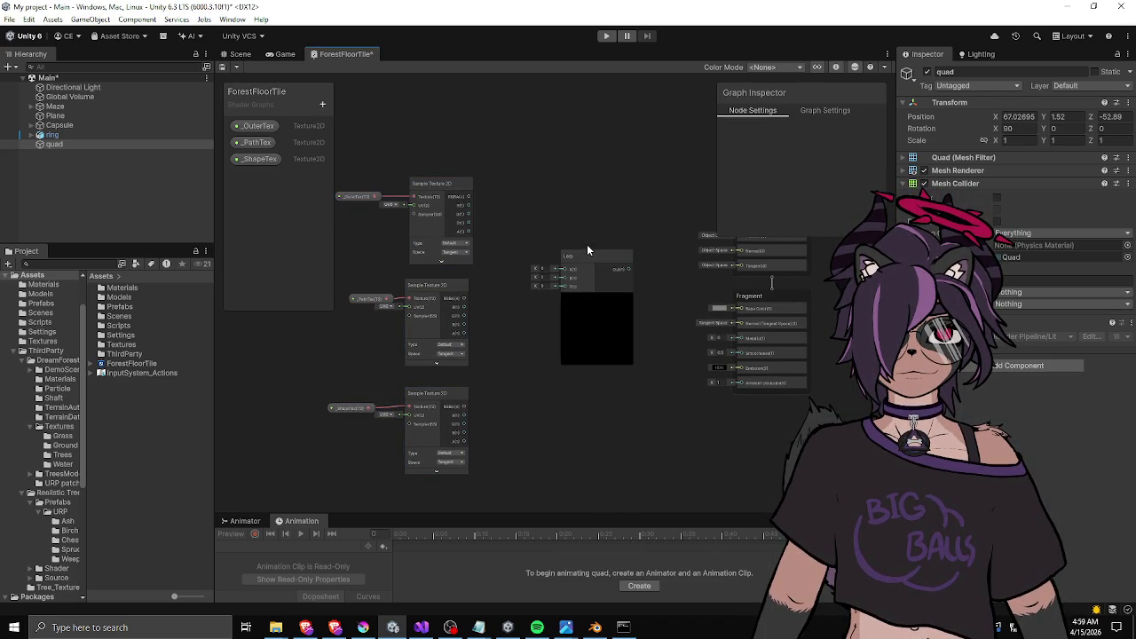
left_click_drag(574, 252, 595, 257)
left_click_drag(469, 196, 583, 269)
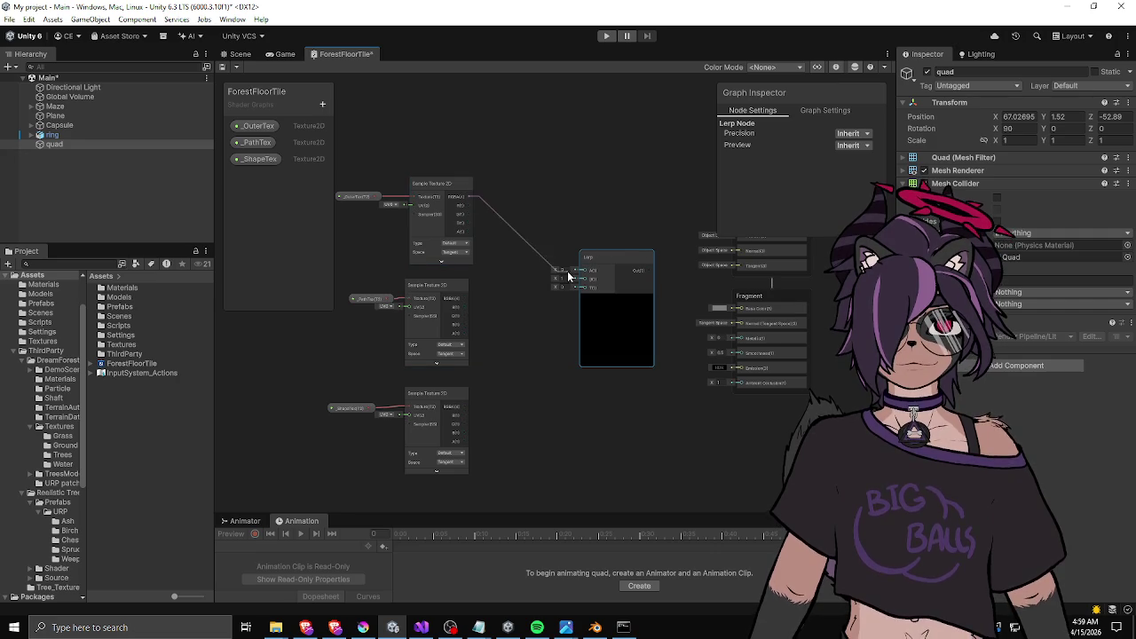
left_click_drag(460, 302, 584, 278)
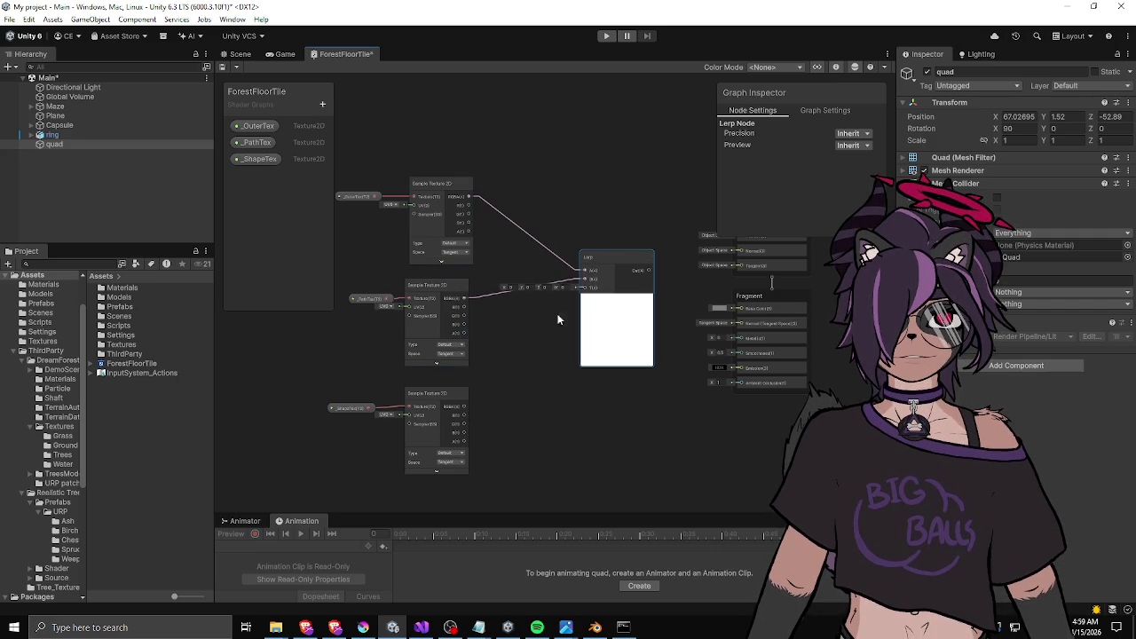
mouse_move(463, 413)
left_mouse_down()
mouse_move(586, 308)
mouse_move(583, 287)
left_mouse_up()
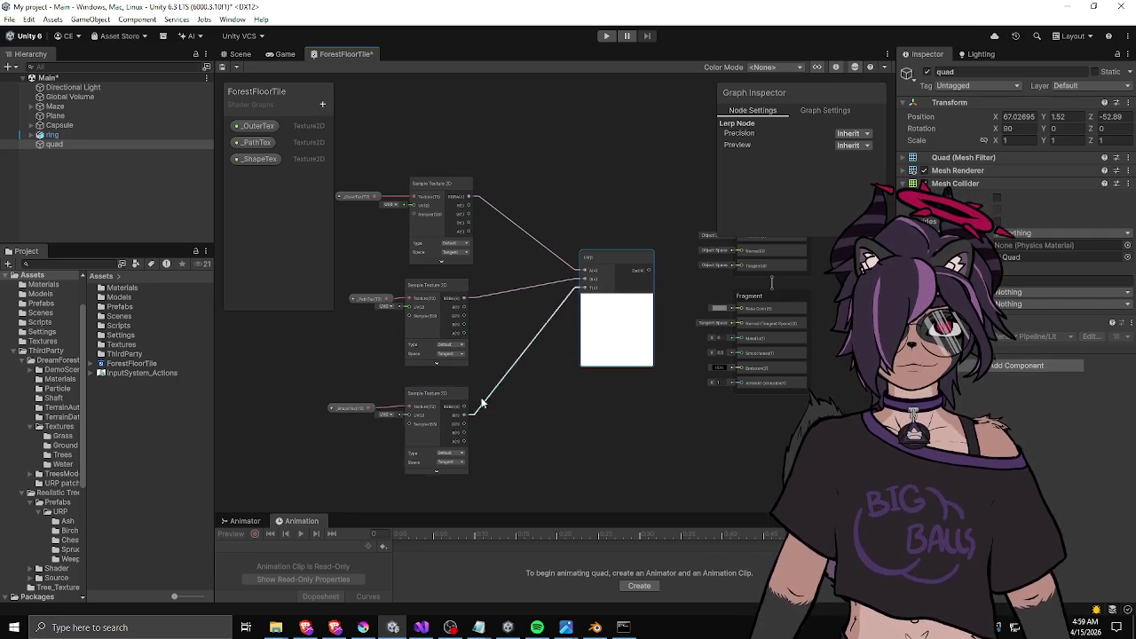
Align _ShapeTex with its sampler and connect the Lerp output to Base Color.
left_click_drag(450, 399, 449, 391)
left_click_drag(360, 409, 355, 403)
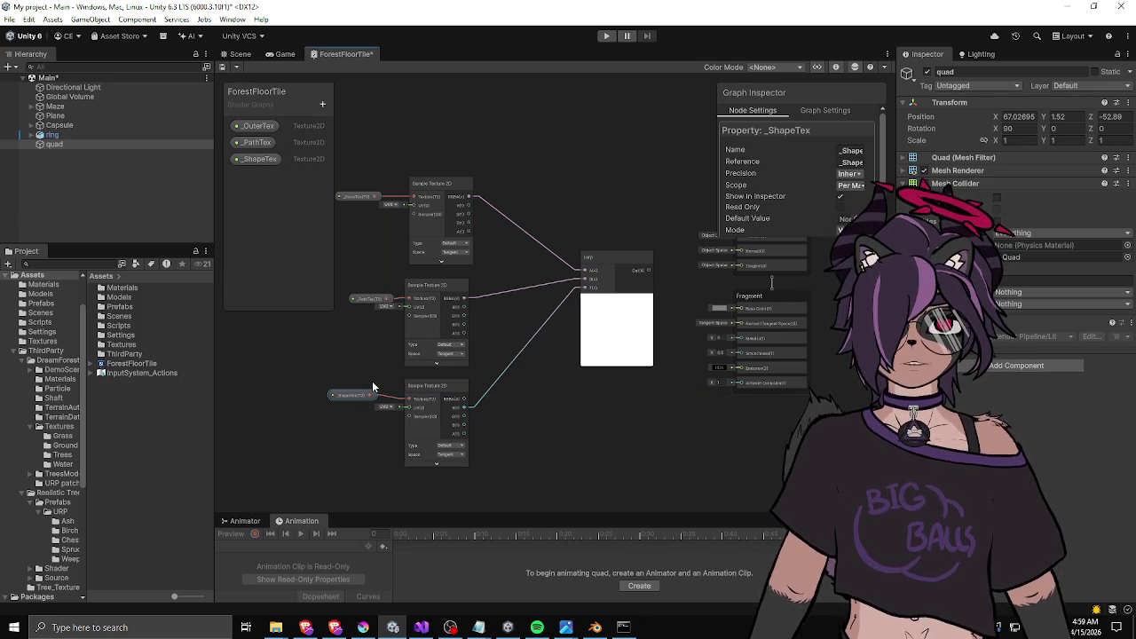
left_click_drag(337, 395, 331, 401)
scroll(637, 282, "up", 3)
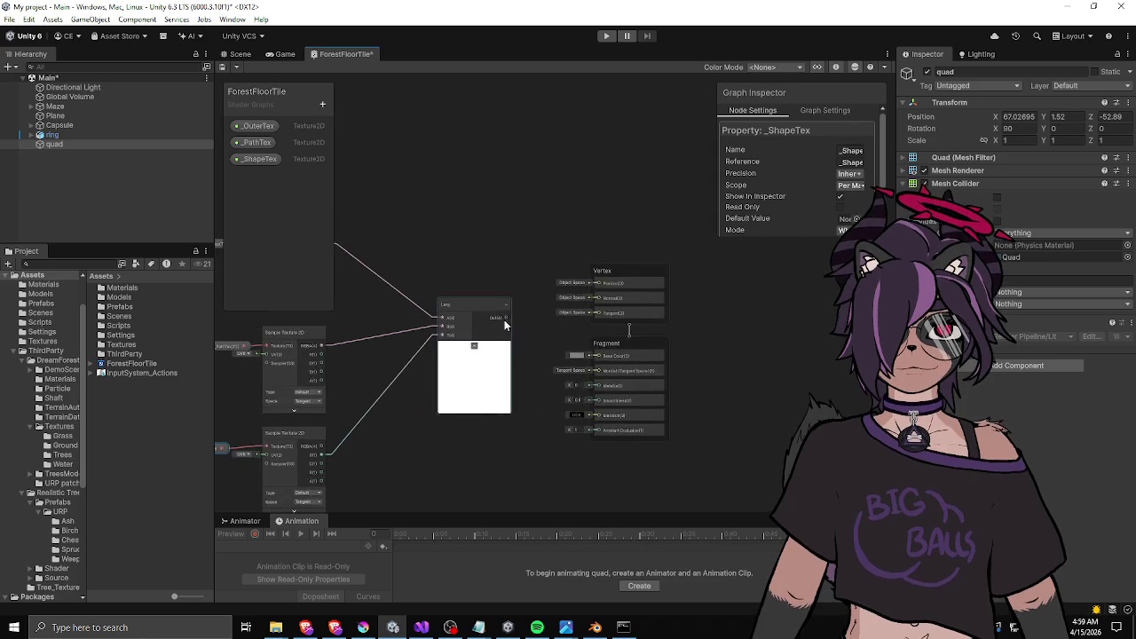
mouse_move(501, 323)
left_mouse_down()
mouse_move(635, 384)
mouse_move(535, 300)
mouse_move(568, 295)
left_mouse_up()
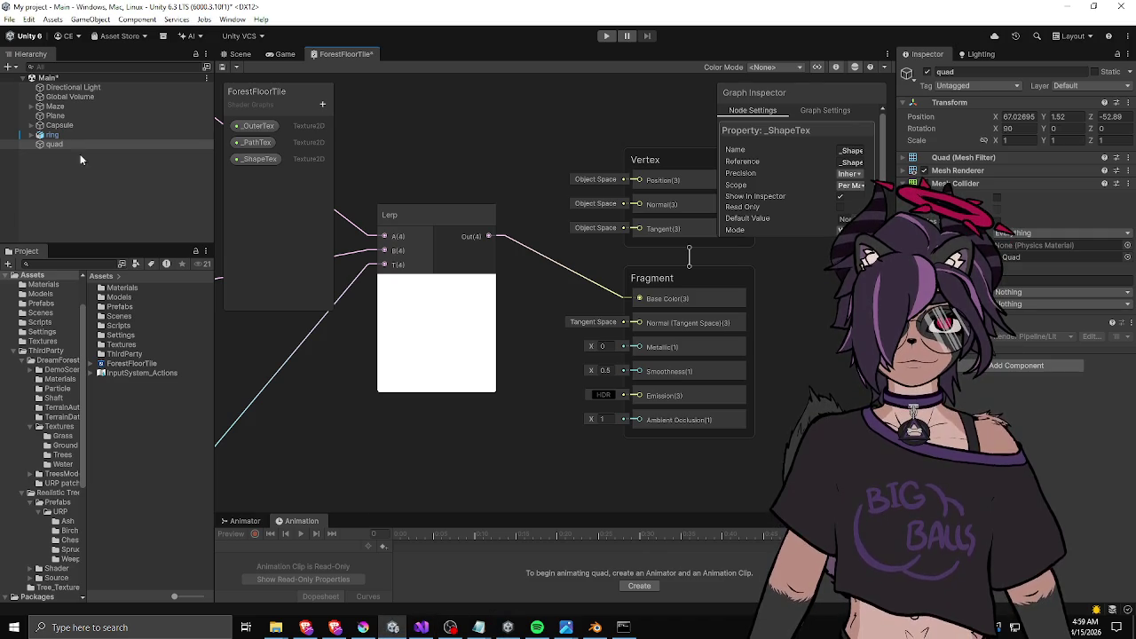
Browse the Project window to ThirdParty > DreamForestTree > Textures > Ground.
left_click(105, 264)
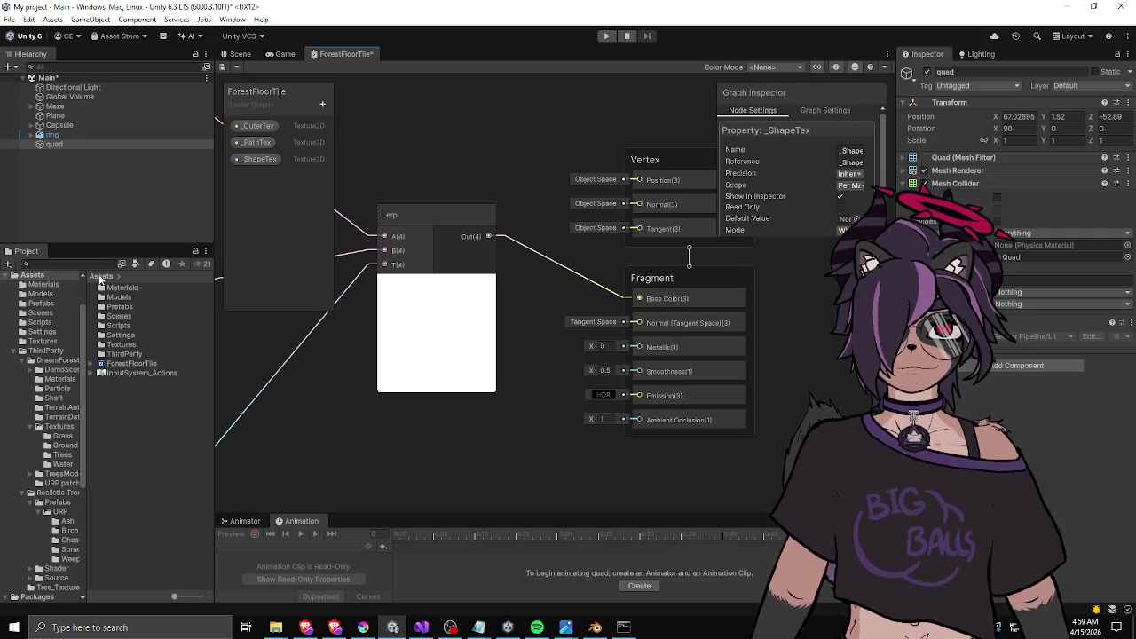
double_click(113, 354)
double_click(122, 299)
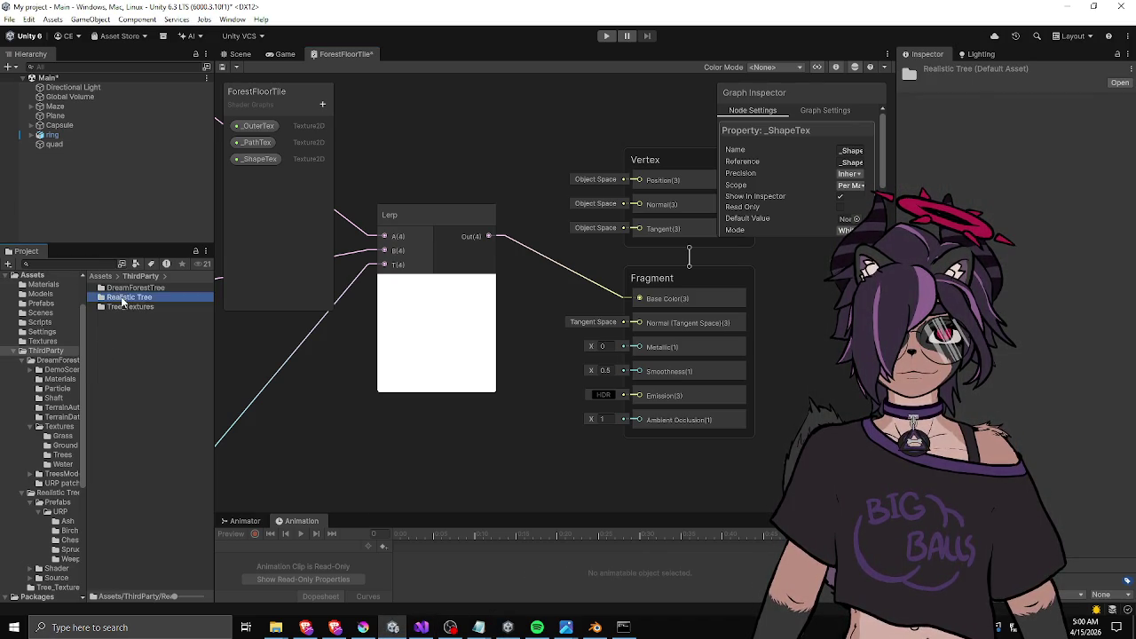
double_click(123, 297)
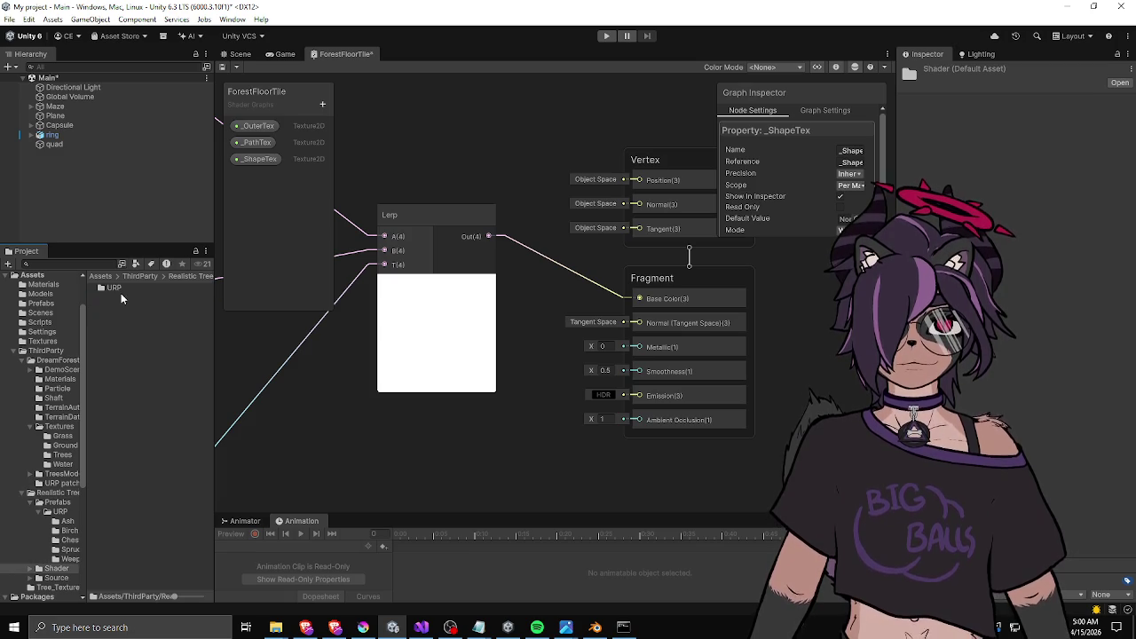
left_click_drag(214, 308, 299, 308)
double_click(142, 289)
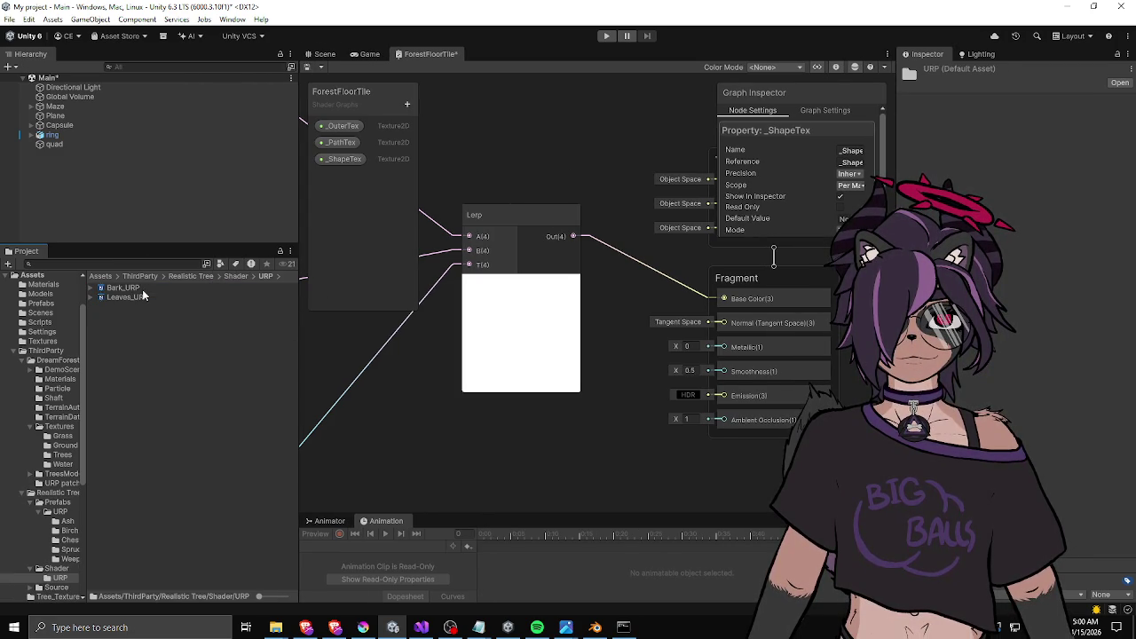
left_click(179, 275)
left_click(142, 277)
double_click(138, 289)
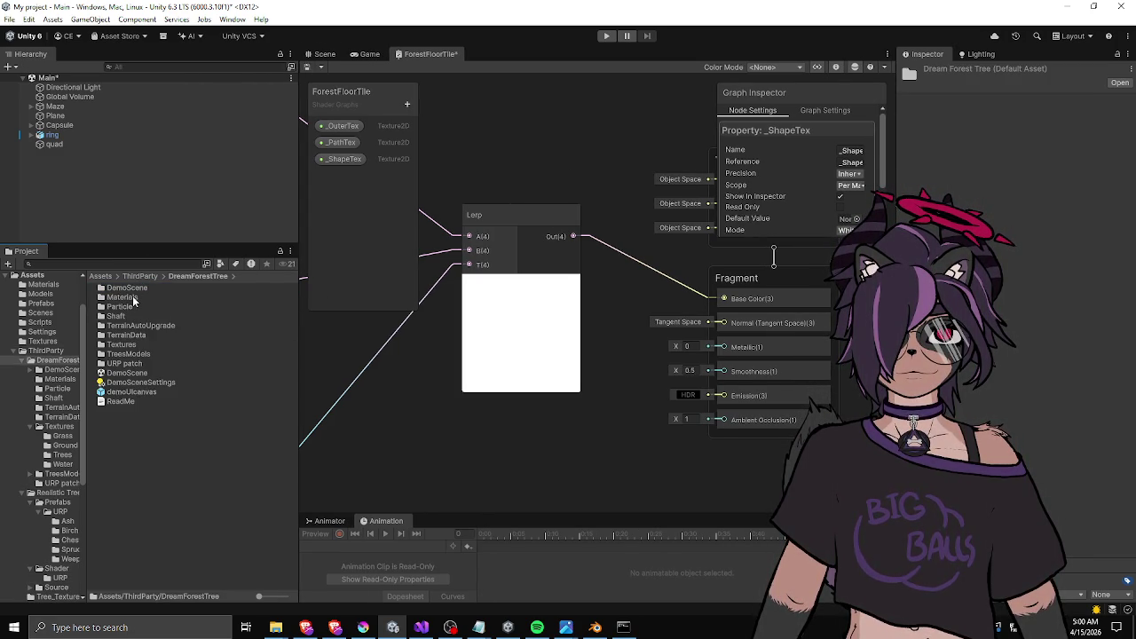
double_click(127, 345)
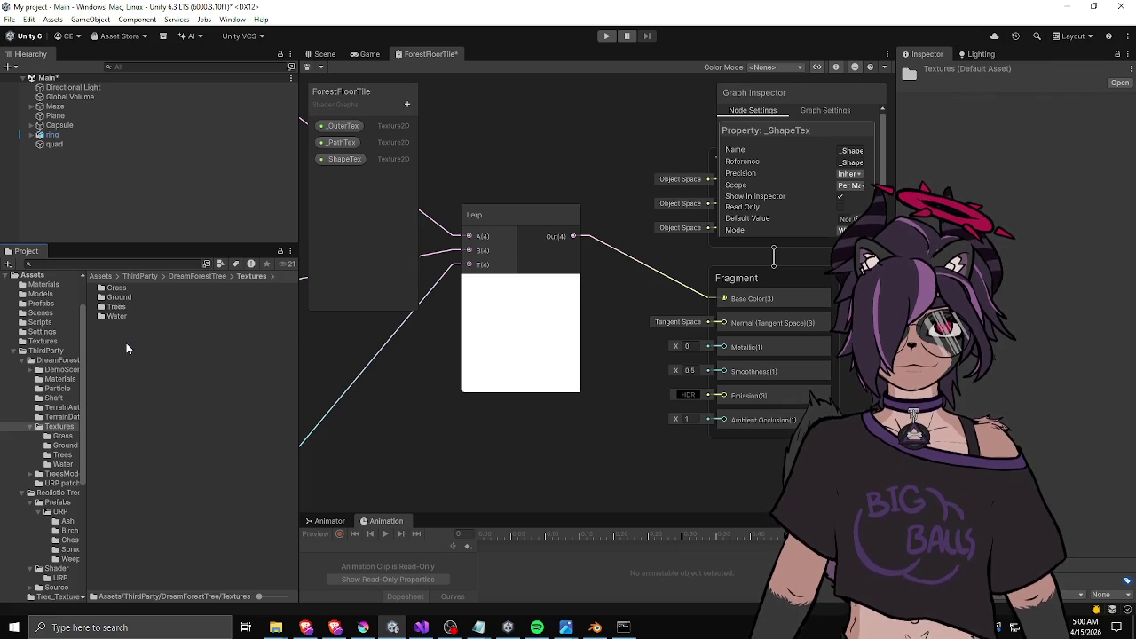
double_click(117, 288)
left_click(243, 275)
double_click(140, 298)
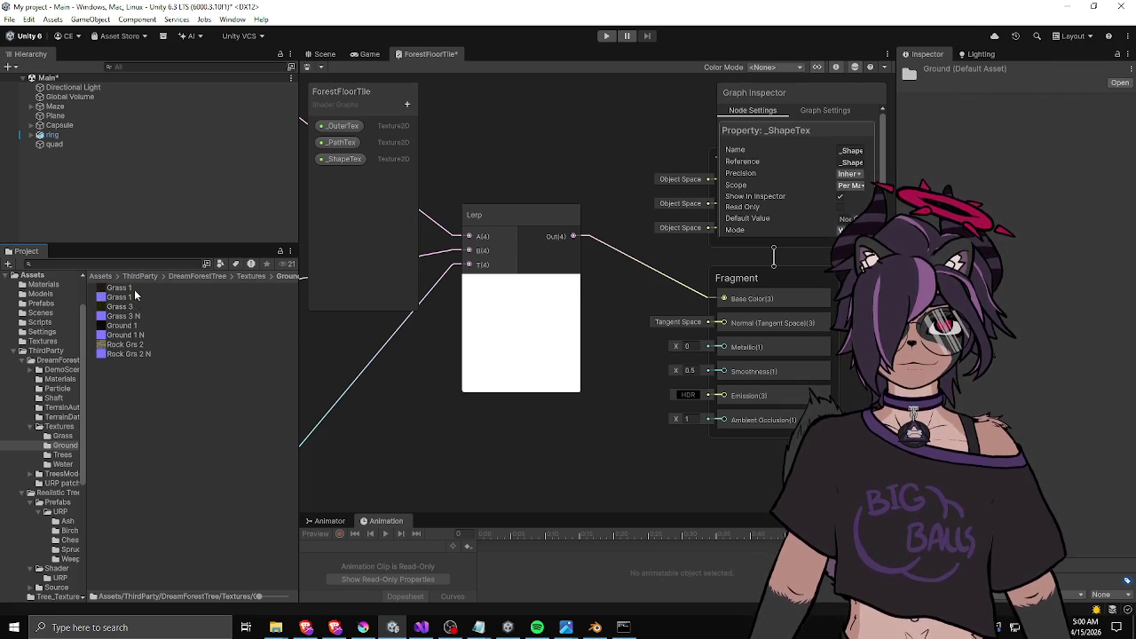
Pan and zoom the shader graph so all three Sample Texture 2D nodes show.
left_click_drag(556, 325, 538, 330)
scroll(583, 399, "down", 4)
mouse_move(584, 399)
left_mouse_down()
mouse_move(717, 409)
mouse_move(655, 392)
mouse_move(591, 282)
left_mouse_up()
left_click(406, 106)
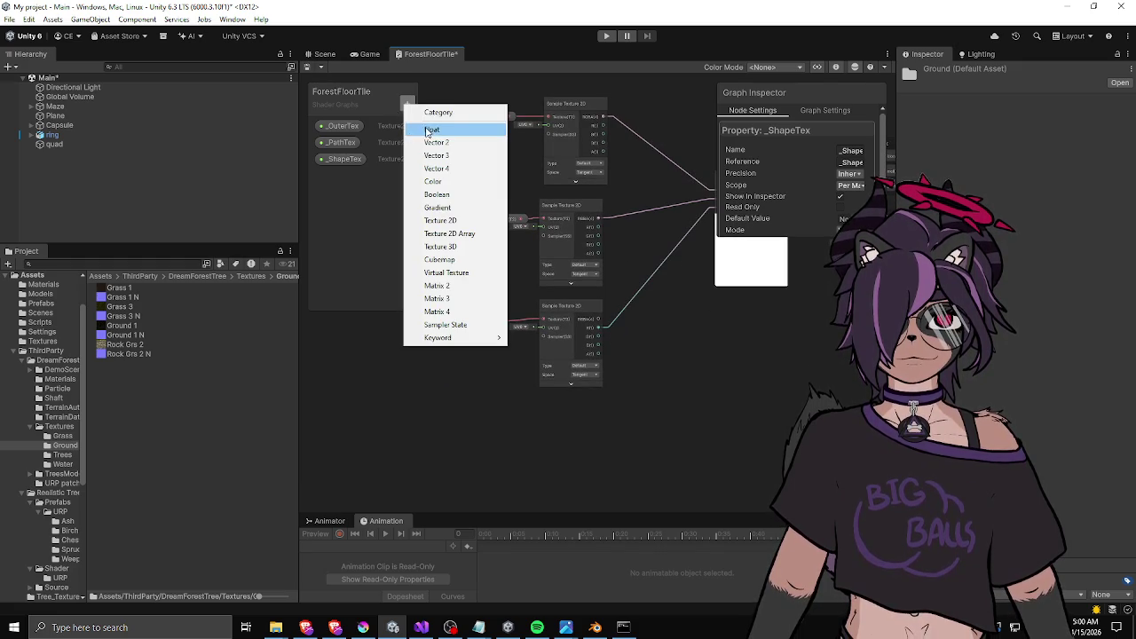
Add a new Texture 2D property to the blackboard and move it into place after _OuterTex.
left_click(454, 222)
left_click(385, 195)
left_click_drag(343, 174, 337, 136)
left_click(407, 104)
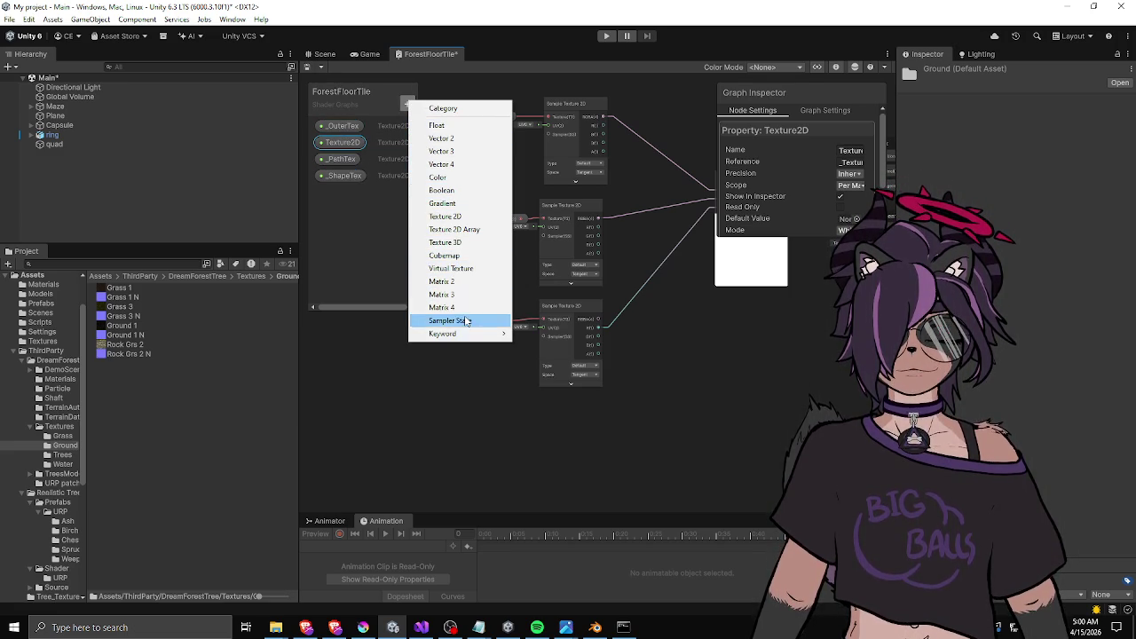
left_click(355, 211)
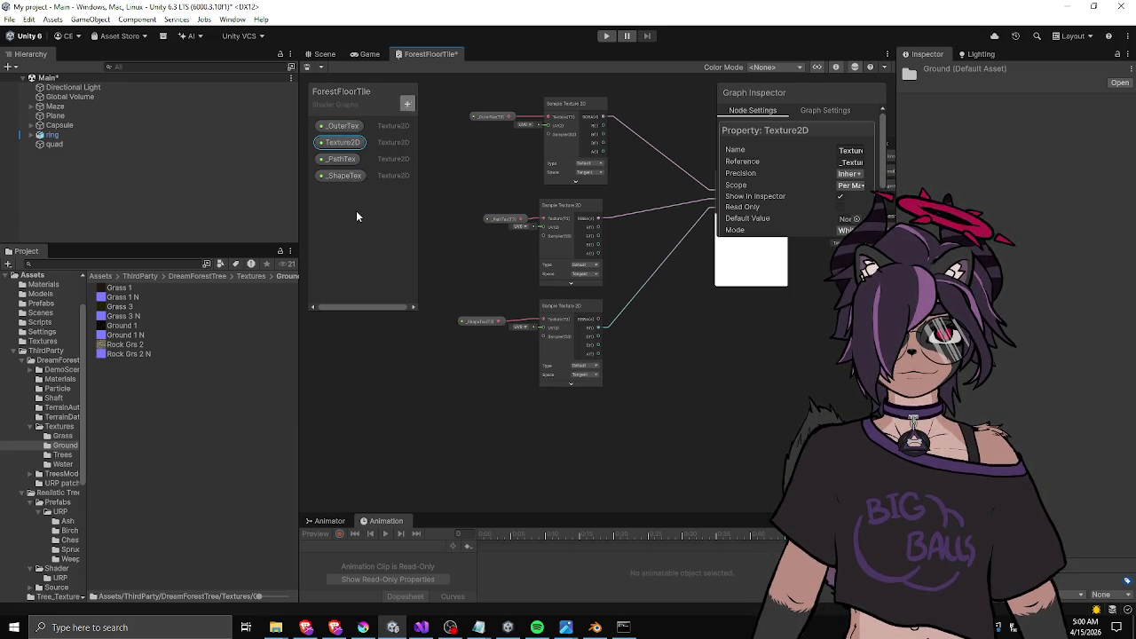
left_click(346, 126)
left_click(342, 142)
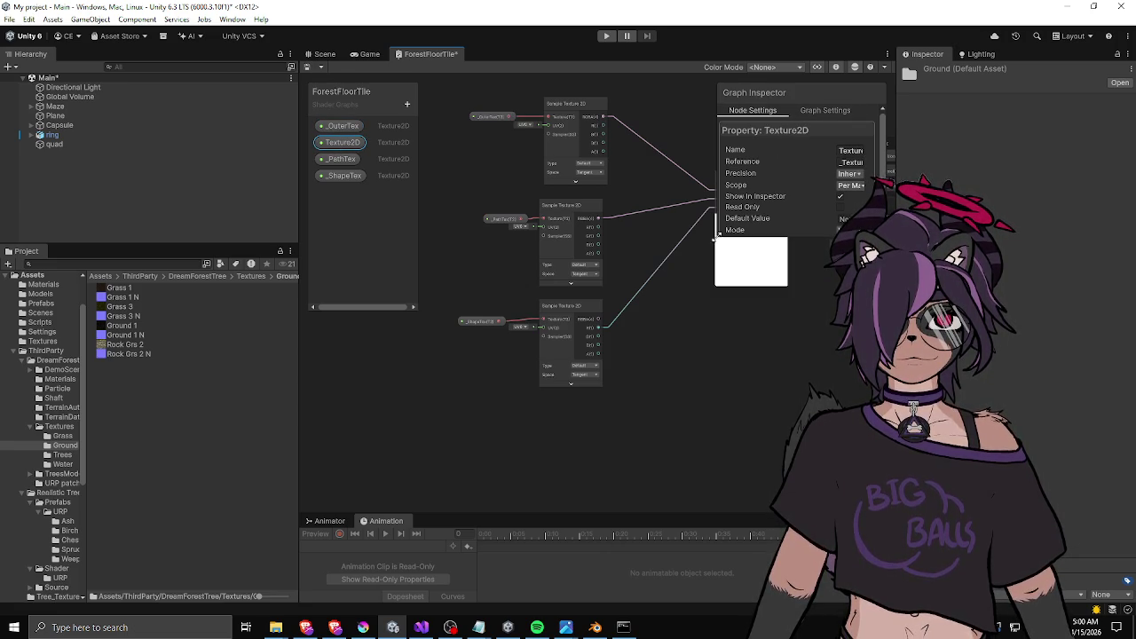
left_click_drag(716, 237, 634, 237)
Name the new texture property _OuterNorm, restoring _OuterTex after a mistaken rename.
left_click(341, 131)
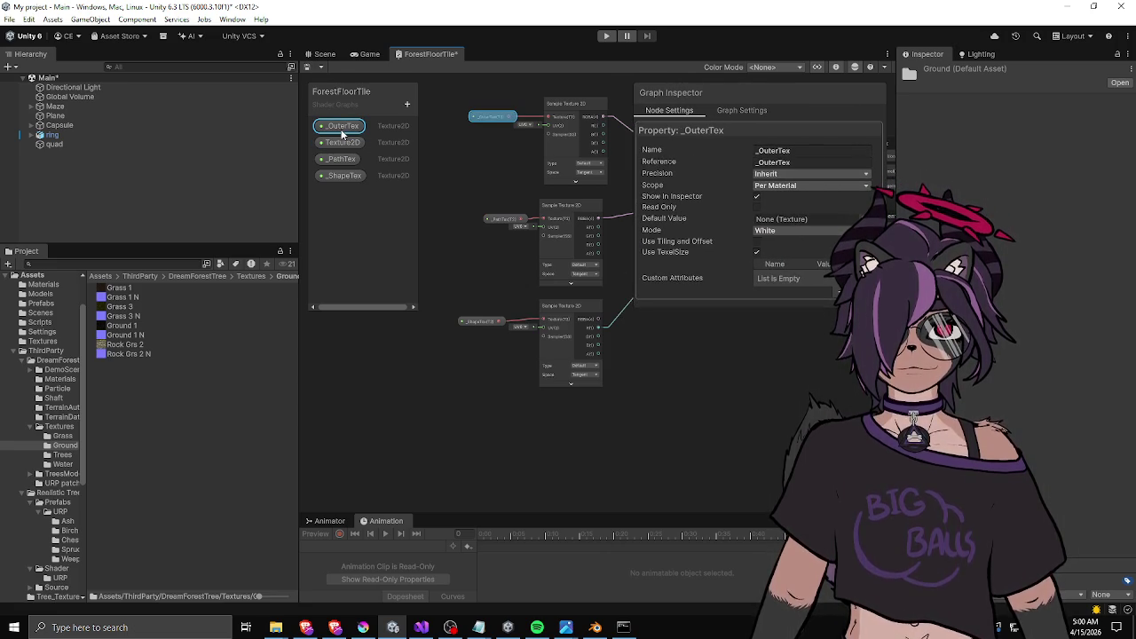
left_click(755, 151)
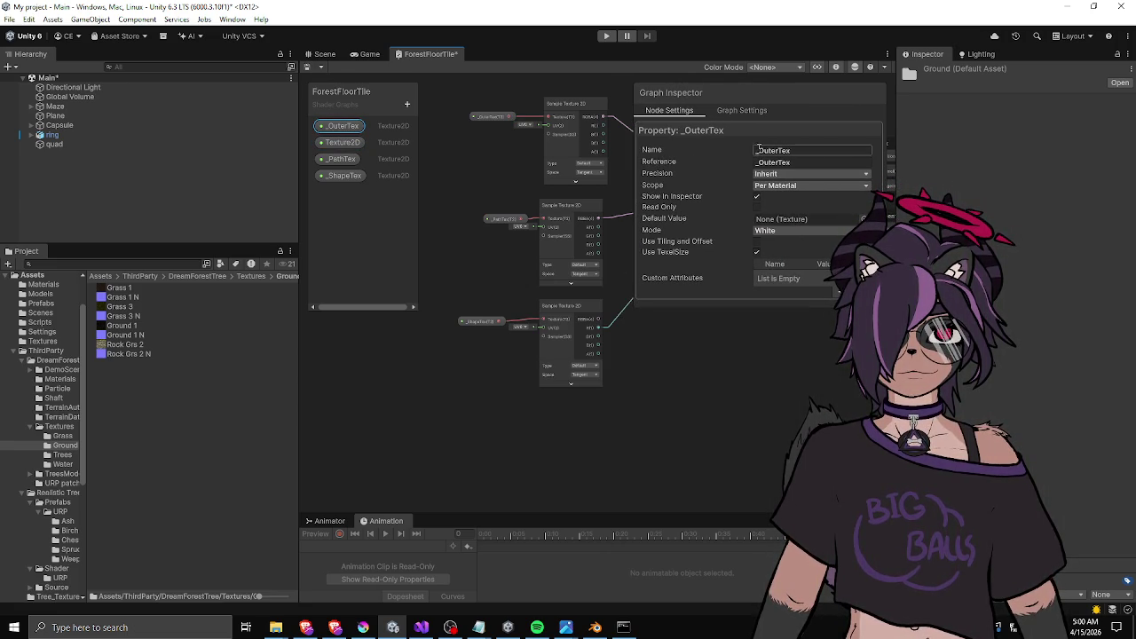
type("Out")
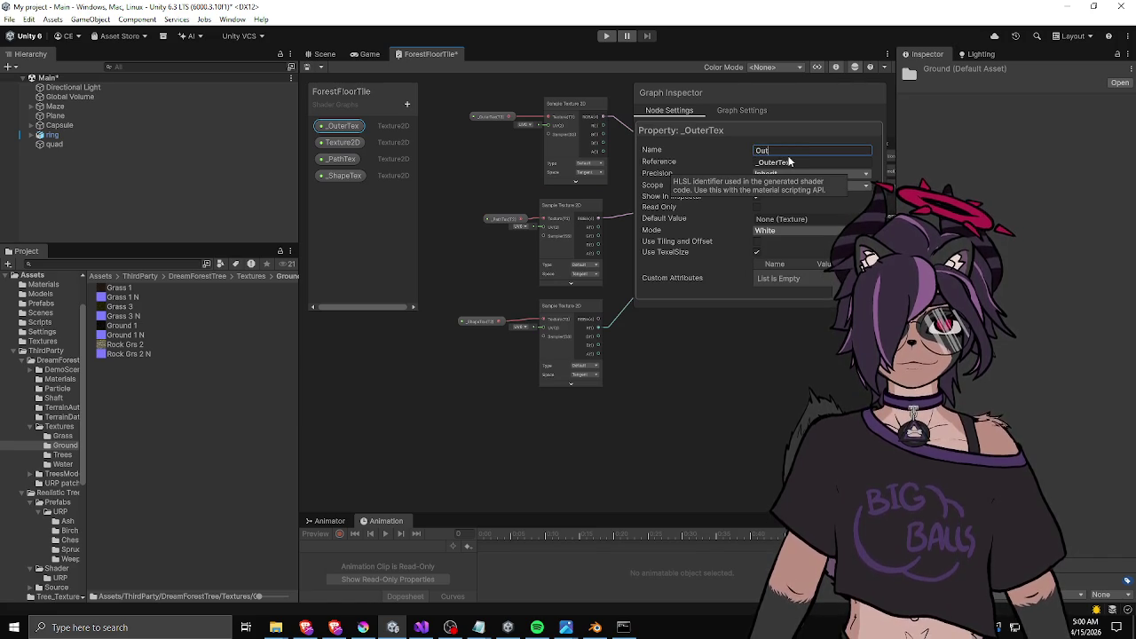
type("er Tex")
key("Return")
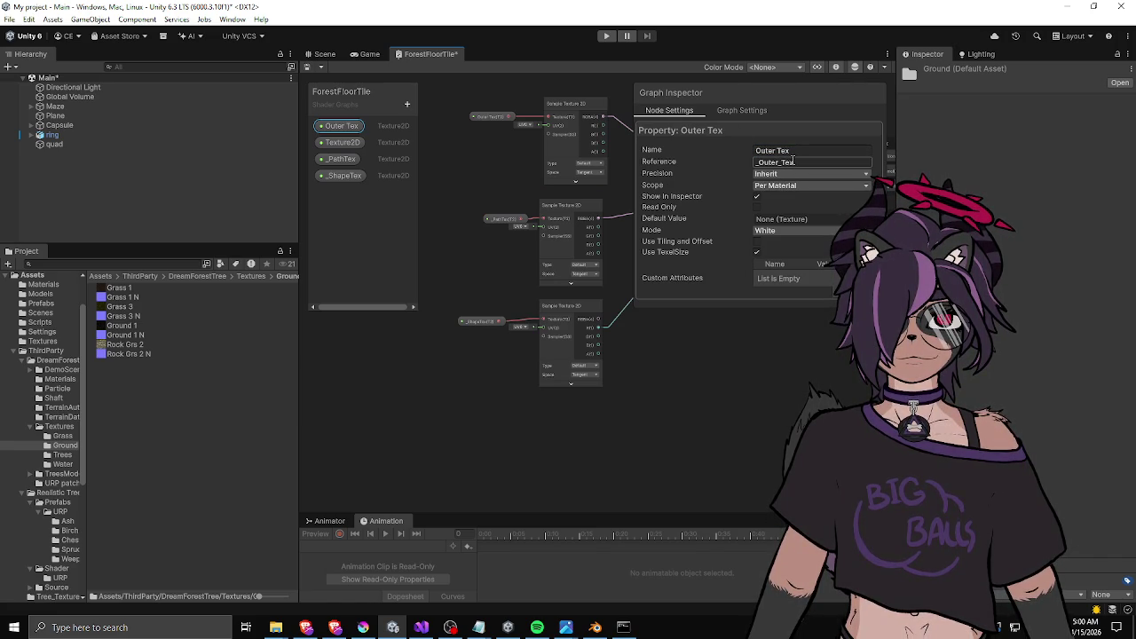
left_click(788, 151)
key("ctrl+z")
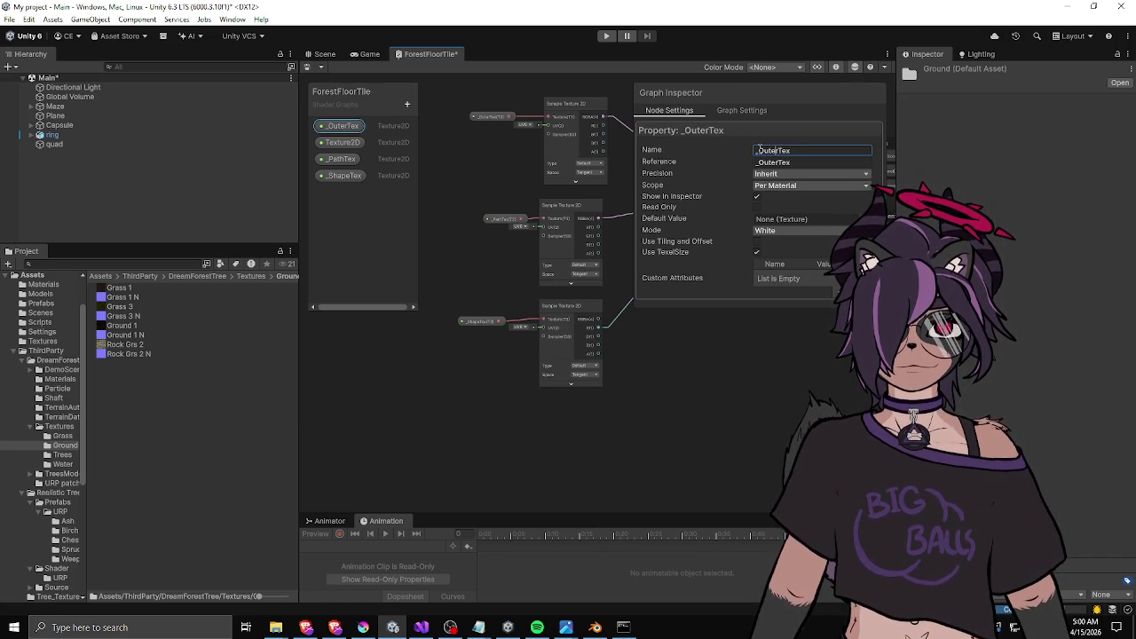
left_click(342, 142)
left_click(788, 150)
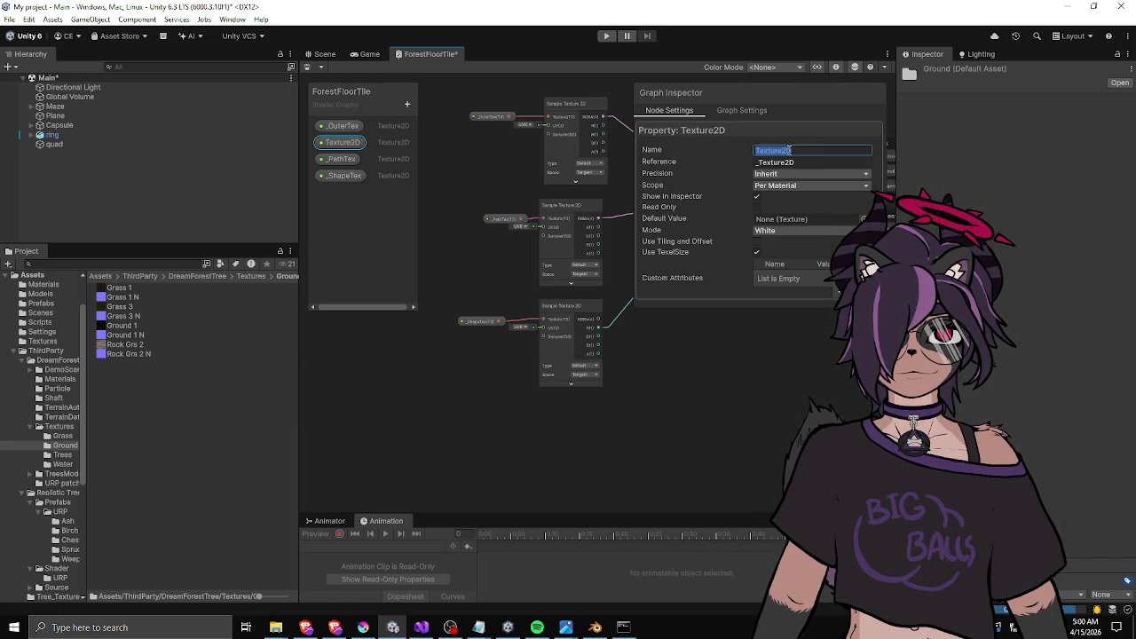
type("_OuterTex")
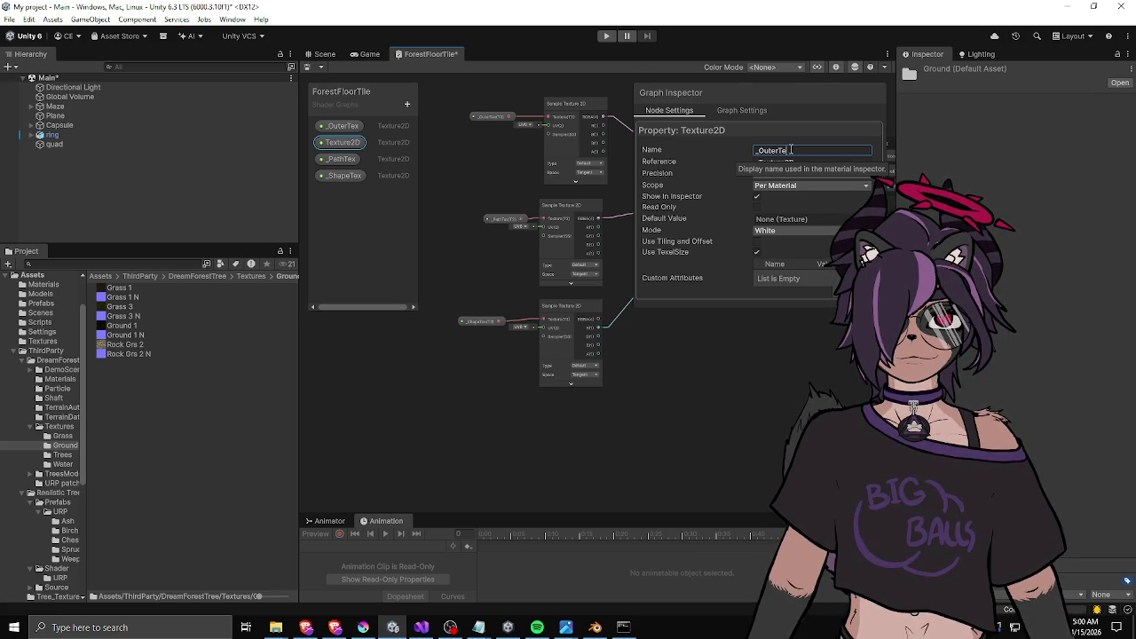
type("Norm")
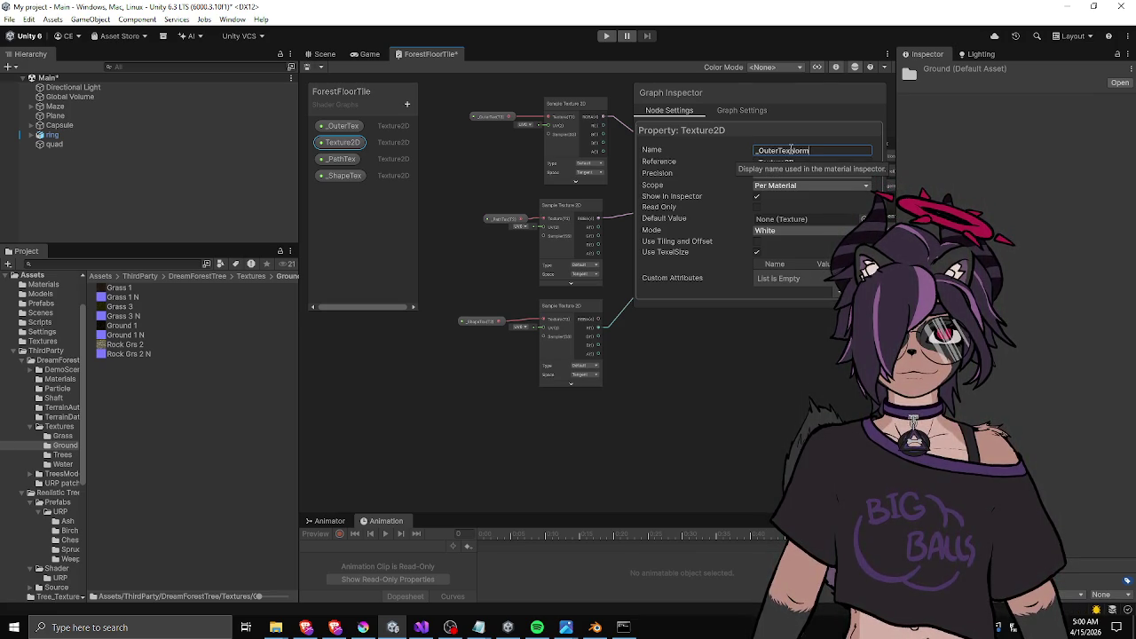
key("BackSpace")
key("BackSpace")
key("BackSpace")
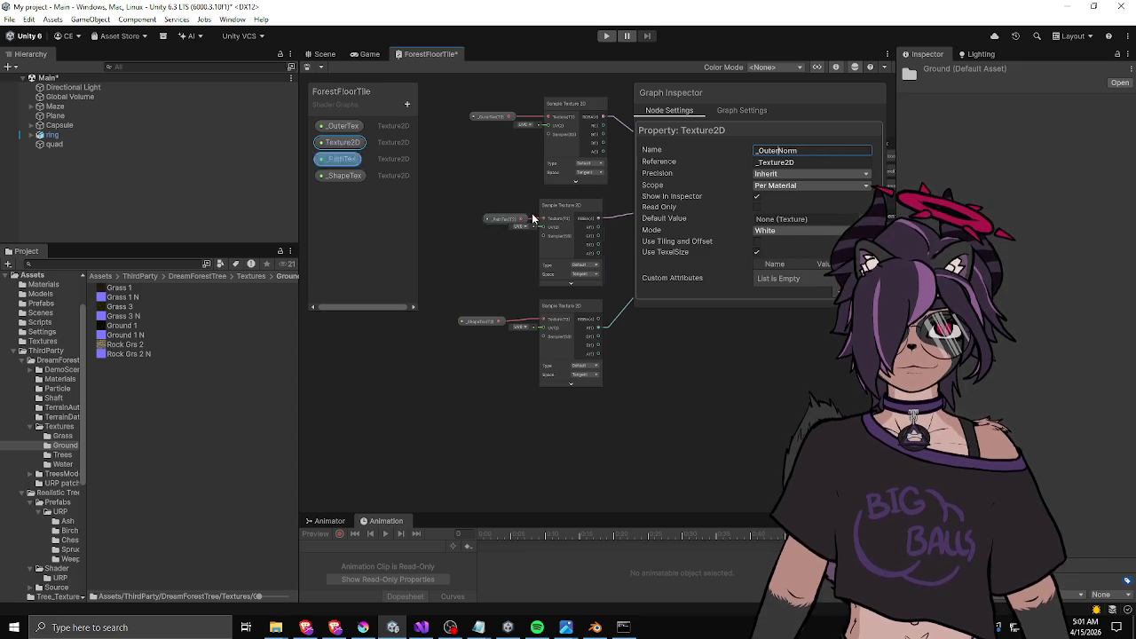
key("Return")
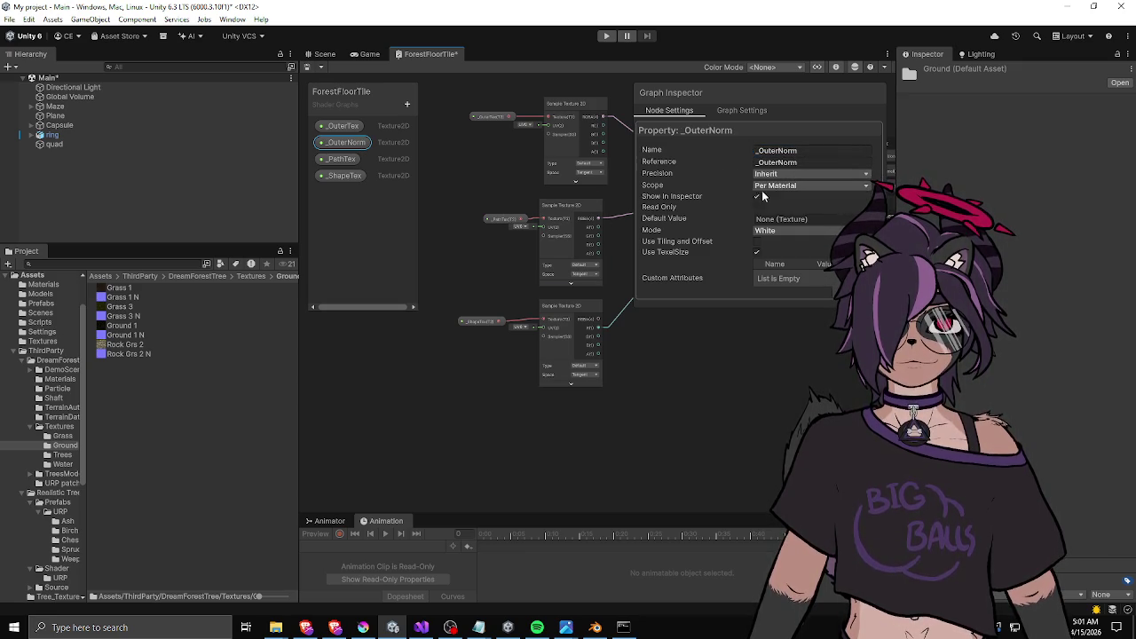
Set _OuterNorm's default mode to Normal Map.
left_click(761, 231)
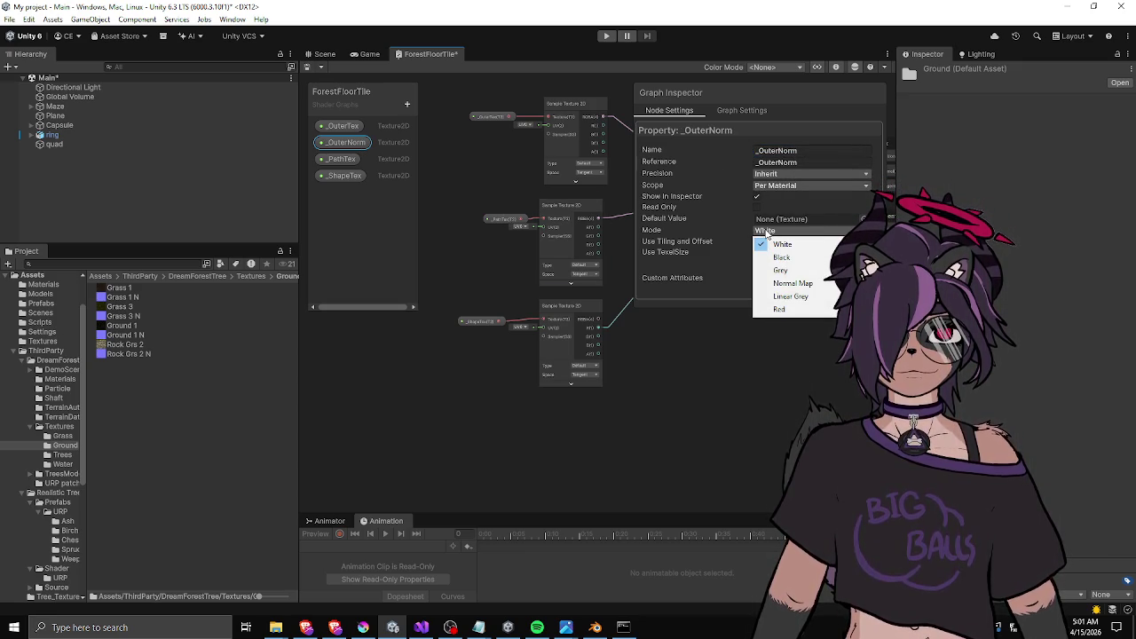
left_click(774, 282)
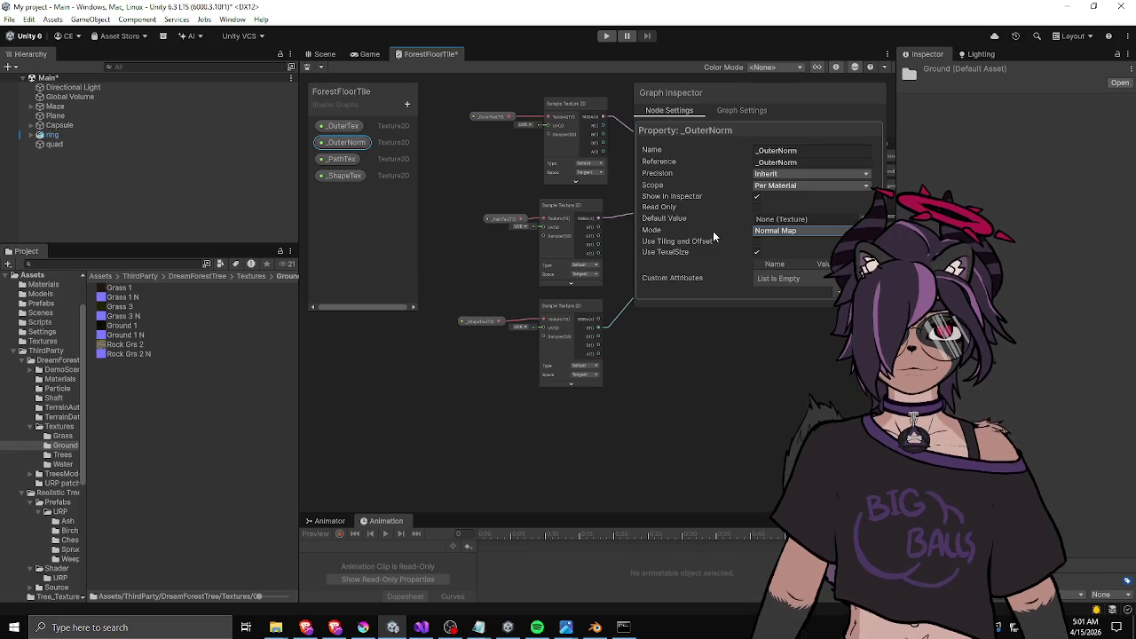
left_click(742, 110)
left_click(677, 112)
Duplicate _OuterNorm, place the copy under _PathTex and rename it _PathNorm.
right_click(347, 142)
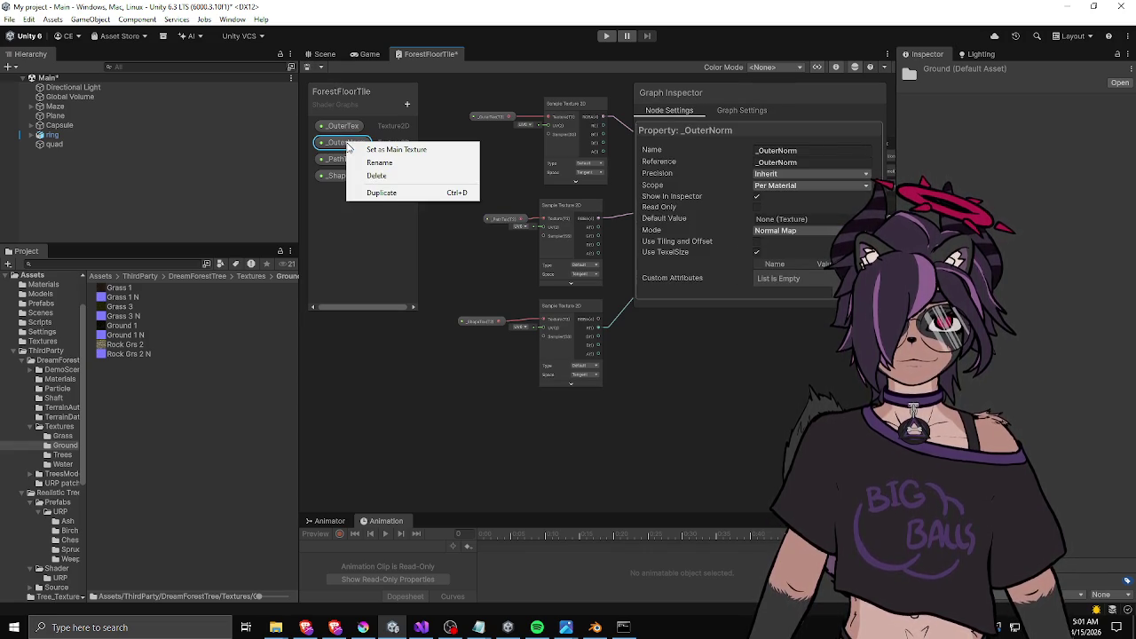
left_click(378, 191)
left_click_drag(355, 158, 349, 188)
double_click(345, 176)
type("_OathNorm")
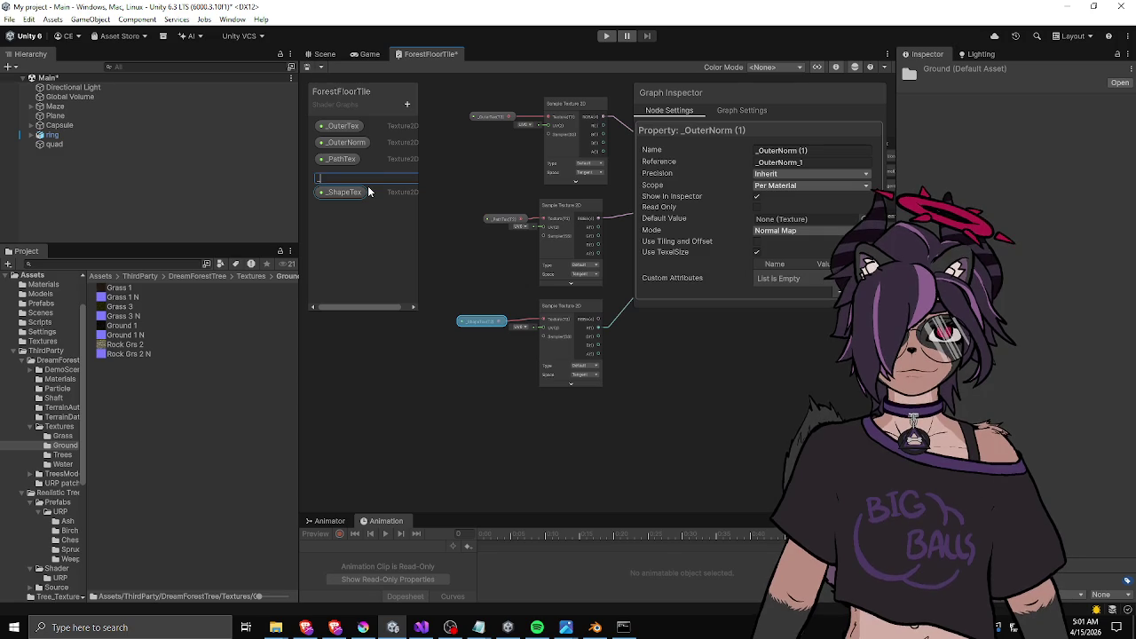
key("BackSpace")
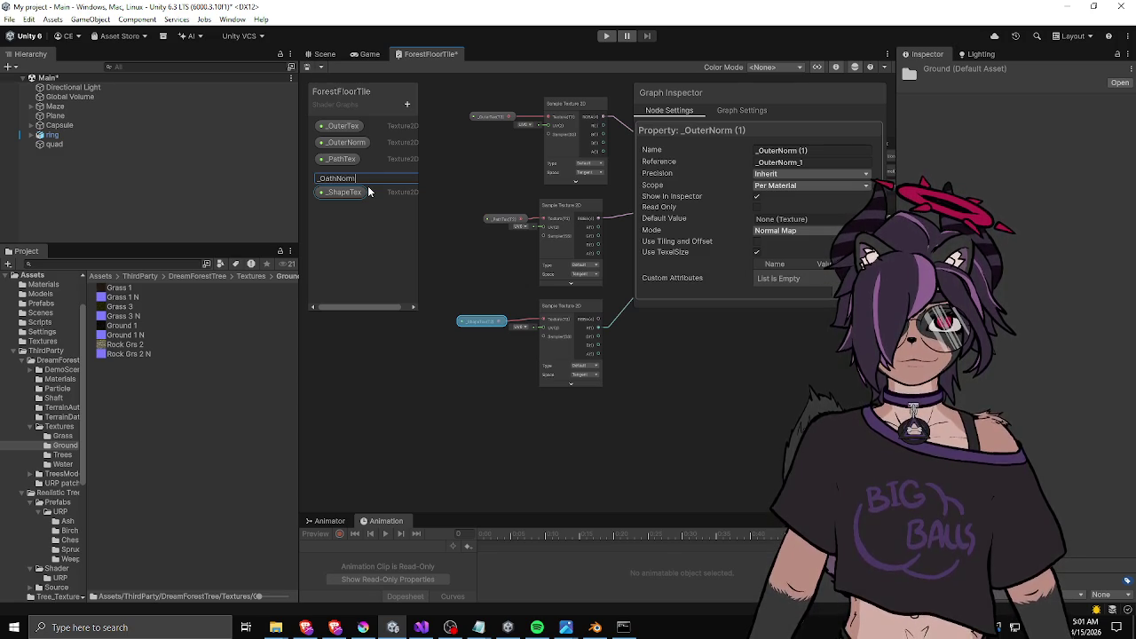
key("Home")
key("Right")
key("Right")
key("BackSpace")
type("P")
key("Return")
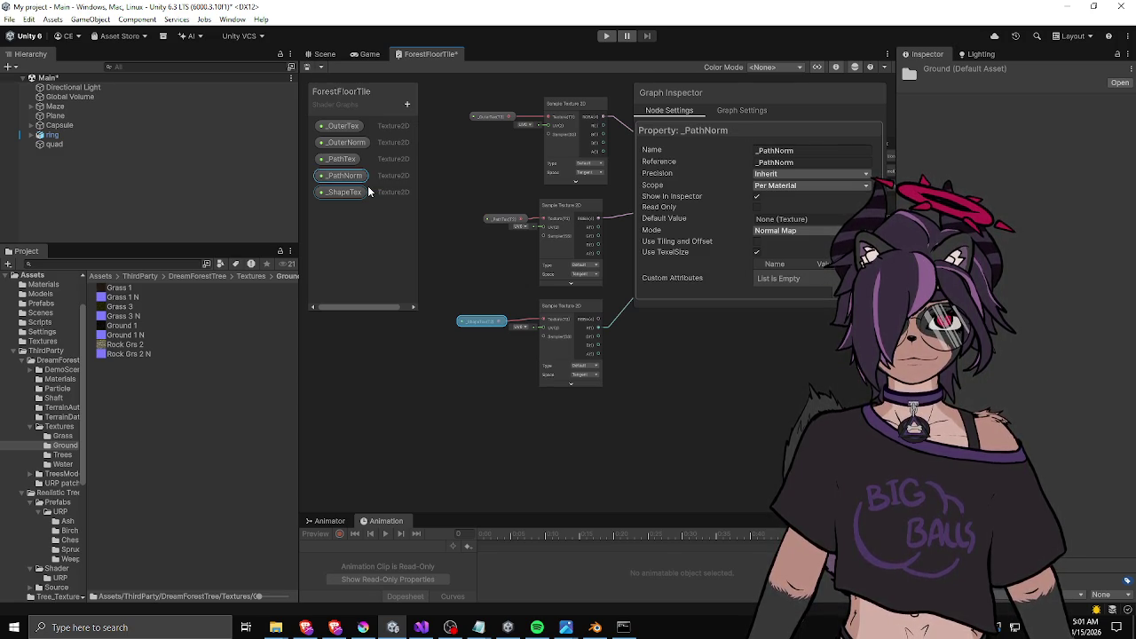
Duplicate _PathNorm, place the copy under _ShapeTex and rename it _ShapeNorm.
right_click(352, 178)
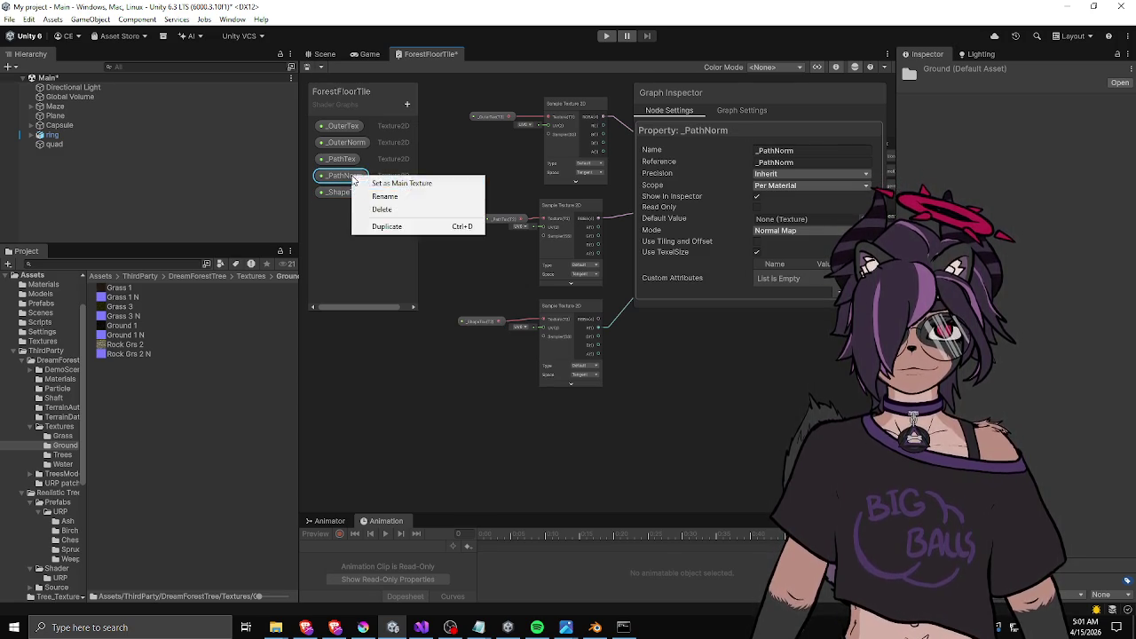
left_click(373, 227)
left_click_drag(357, 194, 345, 211)
double_click(344, 212)
key("BackSpace")
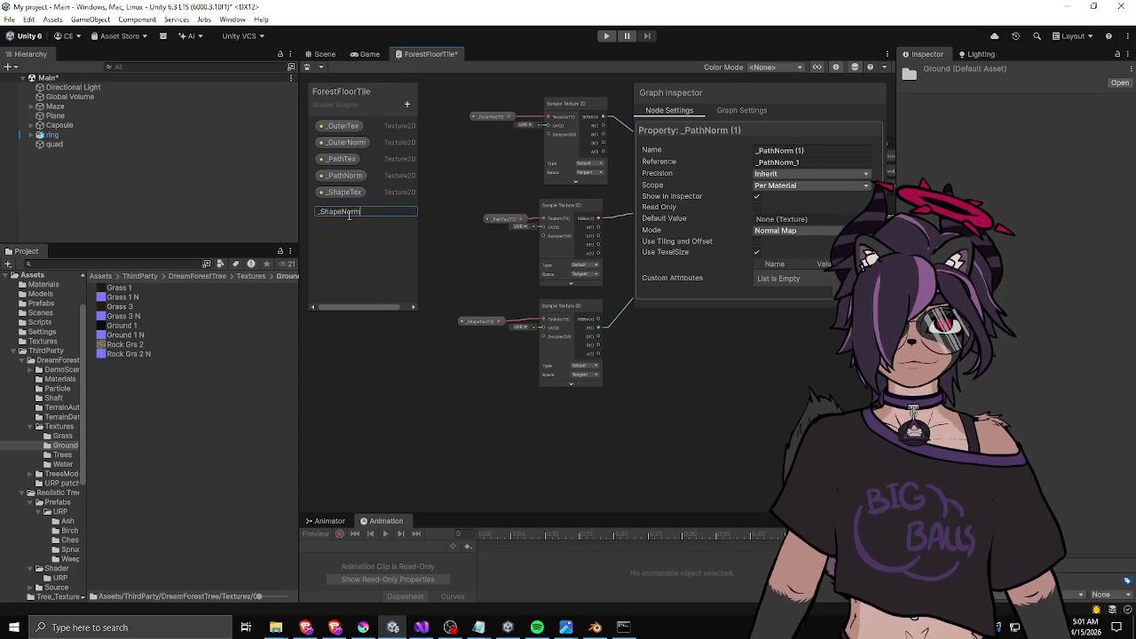
key("Return")
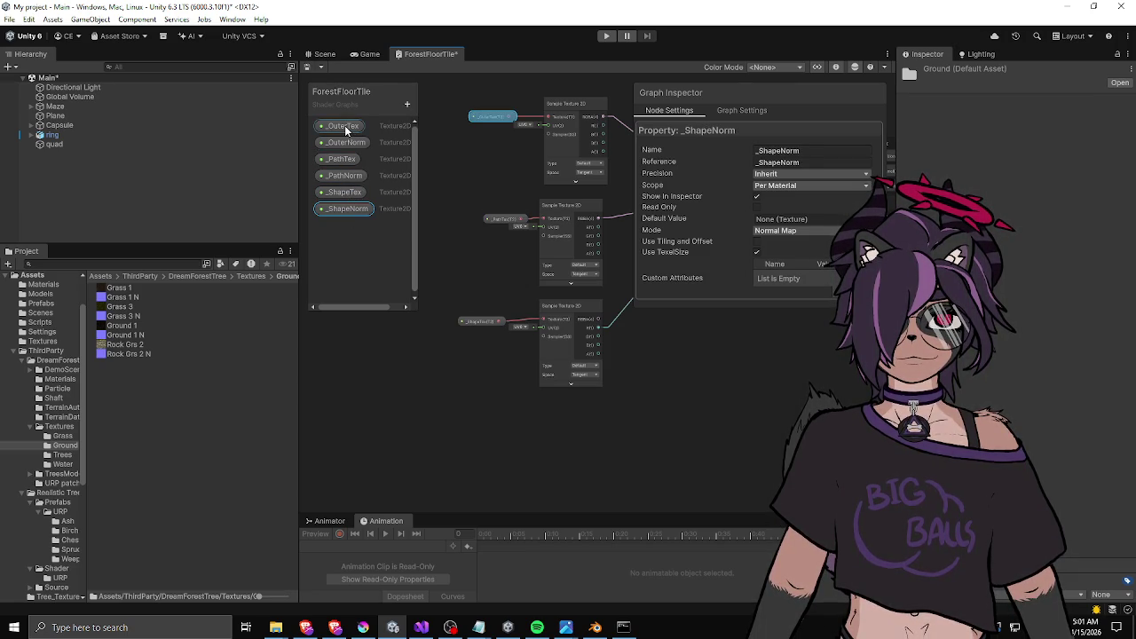
scroll(497, 163, "down", 5)
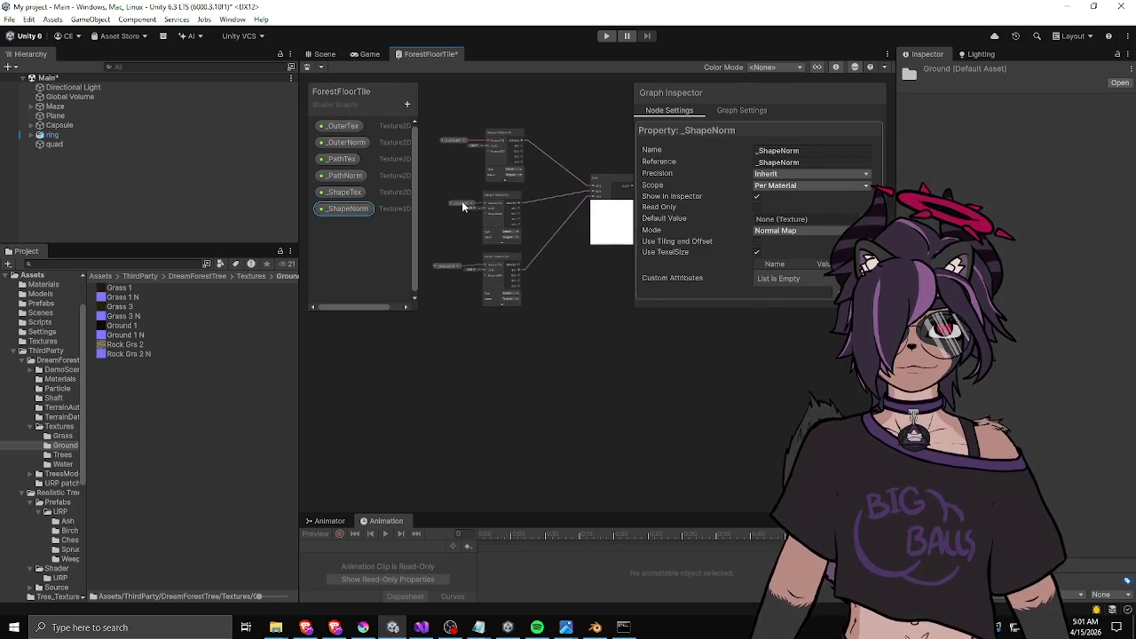
Place the _OuterNorm, _PathNorm and _ShapeNorm property nodes on the graph.
left_click_drag(559, 275, 524, 253)
mouse_move(346, 126)
left_mouse_down()
mouse_move(489, 363)
mouse_move(480, 325)
left_mouse_up()
left_click(333, 176)
left_click_drag(347, 209, 484, 355)
scroll(550, 319, "up", 5)
left_click_drag(560, 347, 501, 341)
scroll(533, 409, "down", 4)
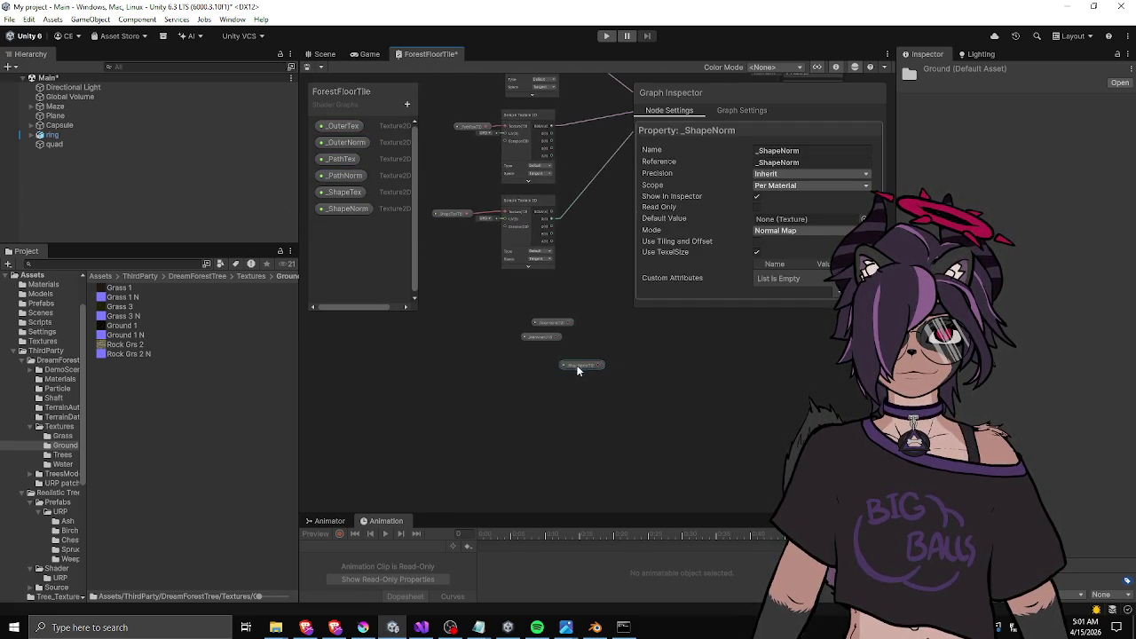
left_click(540, 330)
Add a Sample Texture 2D node and set its Type to Normal.
right_click(523, 307)
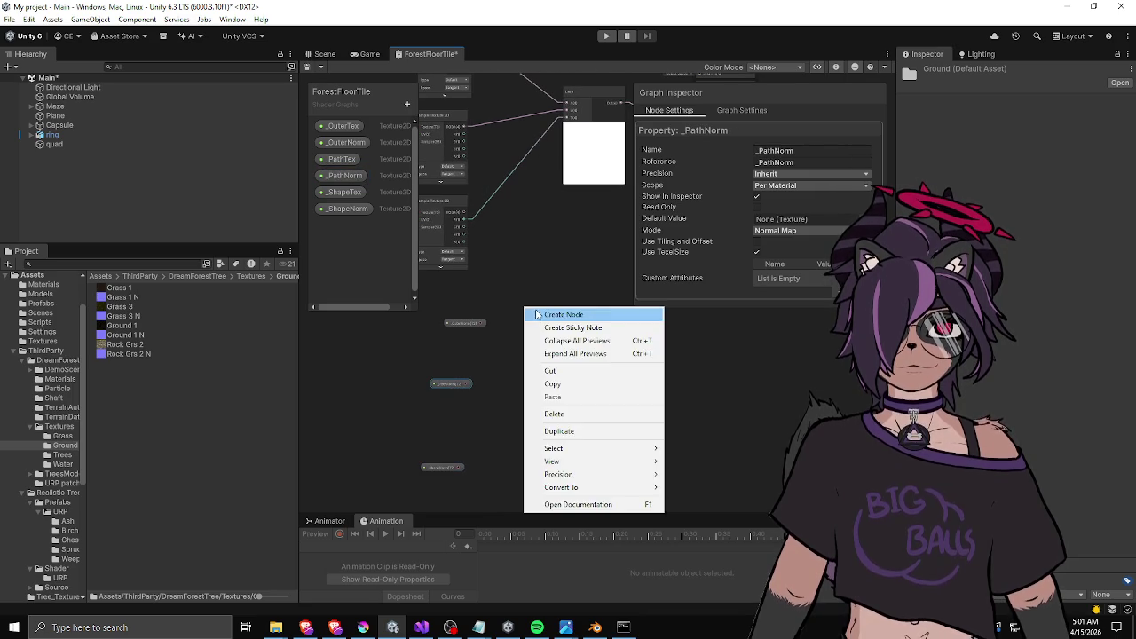
left_click(543, 315)
type("sample m")
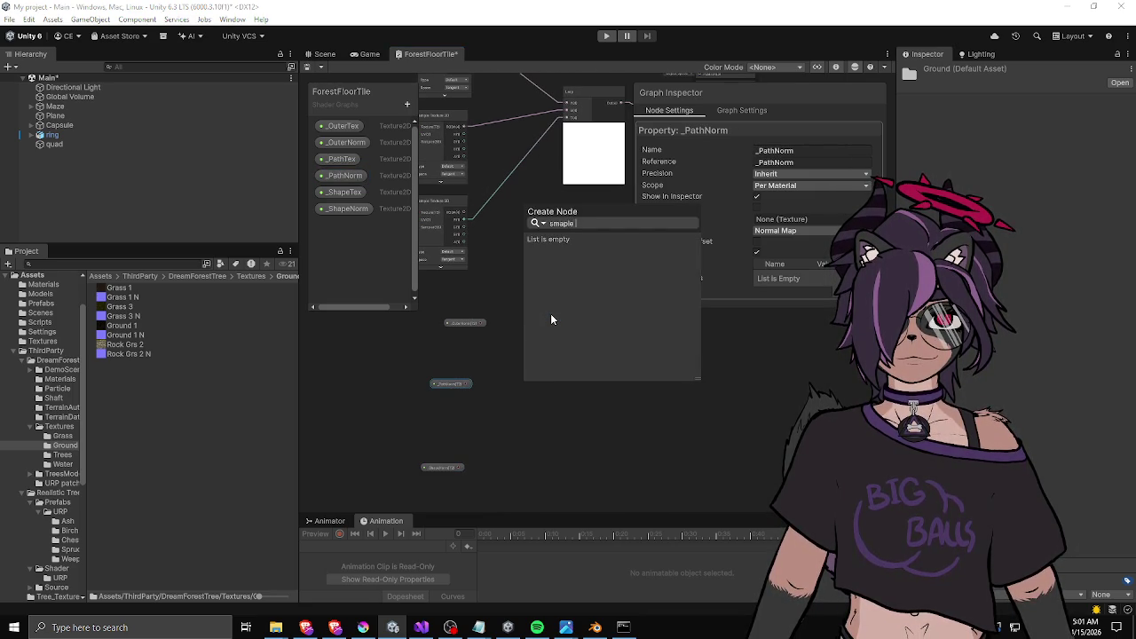
key("BackSpace")
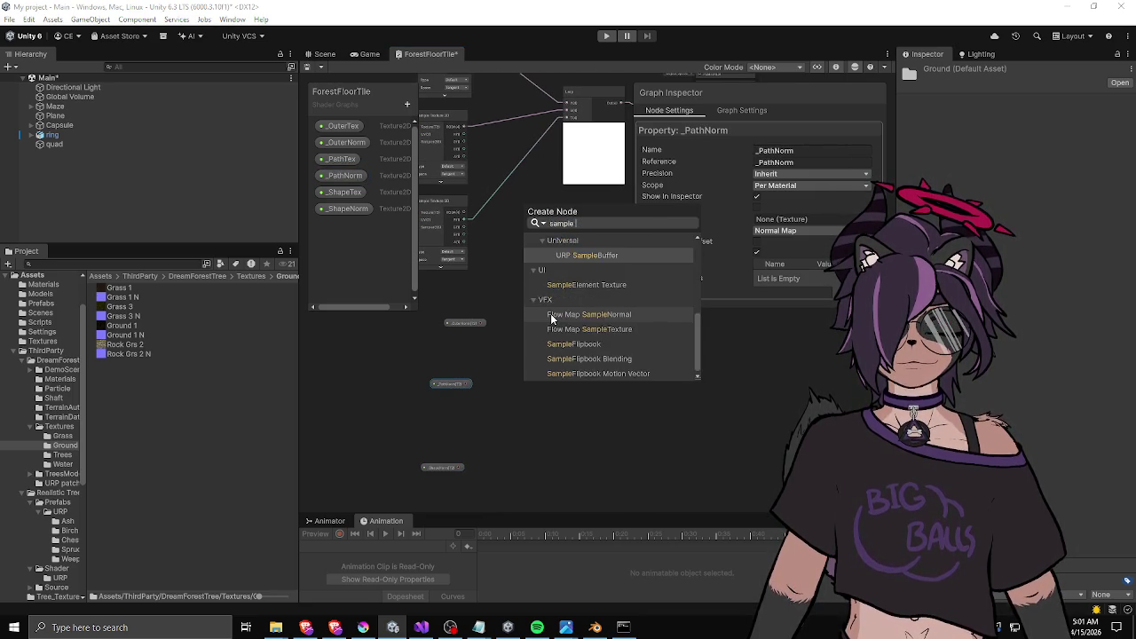
type("no")
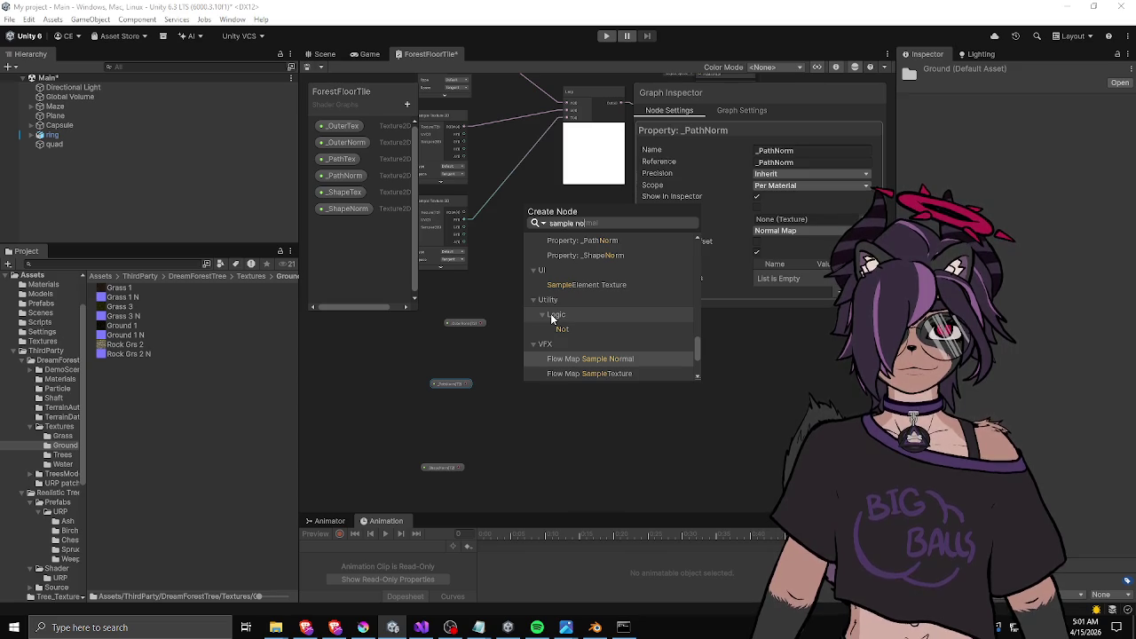
scroll(552, 317, "up", 5)
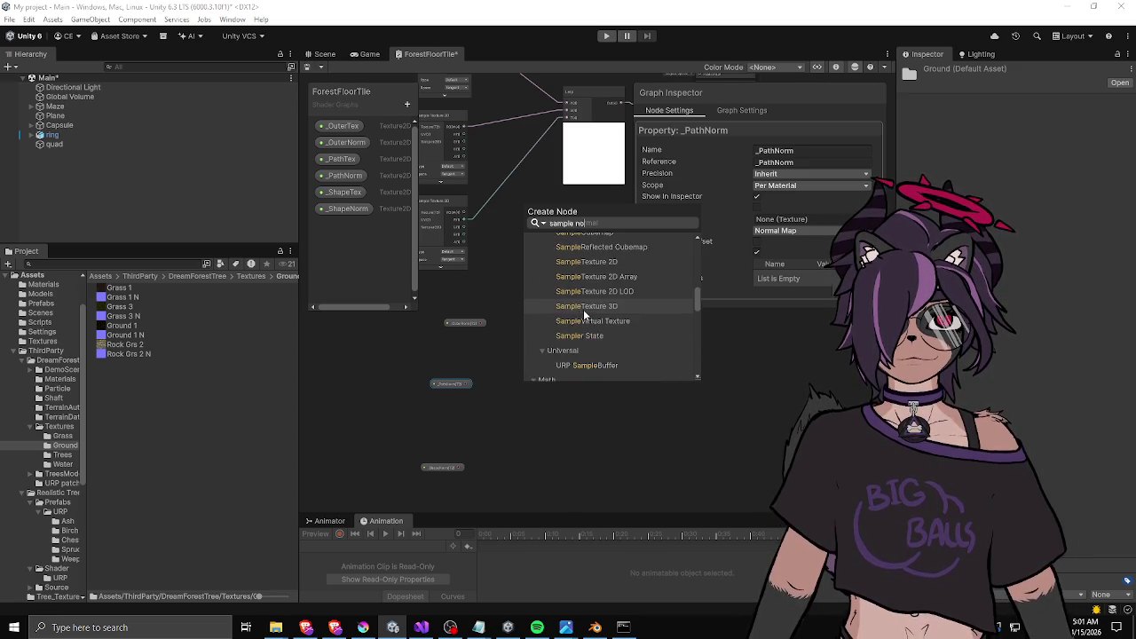
scroll(610, 310, "down", 2)
left_click(597, 326)
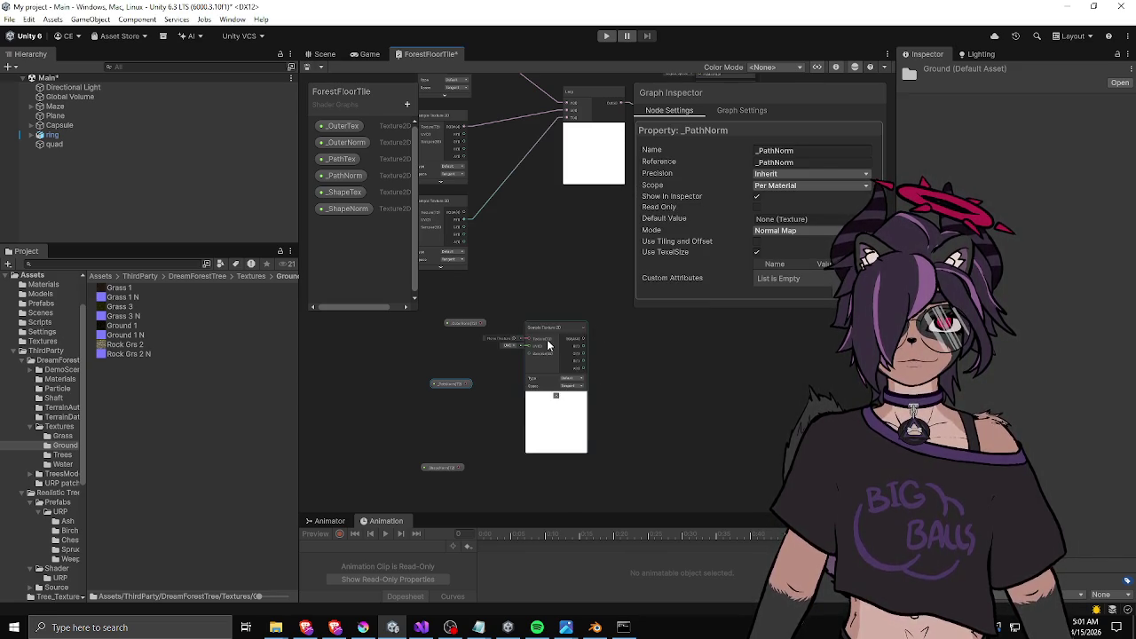
scroll(551, 335, "up", 5)
left_click(577, 410)
left_click(582, 432)
scroll(698, 391, "down", 3)
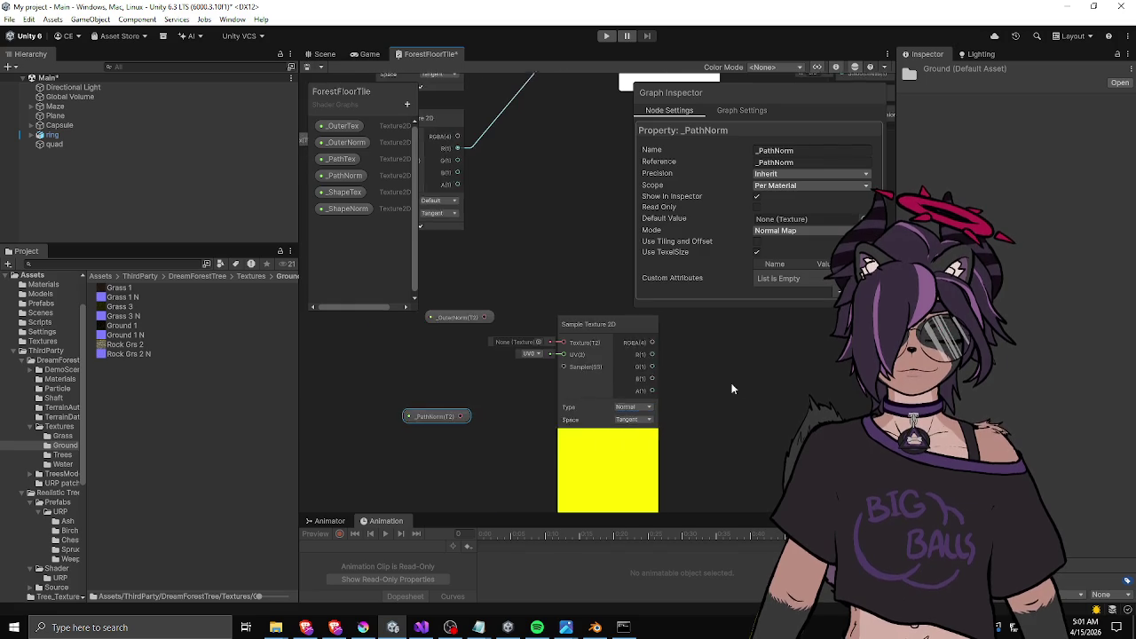
Wire _OuterNorm into the normal sampler and _PathNorm into a duplicated copy below it.
left_click(588, 327)
mouse_move(488, 317)
left_mouse_down()
mouse_move(569, 344)
mouse_move(565, 304)
left_mouse_up()
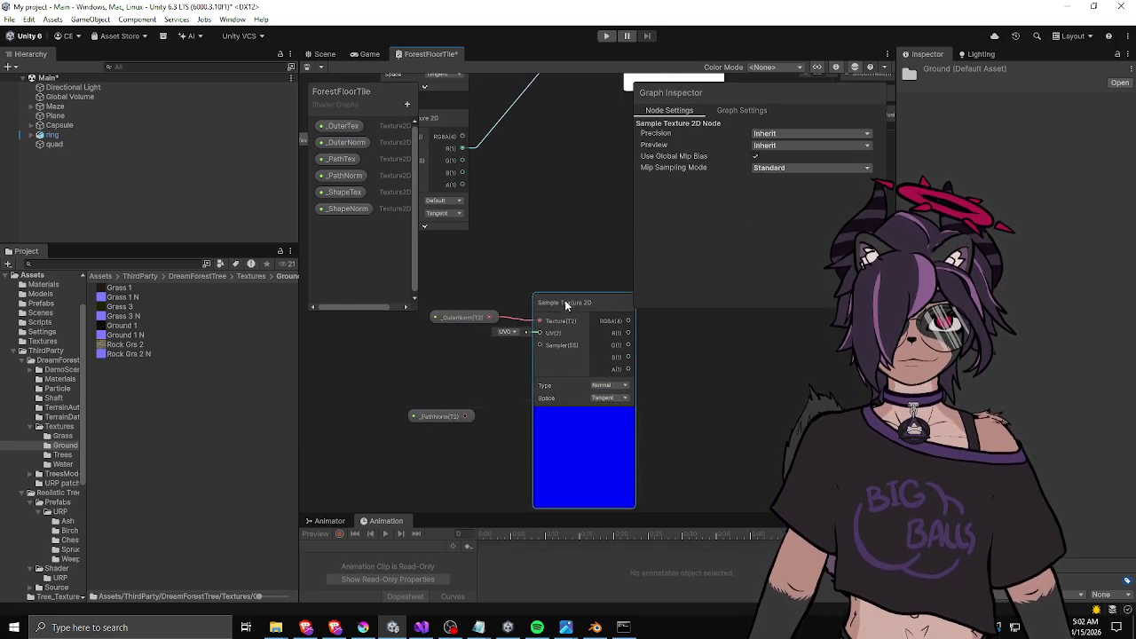
left_click(578, 407)
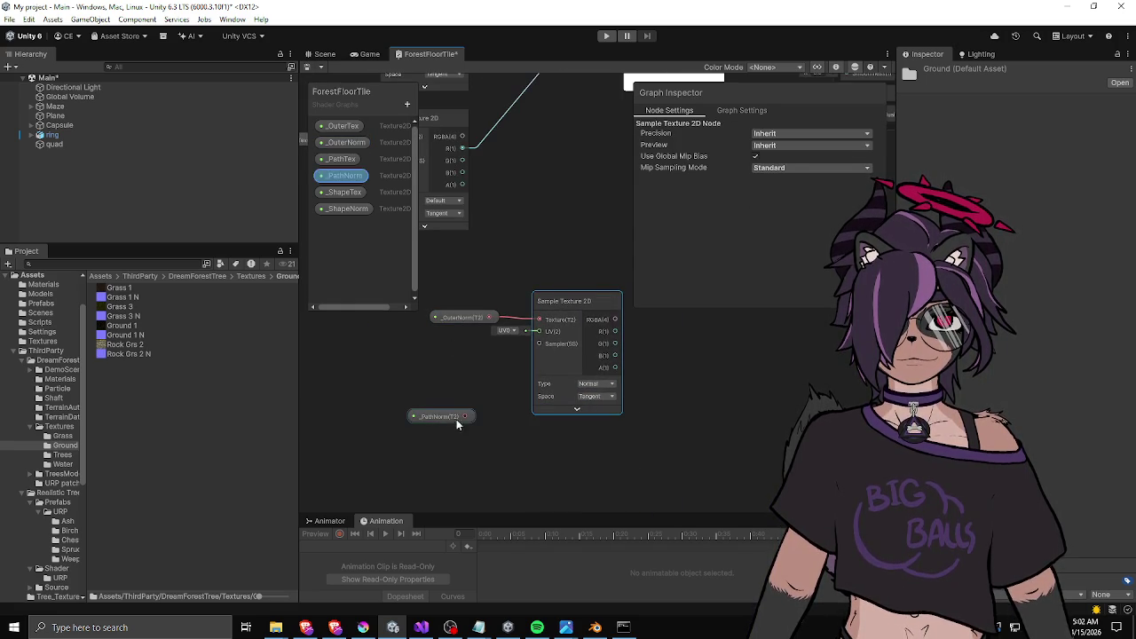
left_click_drag(543, 426, 534, 351)
scroll(534, 350, "down", 2)
left_click(545, 256)
key("ctrl+d")
left_click_drag(546, 256, 548, 346)
left_click(483, 340)
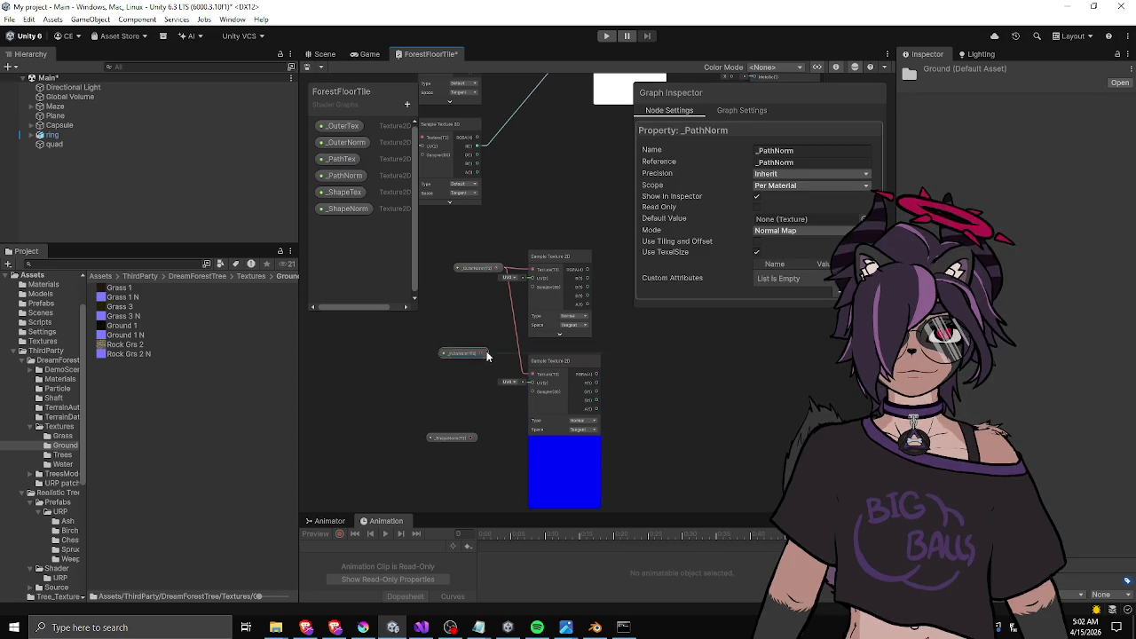
mouse_move(483, 341)
left_mouse_down()
mouse_move(492, 375)
mouse_move(538, 377)
left_mouse_up()
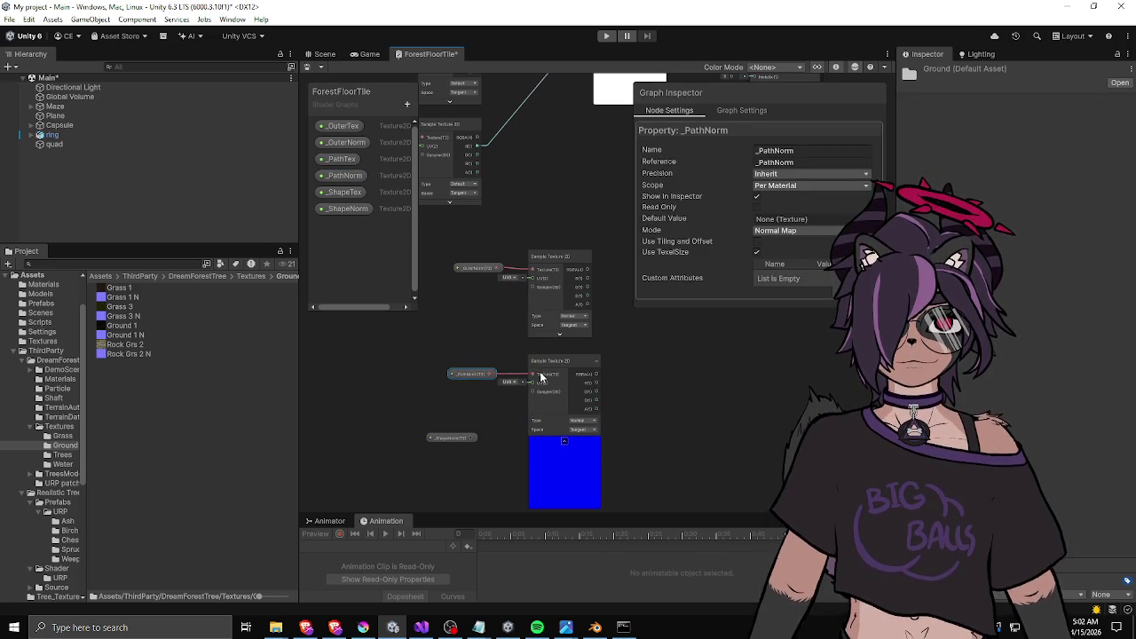
left_click_drag(617, 397, 609, 337)
left_click(554, 383)
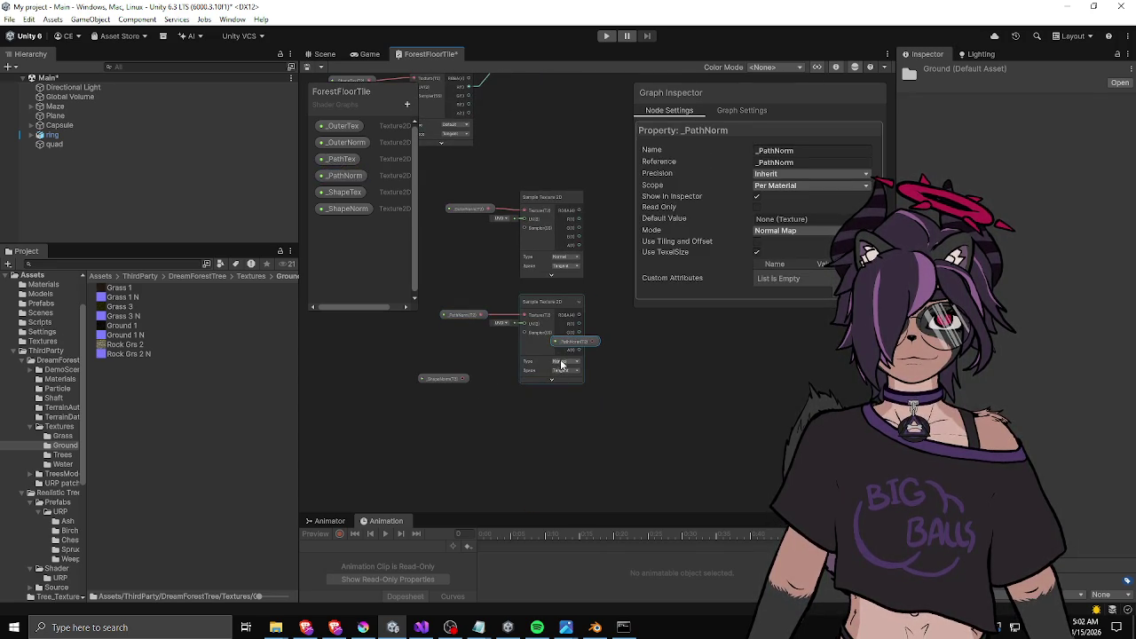
key("ctrl+d")
key("Delete")
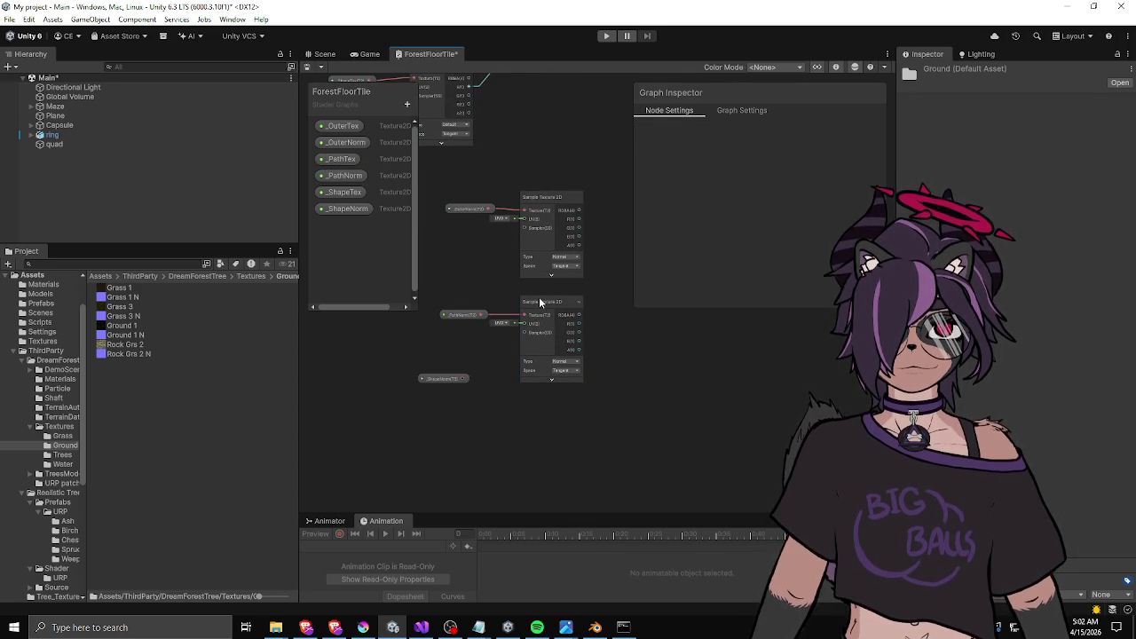
Duplicate the sampler a third time for _ShapeNorm and line the nodes up.
left_click(543, 304)
key("ctrl+d")
mouse_move(575, 339)
left_mouse_down()
mouse_move(537, 410)
mouse_move(576, 326)
left_mouse_up()
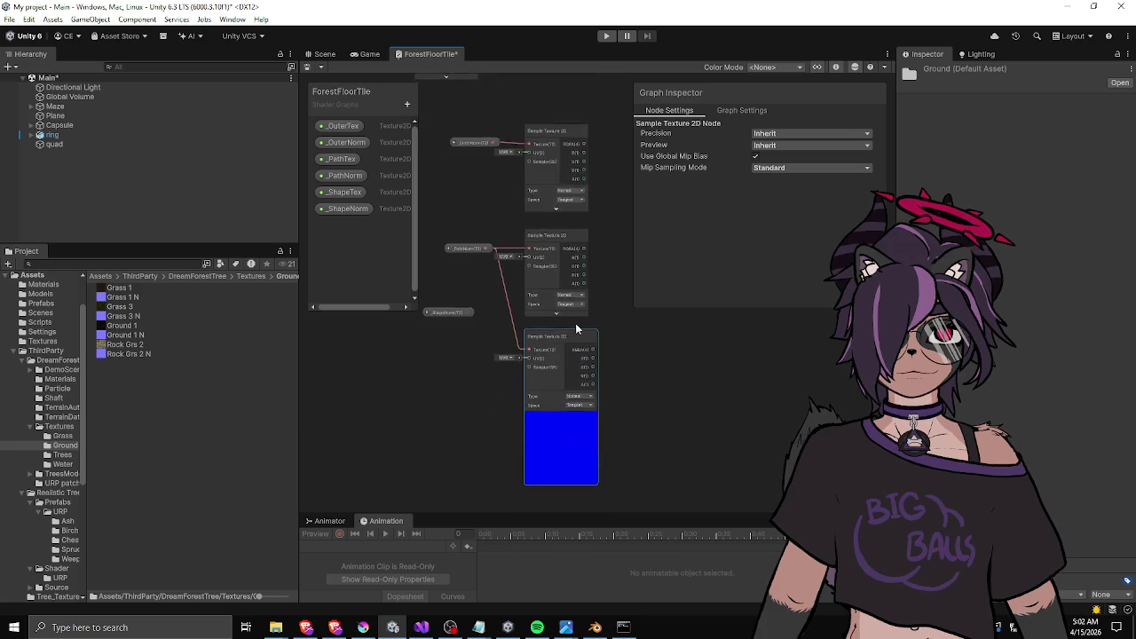
scroll(575, 326, "up", 3)
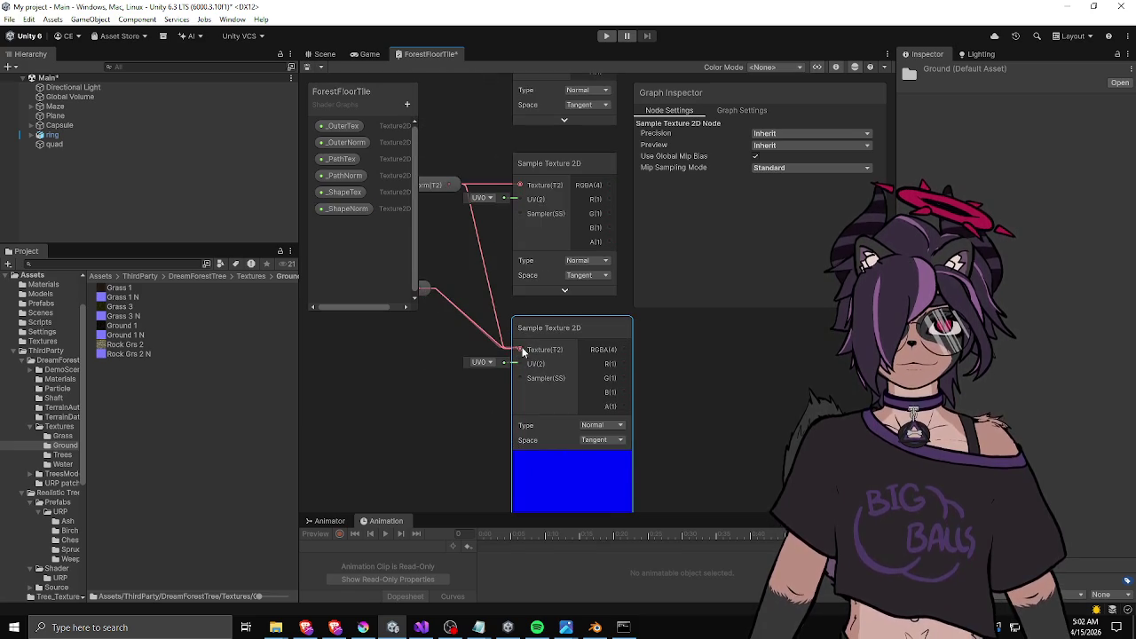
left_click_drag(588, 323, 585, 329)
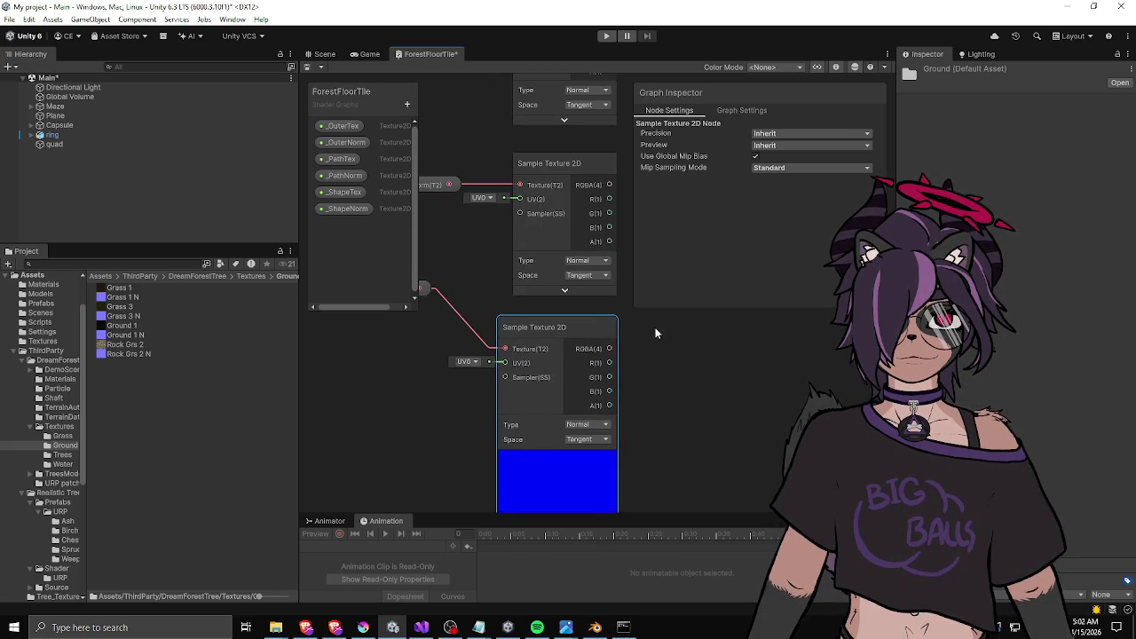
left_click(557, 458)
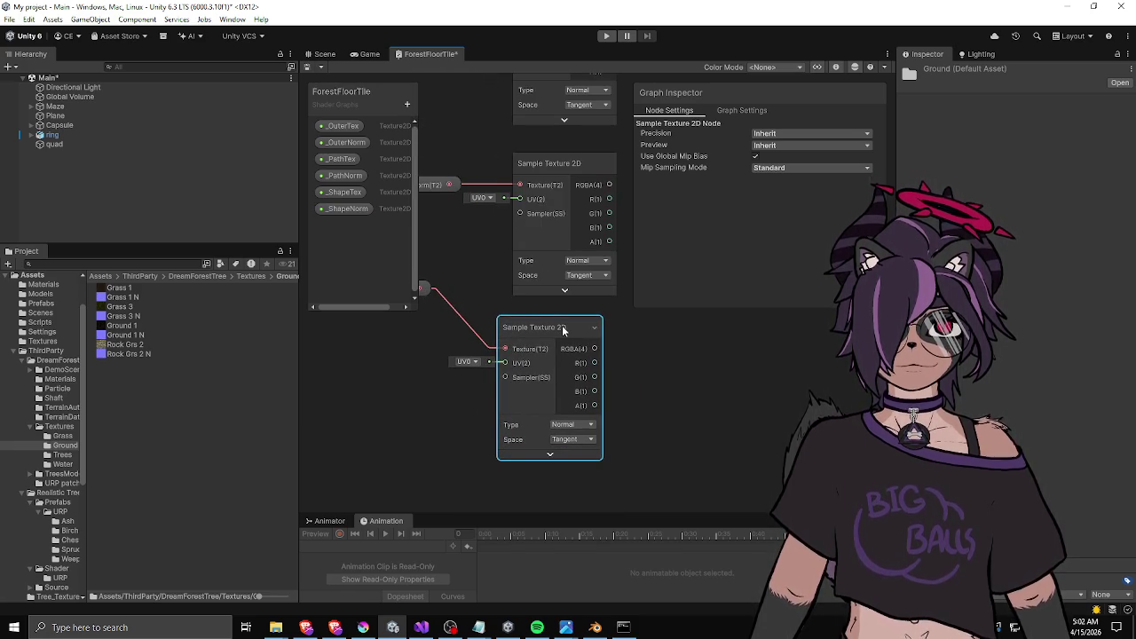
left_click_drag(562, 325, 578, 329)
left_click_drag(503, 287, 581, 332)
left_click(480, 346)
mouse_move(480, 346)
left_mouse_down()
mouse_move(508, 382)
mouse_move(504, 392)
left_mouse_up()
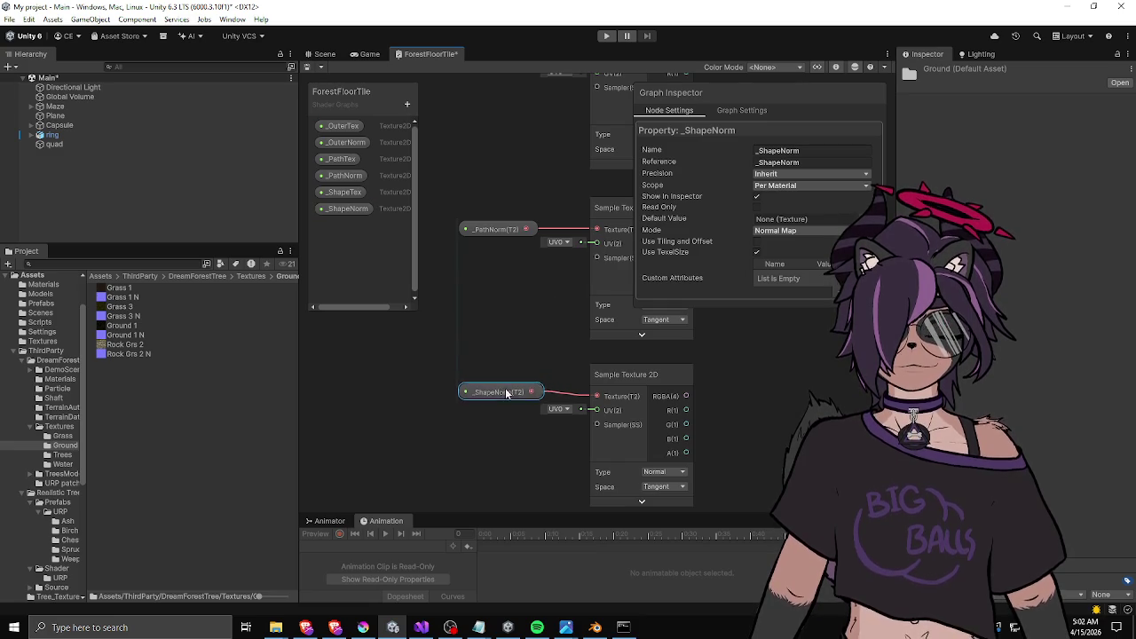
scroll(502, 211, "down", 3)
left_click_drag(511, 268, 450, 273)
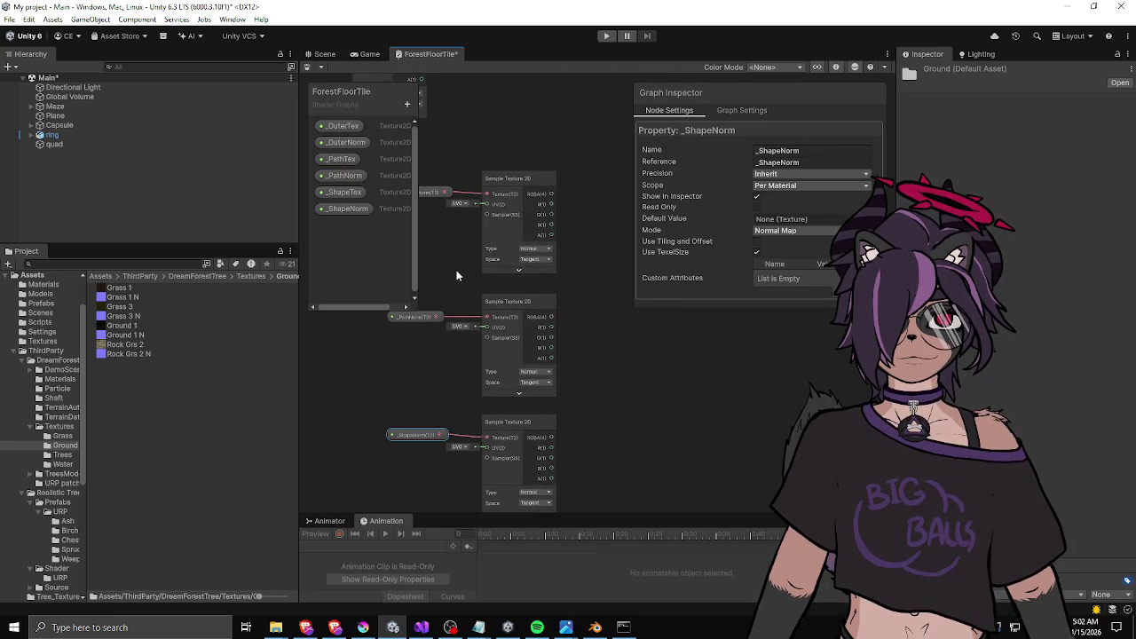
right_click(611, 279)
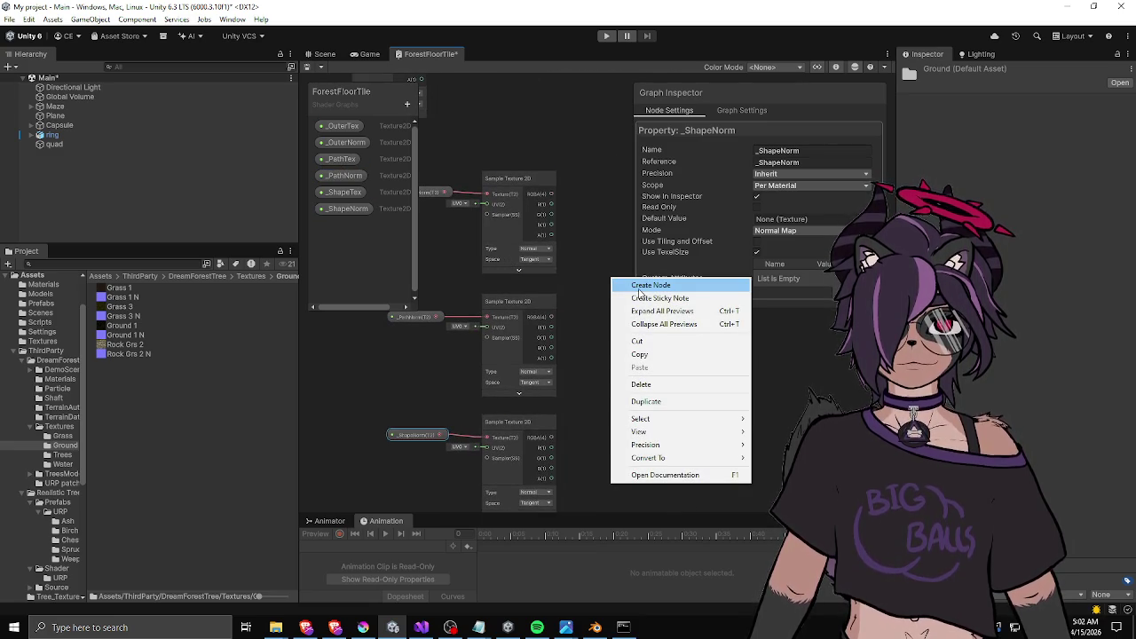
left_click(640, 286)
type("blend")
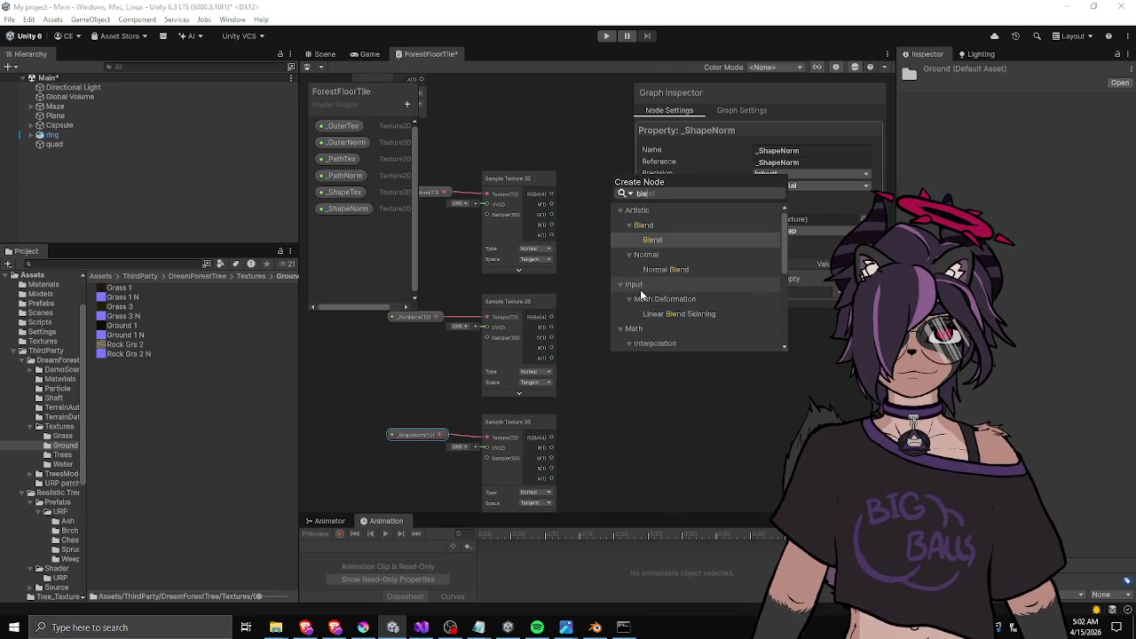
type(" no")
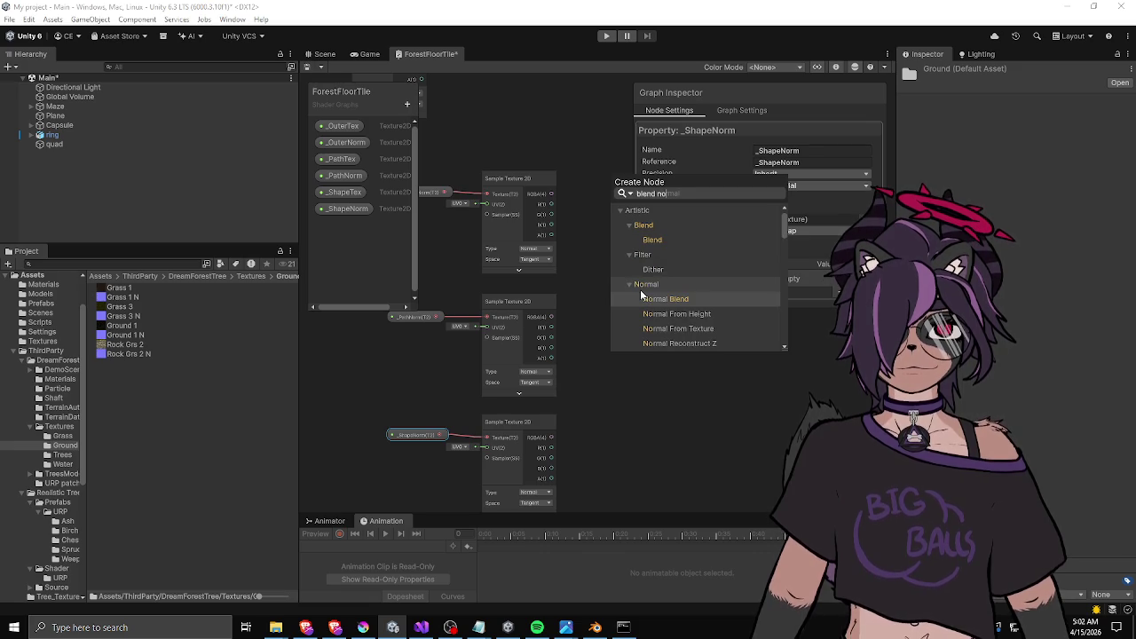
left_click(655, 299)
scroll(597, 364, "up", 3)
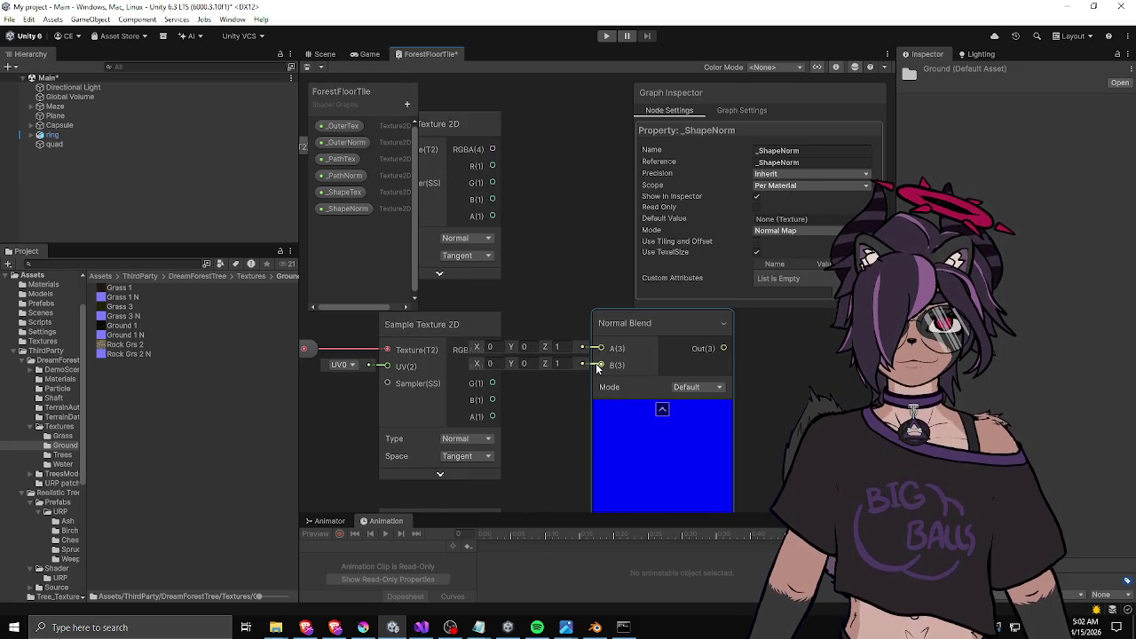
left_click(700, 387)
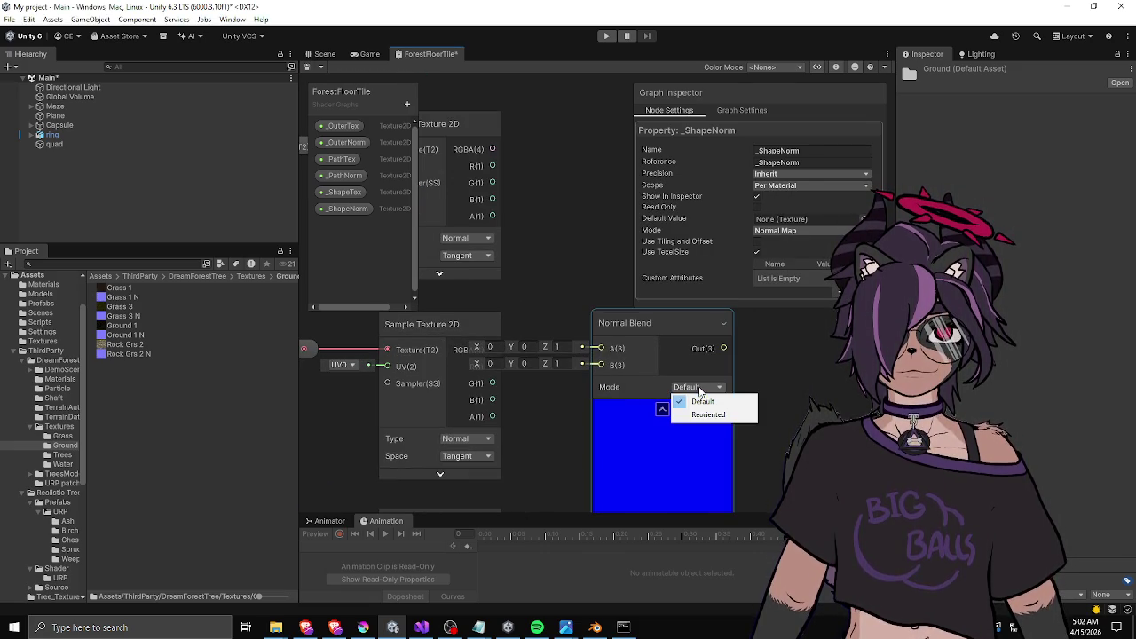
left_click(612, 367)
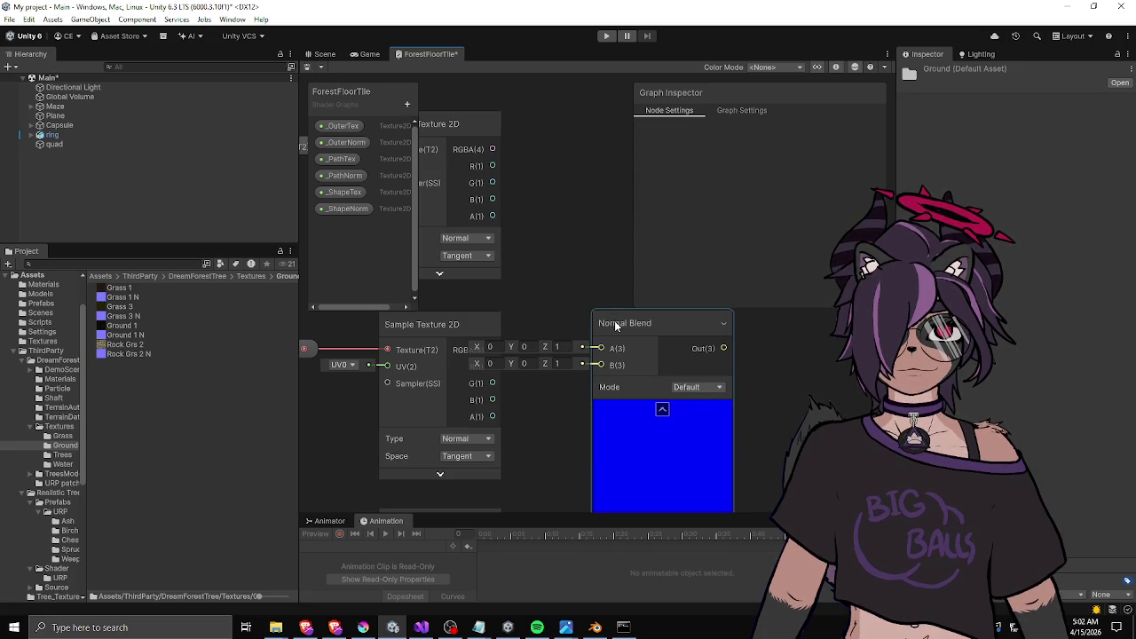
key("Delete")
right_click(592, 338)
left_click(624, 345)
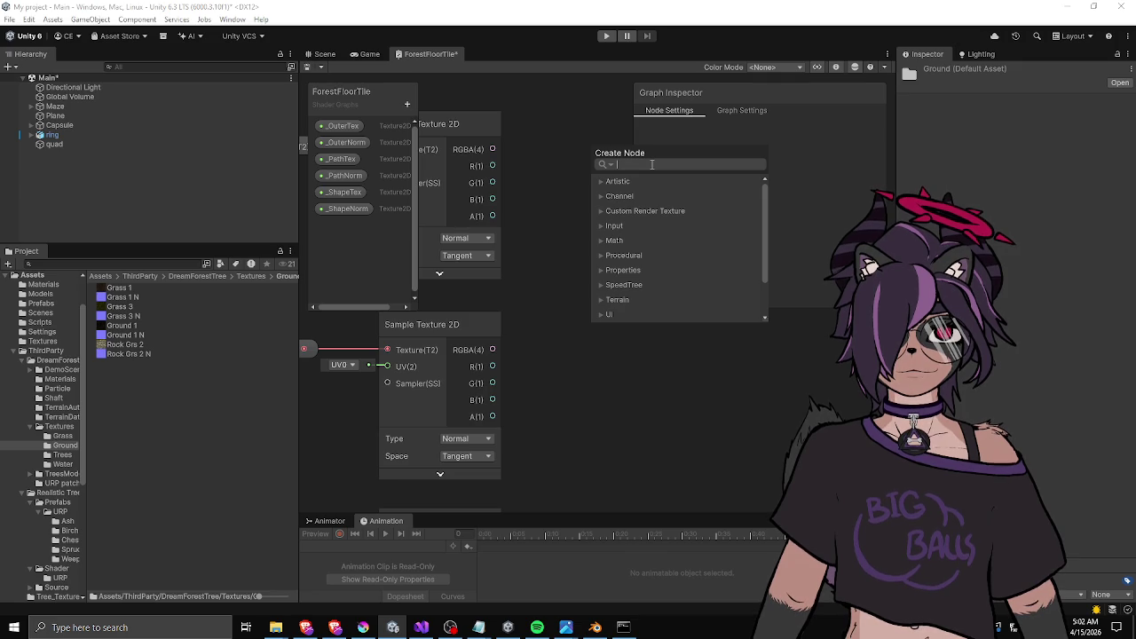
type("lerp")
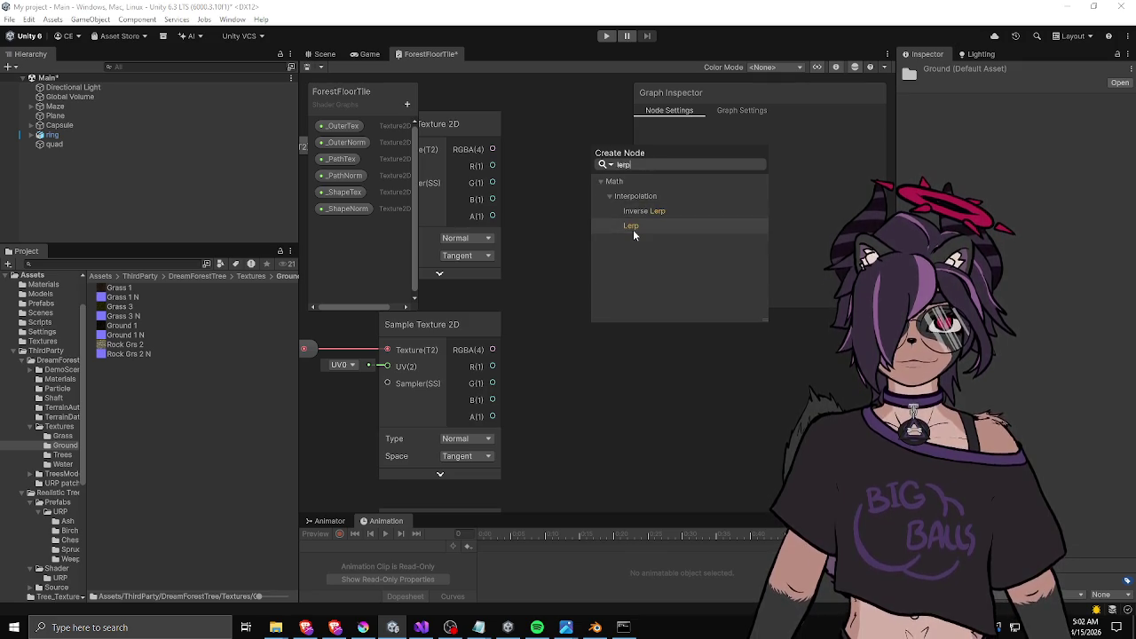
left_click(633, 229)
left_click(652, 368)
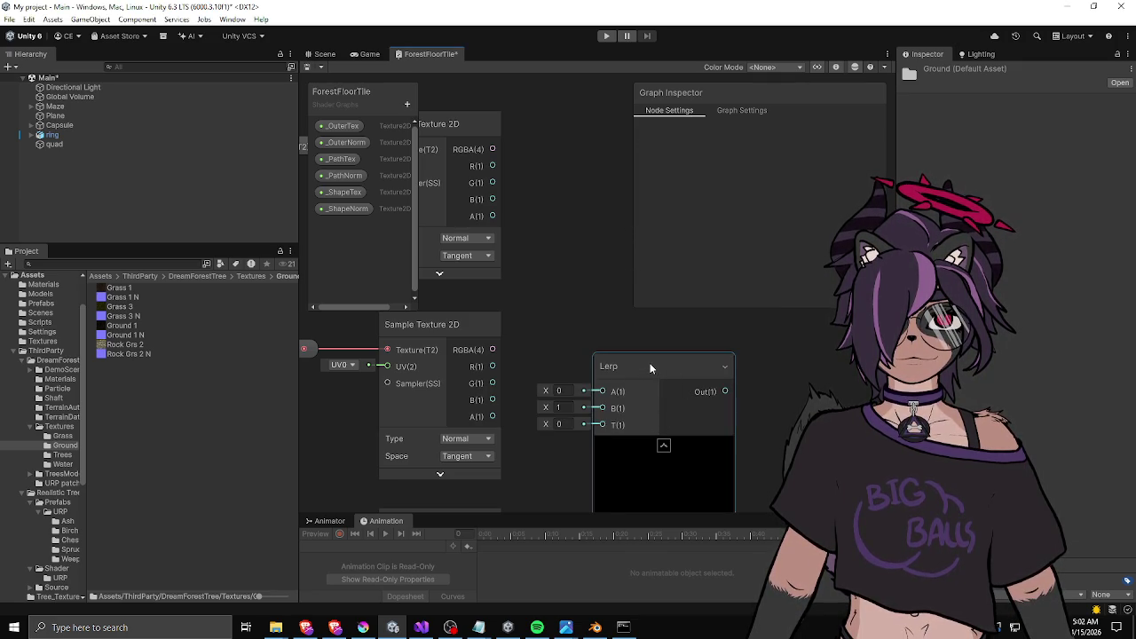
key("Delete")
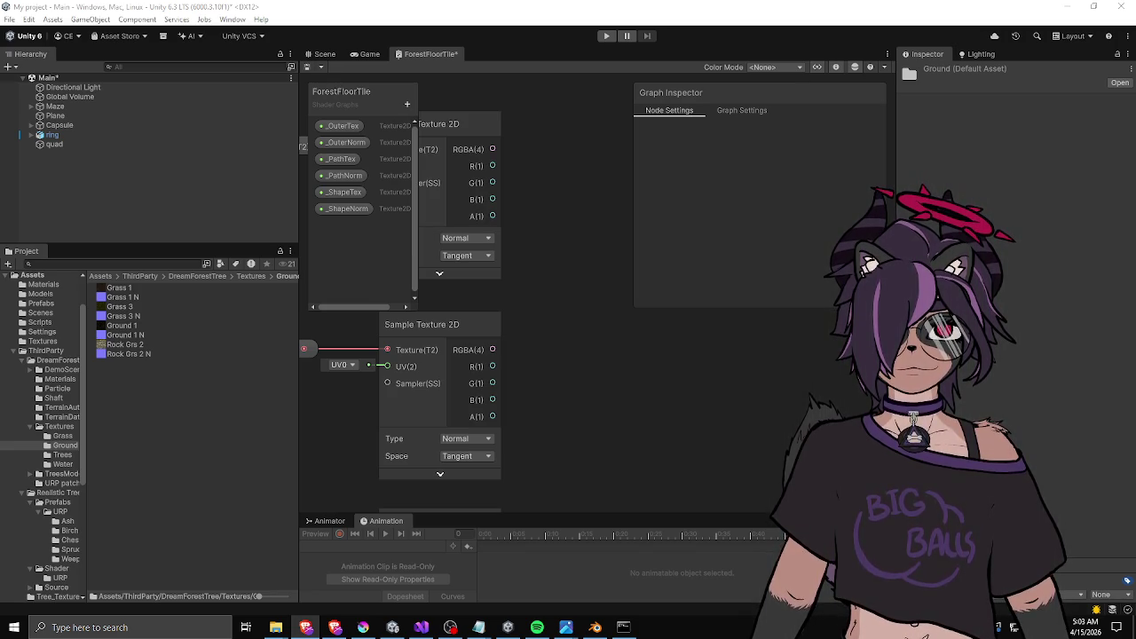
right_click(569, 347)
Add a Lerp node to the graph next to the normal samplers.
left_click(590, 353)
type("lerpo")
key("BackSpace")
key("Return")
scroll(599, 336, "down", 2)
mouse_move(527, 334)
left_mouse_down()
mouse_move(547, 291)
mouse_move(601, 324)
left_mouse_up()
Wire the two upper samplers into Lerp A and B, and the shape sampler's R into T.
left_click_drag(548, 413, 600, 335)
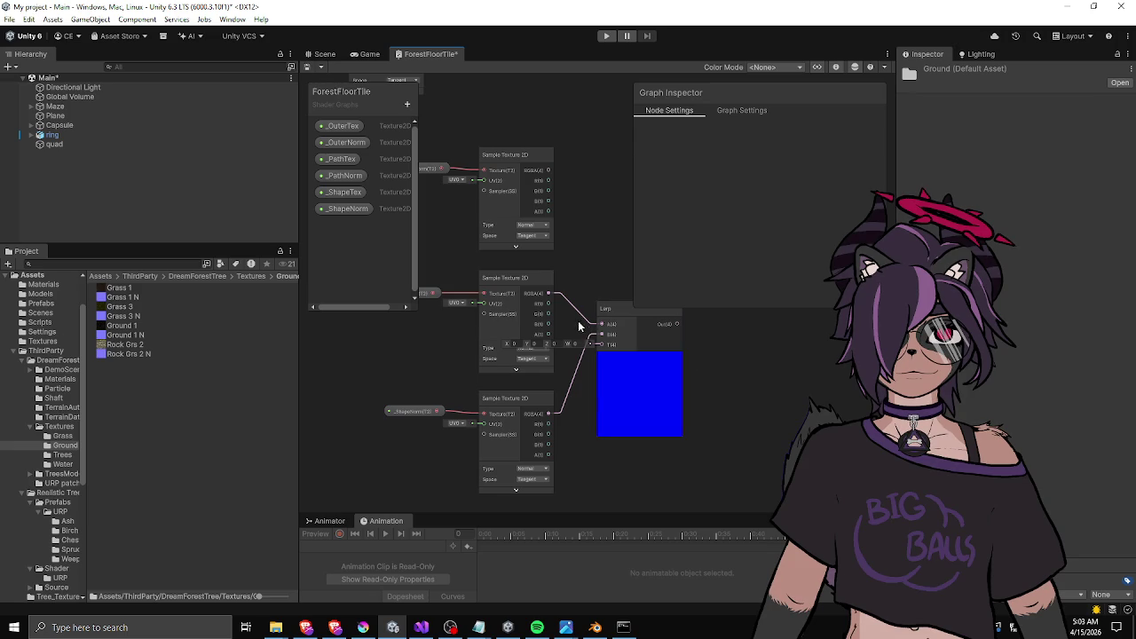
mouse_move(549, 198)
left_mouse_down()
mouse_move(588, 348)
mouse_move(543, 323)
mouse_move(591, 372)
left_mouse_up()
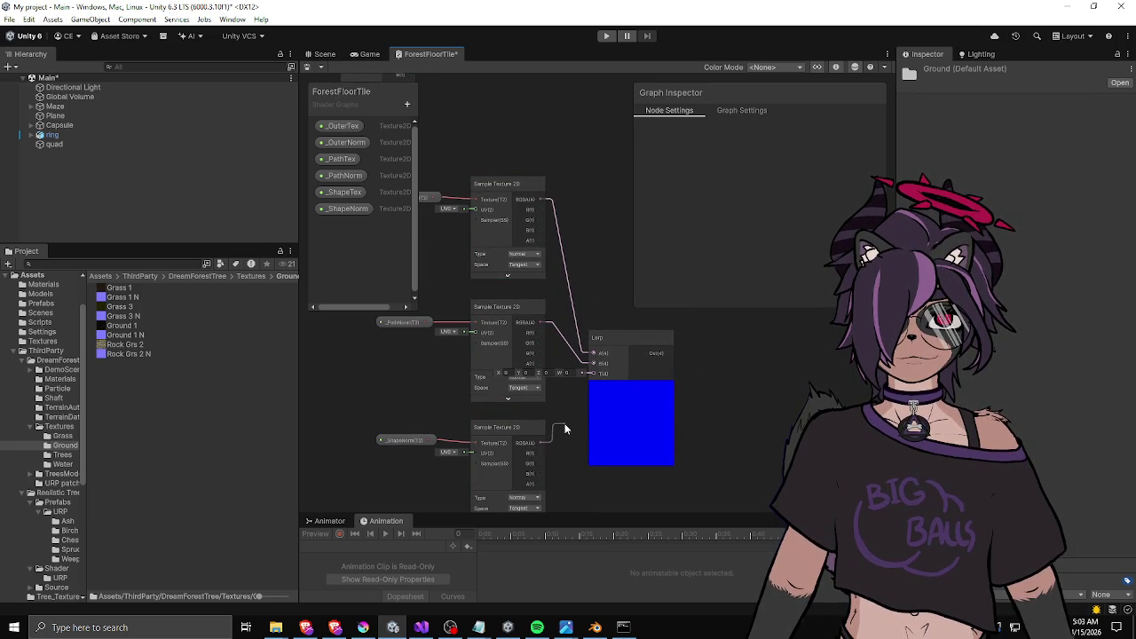
key("space")
key("Escape")
left_click_drag(540, 453, 593, 372)
scroll(701, 354, "up", 2)
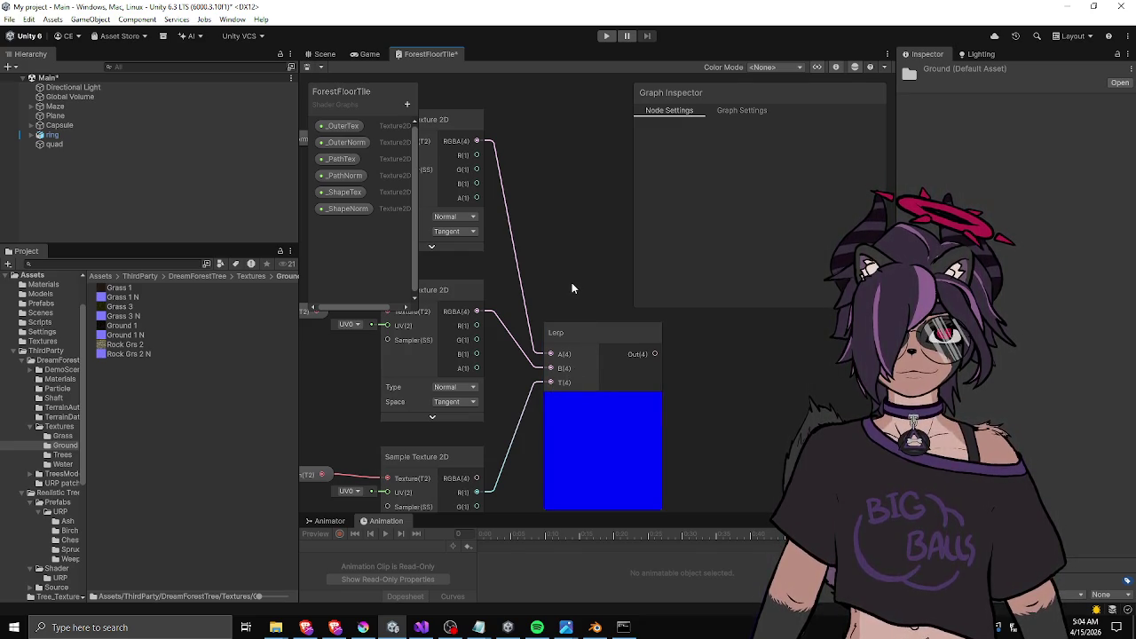
mouse_move(572, 284)
left_mouse_down()
mouse_move(518, 287)
mouse_move(624, 300)
left_mouse_up()
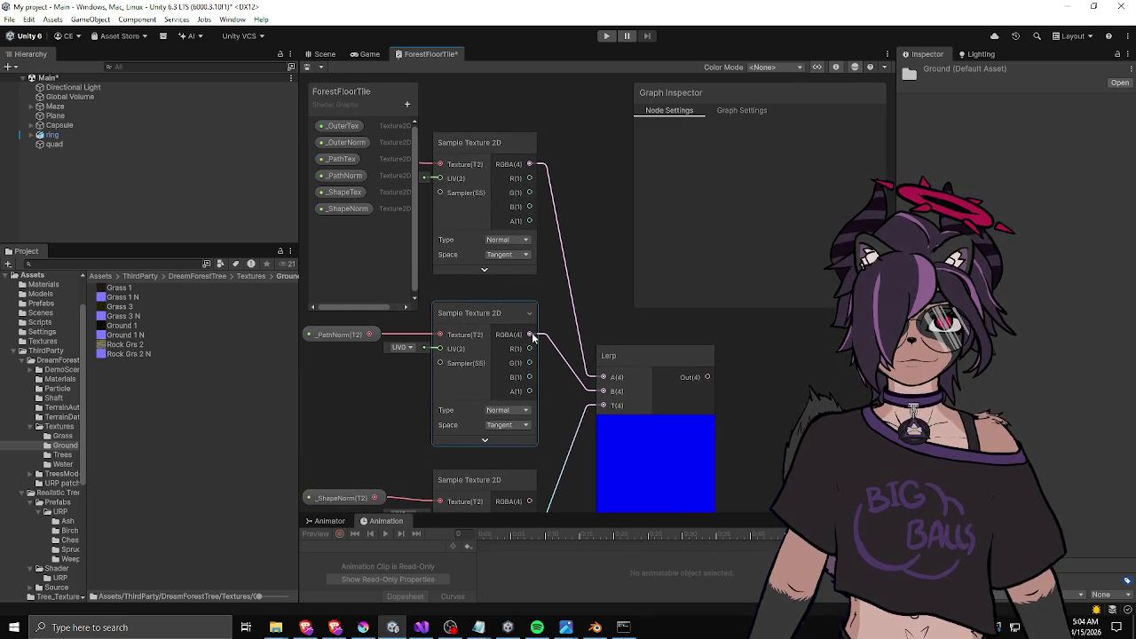
left_click_drag(559, 255, 562, 329)
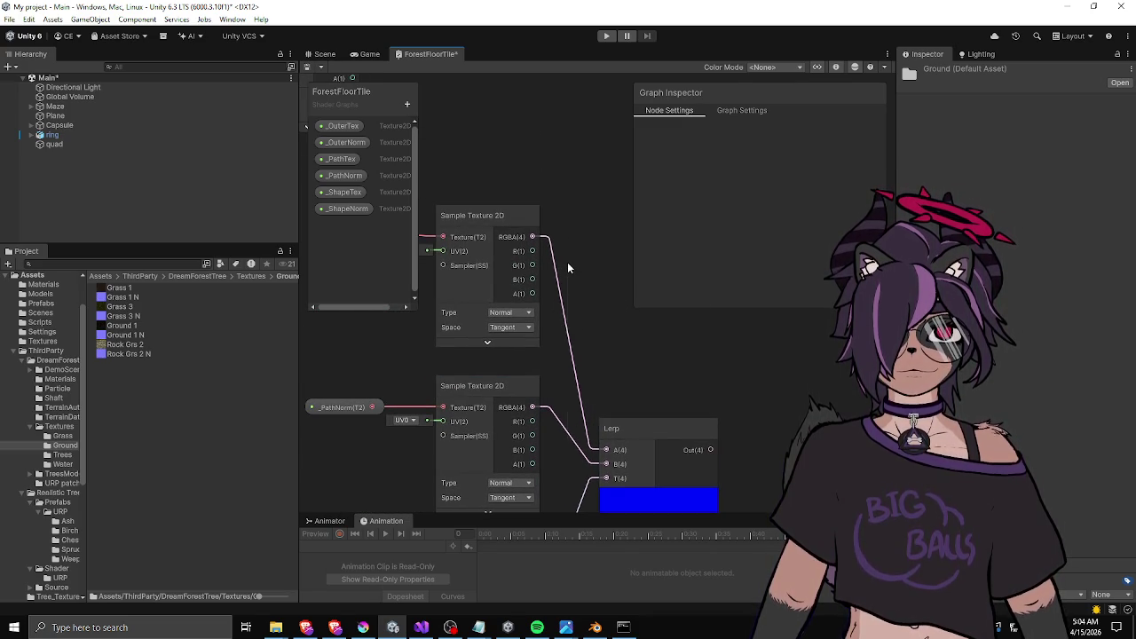
Add an xyz Swizzle node fed by the upper sampler's RGBA output.
right_click(568, 262)
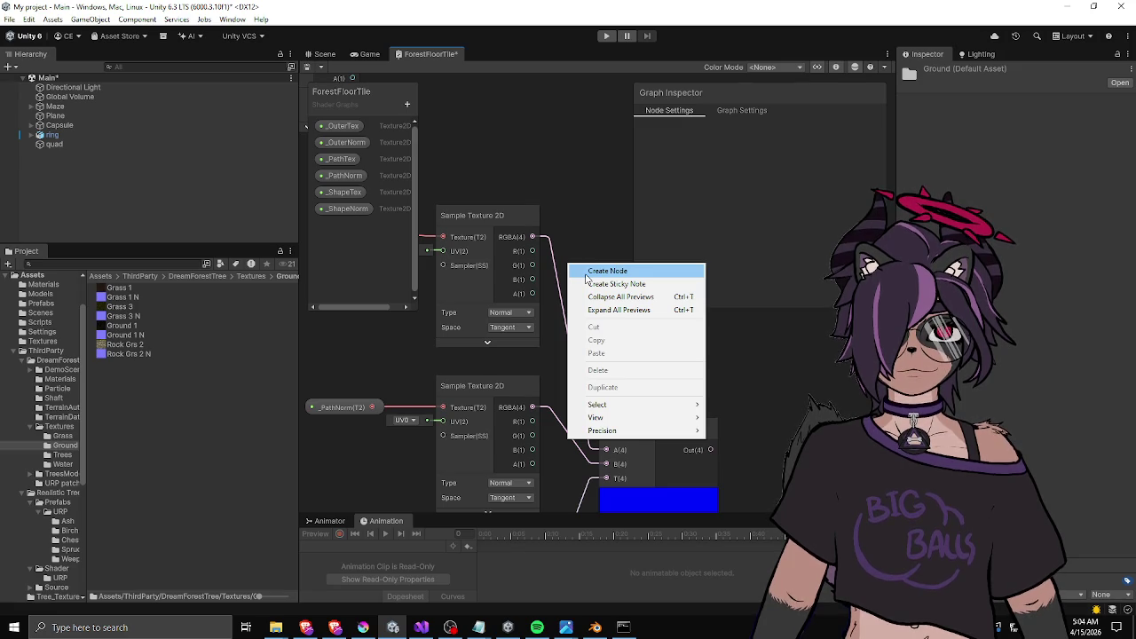
left_click(587, 272)
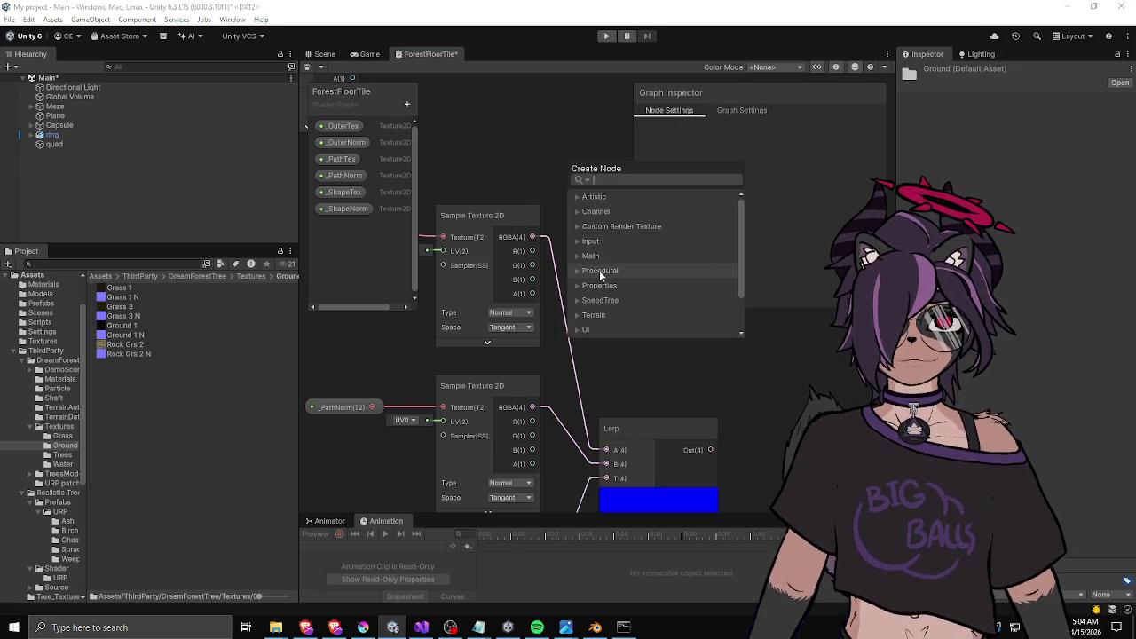
left_click(599, 269)
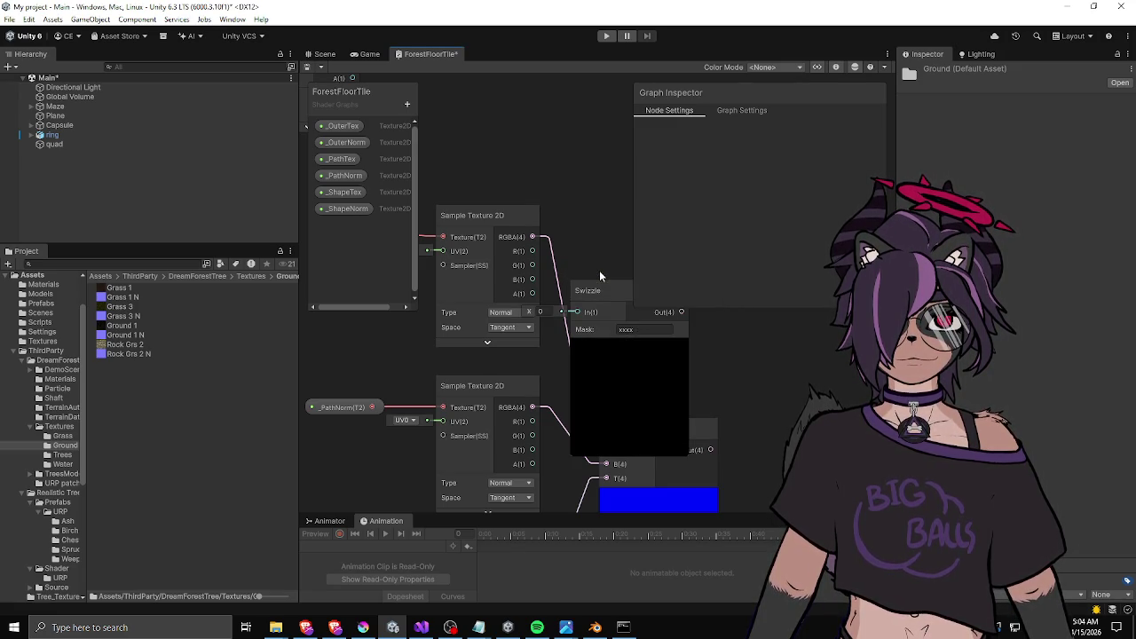
mouse_move(532, 236)
left_mouse_down()
mouse_move(577, 312)
mouse_move(590, 265)
left_mouse_up()
left_click(616, 302)
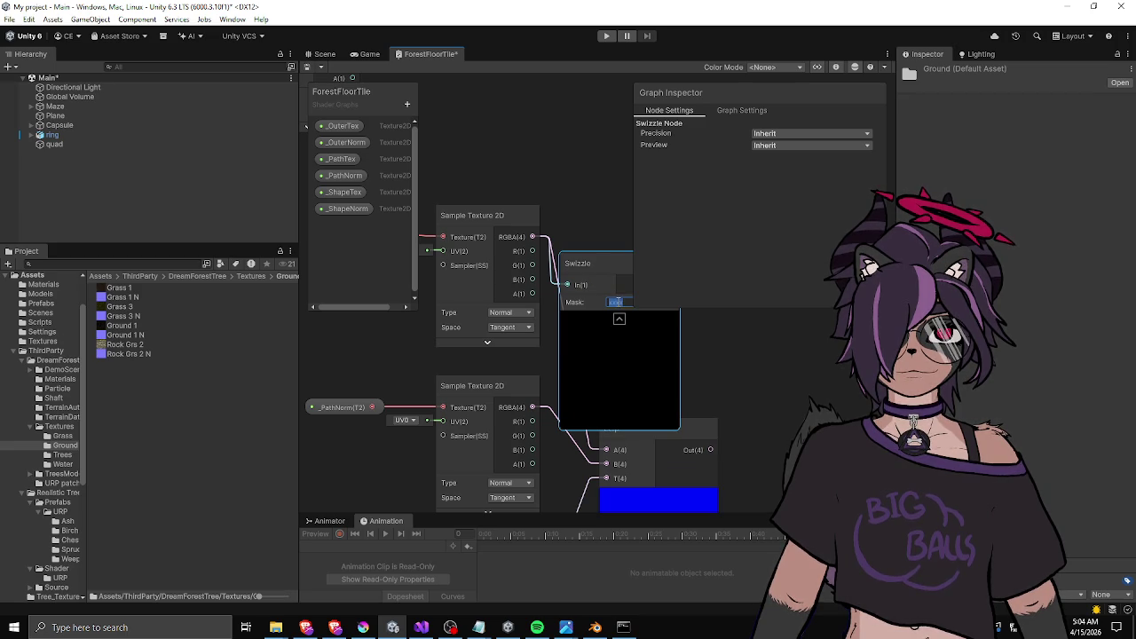
type("xyz")
key("Return")
left_click_drag(599, 264, 594, 215)
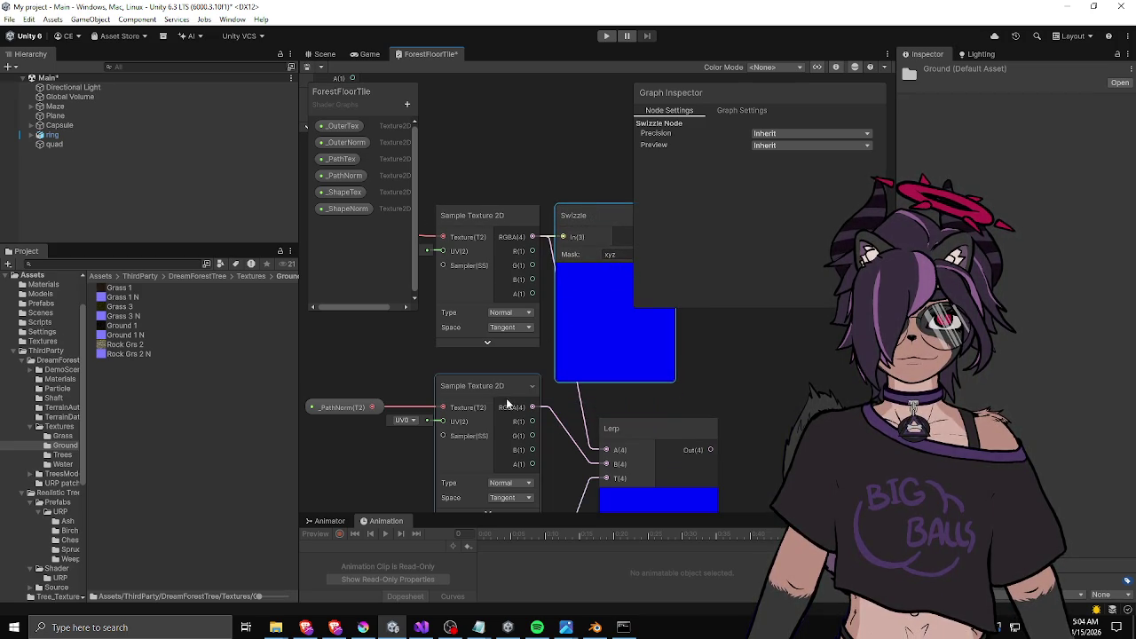
Add an xyz Swizzle on the lower sampler and wire both Swizzles into Lerp A and B.
left_click_drag(533, 407, 555, 417)
type("swizzle")
key("Return")
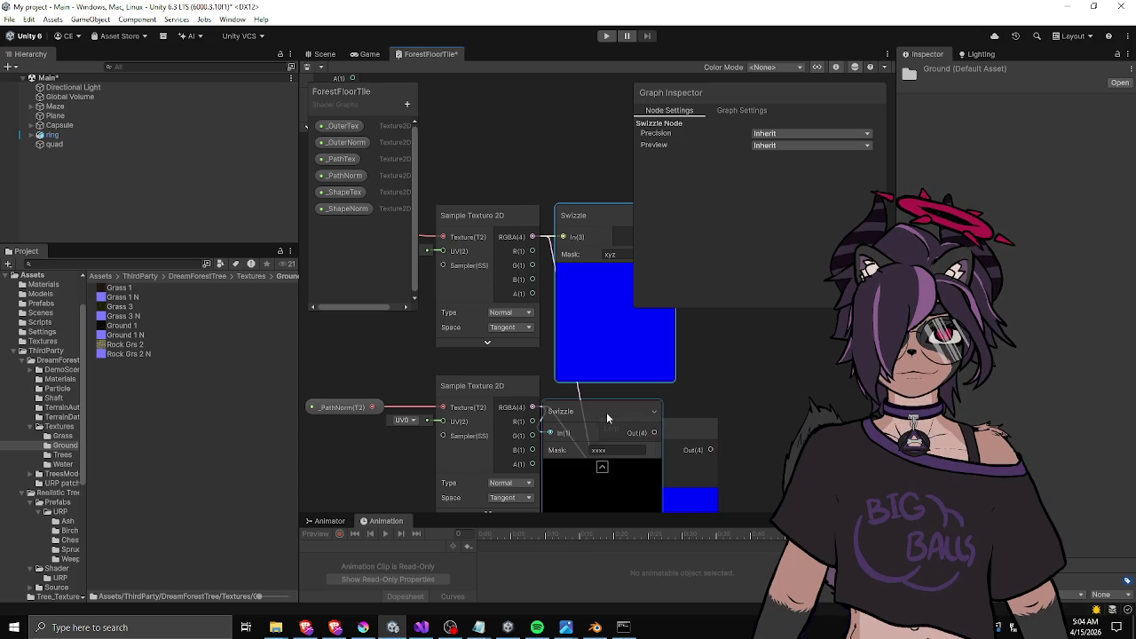
left_click(616, 450)
type("xyz")
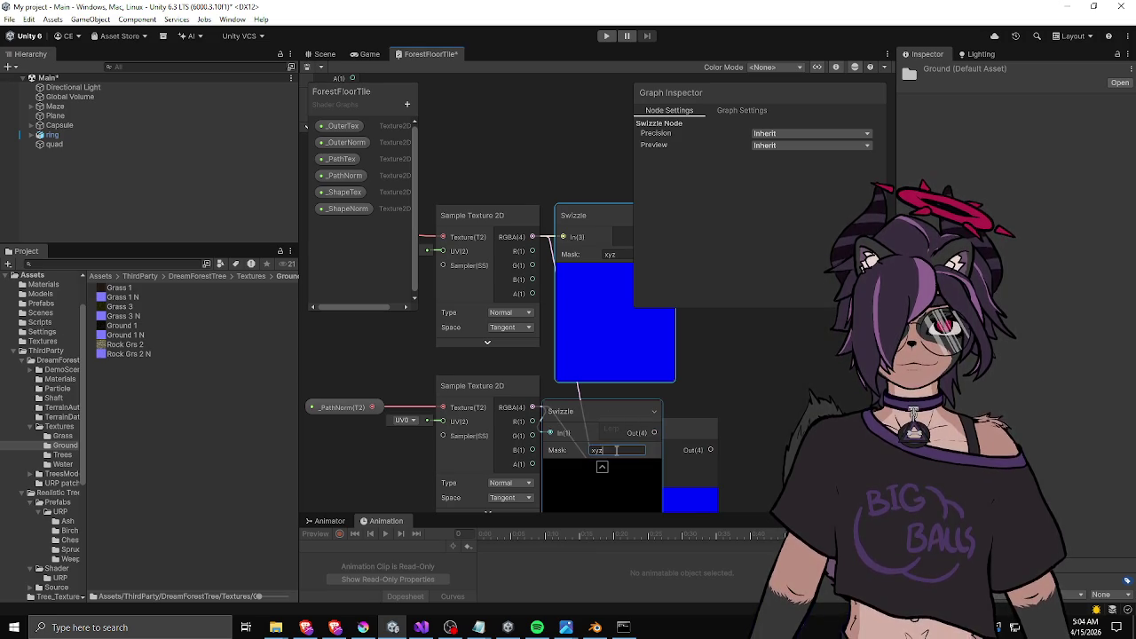
left_click_drag(602, 428, 808, 377)
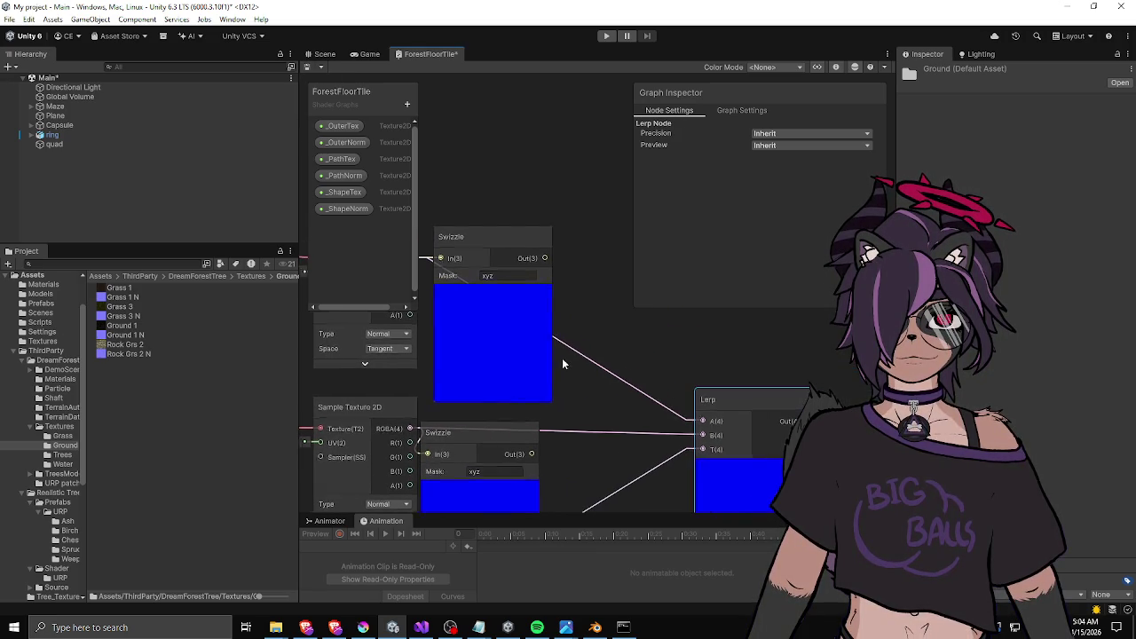
mouse_move(542, 251)
left_mouse_down()
mouse_move(702, 398)
mouse_move(698, 421)
left_mouse_up()
left_click_drag(528, 454, 699, 434)
Collapse both Swizzle node previews and tuck the Lerp node closer to them.
left_click(501, 430)
key("ctrl+r")
scroll(500, 425, "down", 2)
left_click(492, 327)
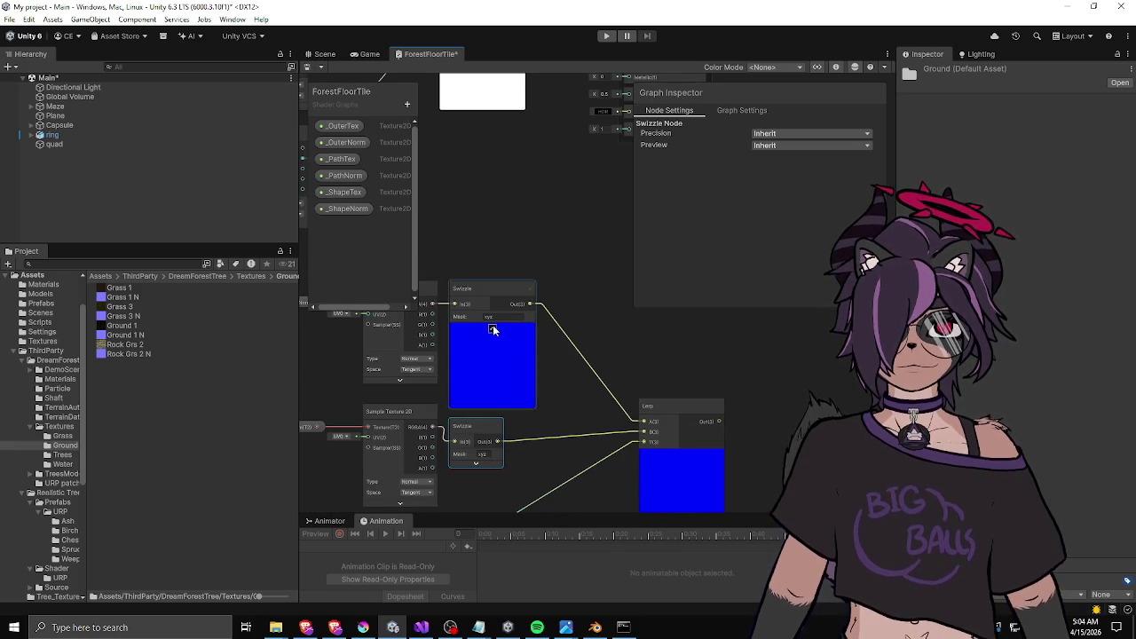
key("ctrl+r")
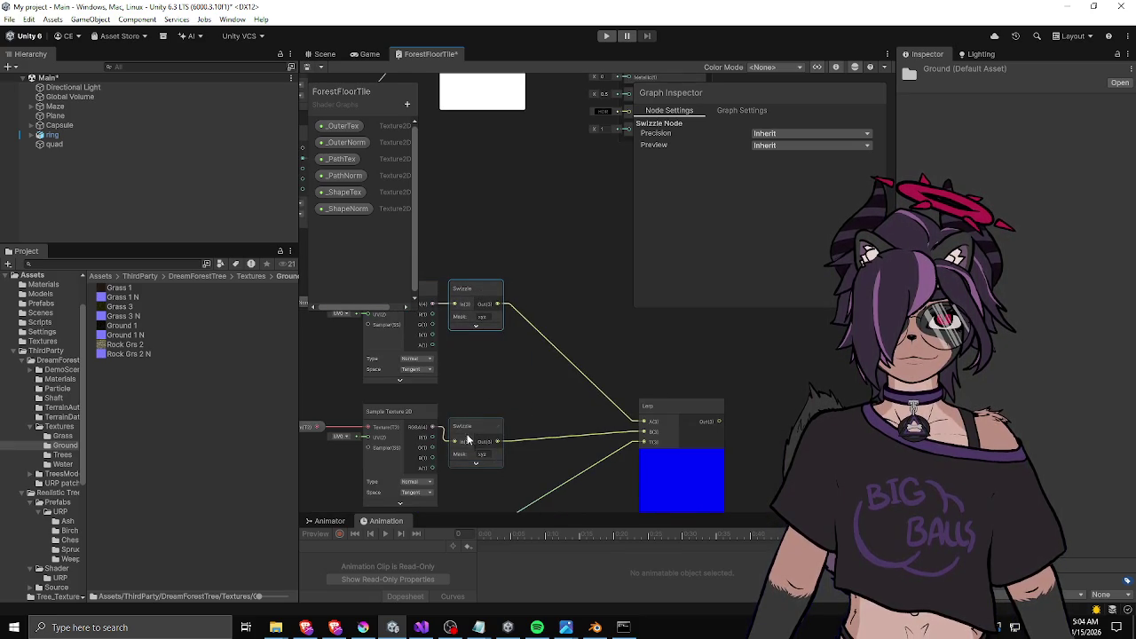
left_click_drag(469, 439, 469, 424)
mouse_move(664, 345)
left_mouse_down()
mouse_move(577, 235)
mouse_move(603, 283)
mouse_move(571, 337)
left_mouse_up()
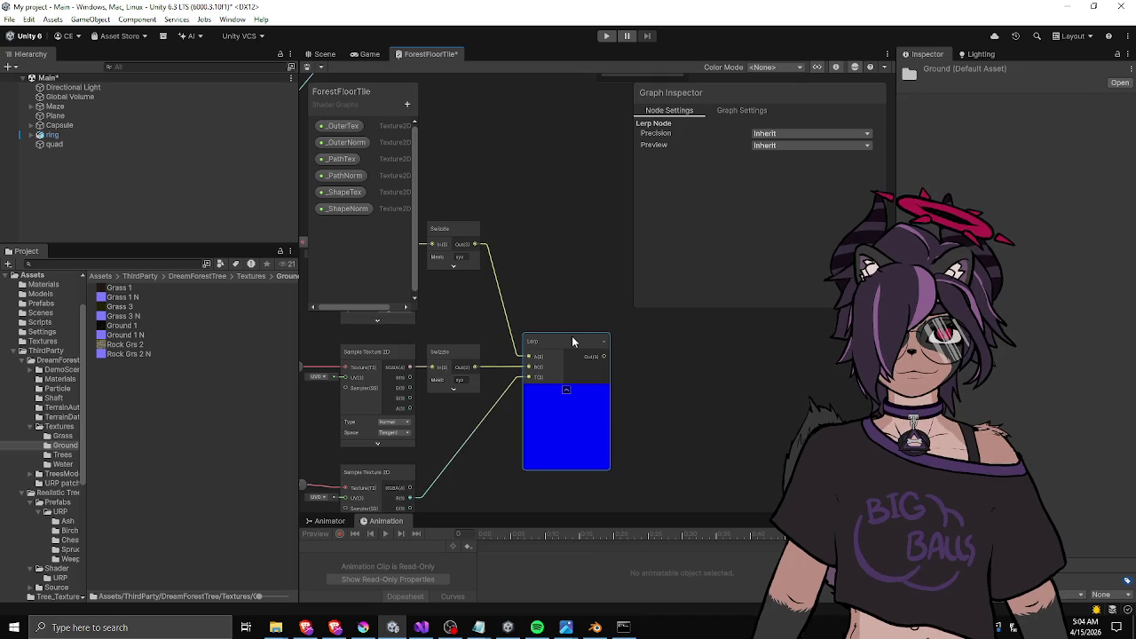
scroll(522, 323, "down", 2)
Add a Normalize node after the Lerp and collapse its preview.
mouse_move(526, 284)
left_mouse_down()
mouse_move(524, 373)
mouse_move(524, 298)
left_mouse_up()
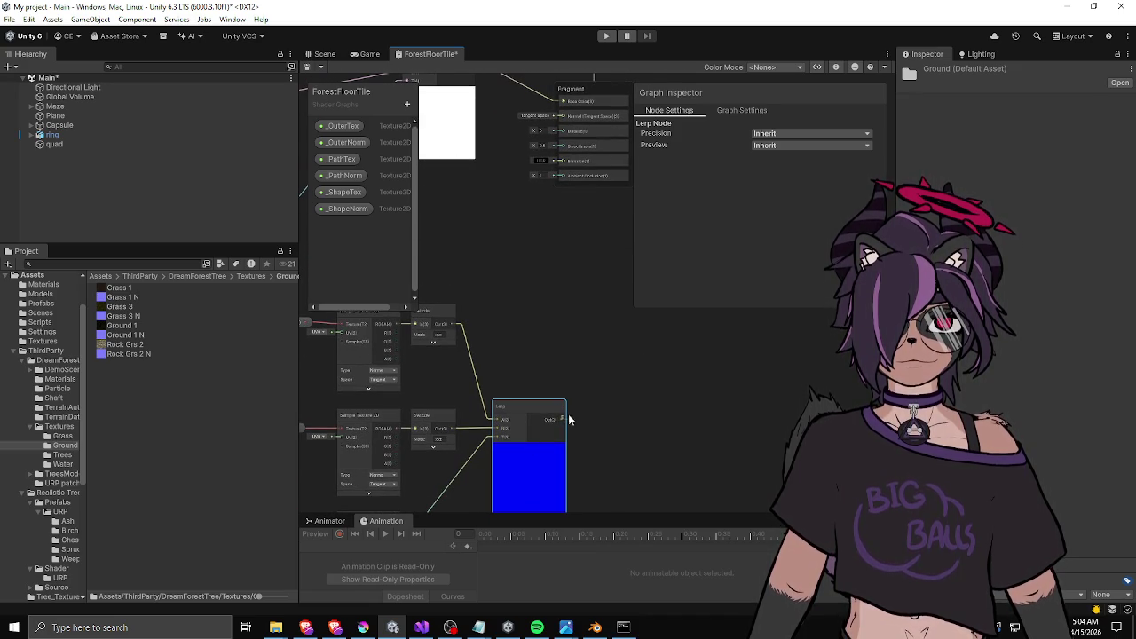
key("space")
type("normal")
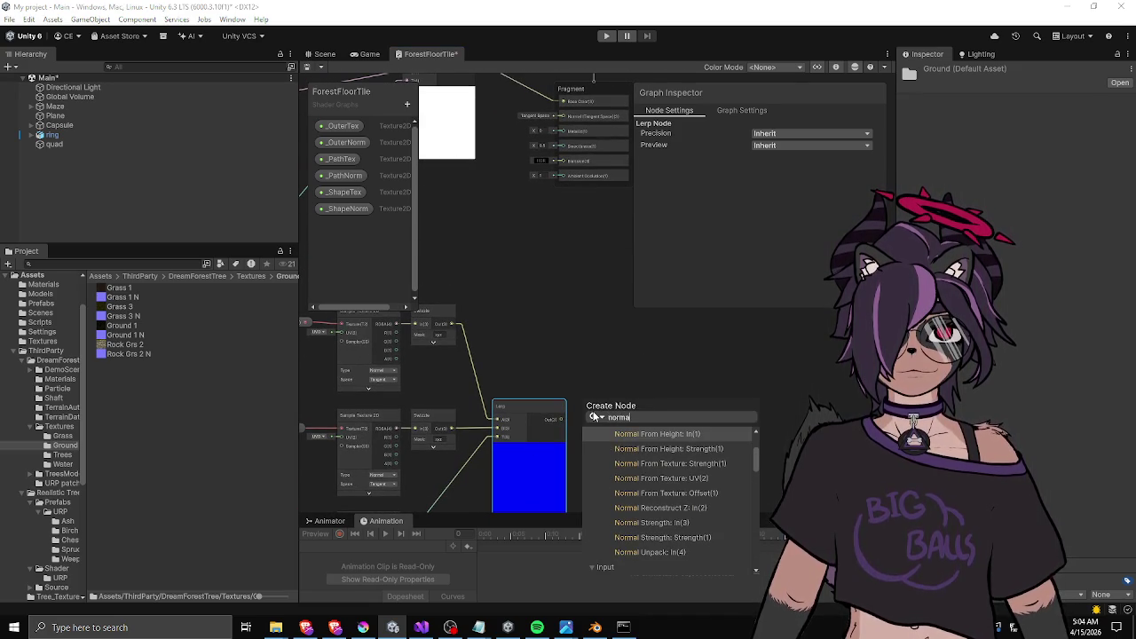
type("iz")
key("BackSpace")
key("BackSpace")
type("lize")
key("Return")
left_click(612, 436)
left_click(599, 415)
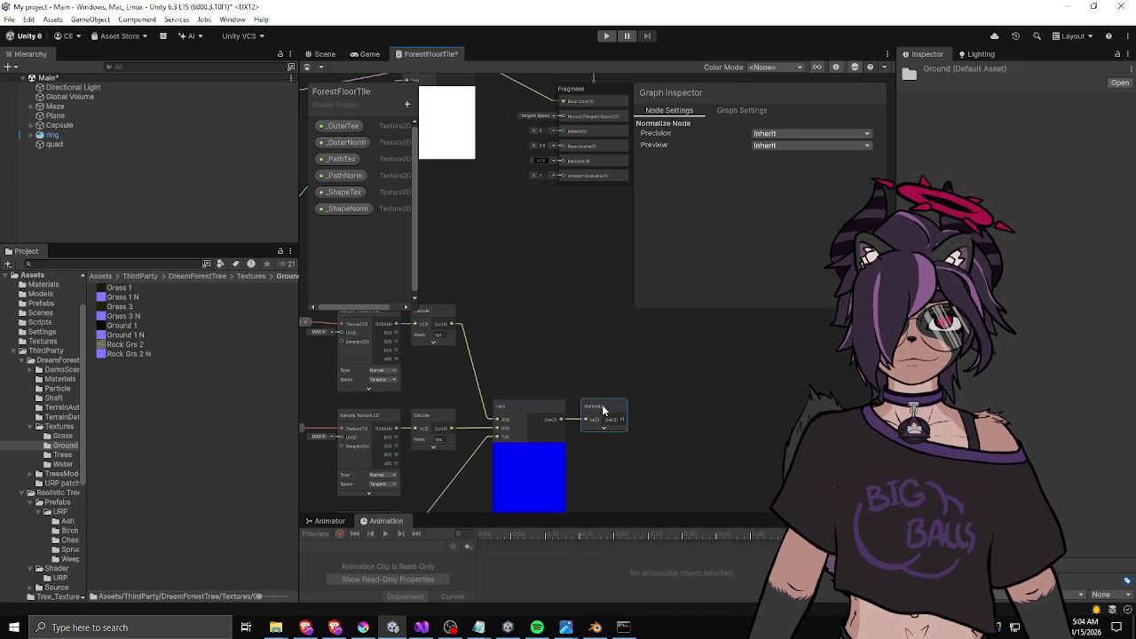
Shift the lower and upper texture node groups left to tidy the graph layout.
scroll(597, 400, "down", 3)
mouse_move(598, 382)
left_mouse_down()
mouse_move(429, 452)
mouse_move(405, 481)
left_mouse_up()
mouse_move(405, 482)
left_mouse_down()
mouse_move(507, 444)
mouse_move(664, 318)
left_mouse_up()
mouse_move(542, 320)
left_mouse_down()
mouse_move(424, 325)
mouse_move(459, 313)
left_mouse_up()
left_click(536, 265)
scroll(536, 265, "up", 3)
left_click_drag(536, 265, 595, 305)
scroll(559, 334, "down", 3)
left_click_drag(406, 381, 588, 241)
mouse_move(497, 215)
left_mouse_down()
mouse_move(451, 218)
mouse_move(469, 223)
left_mouse_up()
left_click(508, 213)
left_click_drag(606, 222, 507, 254)
Wire the Normalize output into the Fragment's Normal (Tangent Space) input.
left_click(507, 258)
left_click_drag(574, 280, 518, 282)
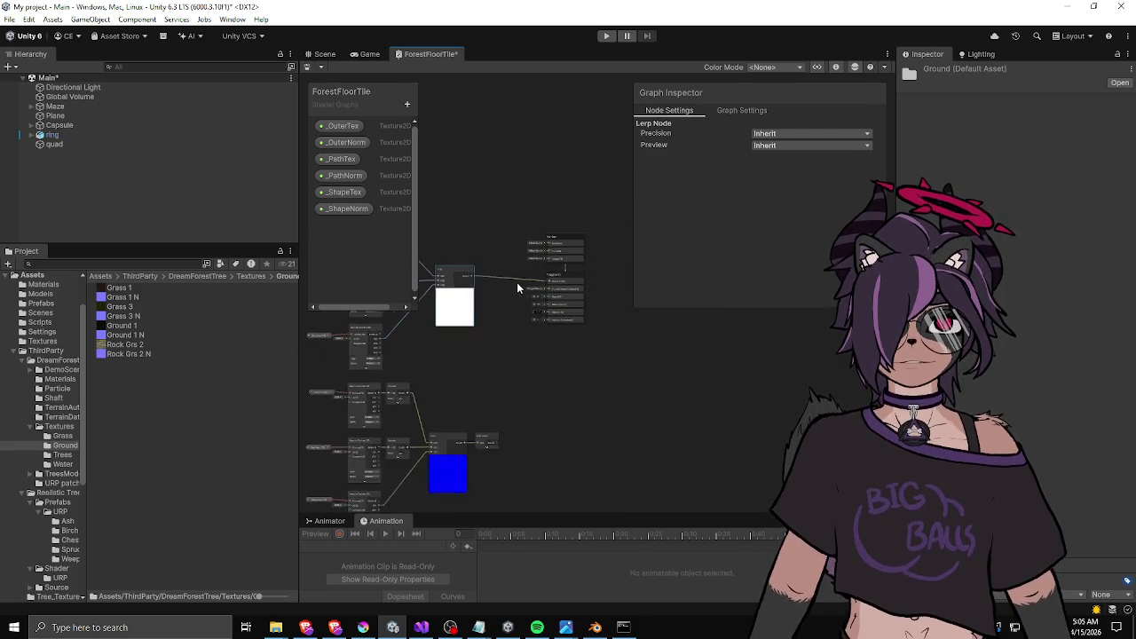
scroll(517, 282, "up", 3)
scroll(511, 360, "down", 3)
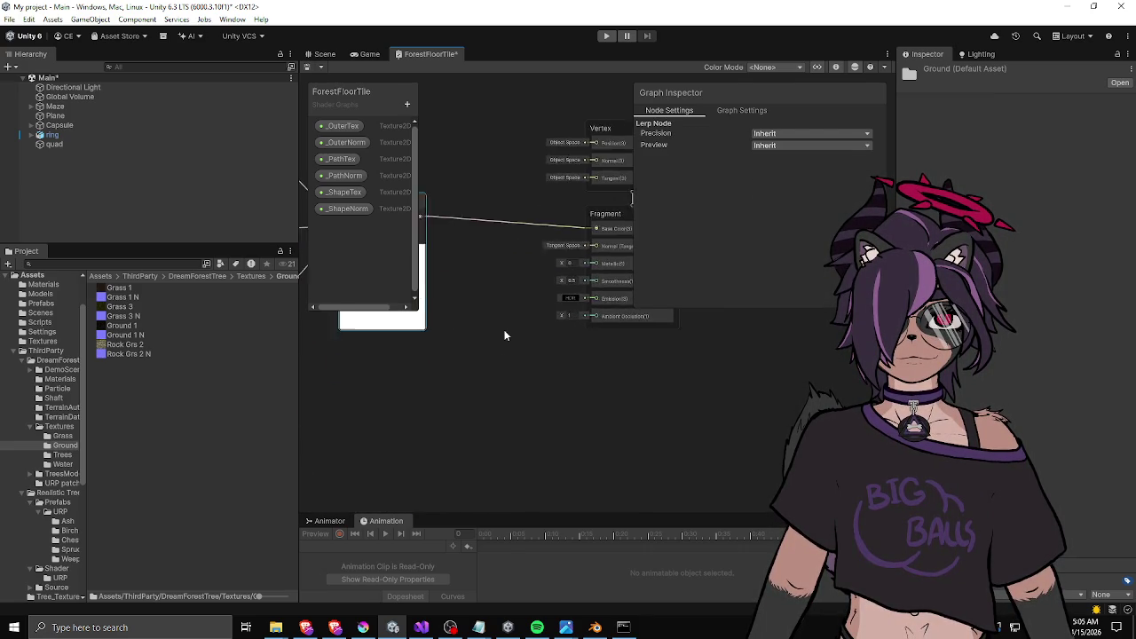
scroll(493, 474, "up", 2)
mouse_move(488, 465)
left_mouse_down()
mouse_move(532, 264)
mouse_move(588, 168)
left_mouse_up()
scroll(549, 287, "up", 5)
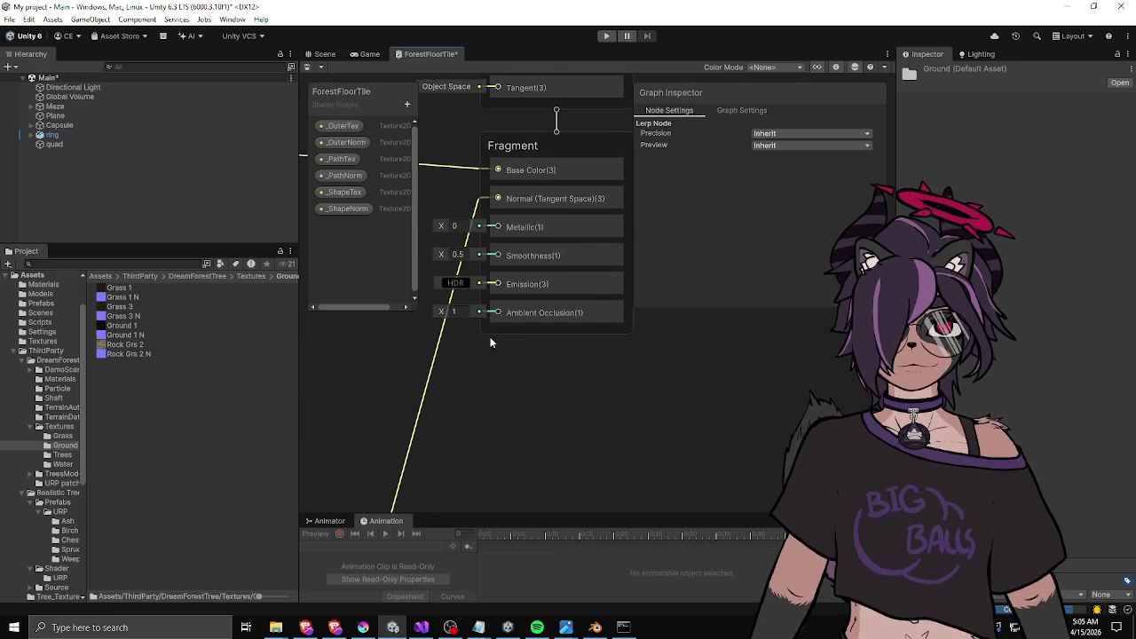
left_click_drag(489, 343, 588, 365)
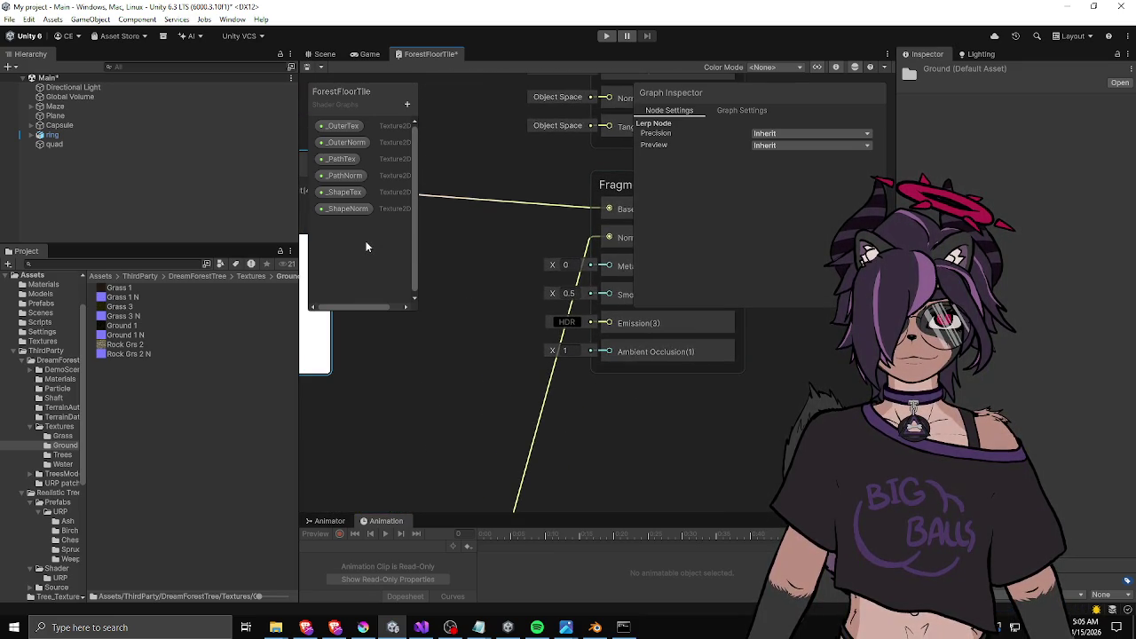
Add a new Float property to the Blackboard and name it _Smoothness.
left_click(408, 104)
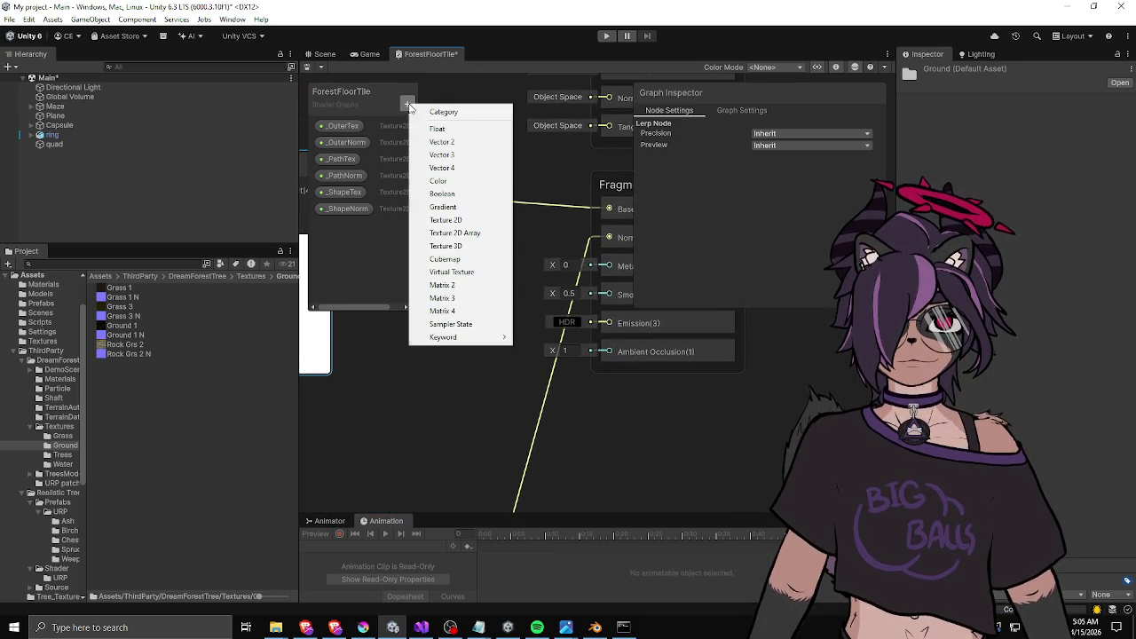
left_click(461, 129)
type("_Smoothenes")
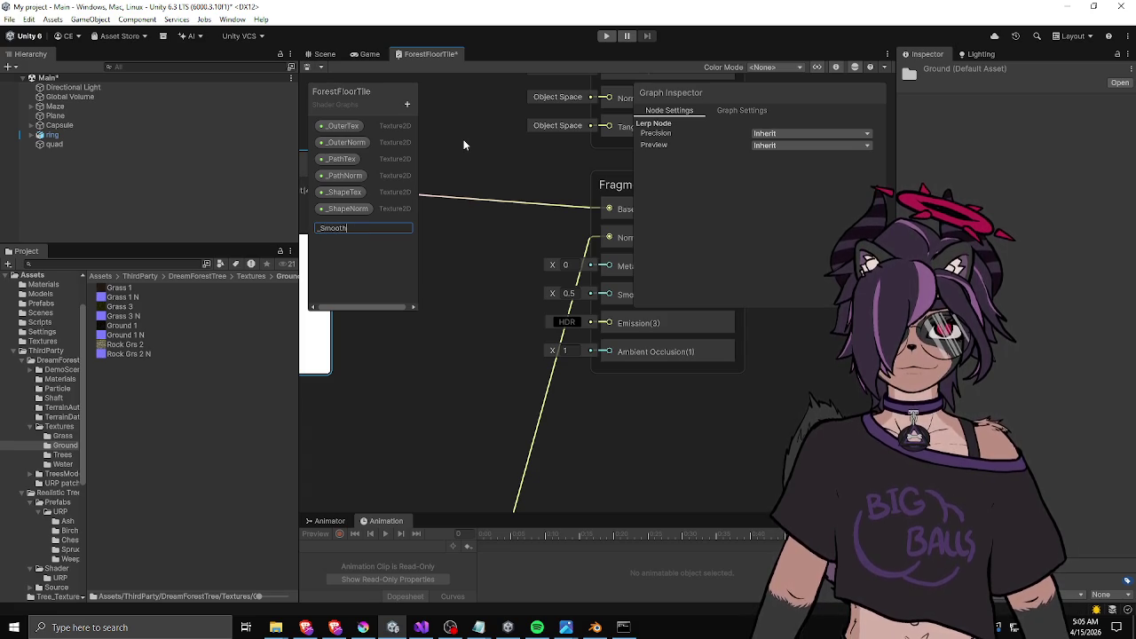
key("Return")
double_click(363, 227)
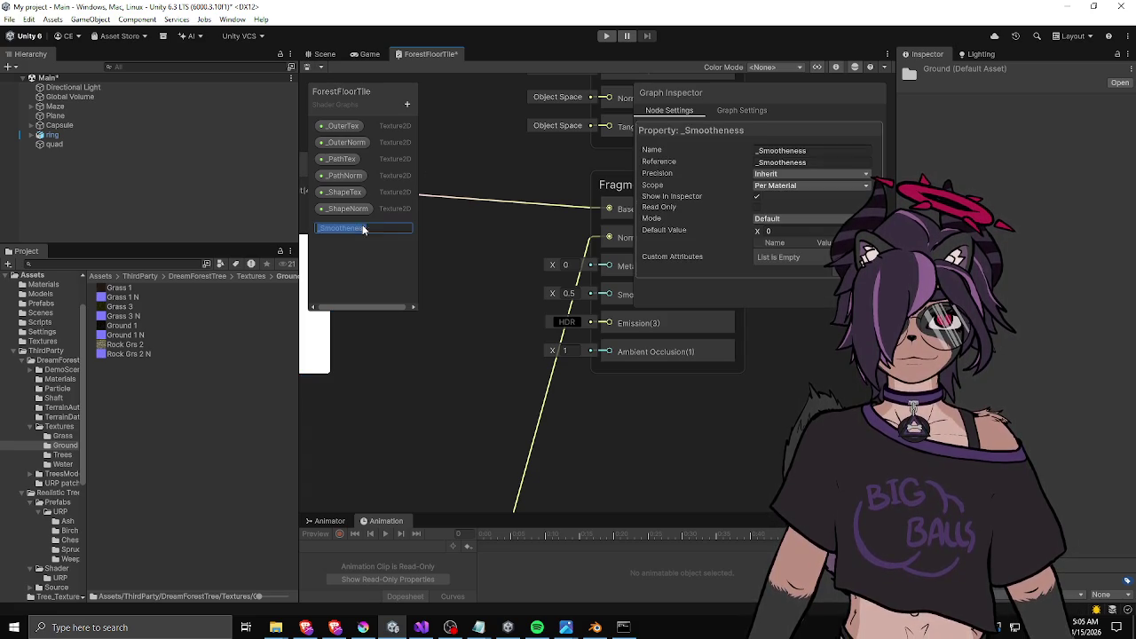
key("Return")
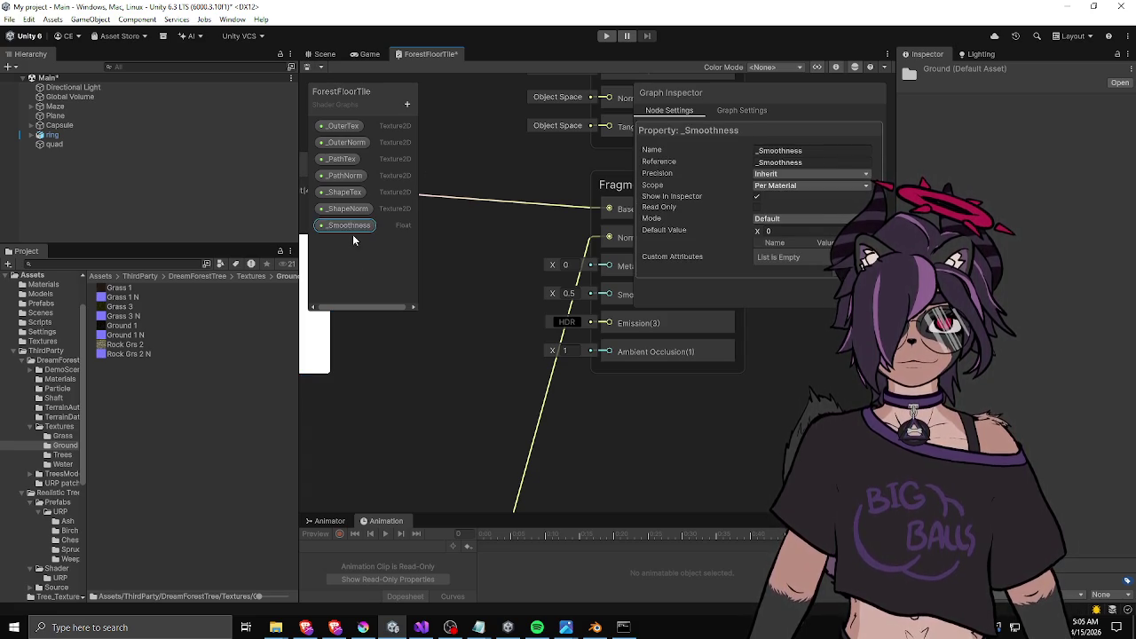
Connect _Smoothness to the Fragment Smoothness input and keep its default value at 0.
mouse_move(348, 226)
left_mouse_down()
mouse_move(529, 291)
mouse_move(477, 295)
left_mouse_up()
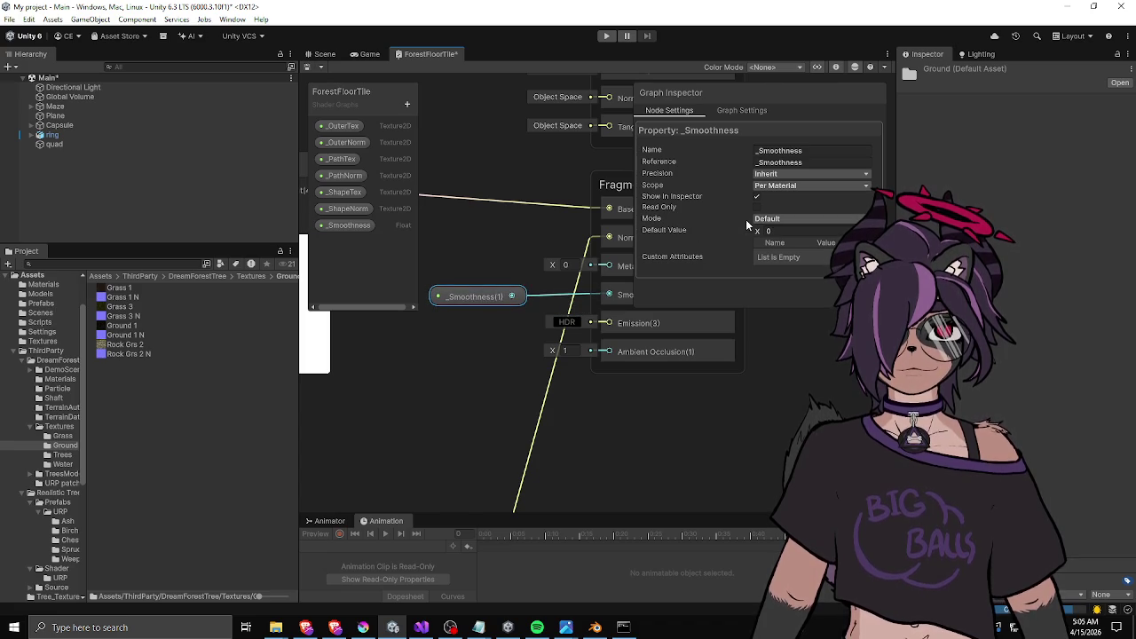
left_click(791, 231)
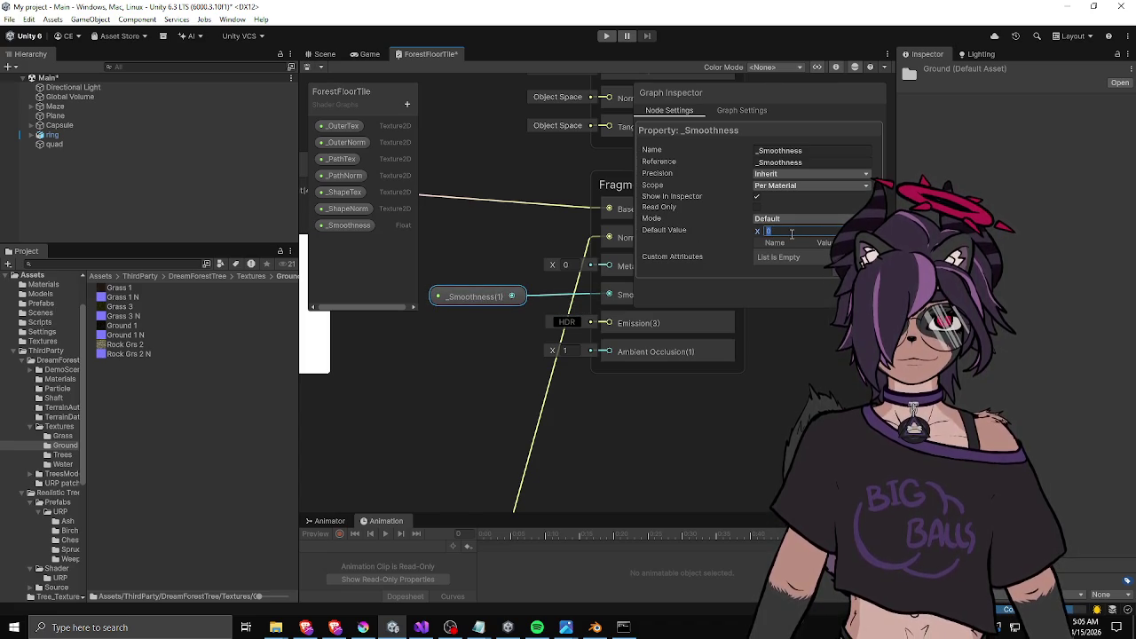
key("Return")
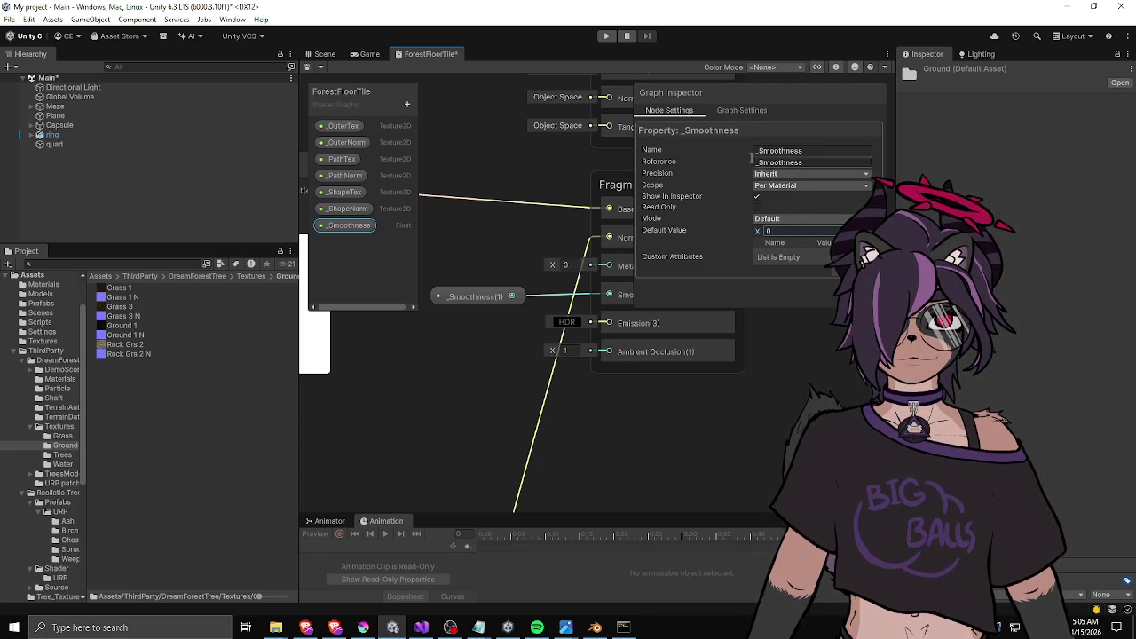
left_click(732, 111)
Check the Lit, Metallic, Opaque graph settings and save the ForestFloorTile shader graph with Ctrl+S.
scroll(701, 187, "down", 5)
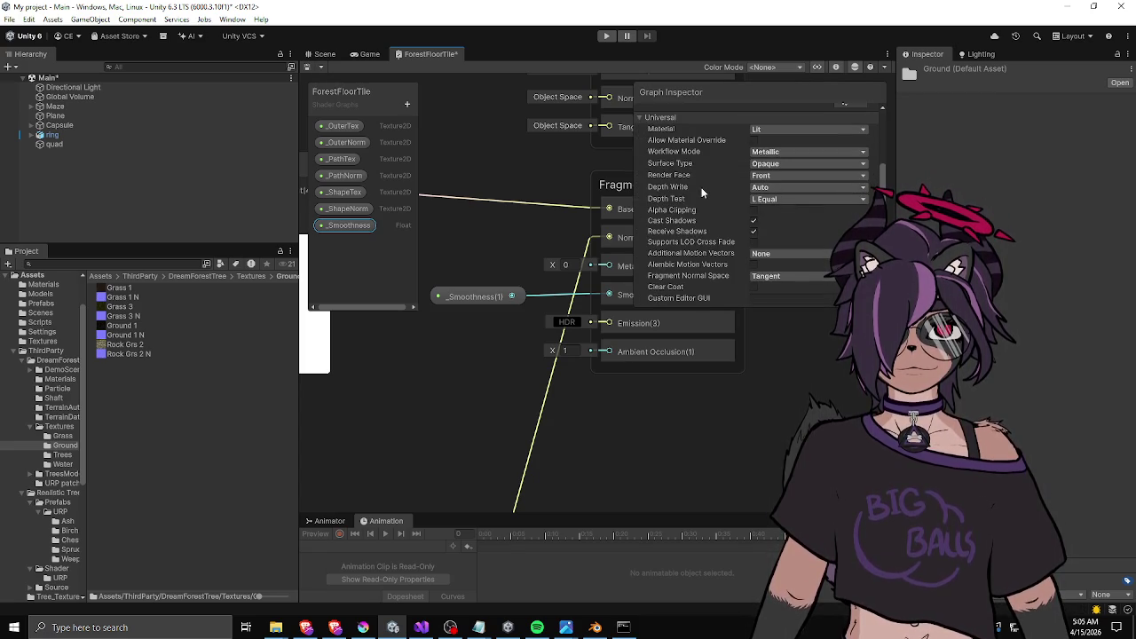
left_click(511, 199)
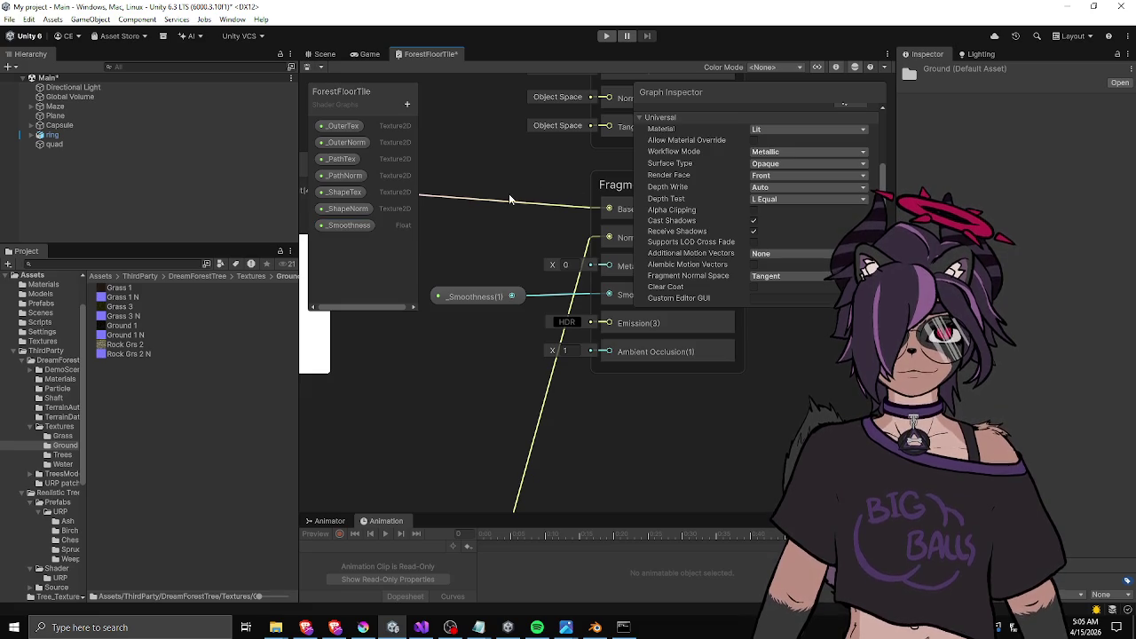
key("ctrl+s")
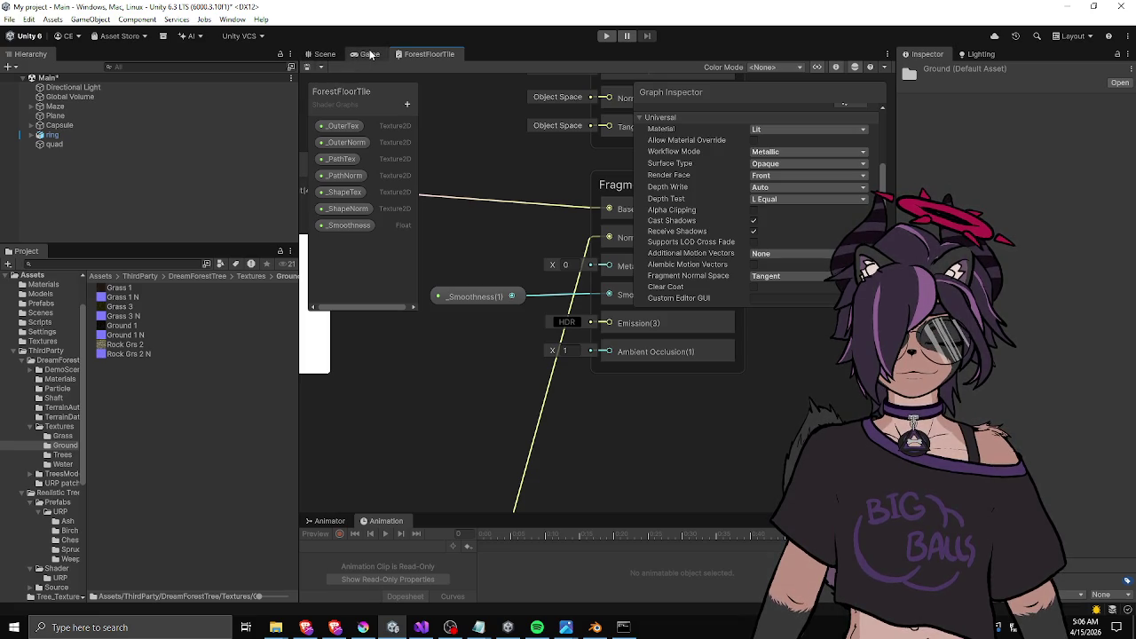
left_click(324, 55)
Create a FloorTile material from the ForestFloorTile shader and drop it onto the floor quad.
left_click(100, 276)
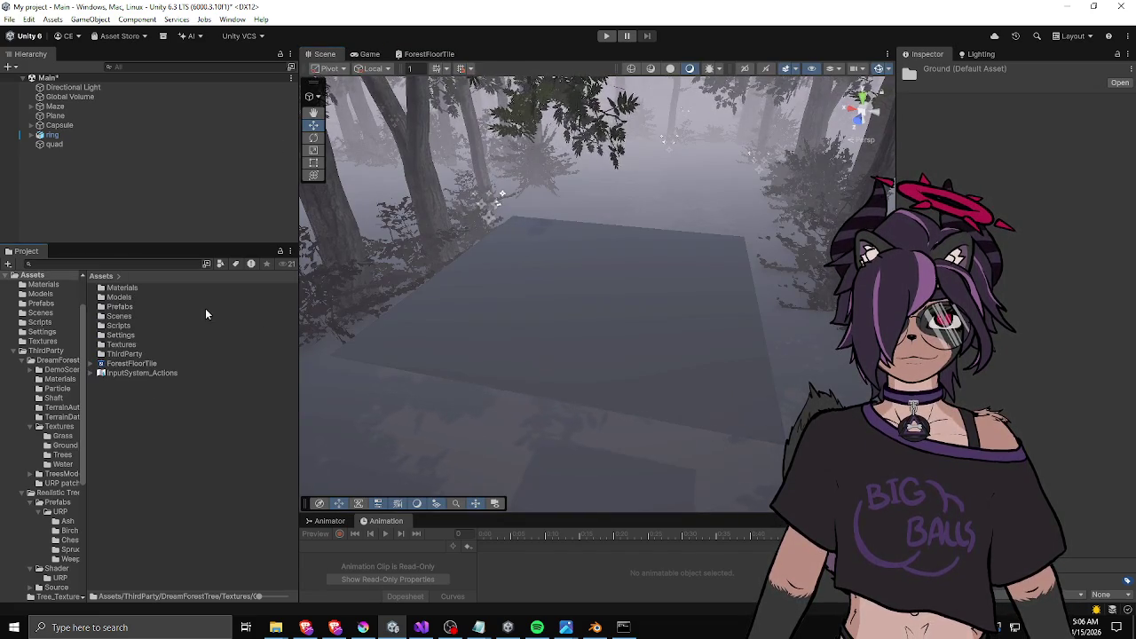
left_click(132, 363)
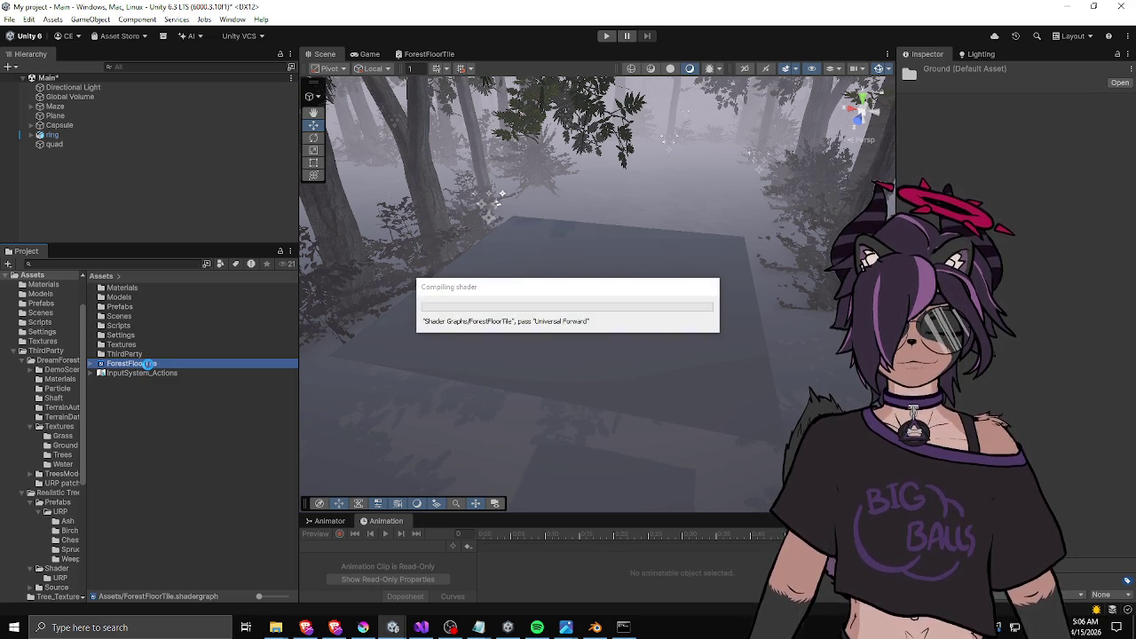
right_click(149, 364)
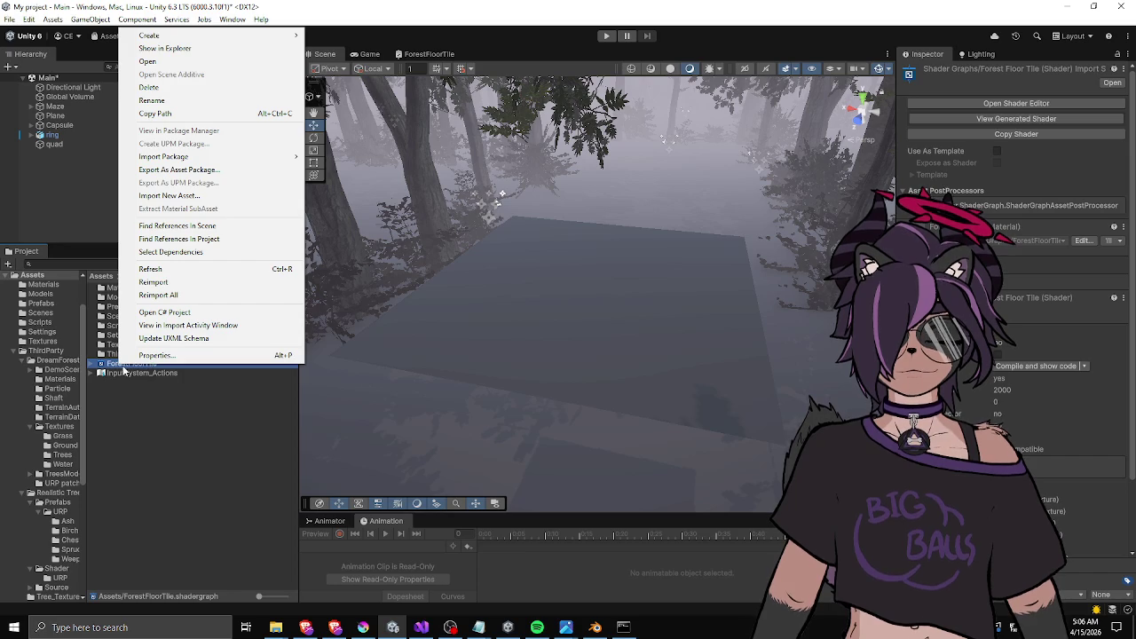
mouse_move(178, 35)
left_click(355, 45)
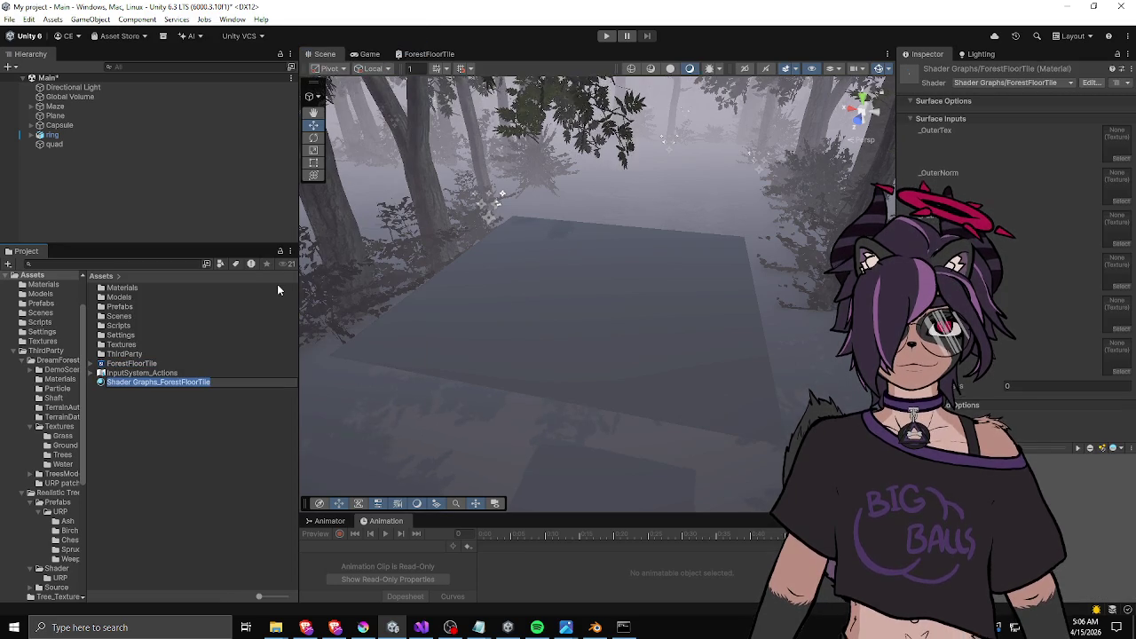
type("F")
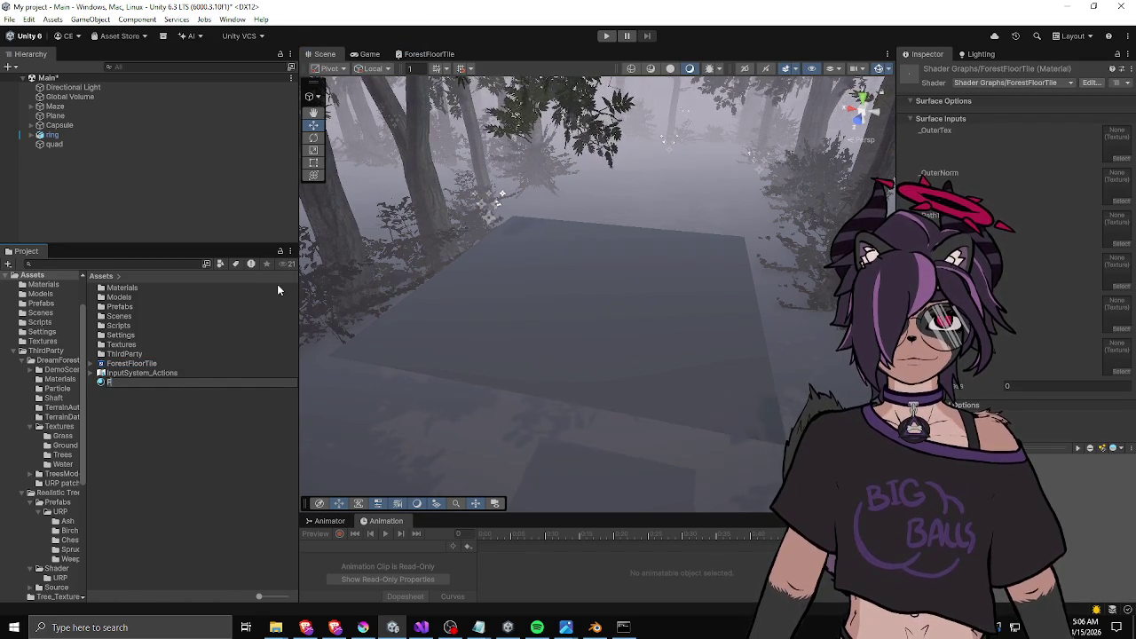
type("loorTile")
key("Return")
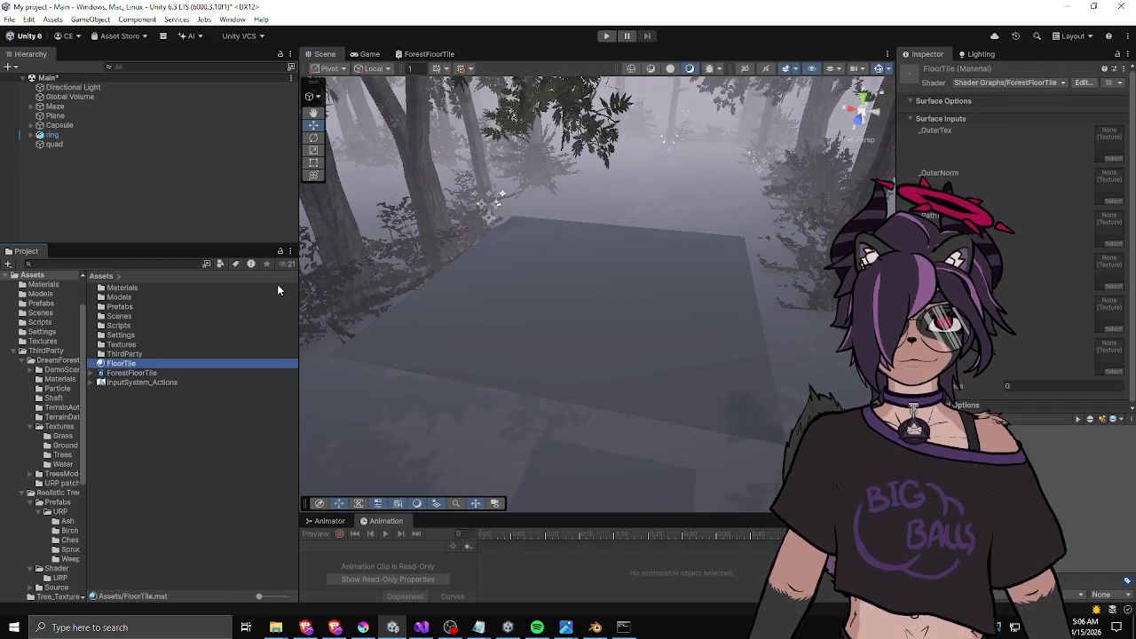
left_click_drag(165, 357, 566, 314)
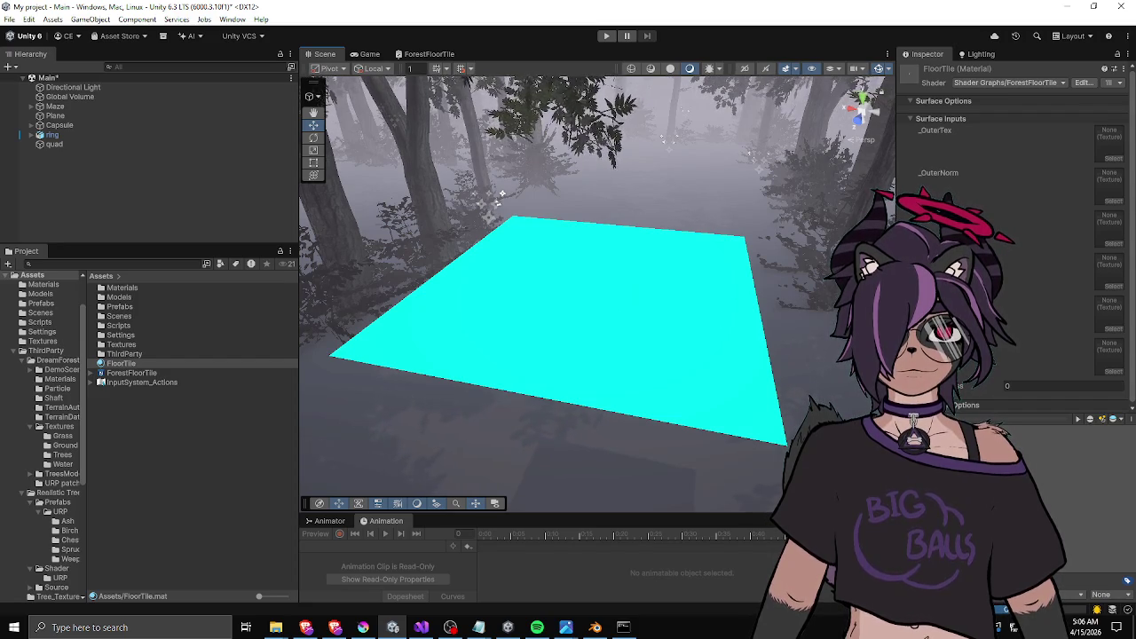
Assign the Grass 1 texture to the FloorTile material's _OuterTex slot.
left_click(1113, 158)
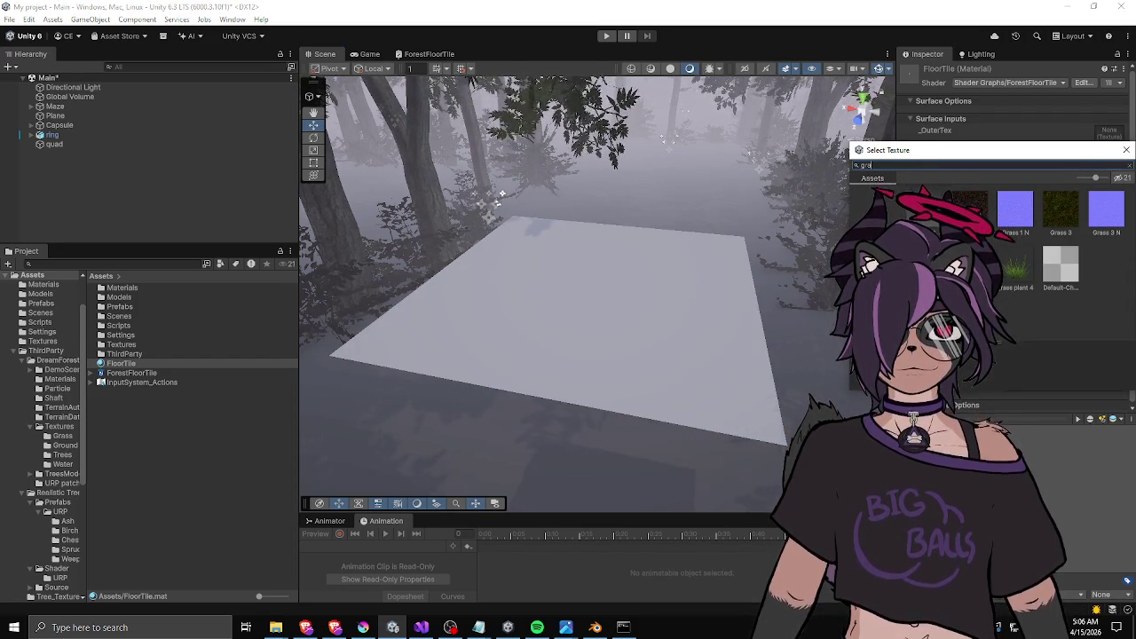
left_click(969, 208)
left_click_drag(974, 153, 692, 165)
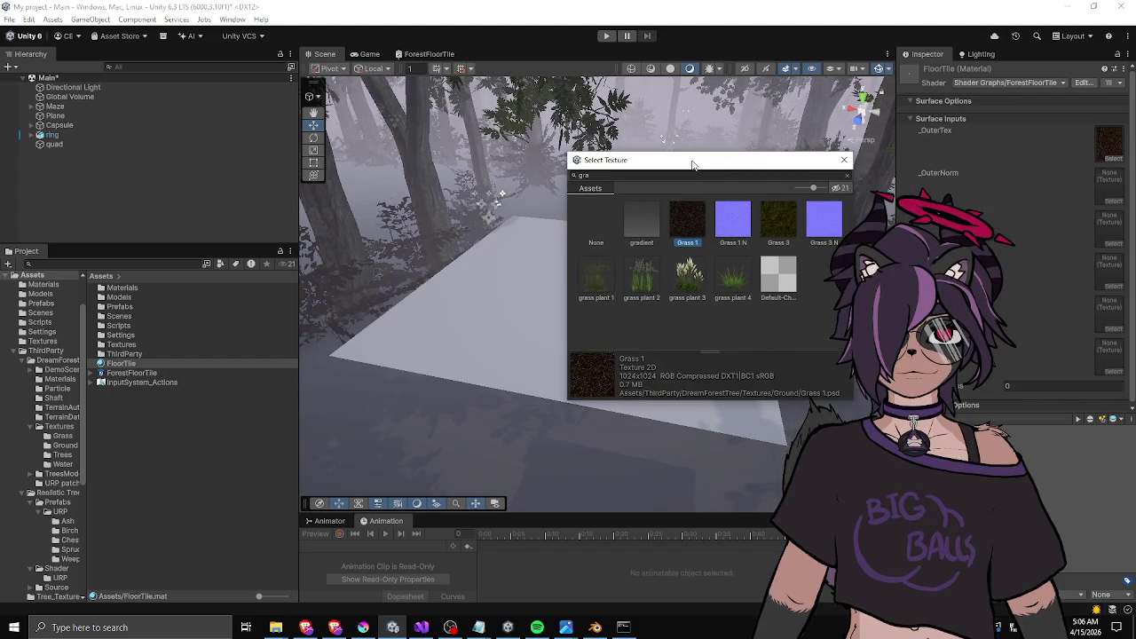
left_click(778, 222)
left_click(689, 229)
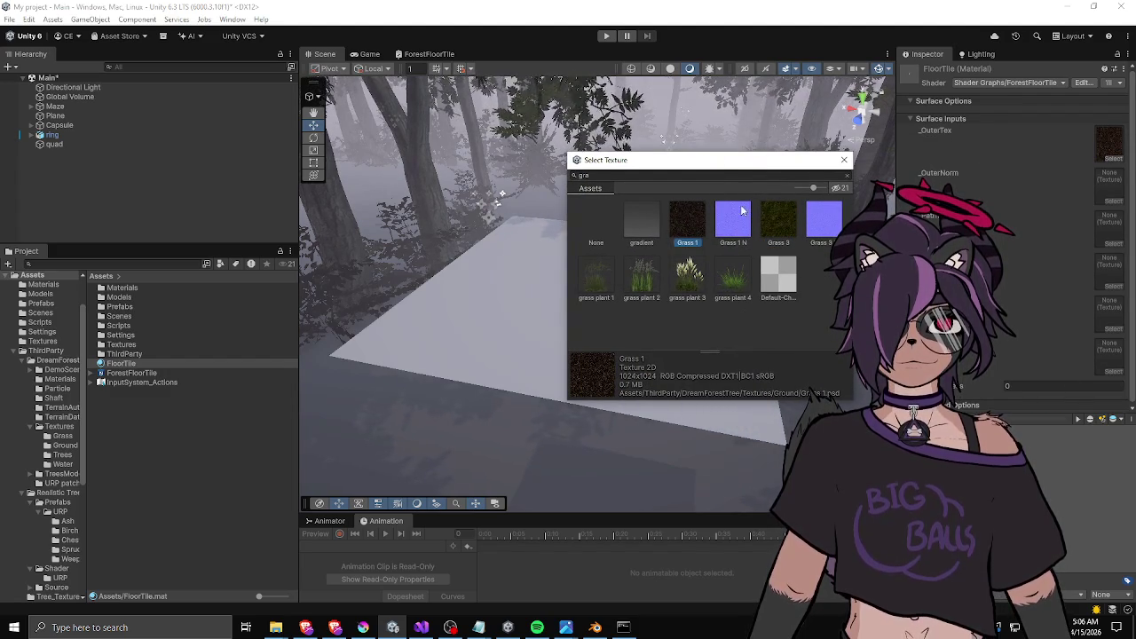
left_click(844, 163)
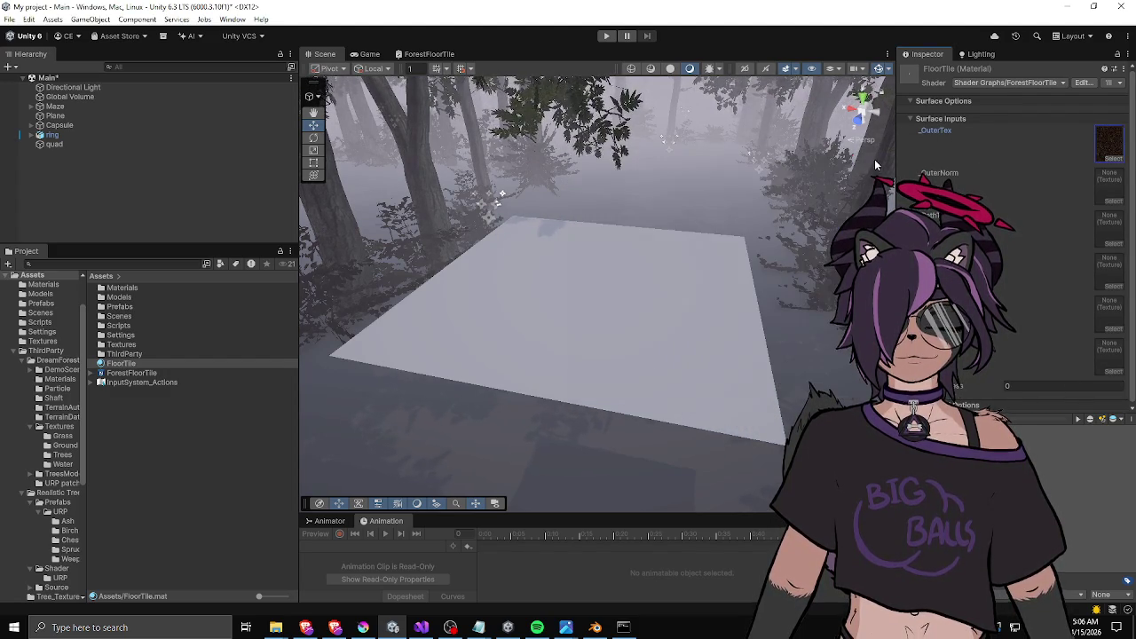
Search 'grass' and assign the grass normal map to the _OuterNorm slot.
left_click(1109, 201)
type("g")
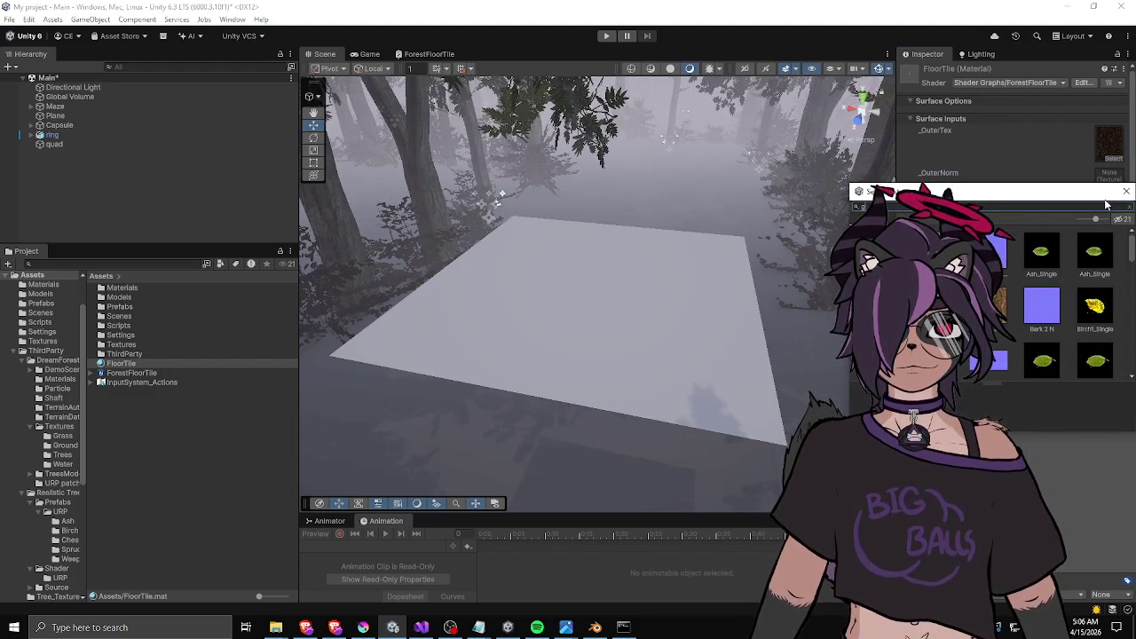
type("rass")
left_click(922, 253)
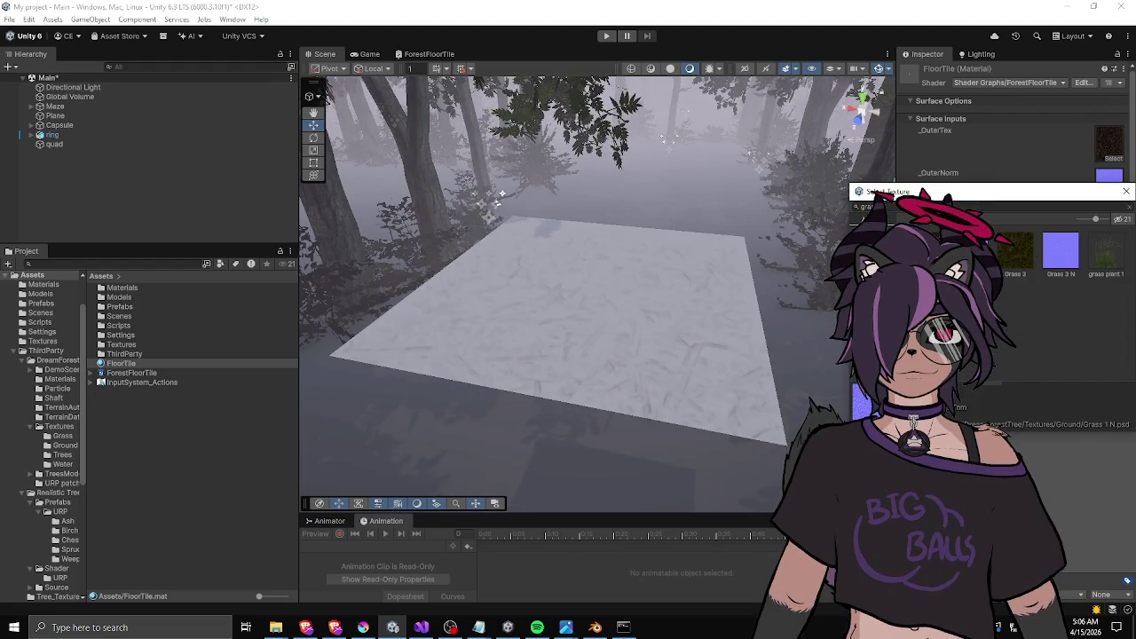
left_click_drag(923, 191, 844, 191)
left_click(1050, 194)
Orbit and zoom the scene view to inspect the textured floor tile.
mouse_move(470, 330)
left_mouse_down()
mouse_move(697, 424)
mouse_move(531, 375)
mouse_move(662, 406)
mouse_move(388, 363)
mouse_move(381, 347)
mouse_move(616, 297)
mouse_move(538, 310)
left_mouse_up()
key("w")
scroll(662, 299, "up", 3)
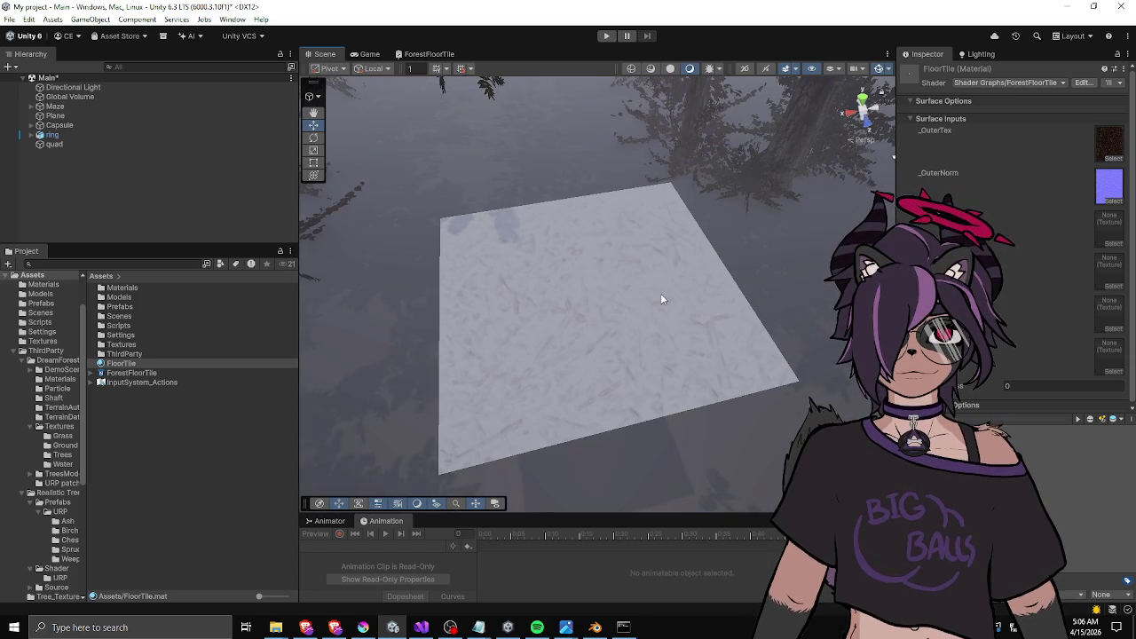
scroll(586, 321, "up", 4)
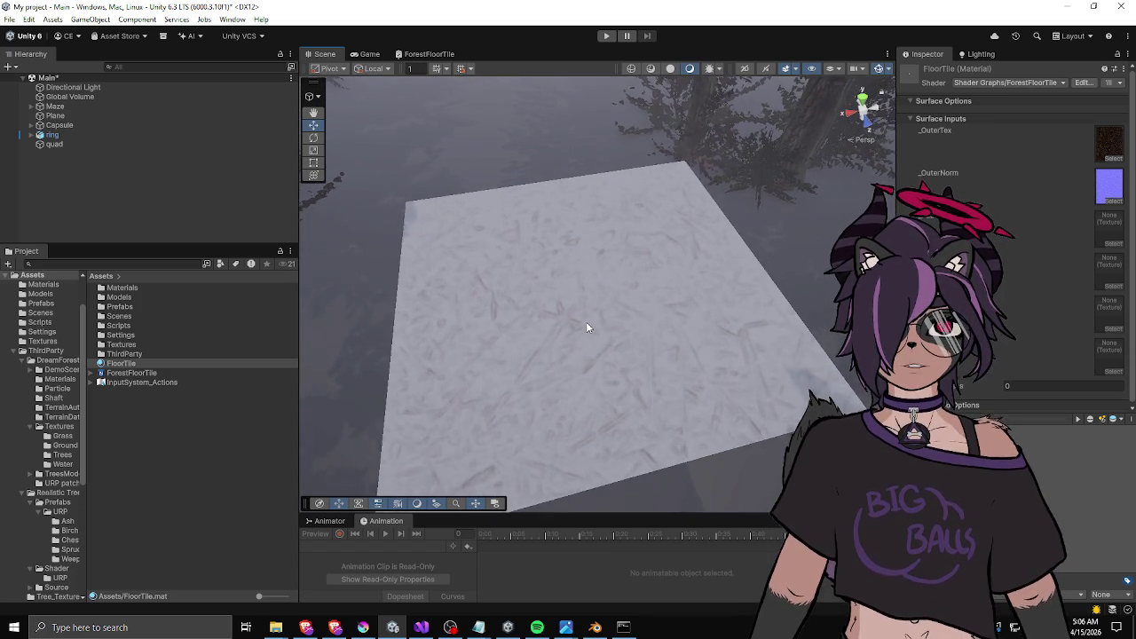
scroll(553, 334, "up", 1)
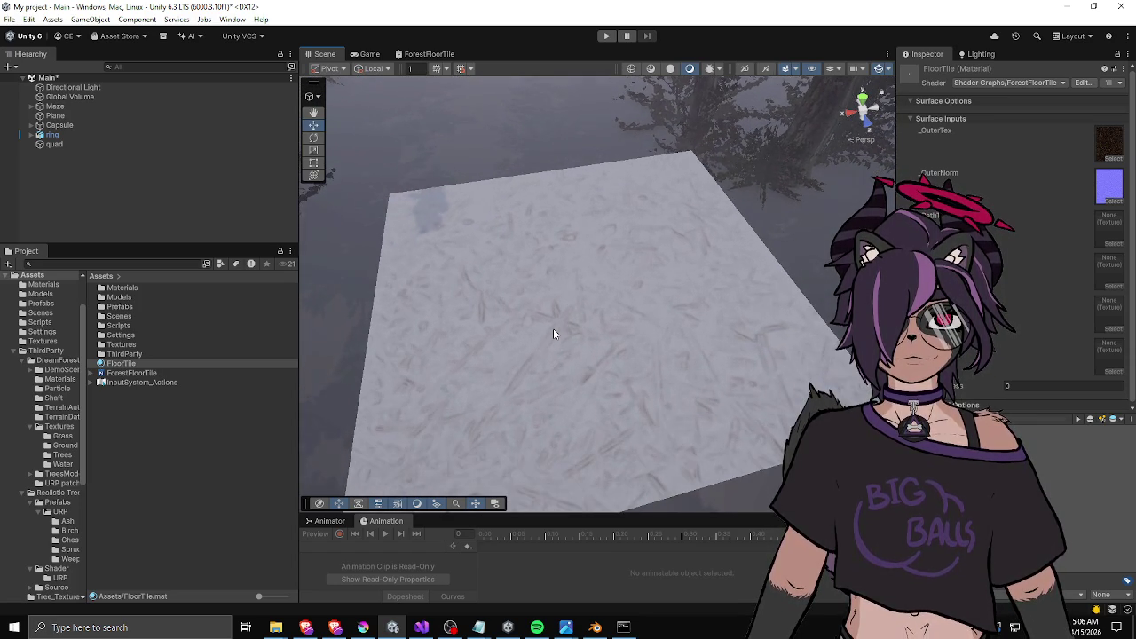
scroll(591, 341, "down", 1)
mouse_move(589, 341)
left_mouse_down()
mouse_move(698, 299)
mouse_move(497, 259)
mouse_move(563, 325)
mouse_move(519, 368)
mouse_move(648, 310)
left_mouse_up()
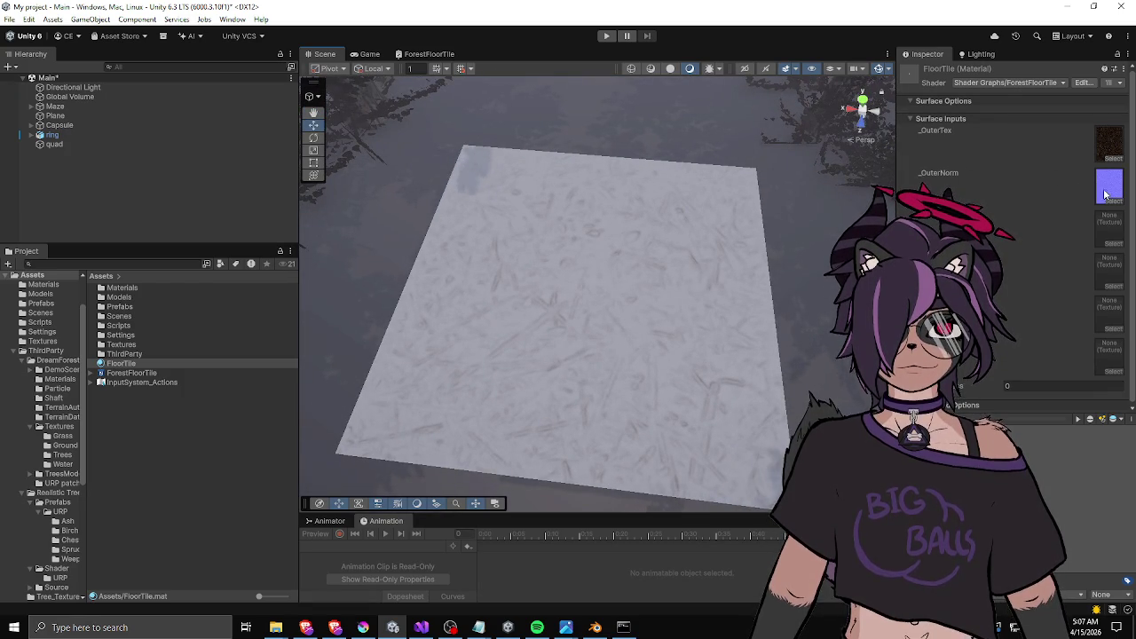
left_click(1112, 244)
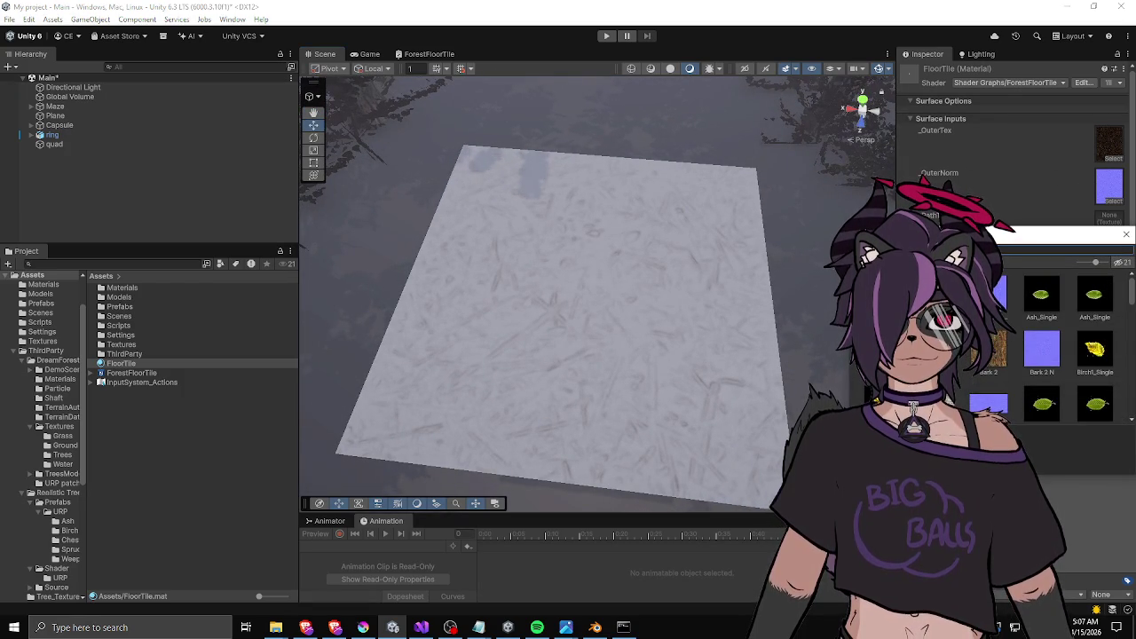
Dismiss the texture picker and bring up the ForestFloorTile Shader Graph editor.
mouse_move(926, 237)
left_mouse_down()
mouse_move(645, 239)
mouse_move(880, 278)
mouse_move(879, 314)
left_mouse_up()
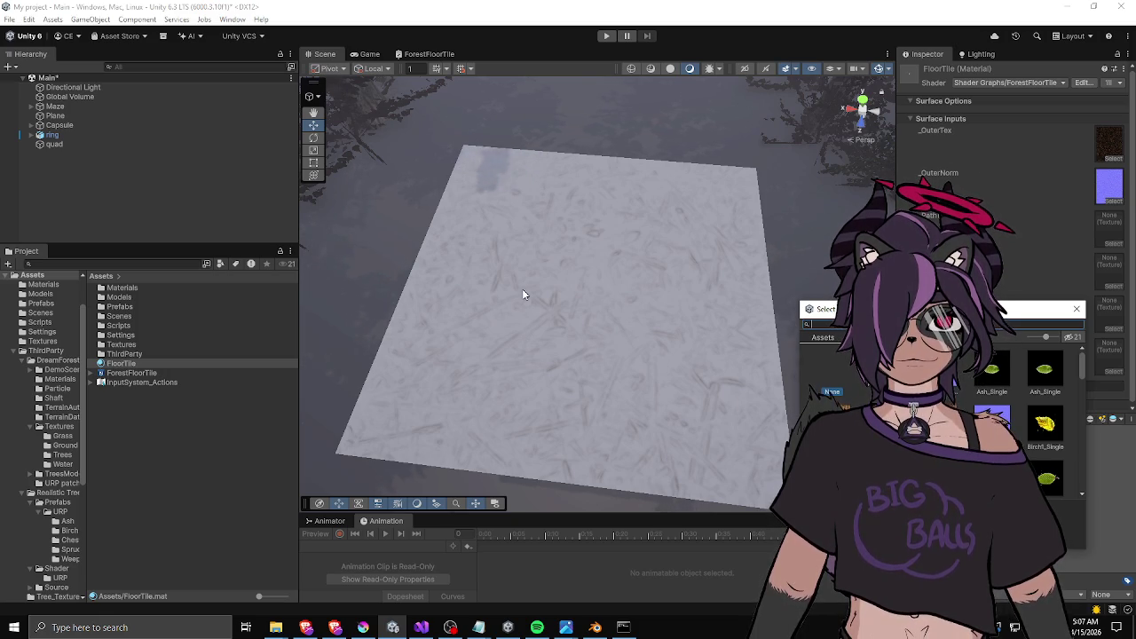
left_click_drag(877, 317, 670, 314)
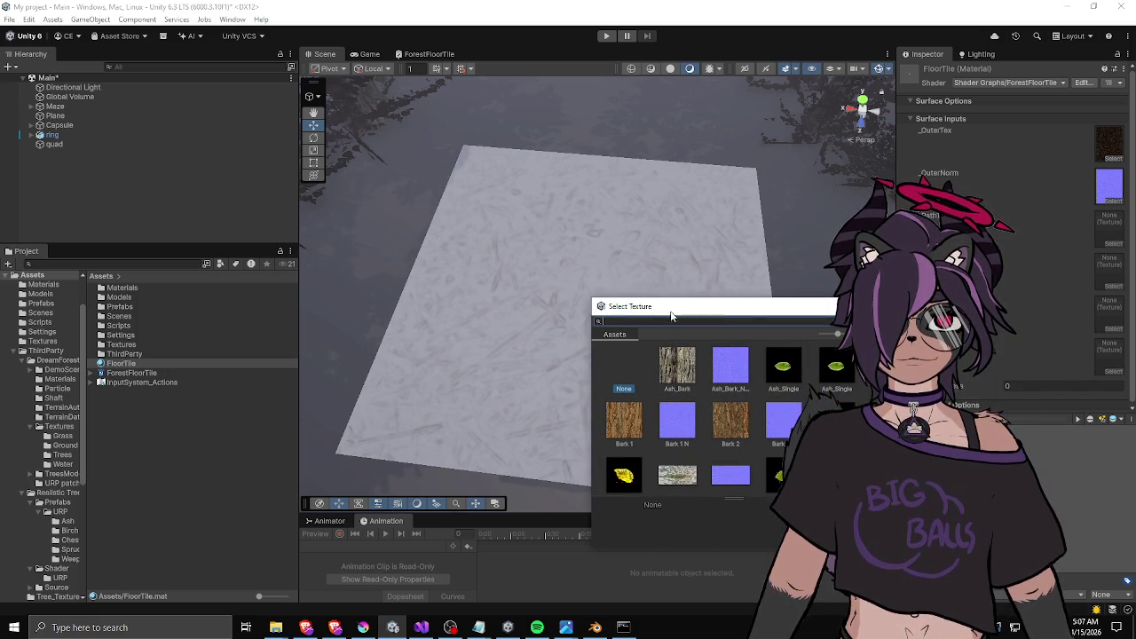
mouse_move(709, 316)
left_mouse_down()
mouse_move(733, 290)
mouse_move(828, 255)
left_mouse_up()
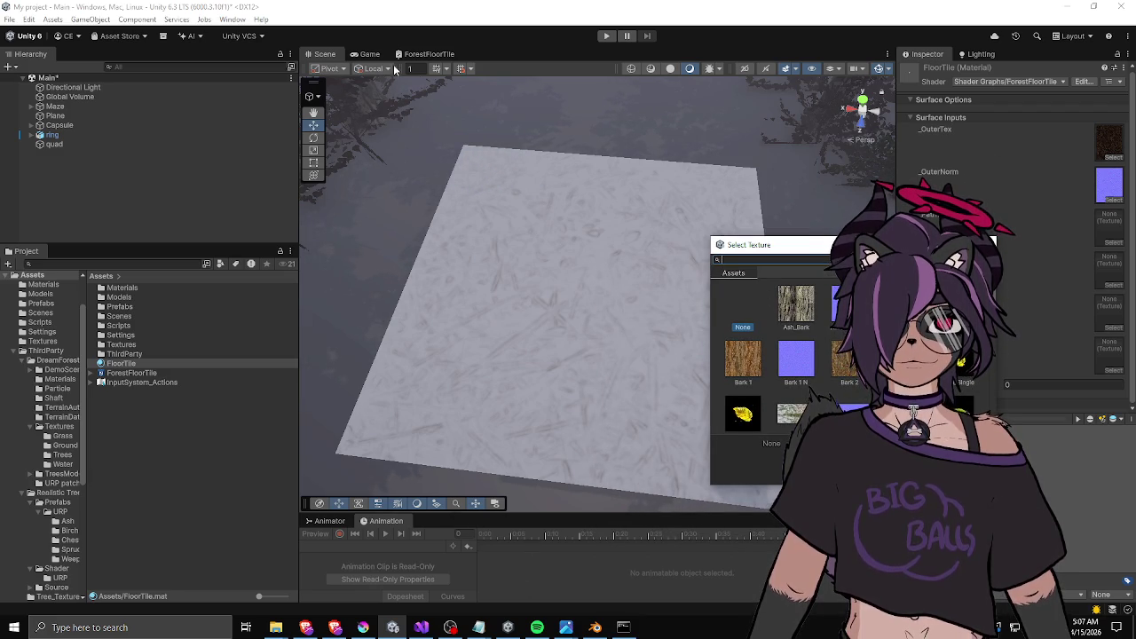
left_click(427, 53)
scroll(547, 244, "up", 5)
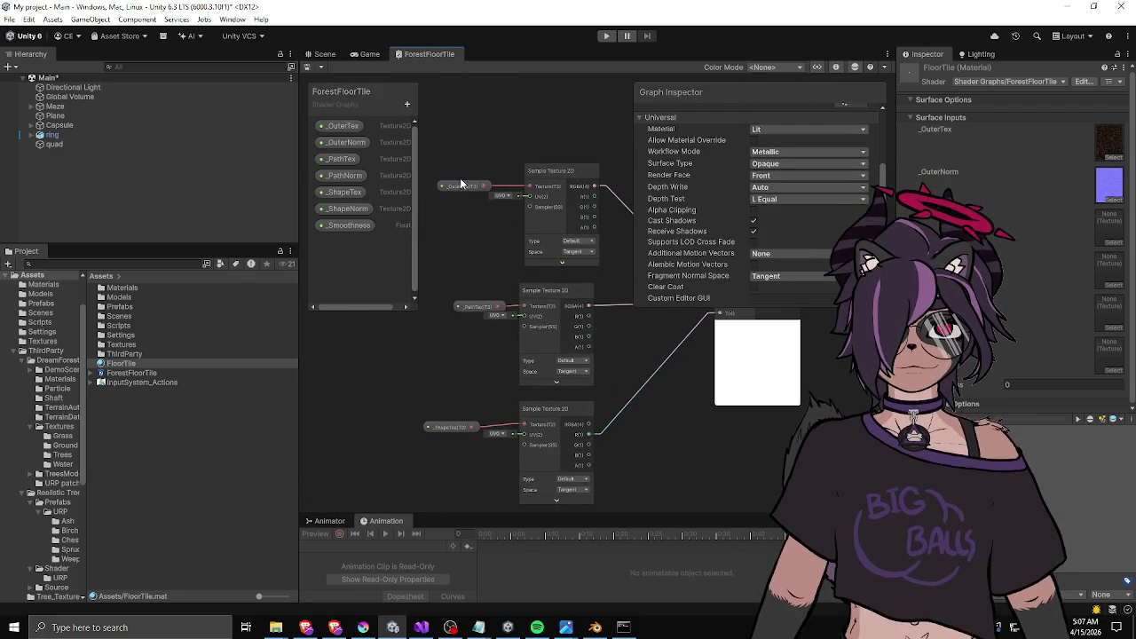
left_click_drag(495, 266, 468, 221)
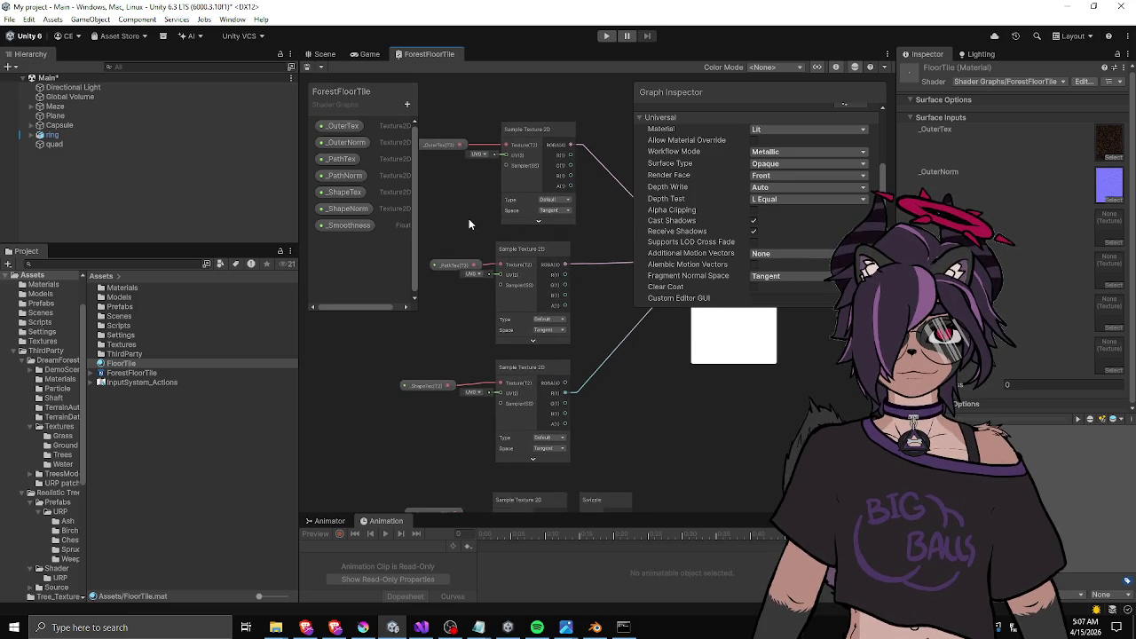
left_click(460, 263)
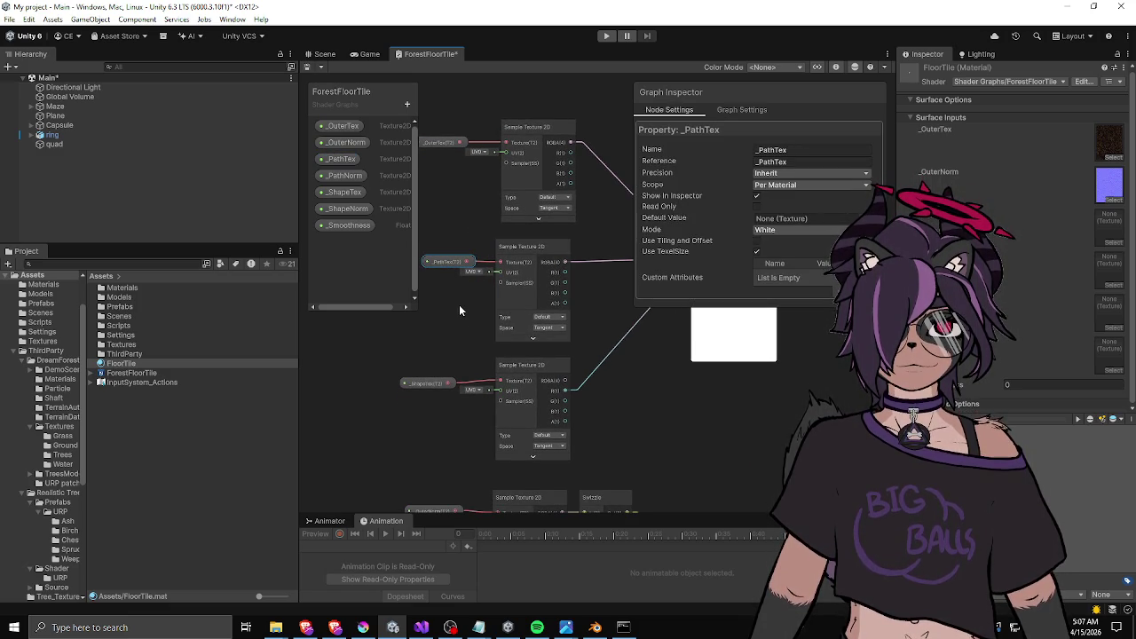
mouse_move(459, 305)
left_mouse_down()
mouse_move(489, 282)
mouse_move(482, 299)
left_mouse_up()
left_click_drag(467, 341, 473, 336)
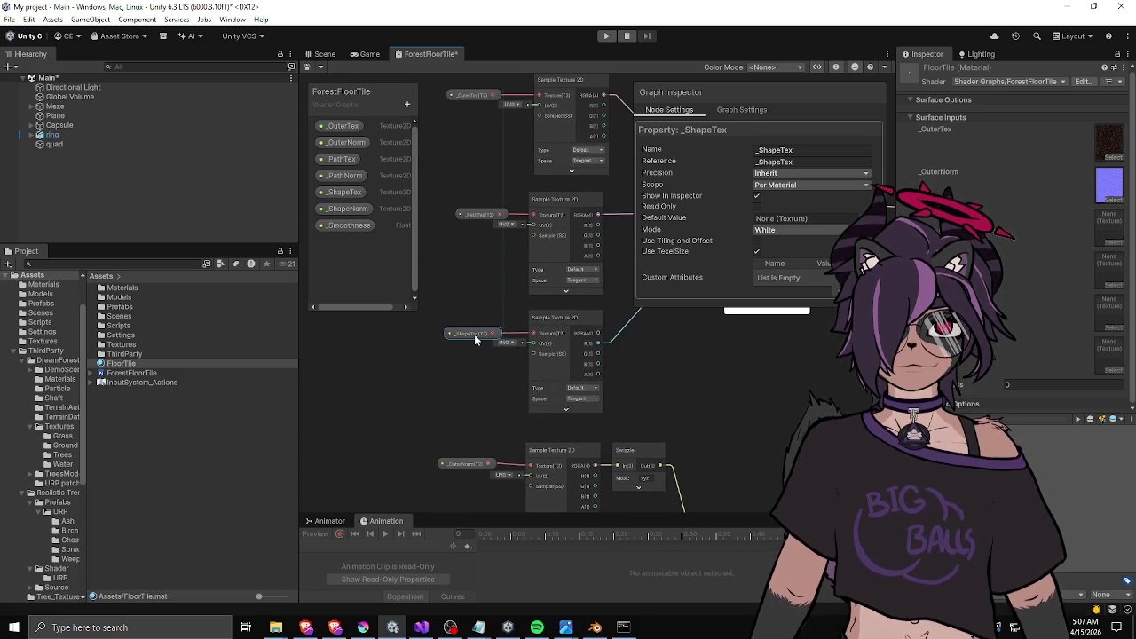
mouse_move(474, 334)
left_mouse_down()
mouse_move(485, 370)
mouse_move(498, 300)
mouse_move(482, 202)
mouse_move(496, 323)
mouse_move(449, 302)
mouse_move(471, 285)
mouse_move(479, 225)
left_mouse_up()
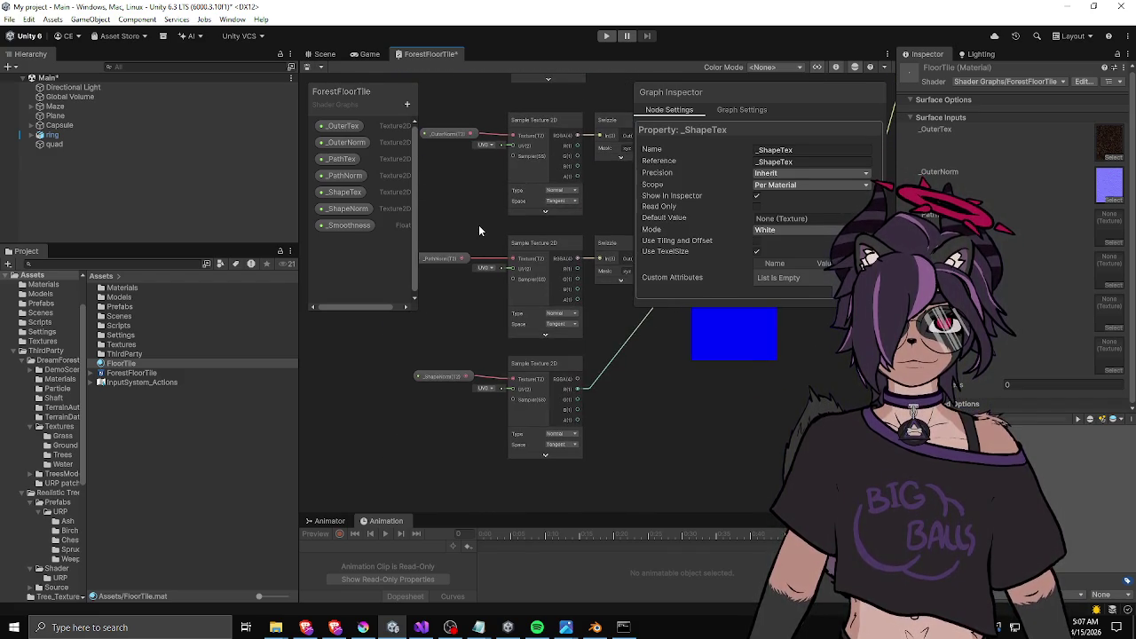
mouse_move(456, 347)
left_mouse_down()
mouse_move(512, 368)
mouse_move(465, 305)
mouse_move(461, 373)
left_mouse_up()
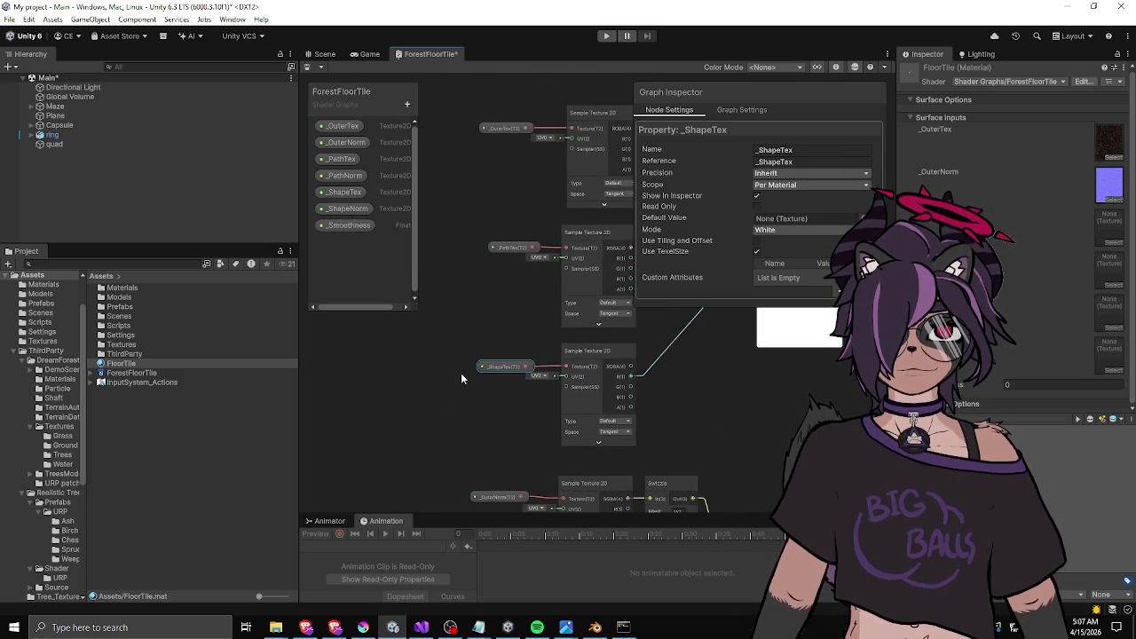
scroll(461, 373, "down", 3)
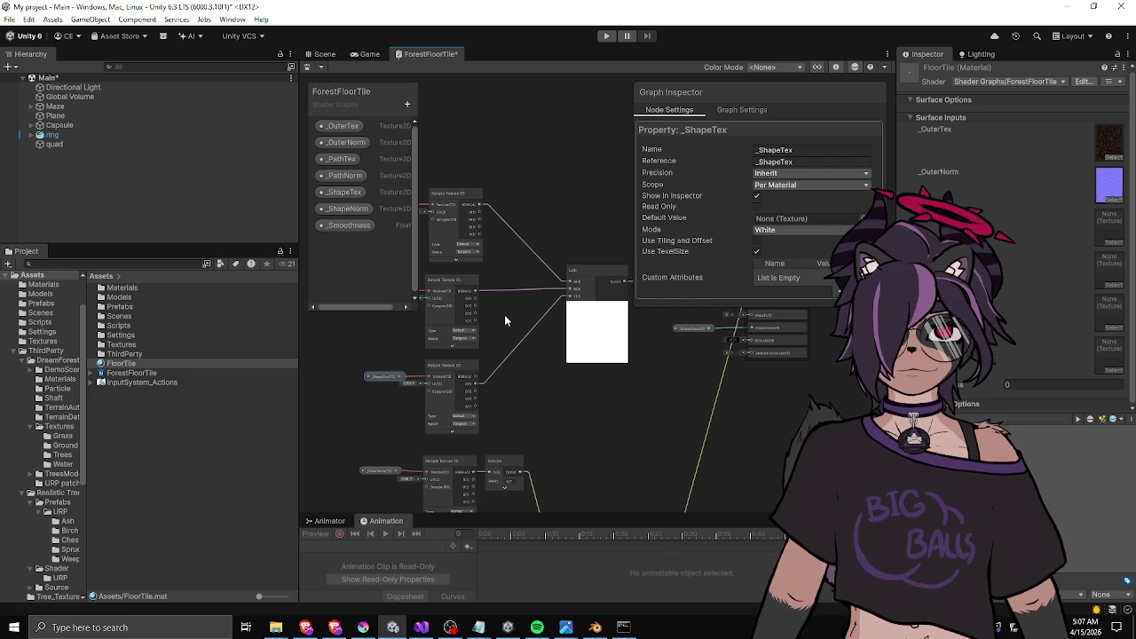
left_click(370, 371)
left_click(375, 376)
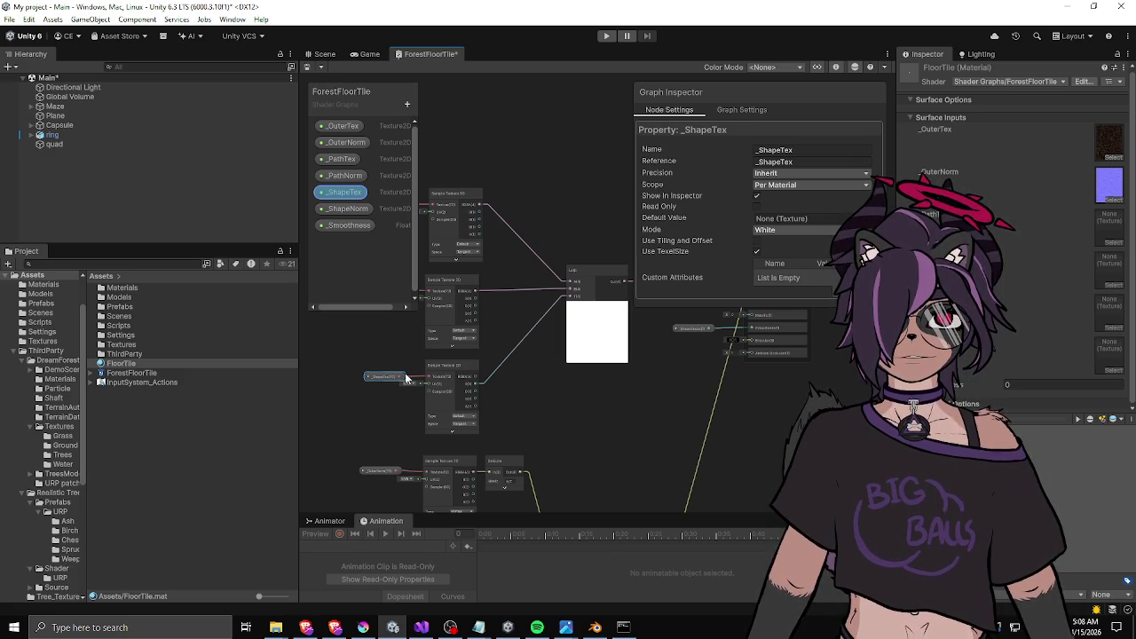
left_click_drag(505, 404, 599, 407)
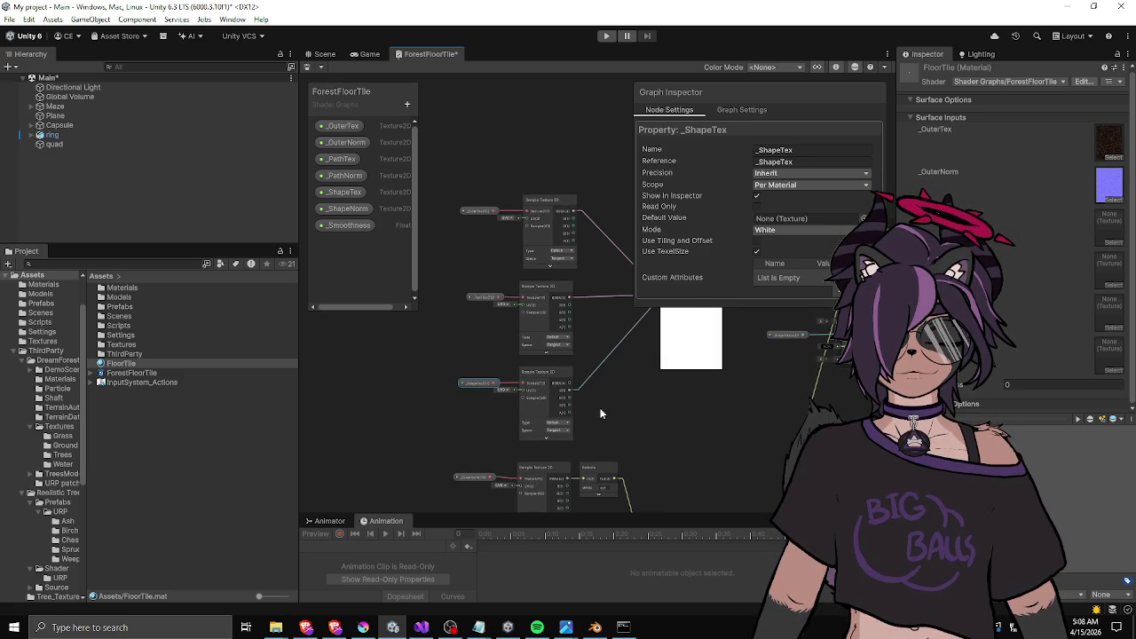
scroll(484, 328, "up", 3)
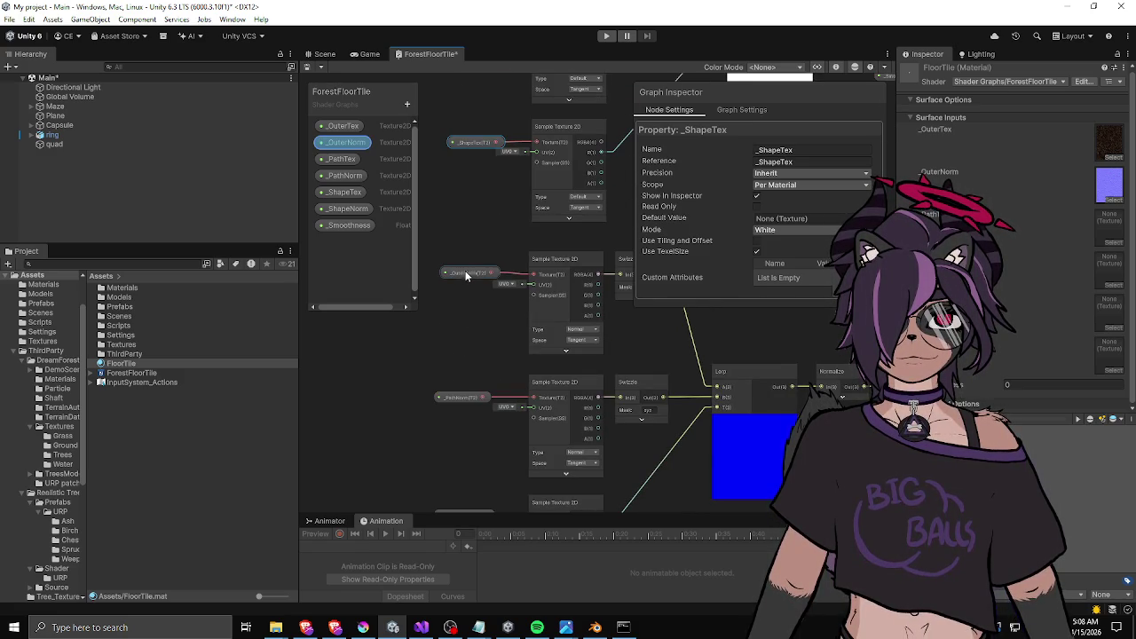
Swap the _OuterNorm and _PathNorm node positions and wire _PathNorm into the lower normal sampler's Texture input.
left_click_drag(471, 272, 401, 369)
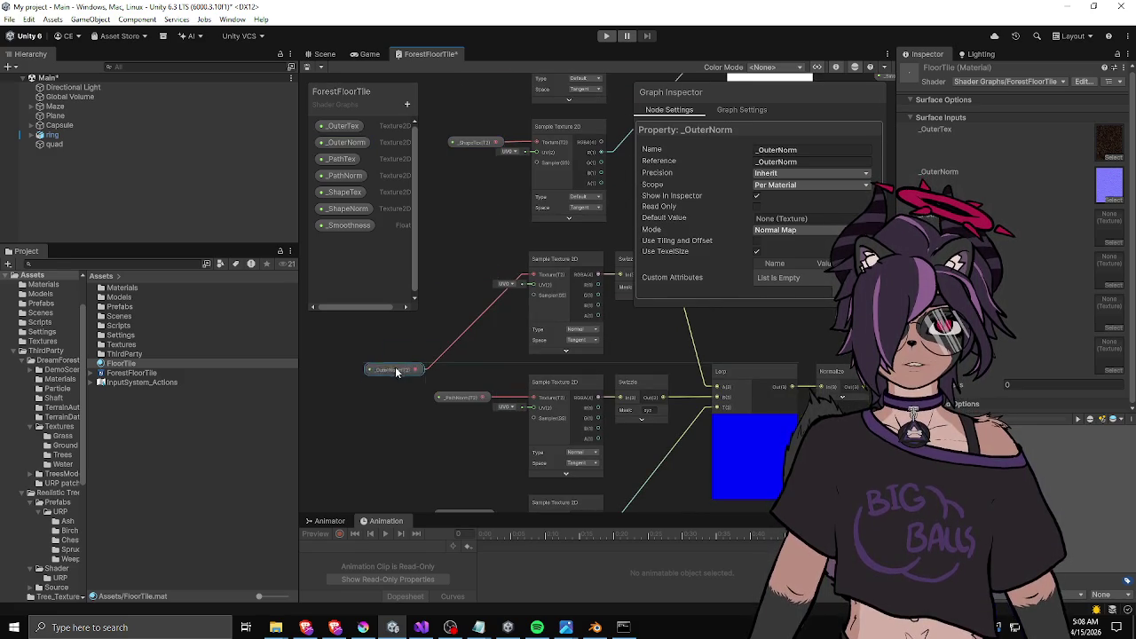
mouse_move(460, 396)
left_mouse_down()
mouse_move(437, 272)
mouse_move(527, 278)
mouse_move(427, 371)
mouse_move(517, 396)
left_mouse_up()
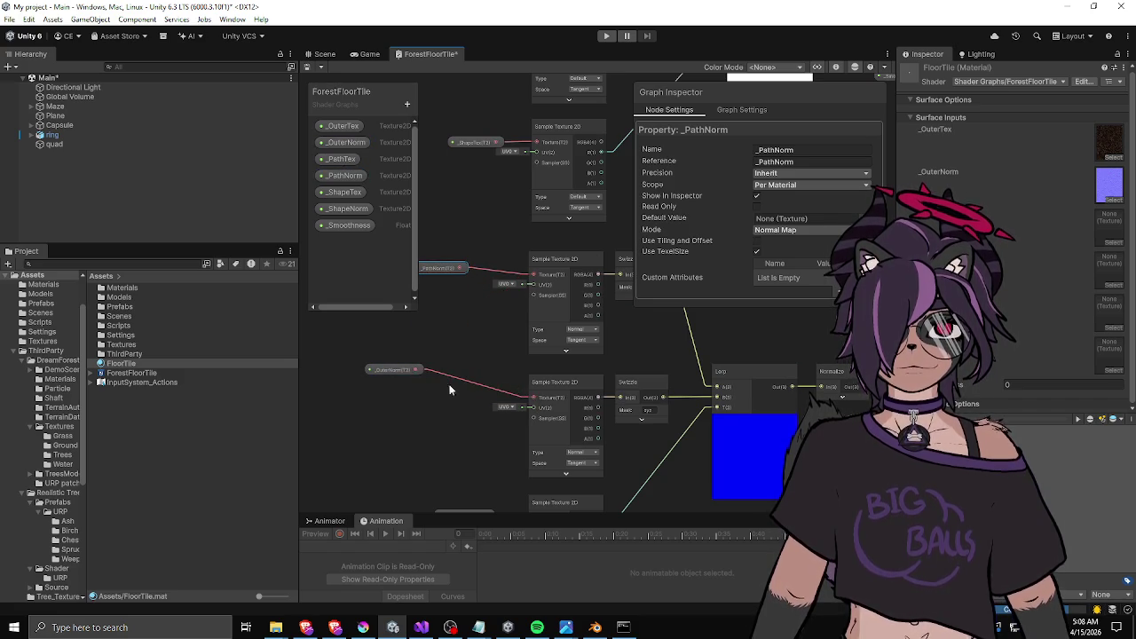
left_click_drag(401, 370, 477, 394)
left_click_drag(443, 267, 473, 268)
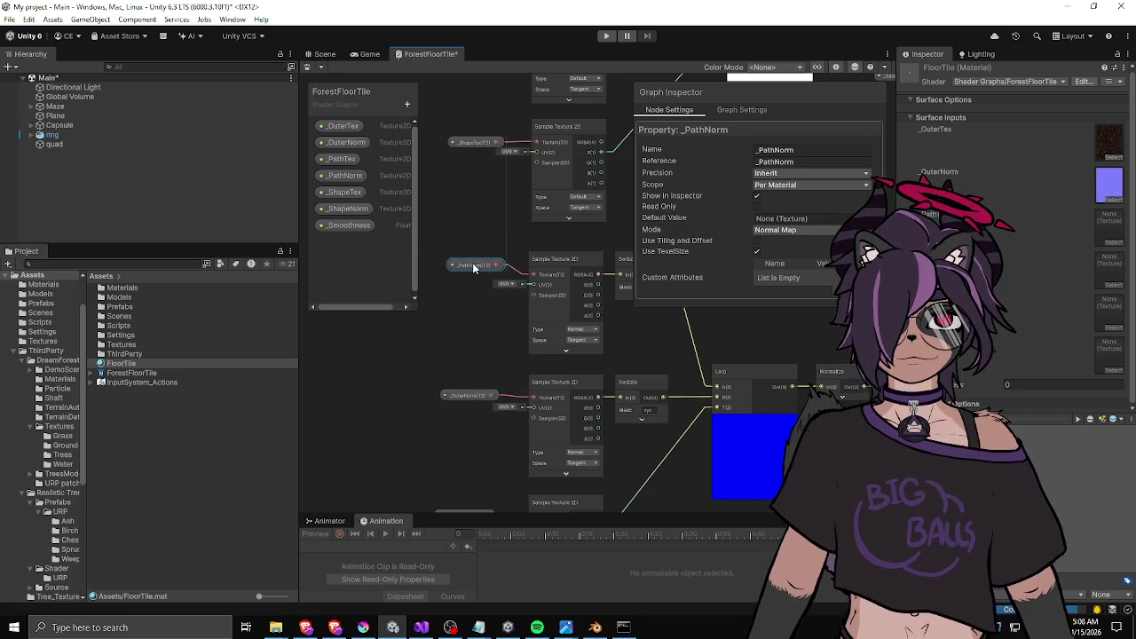
mouse_move(484, 177)
left_mouse_down()
mouse_move(524, 394)
mouse_move(515, 320)
mouse_move(470, 213)
left_mouse_up()
left_click_drag(475, 311, 417, 332)
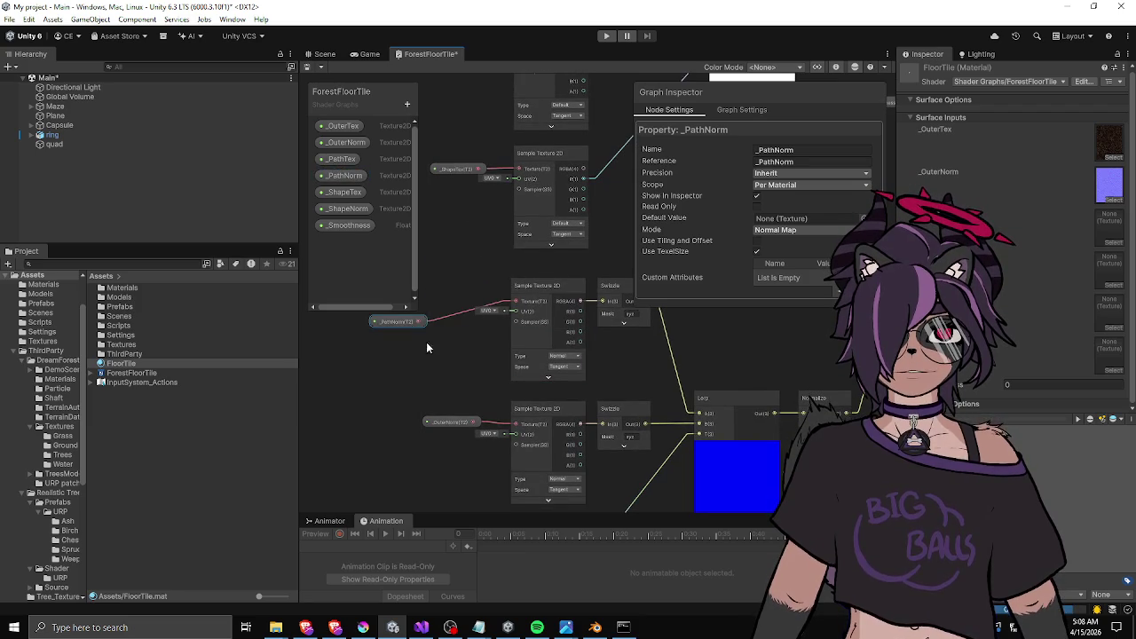
mouse_move(427, 422)
left_mouse_down()
mouse_move(337, 401)
mouse_move(506, 313)
left_mouse_up()
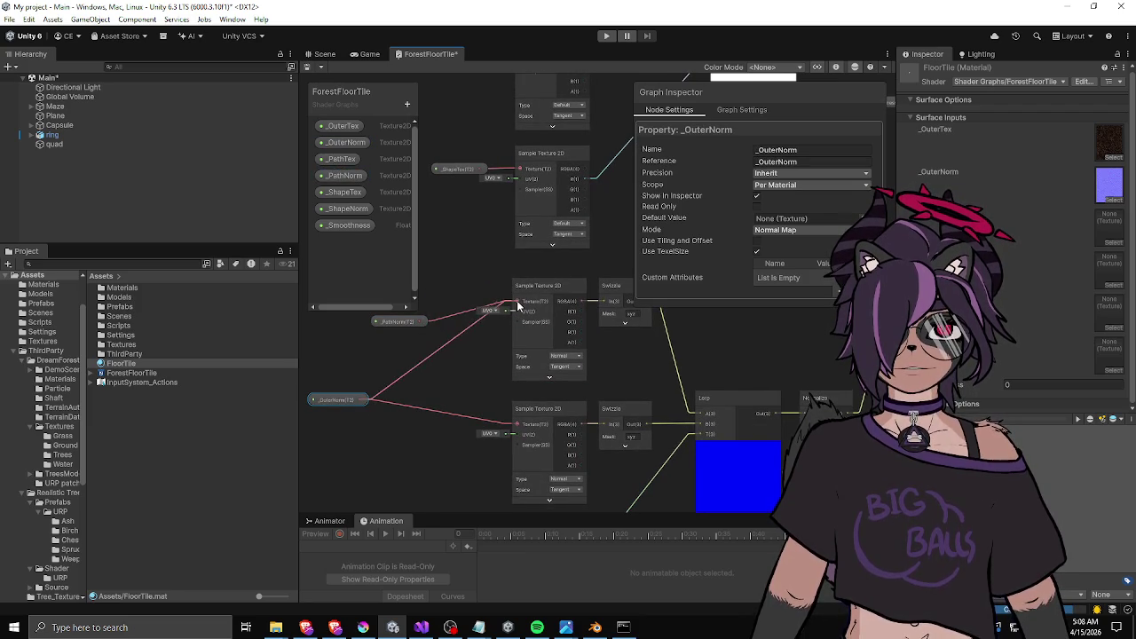
left_click_drag(423, 320, 516, 427)
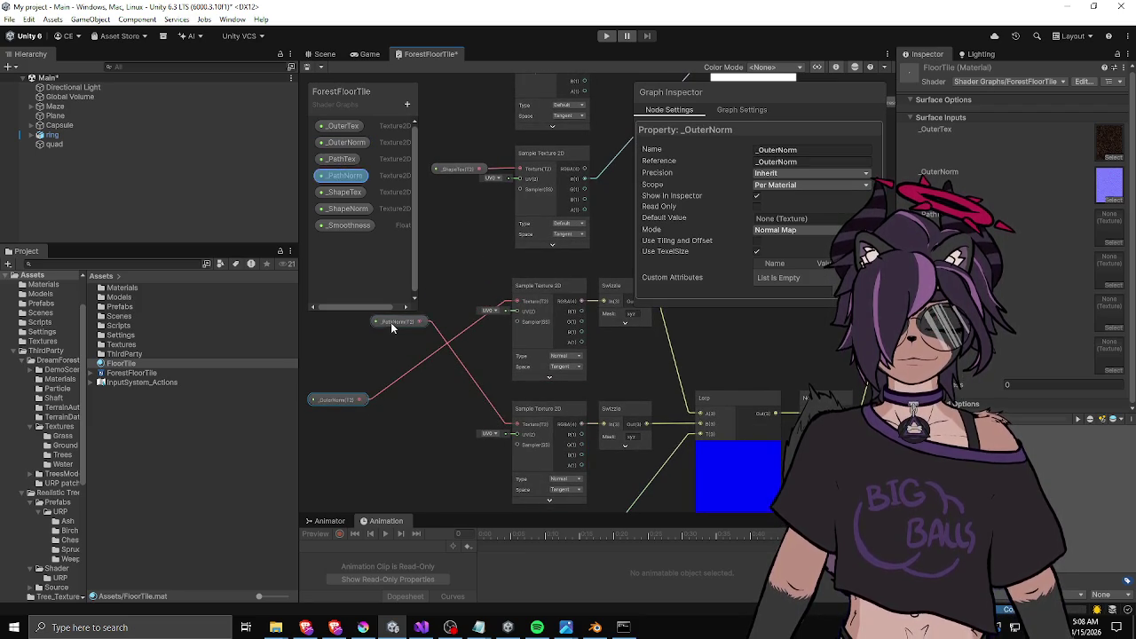
left_click_drag(391, 324, 401, 426)
left_click_drag(335, 399, 435, 292)
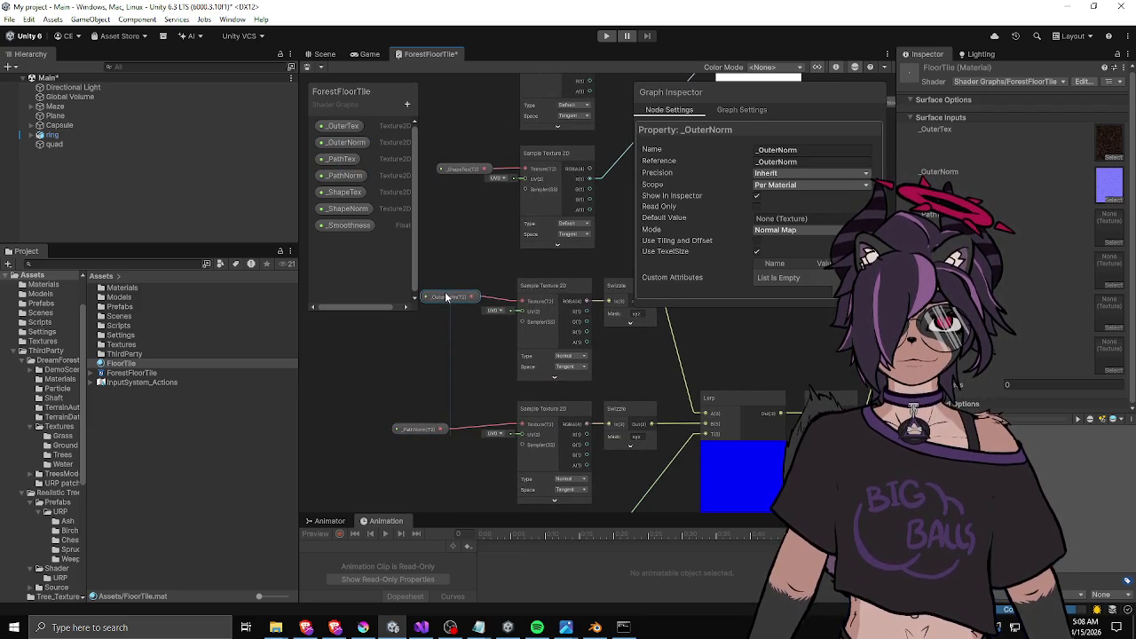
Set the _ShapeNorm property's default texture Mode to White in the Graph Inspector.
left_click_drag(432, 422, 457, 417)
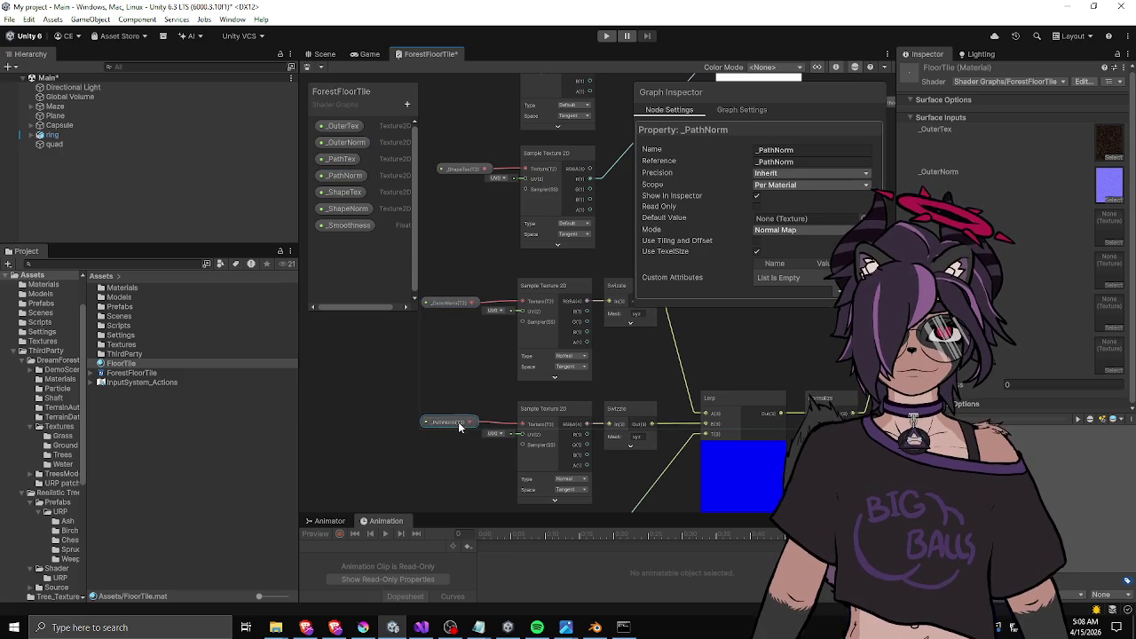
left_click_drag(451, 262, 451, 236)
left_click_drag(453, 188, 499, 316)
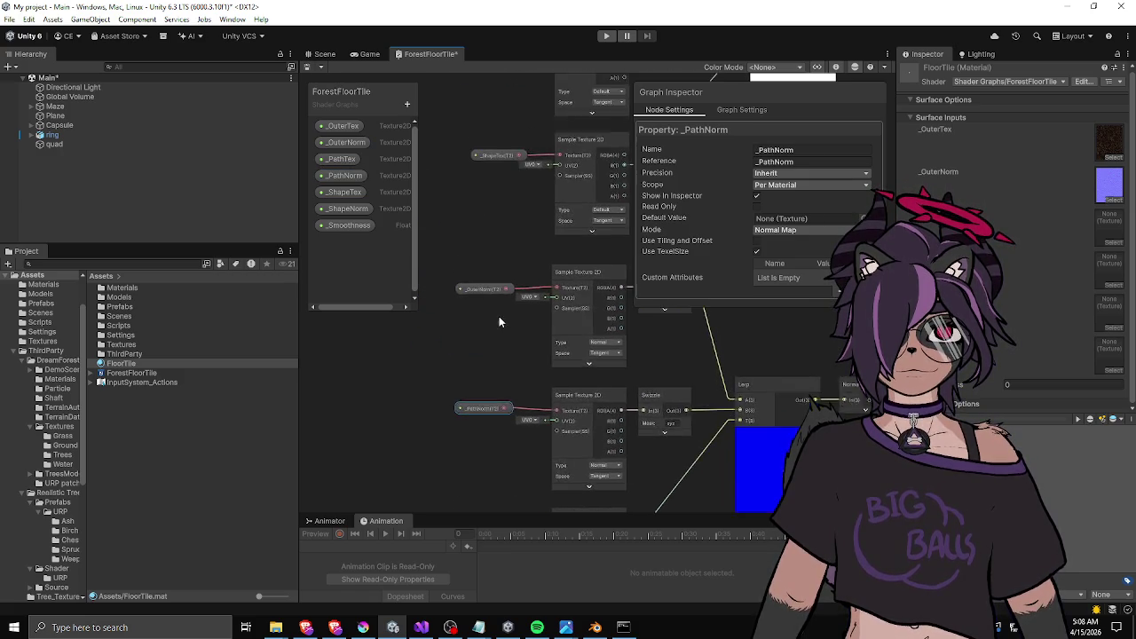
scroll(488, 211, "down", 3)
mouse_move(573, 234)
left_mouse_down()
mouse_move(533, 358)
mouse_move(548, 204)
left_mouse_up()
scroll(533, 340, "up", 3)
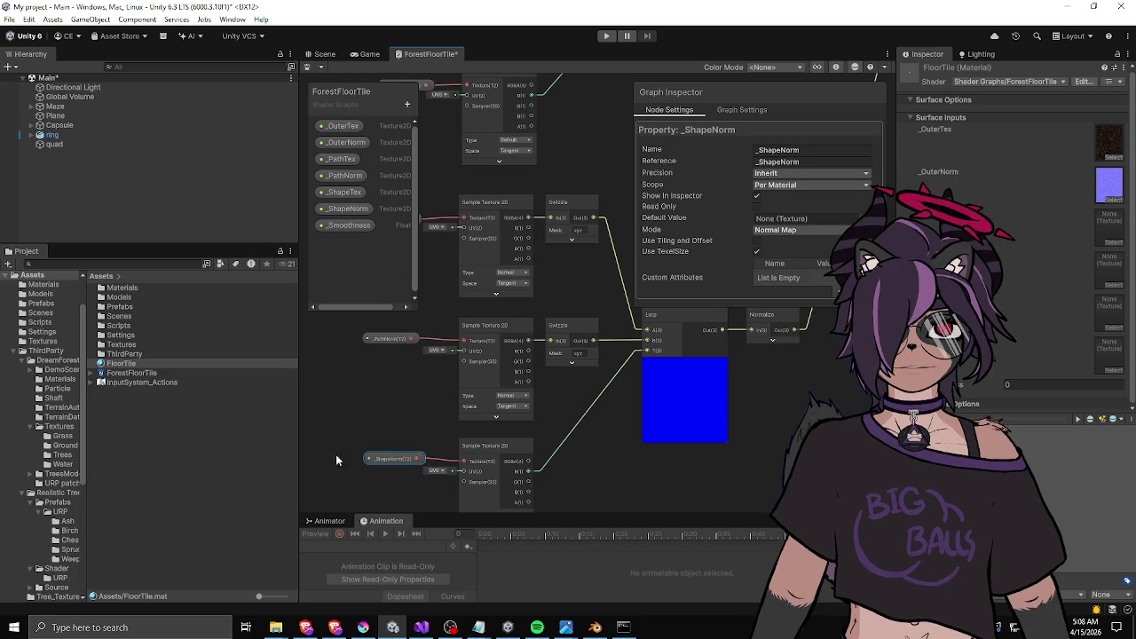
left_click(401, 465)
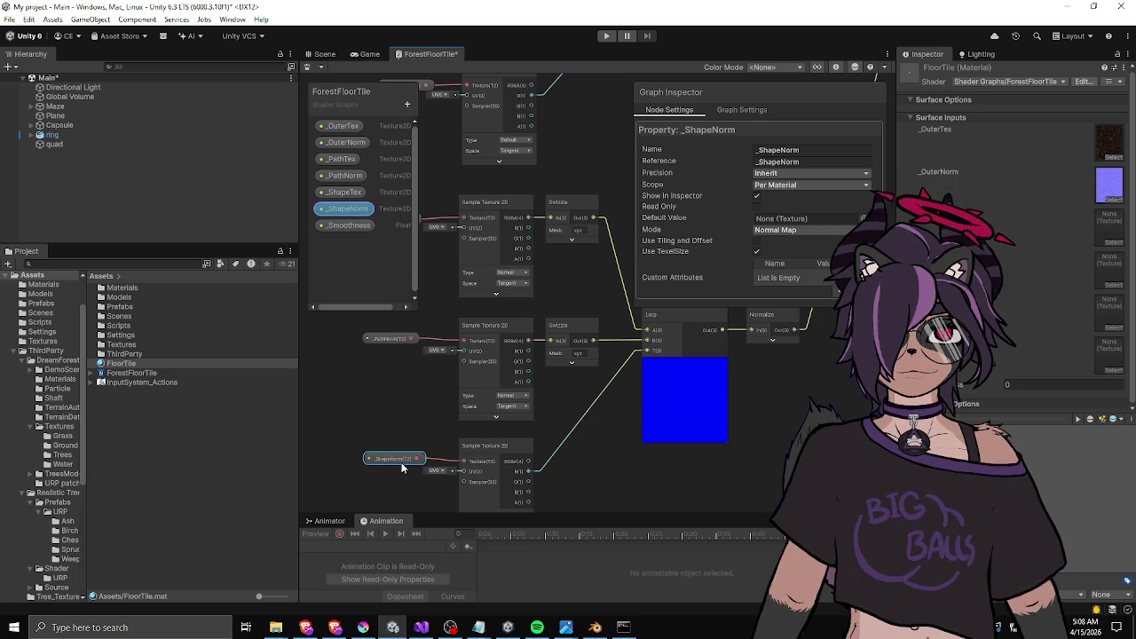
left_click(339, 211)
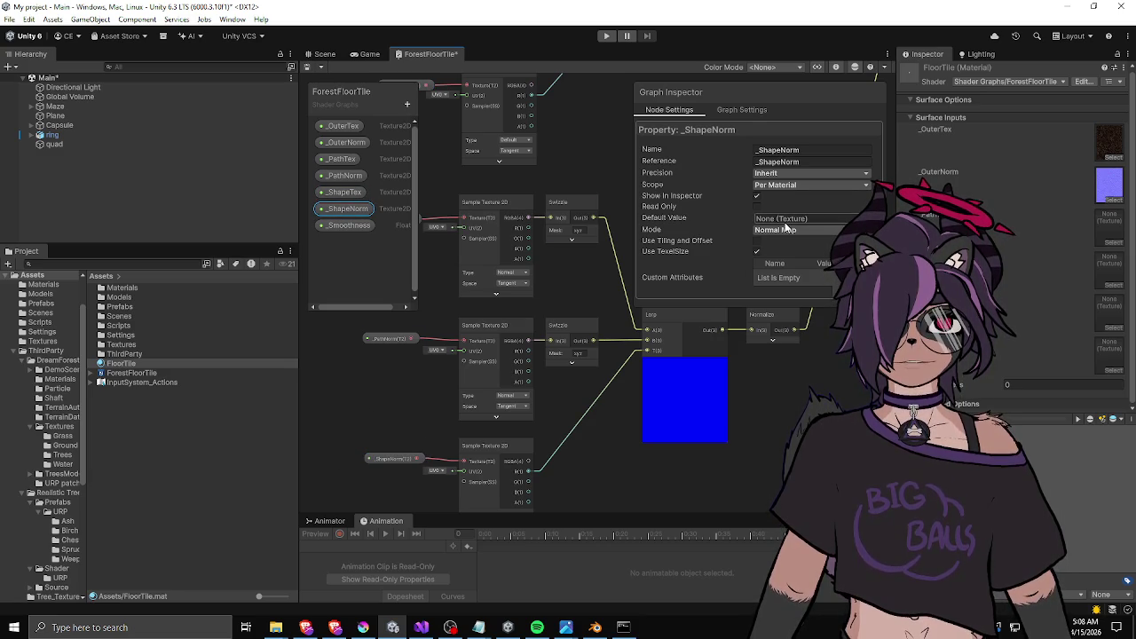
left_click(784, 233)
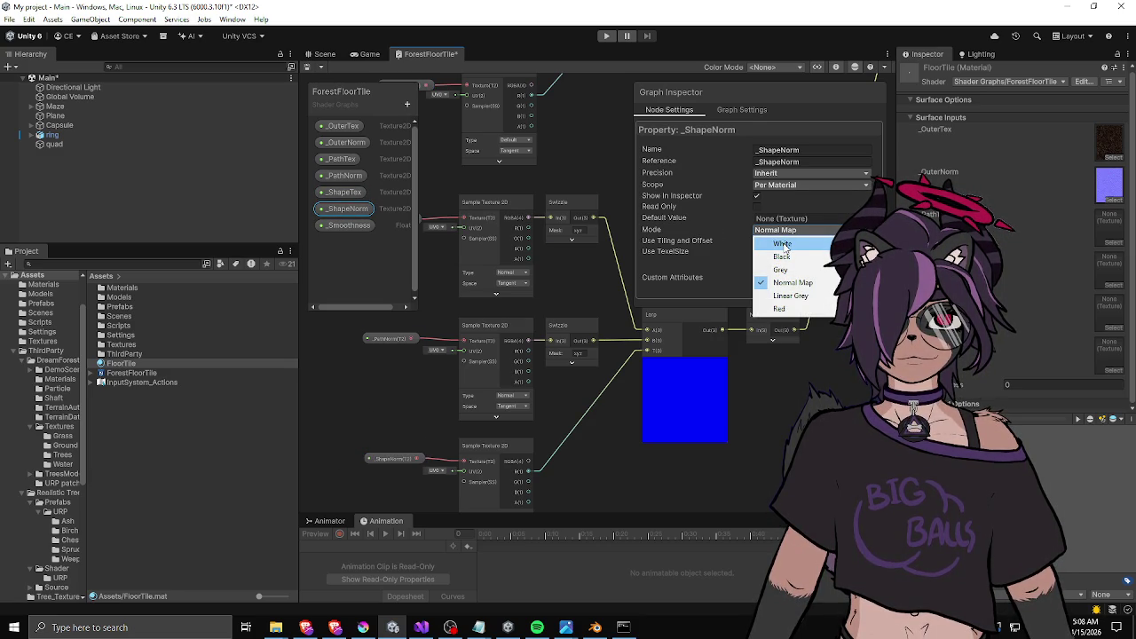
left_click(783, 244)
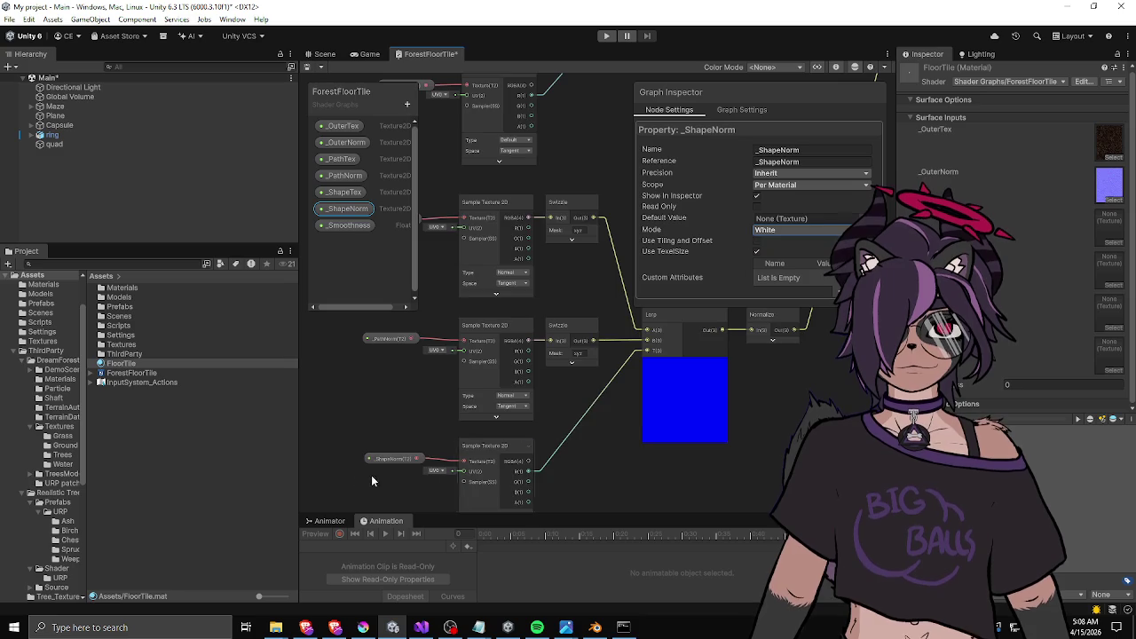
Change the bottom Sample Texture 2D node's Type from Normal to Default.
left_click_drag(404, 468, 392, 382)
left_click_drag(414, 345, 436, 364)
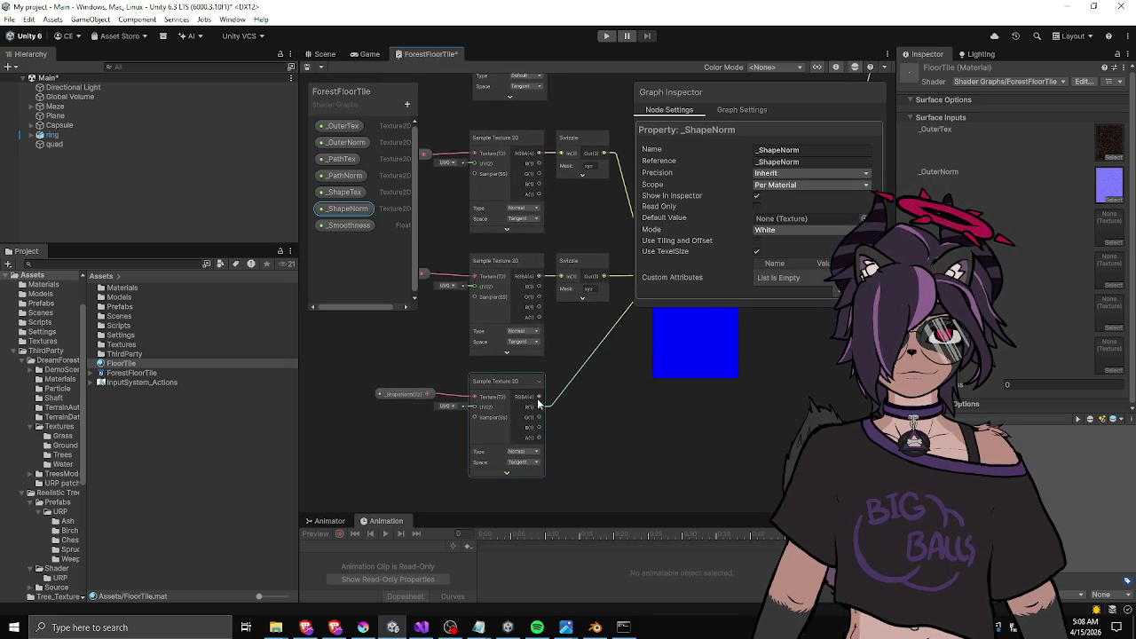
left_click(520, 454)
left_click(529, 464)
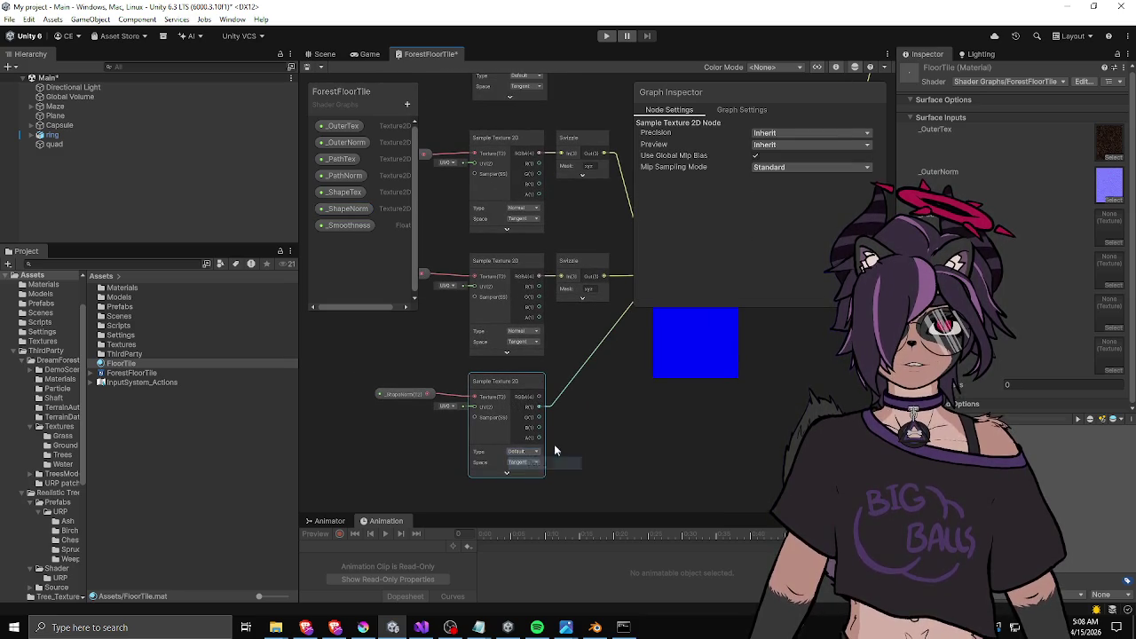
mouse_move(593, 388)
left_mouse_down()
mouse_move(501, 439)
mouse_move(569, 401)
left_mouse_up()
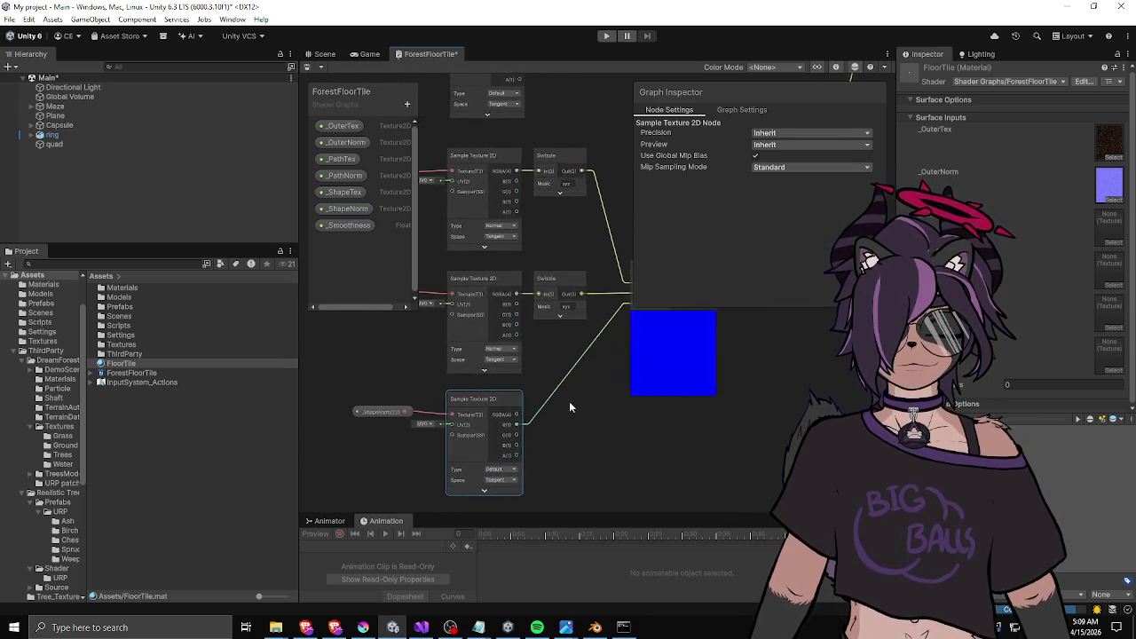
left_click(513, 469)
left_click(518, 478)
left_click(382, 410)
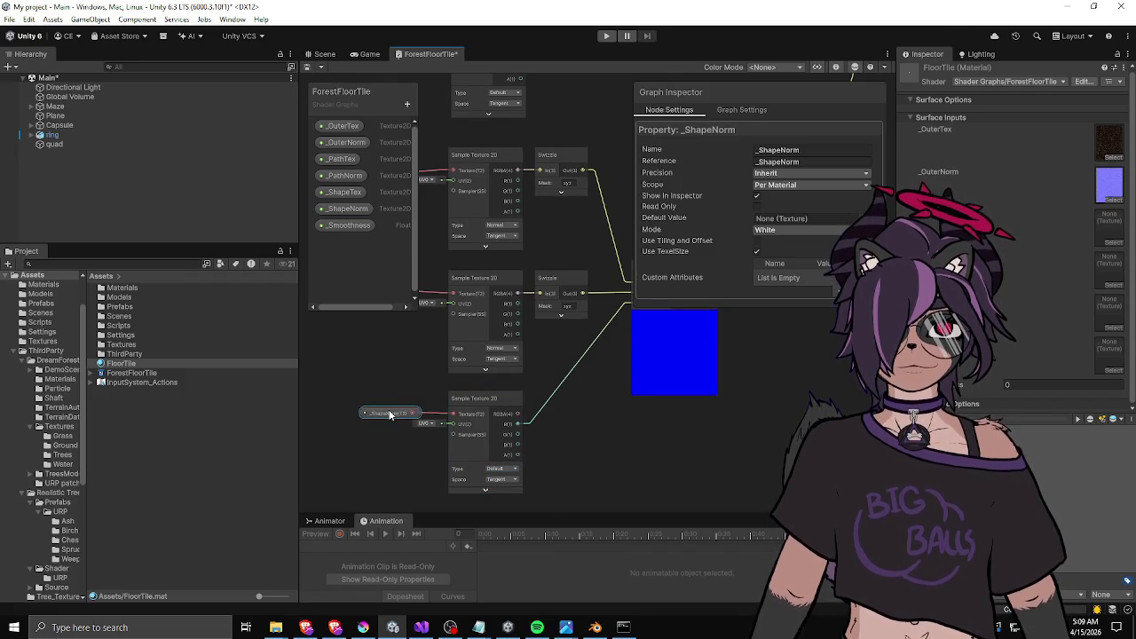
scroll(496, 451, "down", 5)
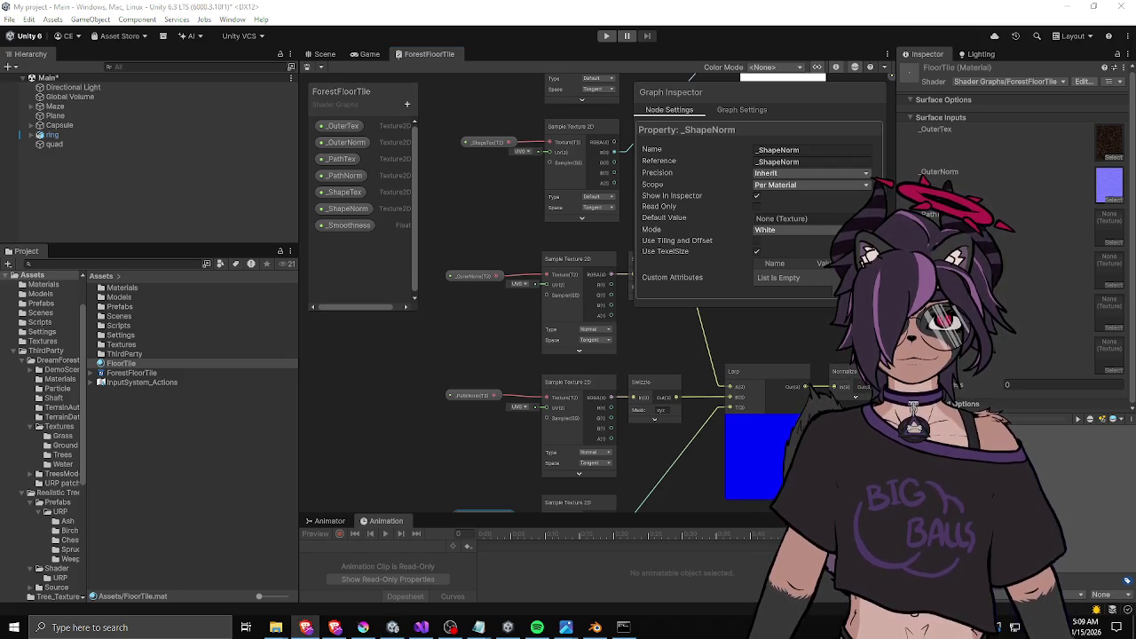
Deselect the graph nodes and return to the Scene view showing the pale floor quad.
left_click(435, 203)
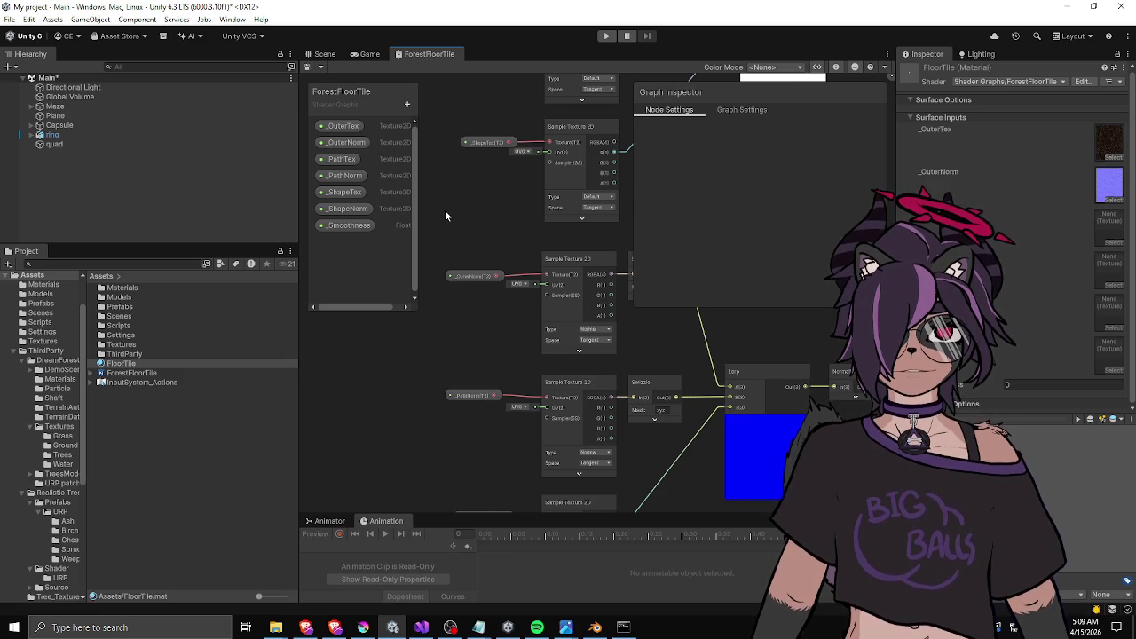
scroll(551, 308, "down", 5)
scroll(551, 313, "up", 5)
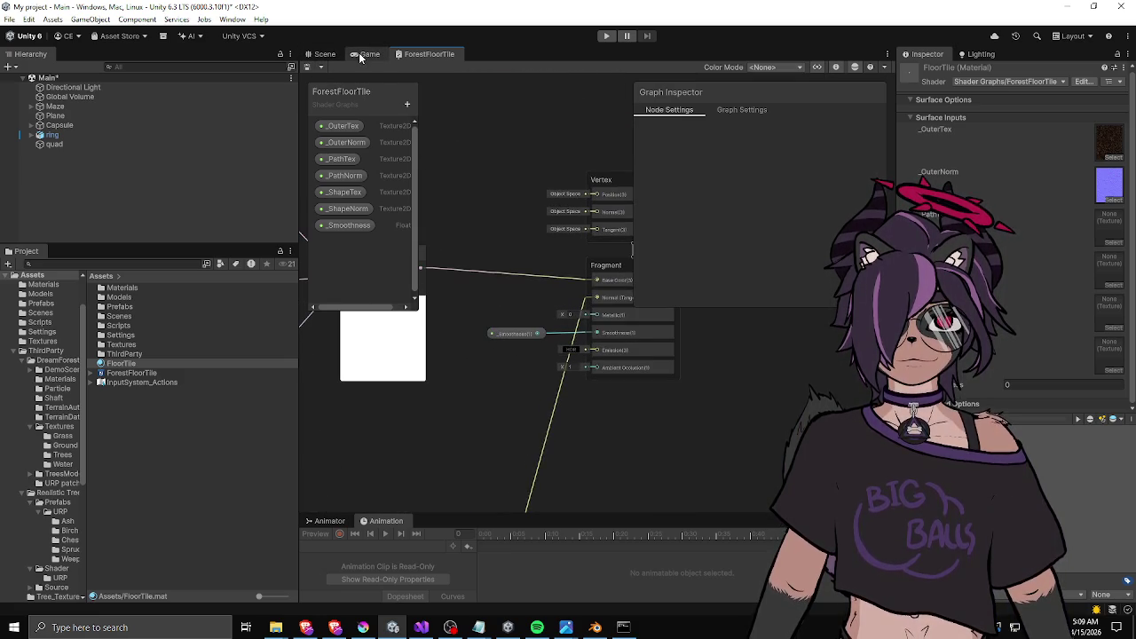
left_click(326, 54)
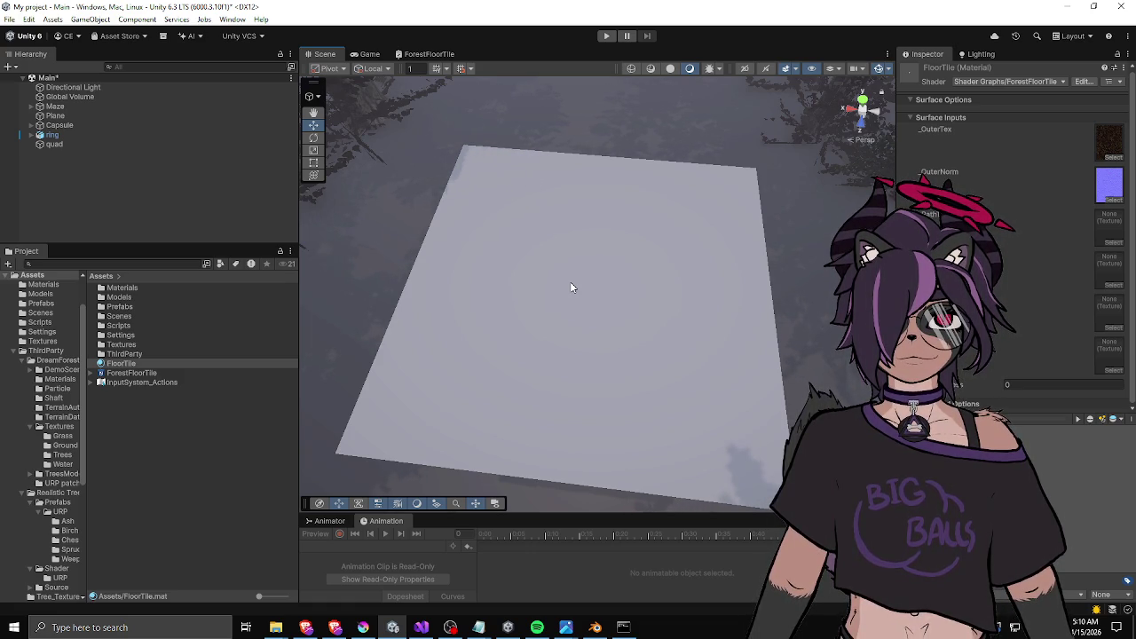
Assign Ground 1 to _PathTex and the Ground 1 N normal map to _PathNorm.
left_click(1113, 245)
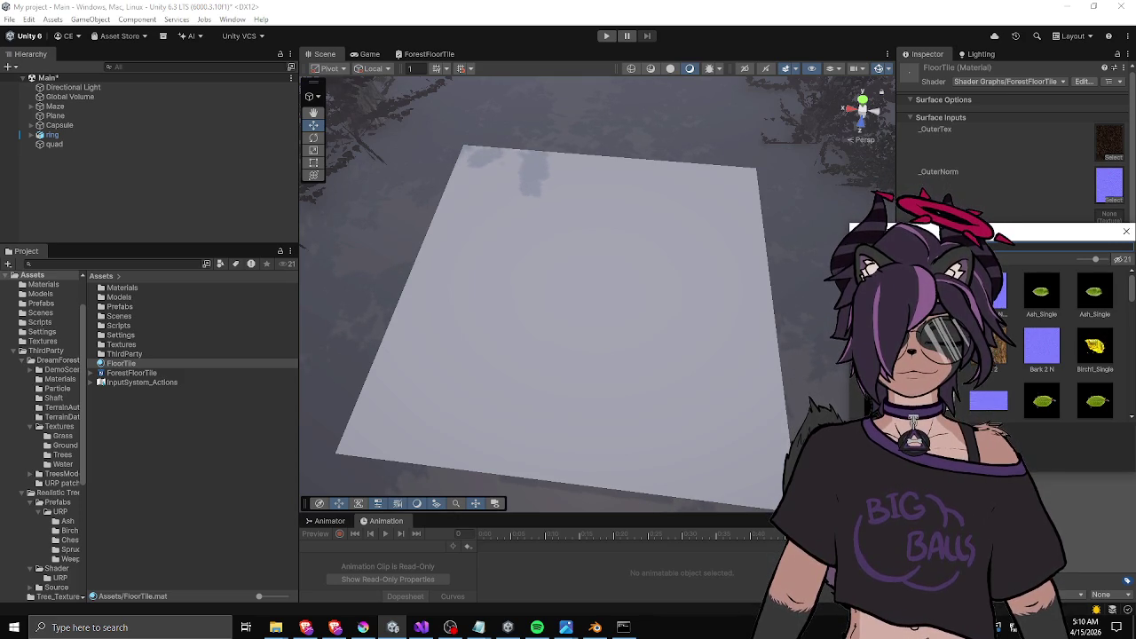
scroll(1056, 346, "down", 5)
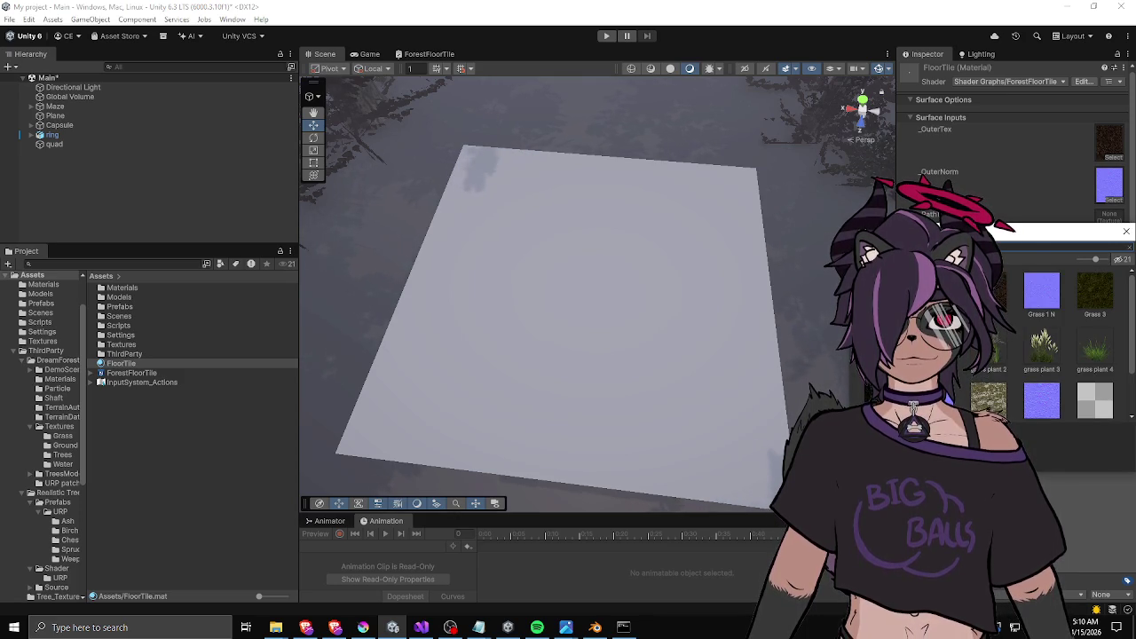
scroll(1056, 346, "down", 1)
left_click(882, 365)
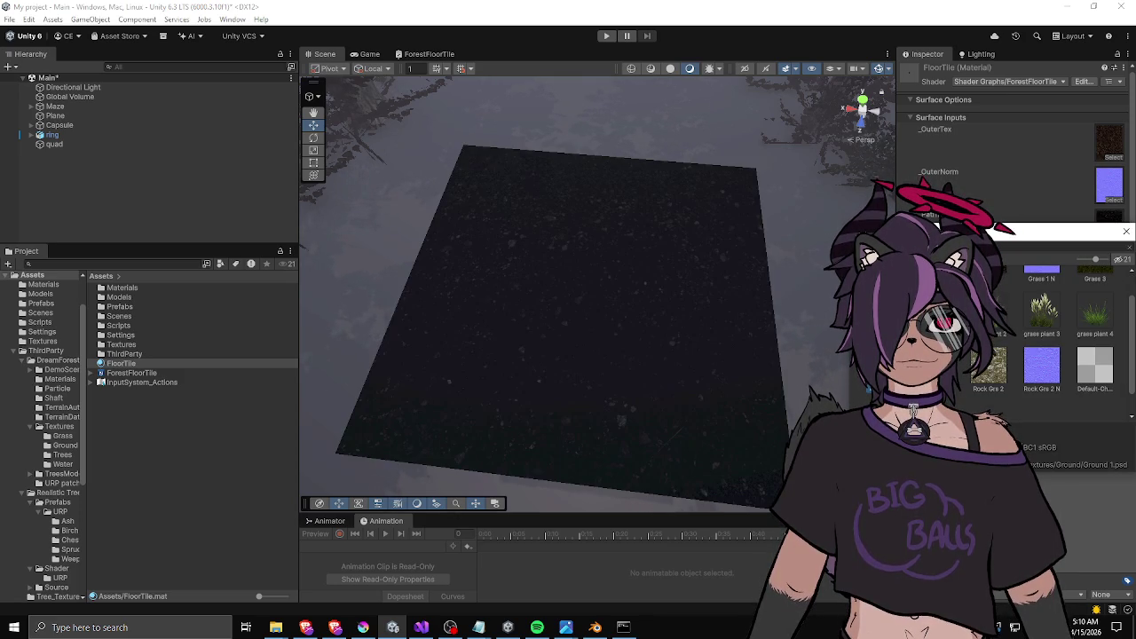
left_click_drag(1065, 230, 861, 254)
key("Escape")
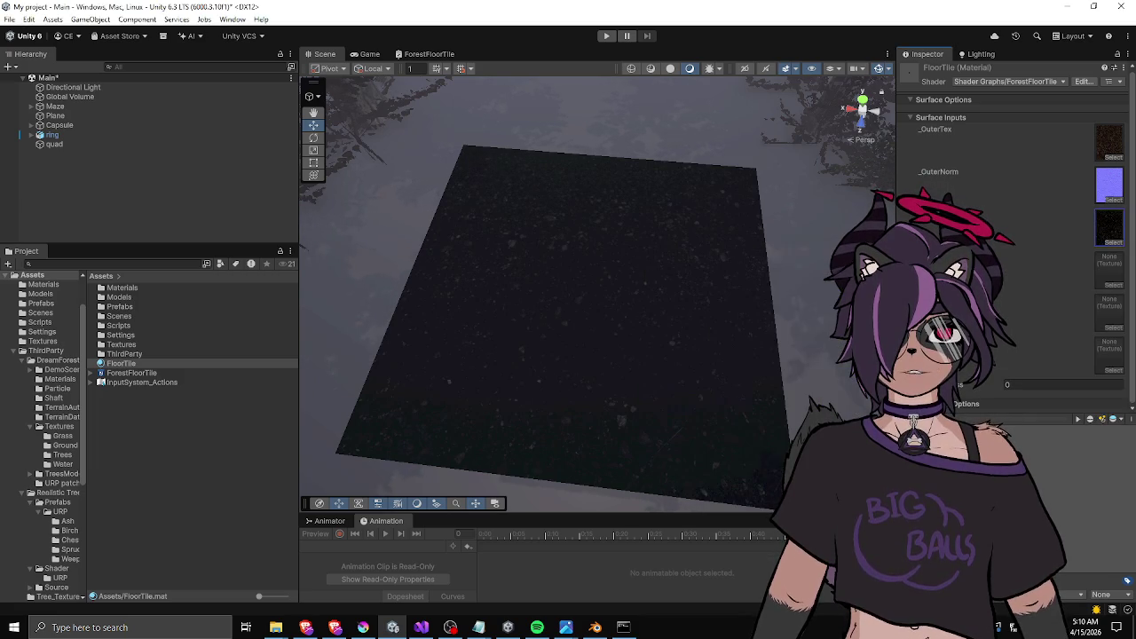
left_click(1111, 285)
scroll(1018, 318, "down", 15)
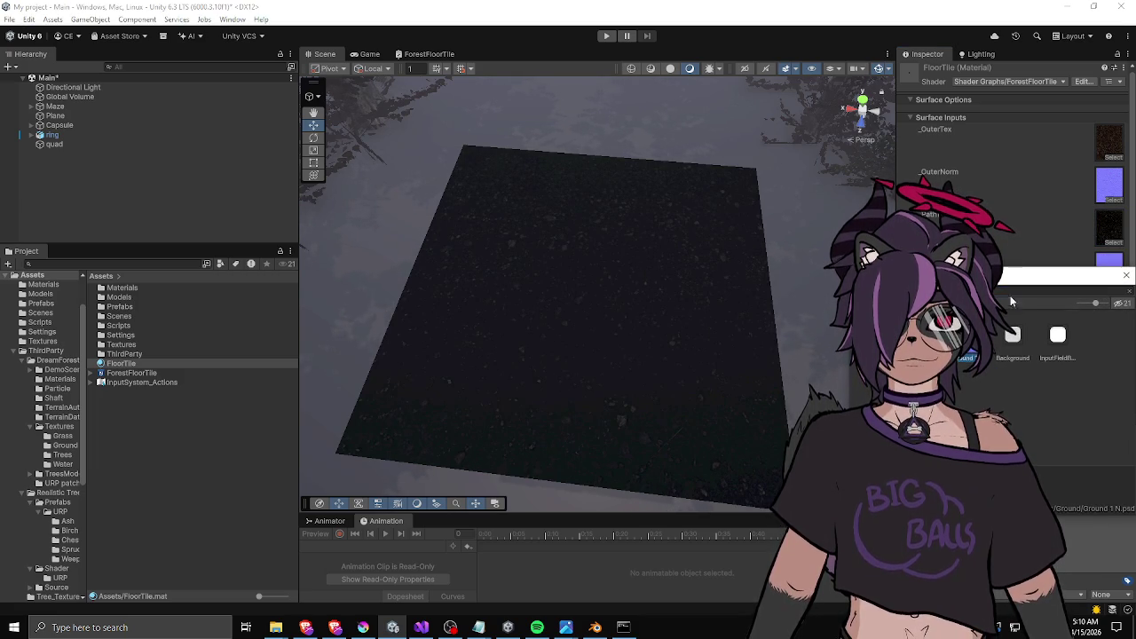
left_click_drag(1065, 276, 978, 288)
left_click(1040, 286)
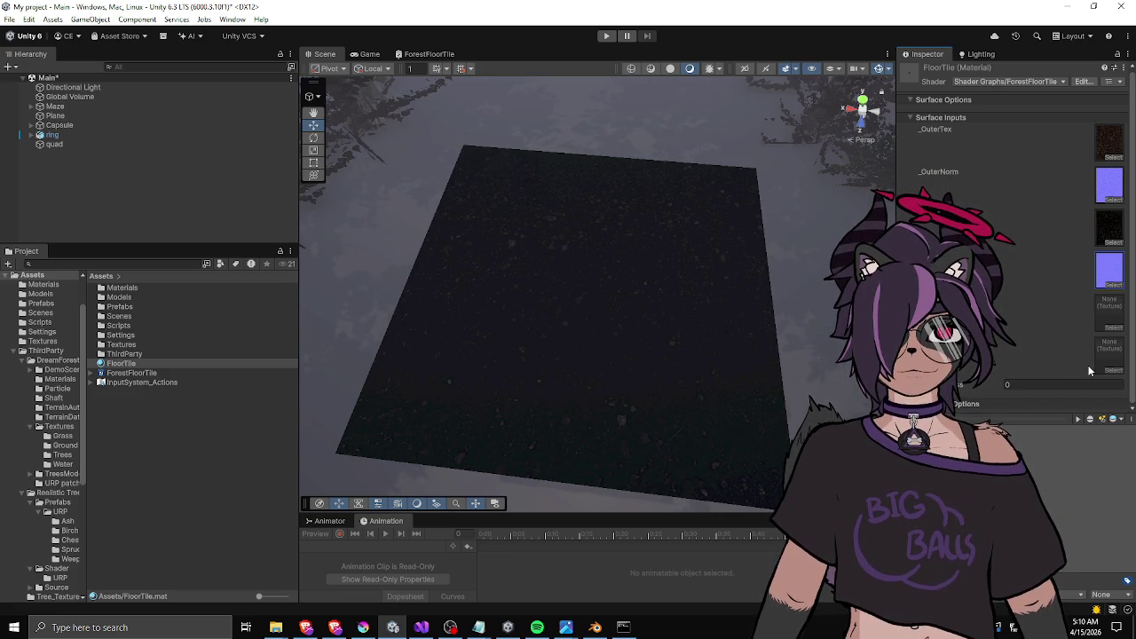
Set the FloorTile material's Smoothness to 0.5 while checking the floor's shine.
left_click_drag(998, 389, 1004, 389)
right_click(829, 332)
mouse_move(830, 332)
left_mouse_down()
mouse_move(615, 338)
mouse_move(722, 375)
mouse_move(541, 269)
mouse_move(618, 301)
left_mouse_up()
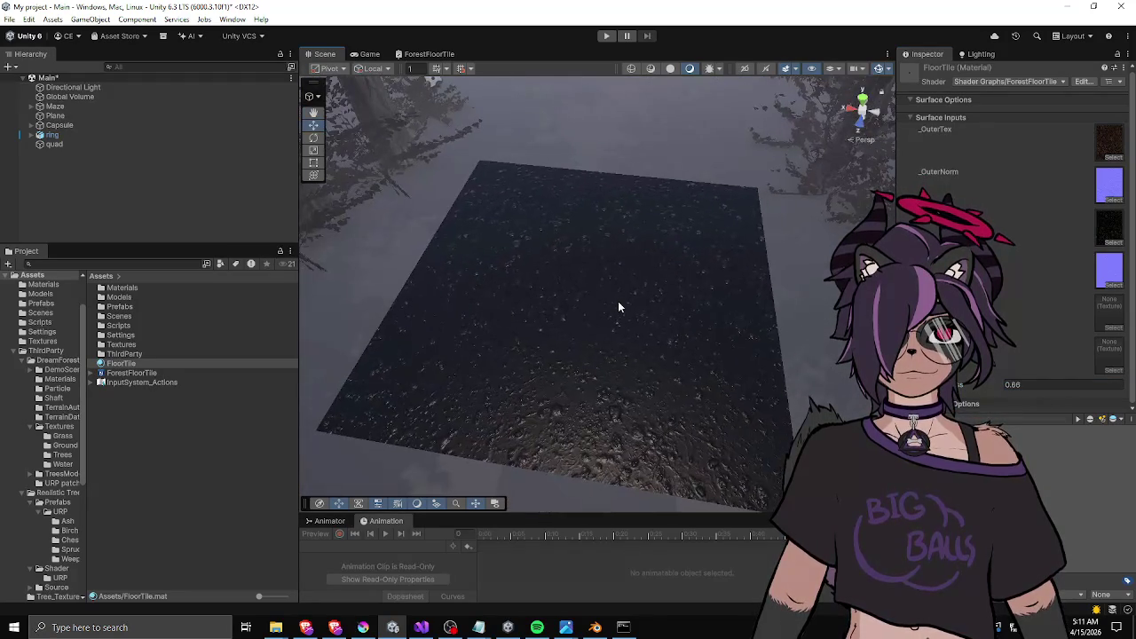
left_click_drag(968, 381, 961, 380)
mouse_move(798, 382)
left_mouse_down()
mouse_move(622, 393)
mouse_move(760, 376)
mouse_move(720, 301)
mouse_move(737, 263)
mouse_move(636, 264)
mouse_move(849, 191)
left_mouse_up()
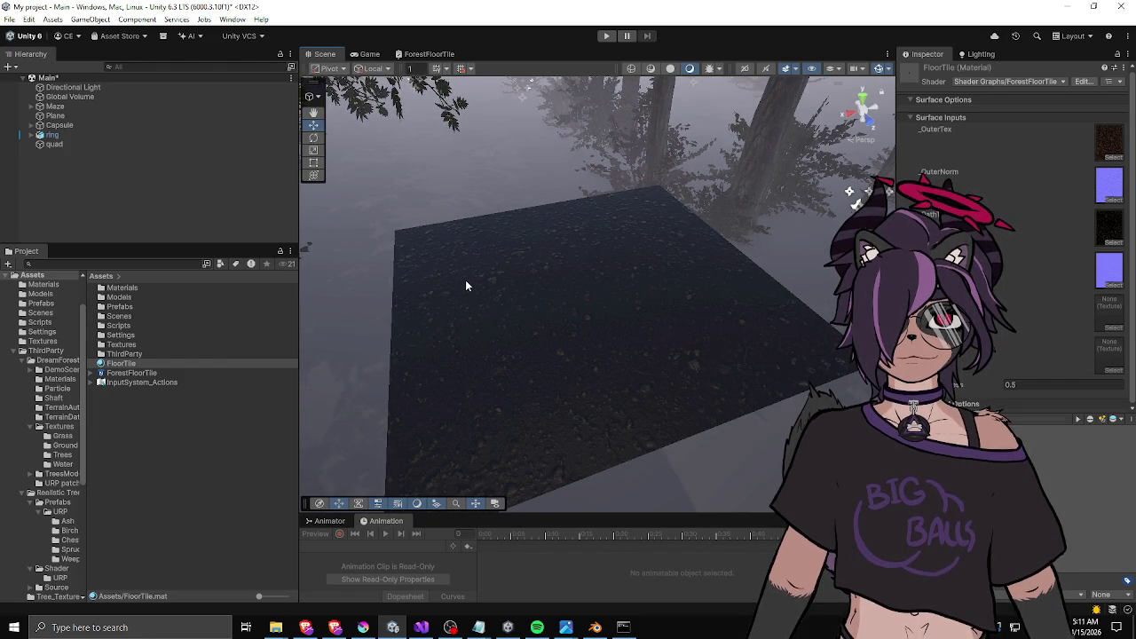
Delete the _ShapeNorm property from the ForestFloorTile blackboard.
left_click(431, 53)
left_click_drag(481, 344, 542, 344)
left_click(346, 211)
key("Delete")
scroll(522, 387, "down", 3)
scroll(520, 329, "up", 3)
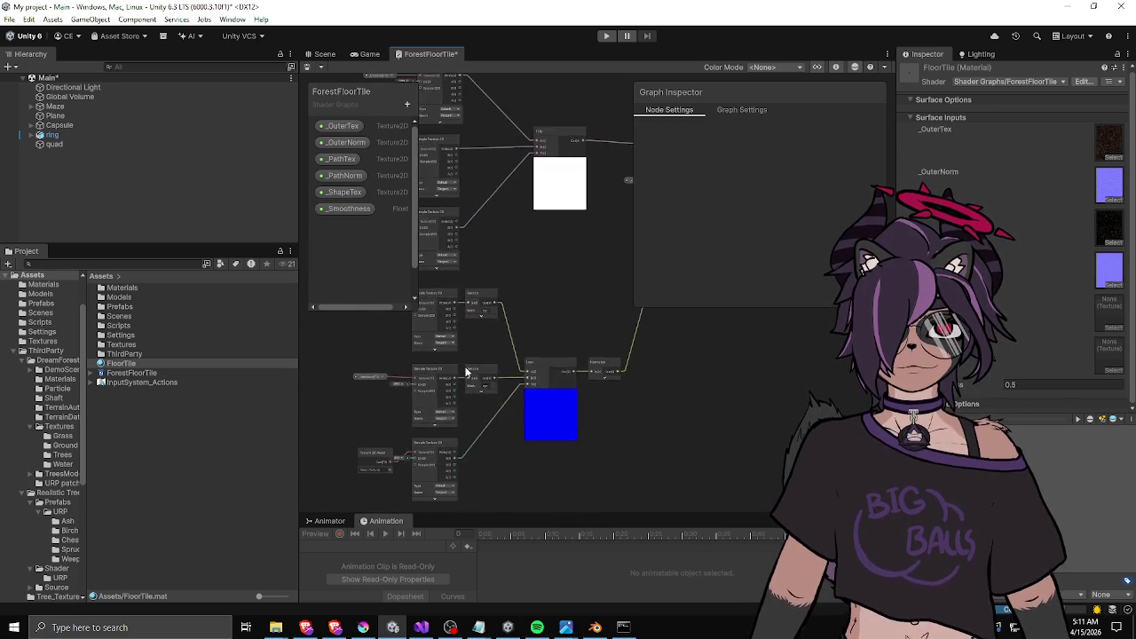
scroll(476, 411, "up", 5)
Replace the Texture 2D Asset node with a _ShapeTex node wired into the sampler's Texture input.
left_click_drag(537, 470, 514, 344)
left_click(512, 365)
key("Delete")
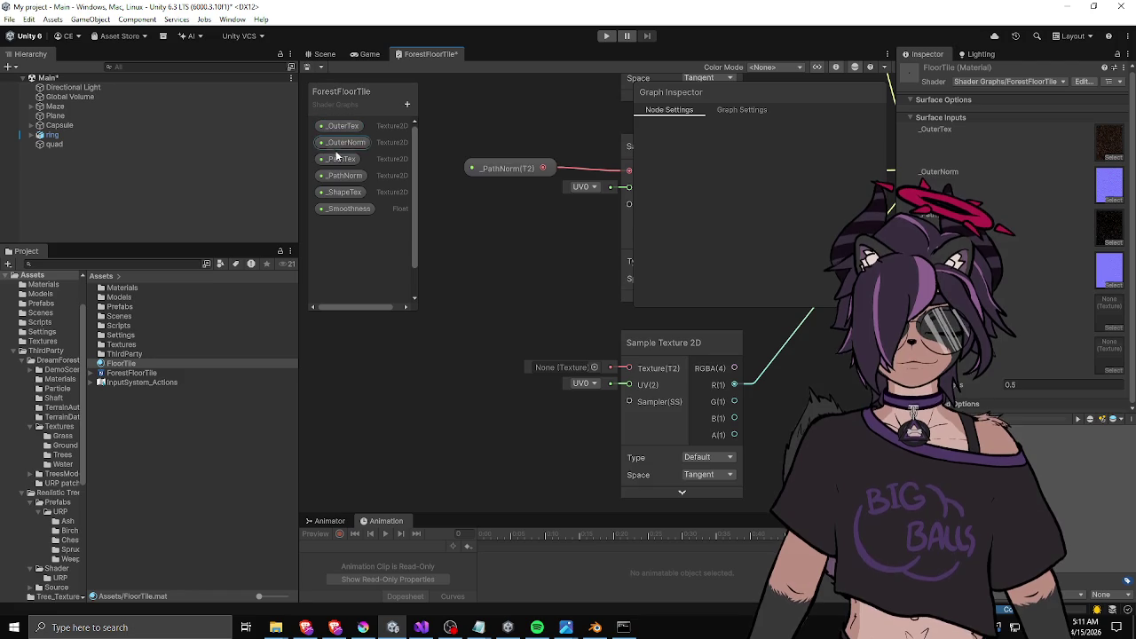
left_click_drag(344, 192, 493, 343)
mouse_move(571, 350)
left_mouse_down()
mouse_move(630, 368)
mouse_move(535, 359)
mouse_move(544, 371)
left_mouse_up()
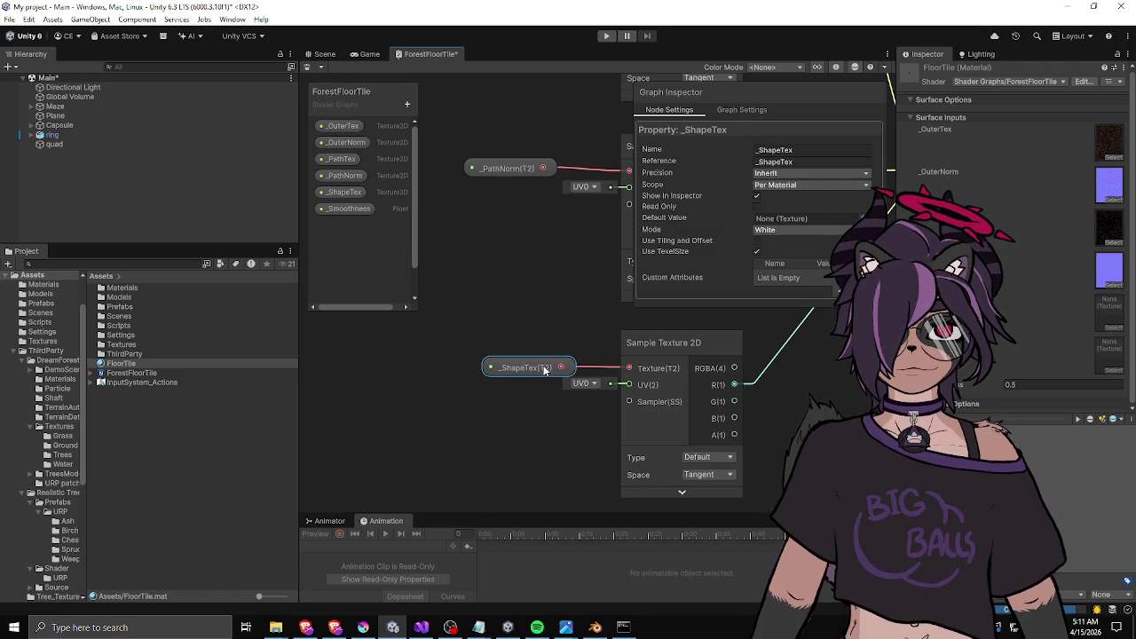
Review the _PathNorm and _OuterNorm property settings and the bottom sampler nodes.
scroll(535, 349, "down", 3)
left_click_drag(530, 242, 484, 298)
left_click(484, 296)
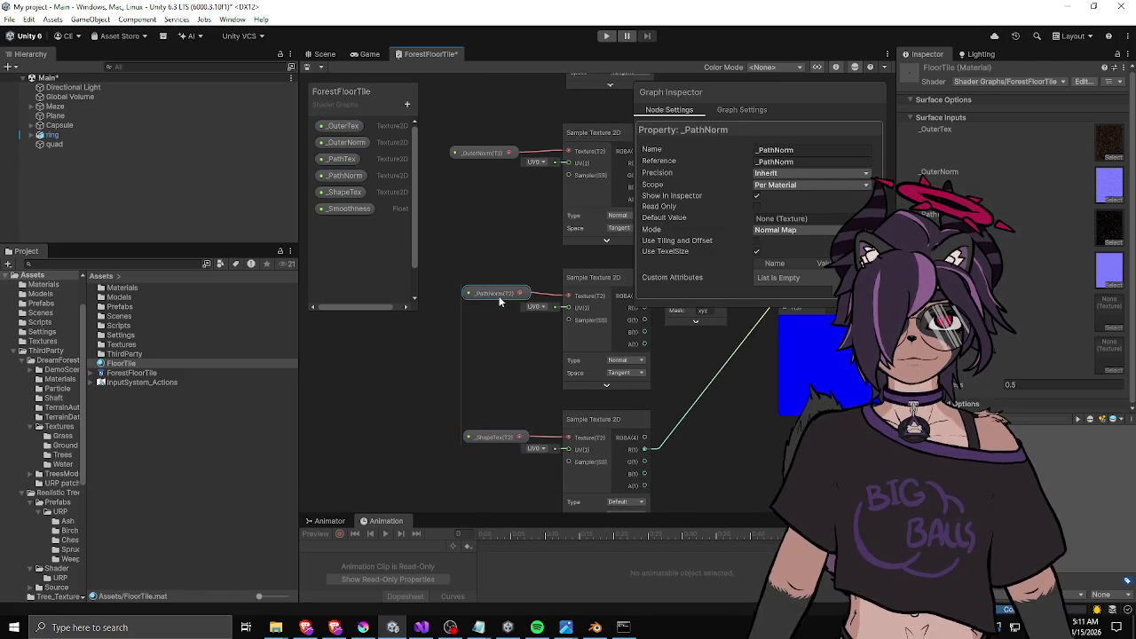
left_click(487, 153)
scroll(525, 261, "down", 3)
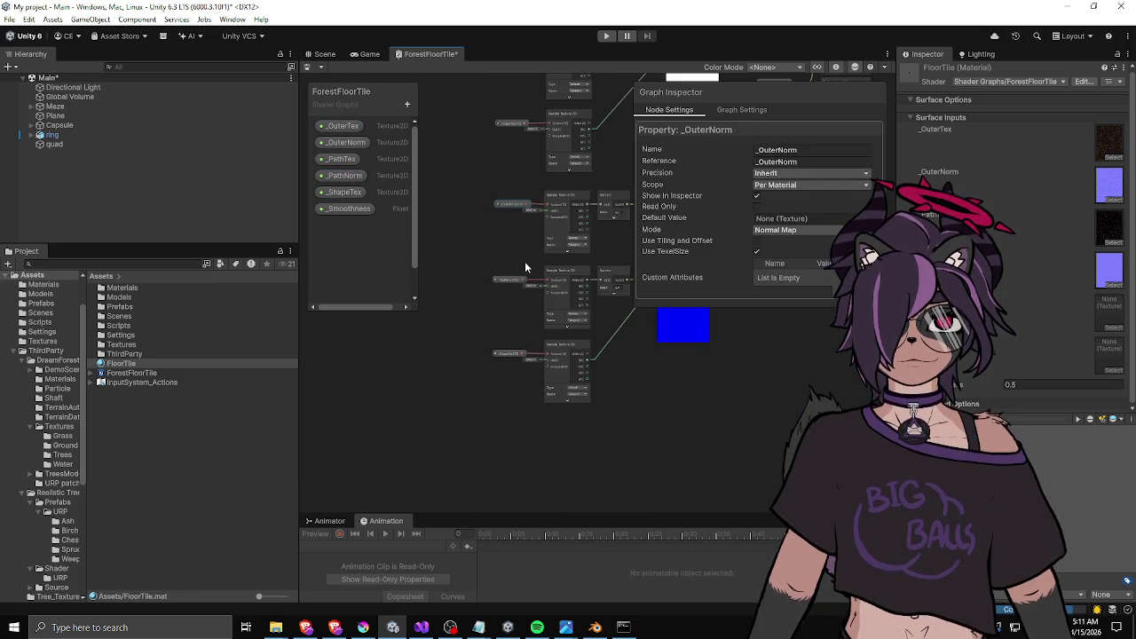
left_click_drag(510, 205, 597, 297)
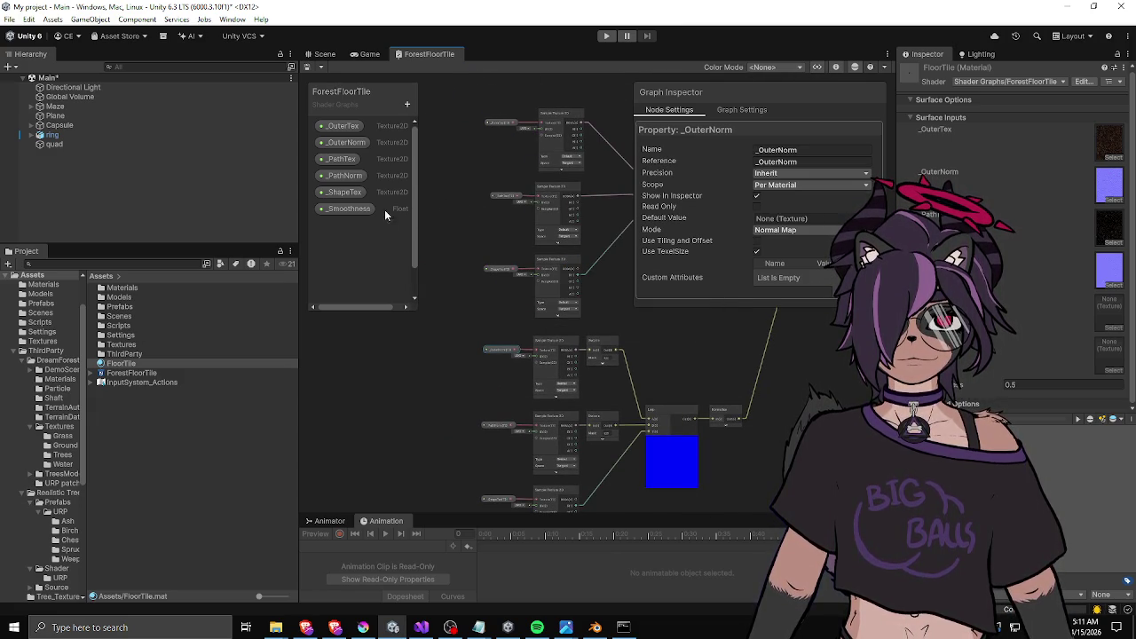
Add a new Float property named _Scale to the blackboard.
left_click(406, 107)
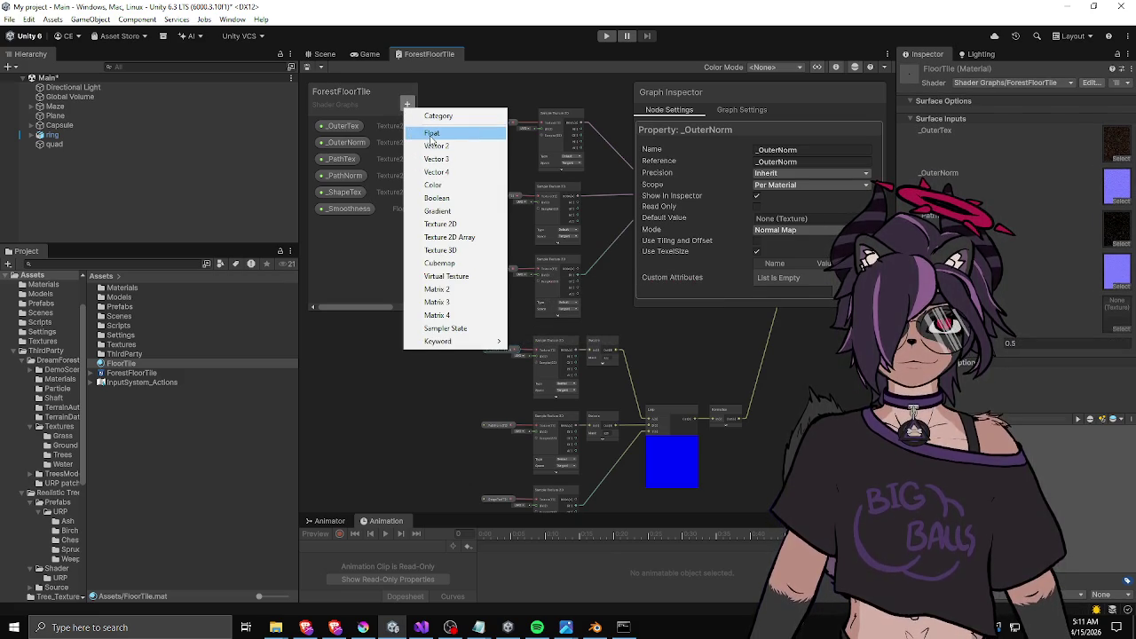
left_click(432, 135)
type("_Scale")
key("Return")
Search the node list for 'uv' and add a UV node to the graph.
left_click_drag(439, 218, 479, 230)
right_click(480, 233)
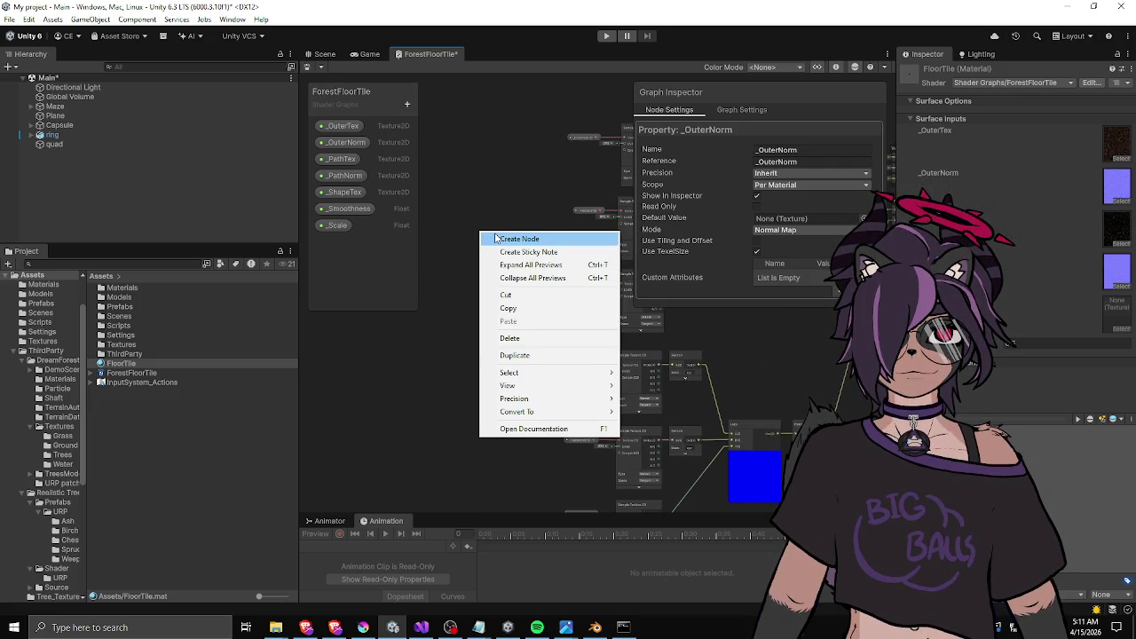
left_click(495, 238)
type("uv")
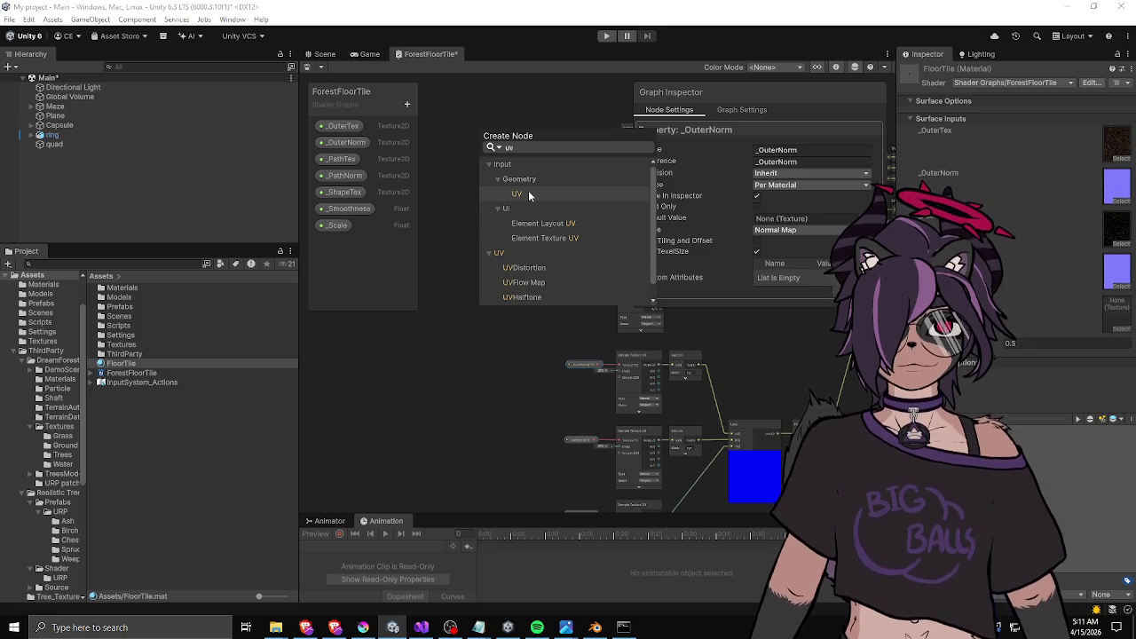
left_click(528, 190)
Move the UV node left and add a Multiply node beside it.
scroll(508, 246, "up", 2)
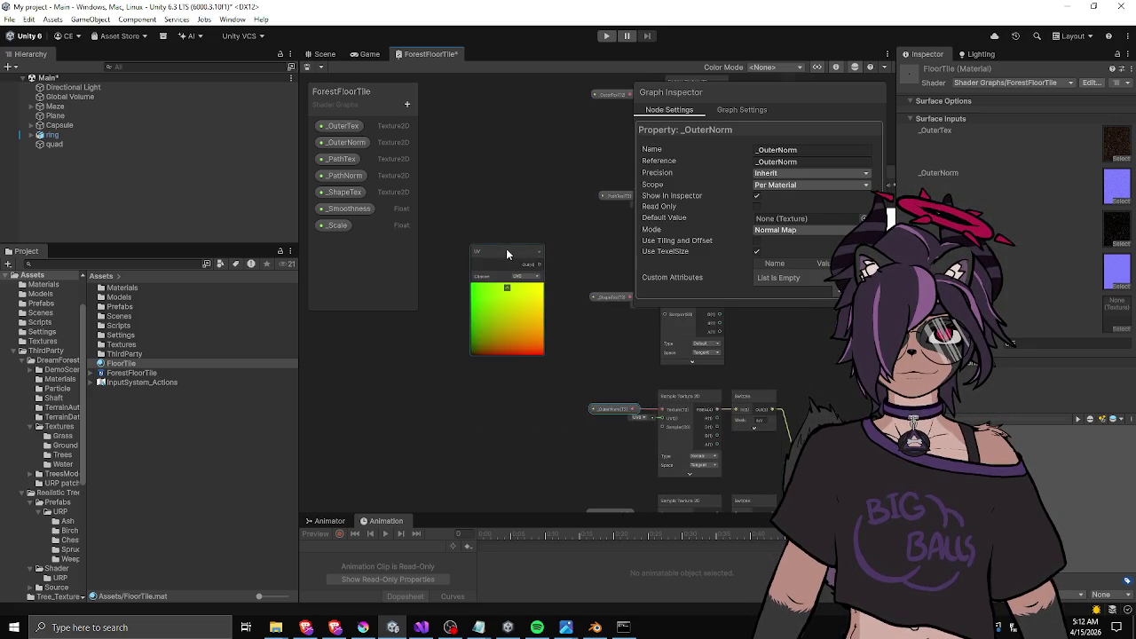
scroll(507, 255, "up", 1)
scroll(497, 238, "down", 3)
mouse_move(494, 254)
left_mouse_down()
mouse_move(446, 277)
mouse_move(540, 244)
mouse_move(444, 265)
left_mouse_up()
right_click(502, 257)
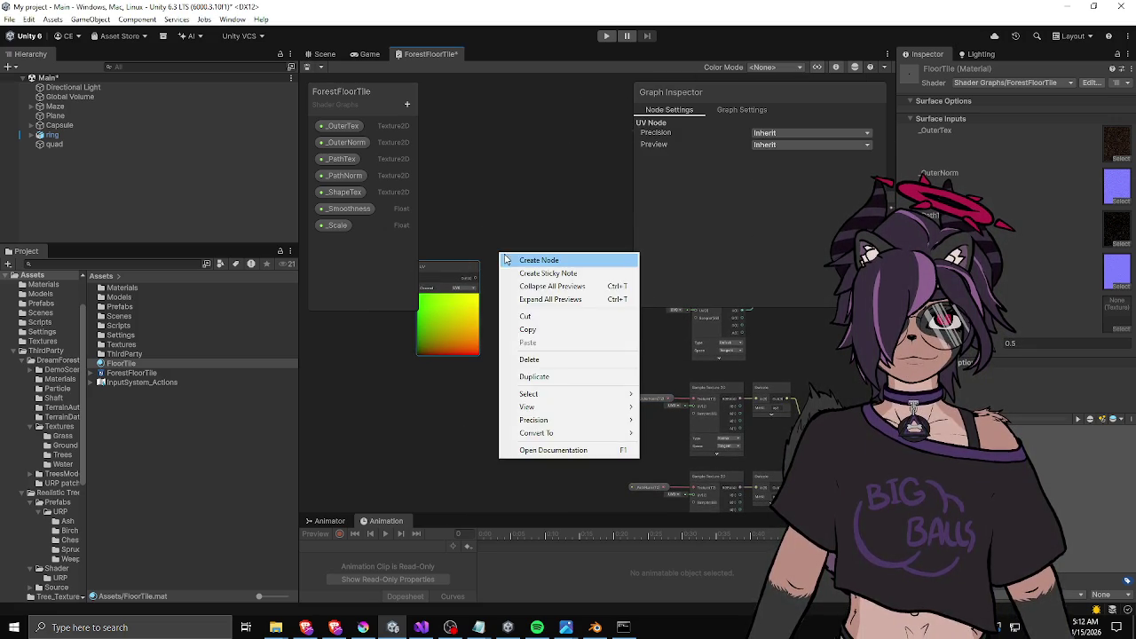
left_click(529, 260)
left_click(529, 260)
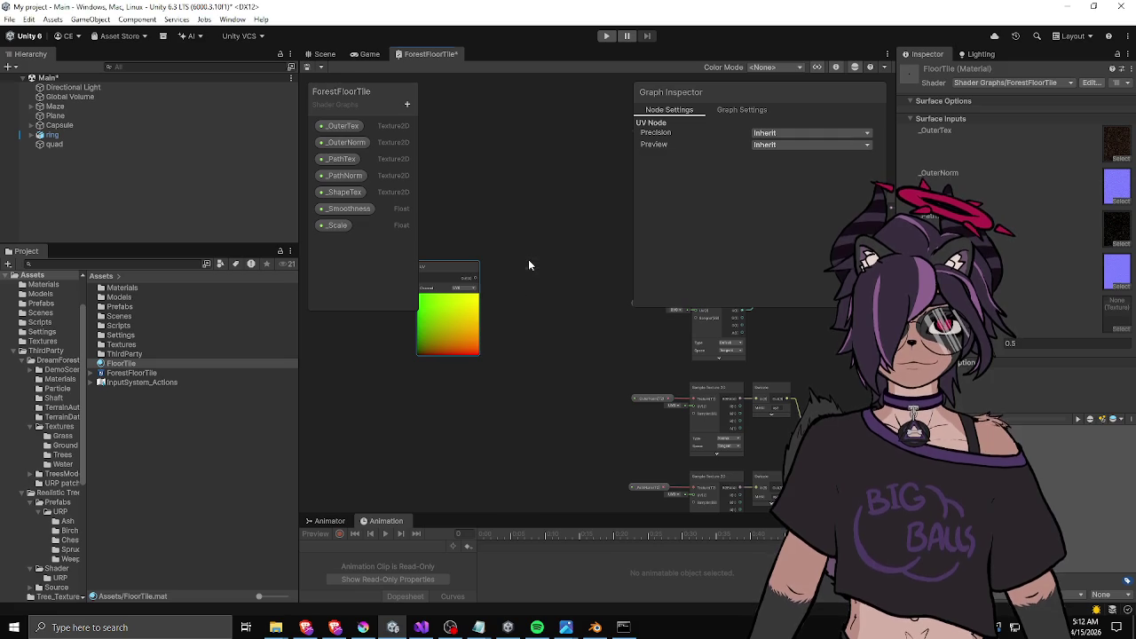
Drop _Scale onto the graph, connect it to Multiply's B input, and frame the nodes.
scroll(497, 296, "up", 3)
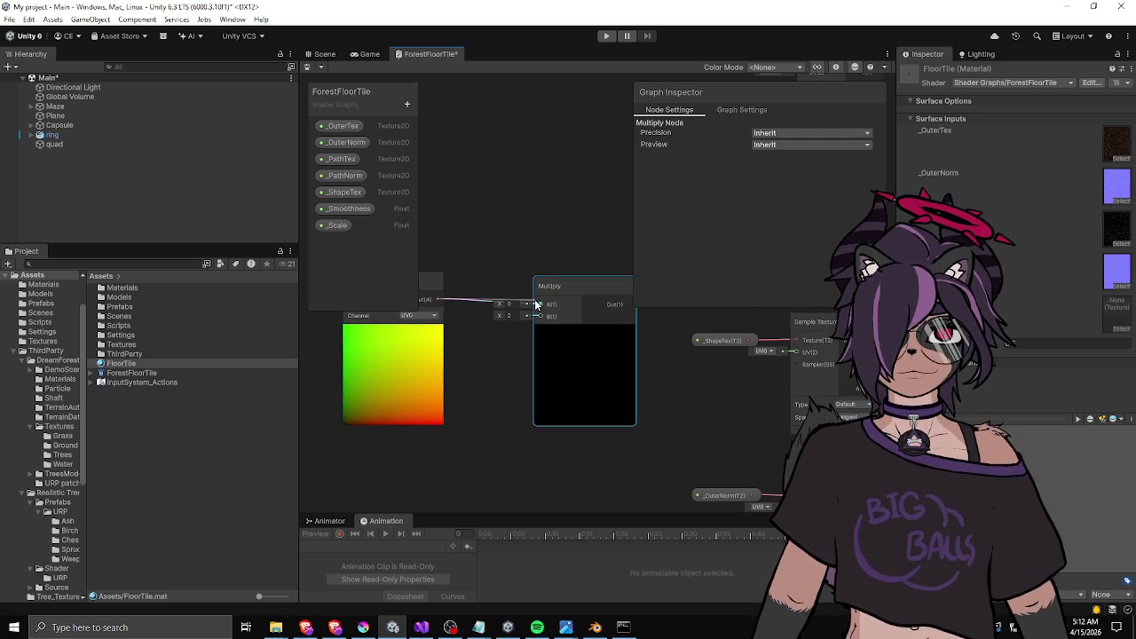
left_click_drag(445, 291, 489, 233)
mouse_move(337, 224)
left_mouse_down()
mouse_move(409, 389)
mouse_move(453, 393)
mouse_move(539, 316)
left_mouse_up()
key("a")
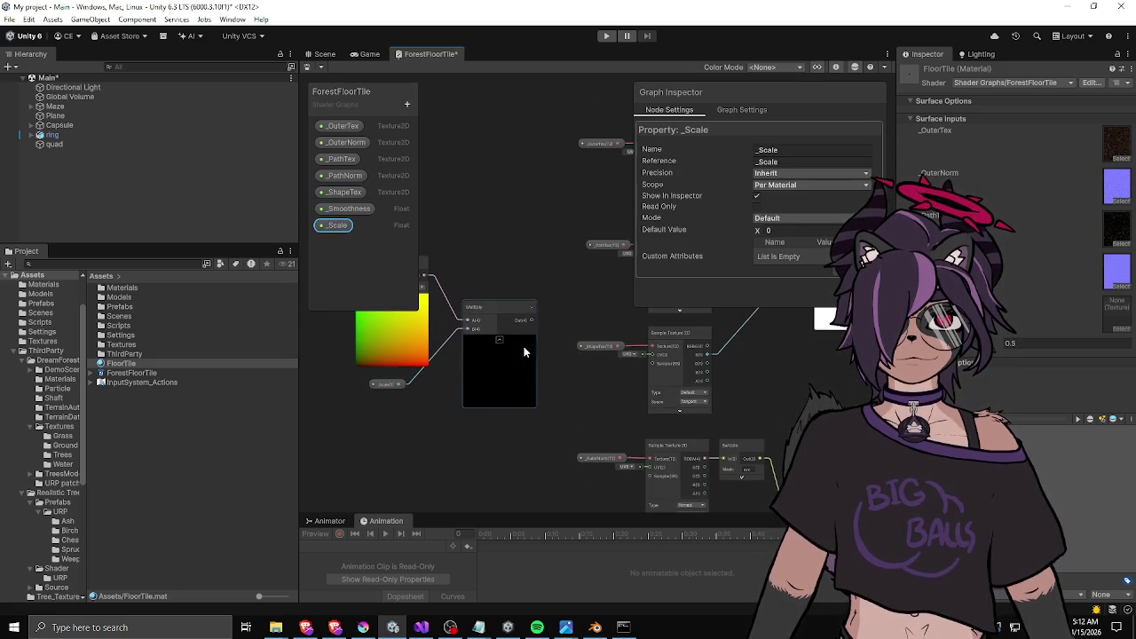
scroll(562, 372, "down", 2)
mouse_move(400, 245)
left_mouse_down()
mouse_move(494, 390)
mouse_move(558, 254)
mouse_move(530, 383)
mouse_move(483, 303)
mouse_move(497, 230)
left_mouse_up()
scroll(536, 133, "down", 1)
mouse_move(536, 140)
left_mouse_down()
mouse_move(529, 280)
mouse_move(491, 339)
left_mouse_up()
scroll(529, 281, "up", 2)
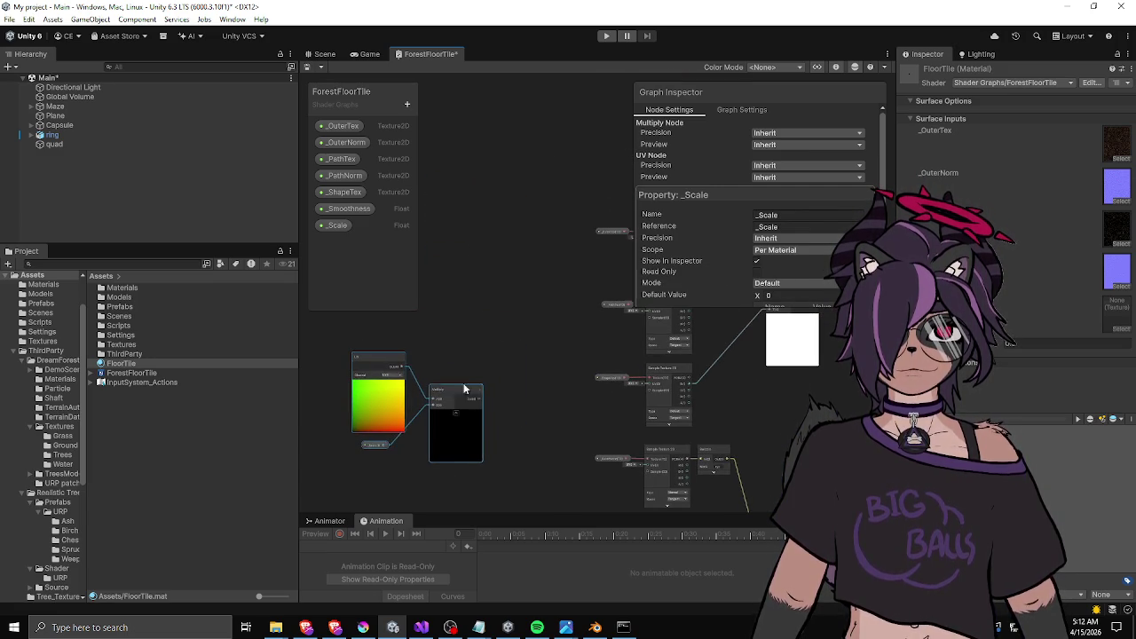
Arrange the UV and _Scale nodes beside Multiply and set _Scale's default value to 1.
key("space")
type("vectorvari")
key("BackSpace")
key("BackSpace")
key("BackSpace")
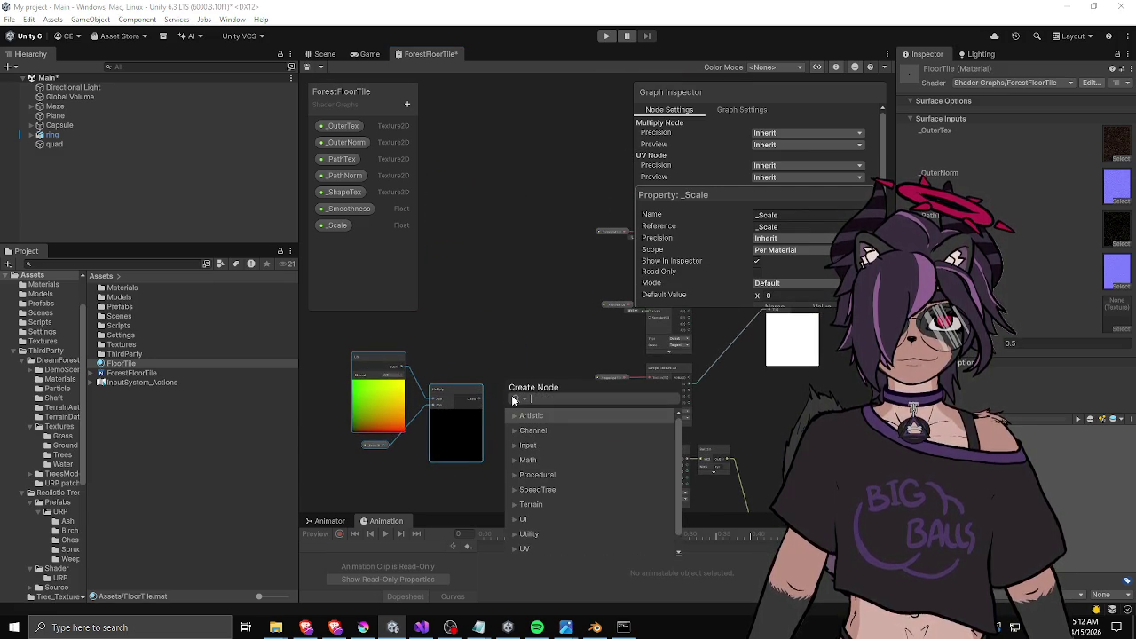
left_click(524, 365)
scroll(497, 362, "up", 1)
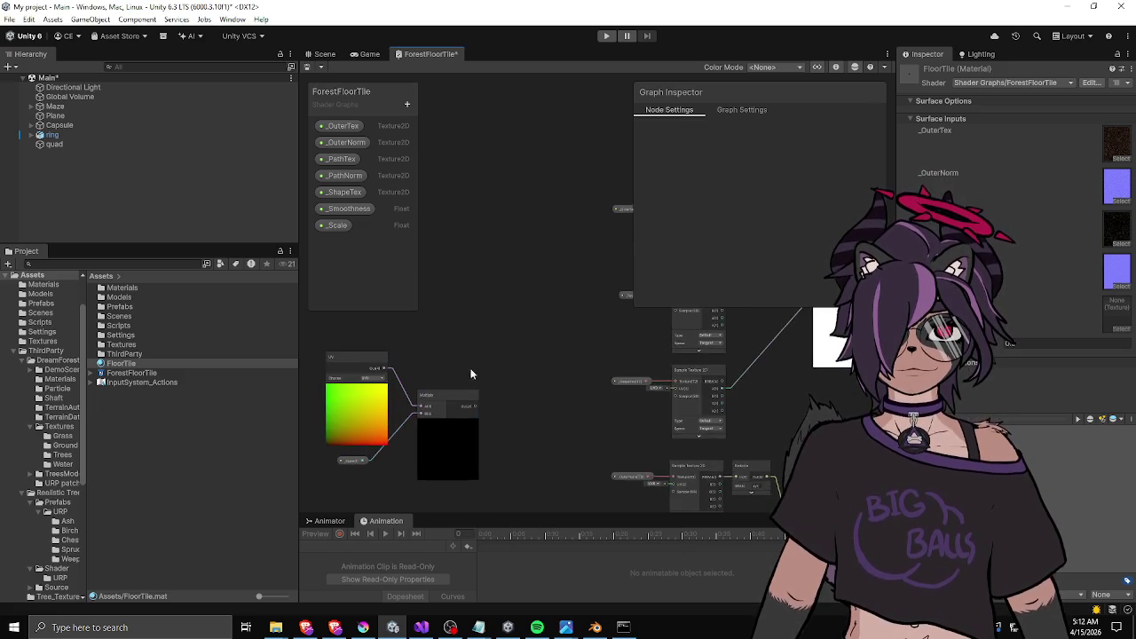
scroll(417, 426, "up", 1)
left_click(340, 432)
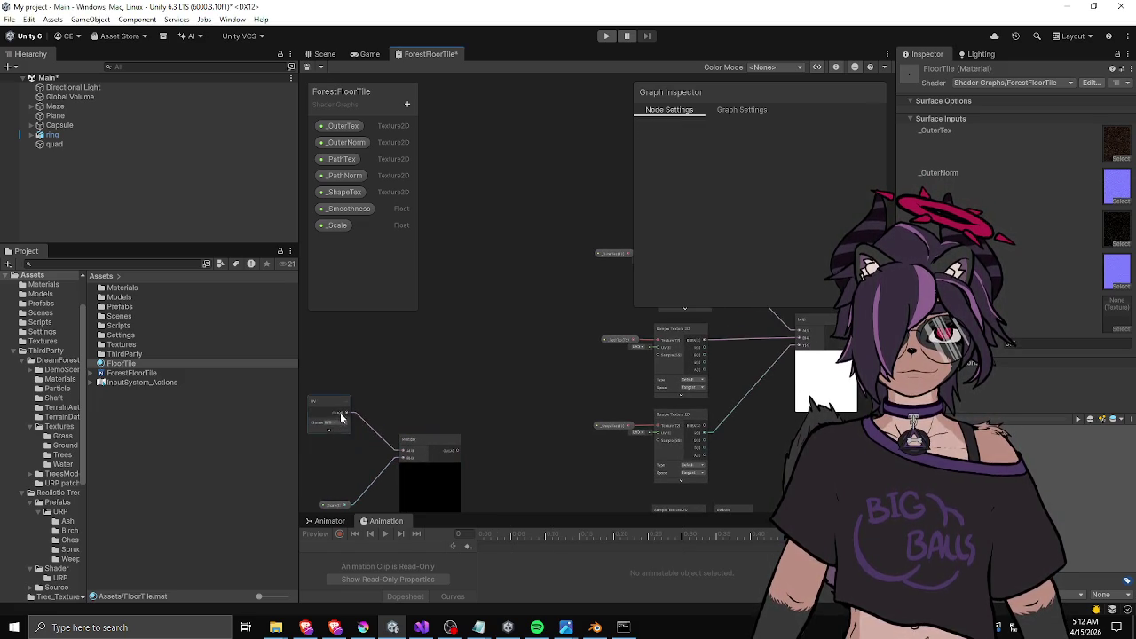
left_click_drag(341, 433, 395, 444)
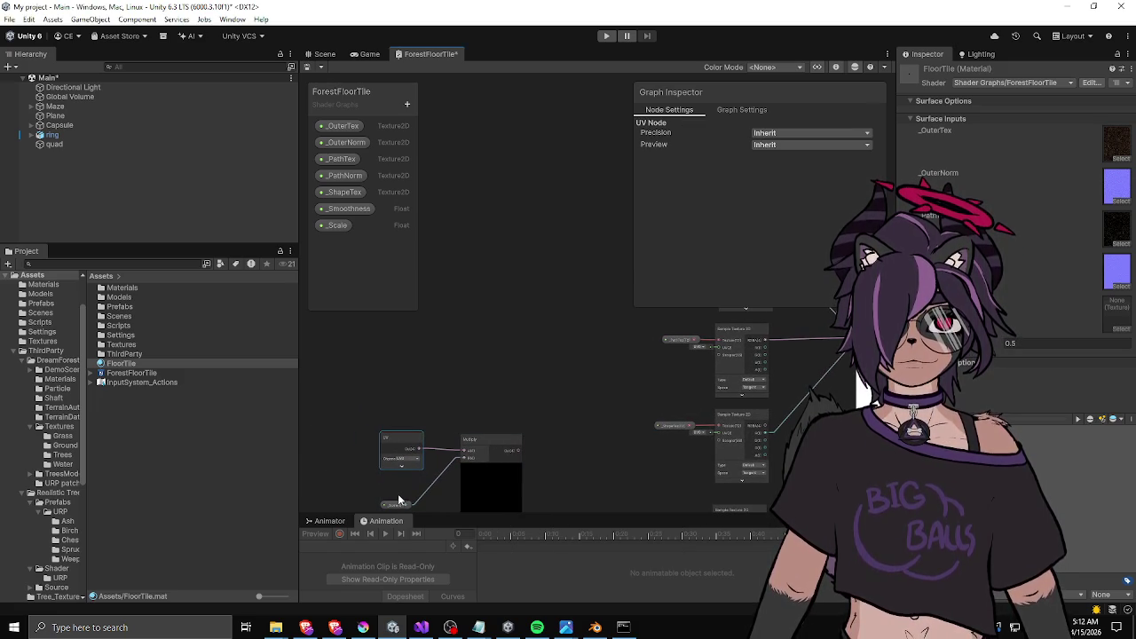
left_click_drag(398, 502, 404, 415)
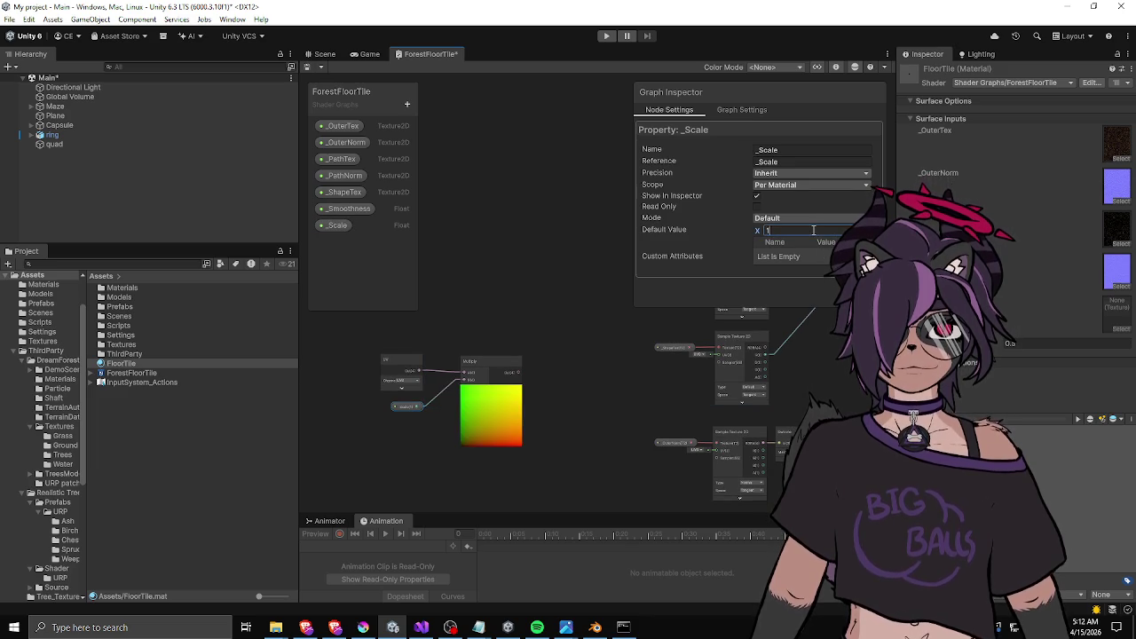
left_click(647, 333)
Connect Multiply's output to every Sample Texture 2D UV input and save the graph.
mouse_move(363, 489)
left_mouse_down()
mouse_move(500, 376)
mouse_move(515, 174)
mouse_move(451, 274)
mouse_move(495, 329)
mouse_move(494, 299)
mouse_move(462, 308)
mouse_move(654, 315)
left_mouse_up()
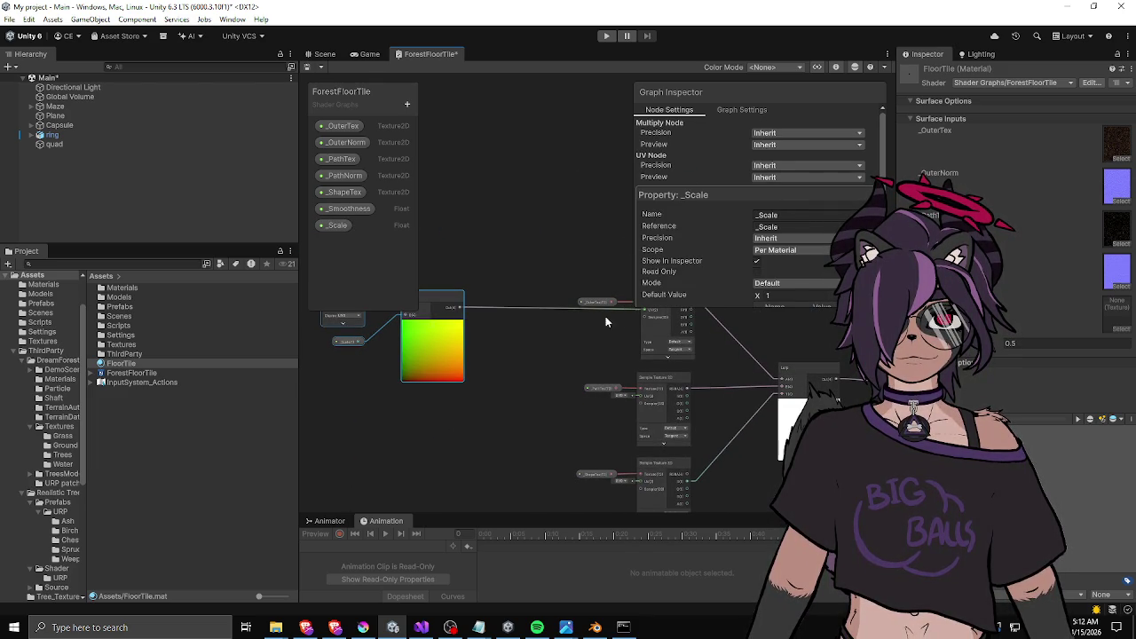
scroll(449, 309, "up", 2)
mouse_move(475, 349)
left_mouse_down()
mouse_move(638, 338)
mouse_move(411, 346)
mouse_move(560, 346)
left_mouse_up()
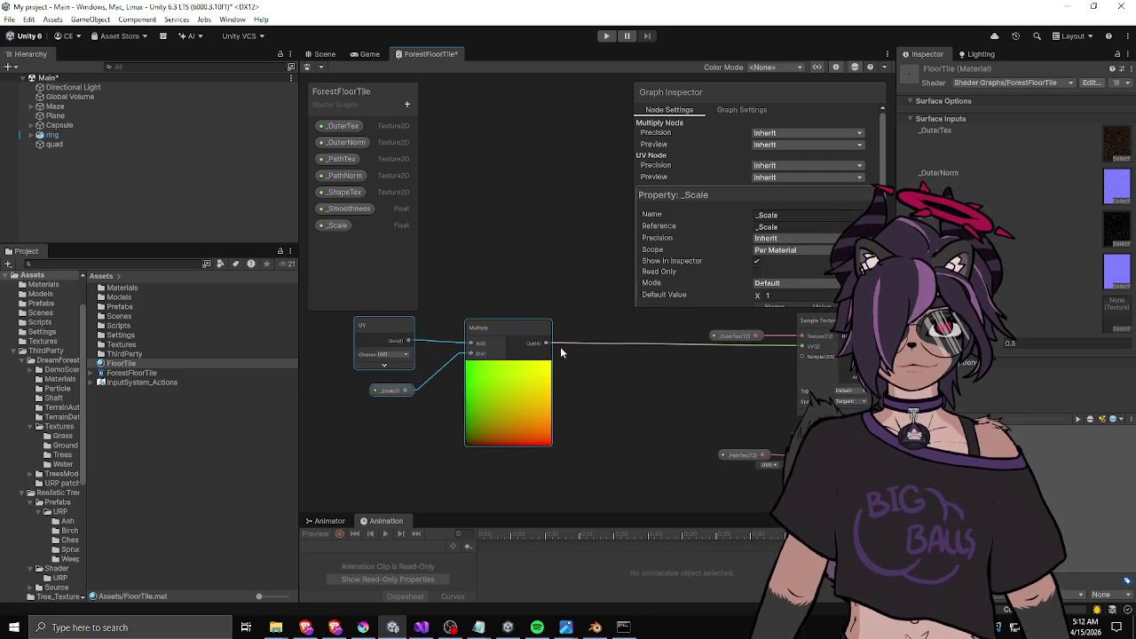
left_click_drag(409, 359, 456, 359)
scroll(454, 357, "up", 3)
scroll(452, 355, "down", 3)
mouse_move(707, 344)
left_mouse_down()
mouse_move(663, 359)
mouse_move(526, 259)
left_mouse_up()
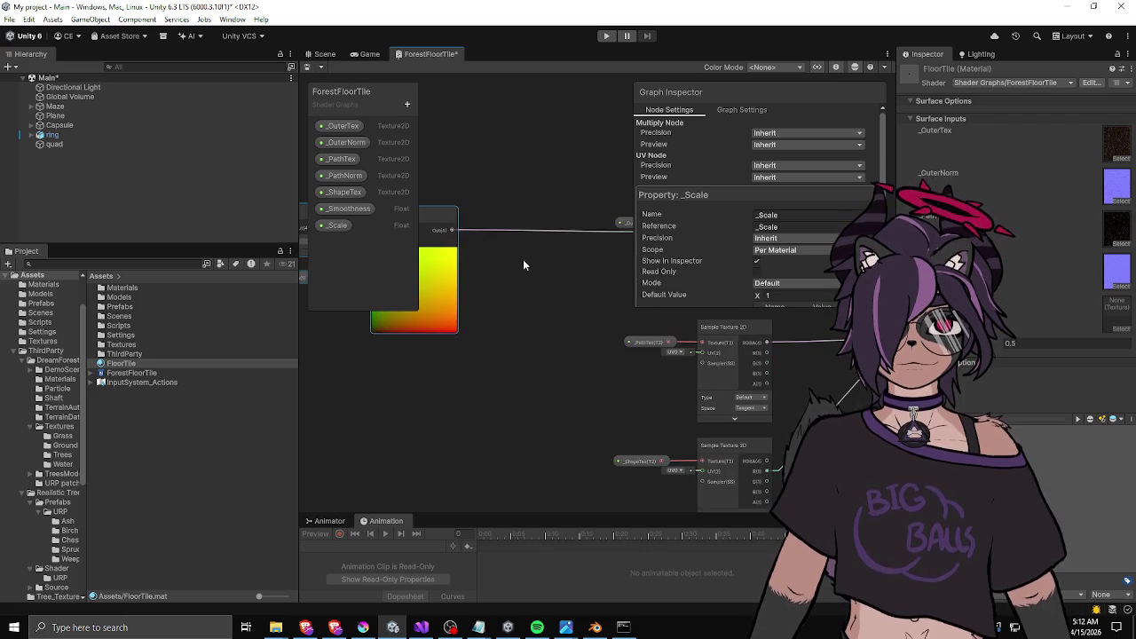
scroll(705, 453, "down", 3)
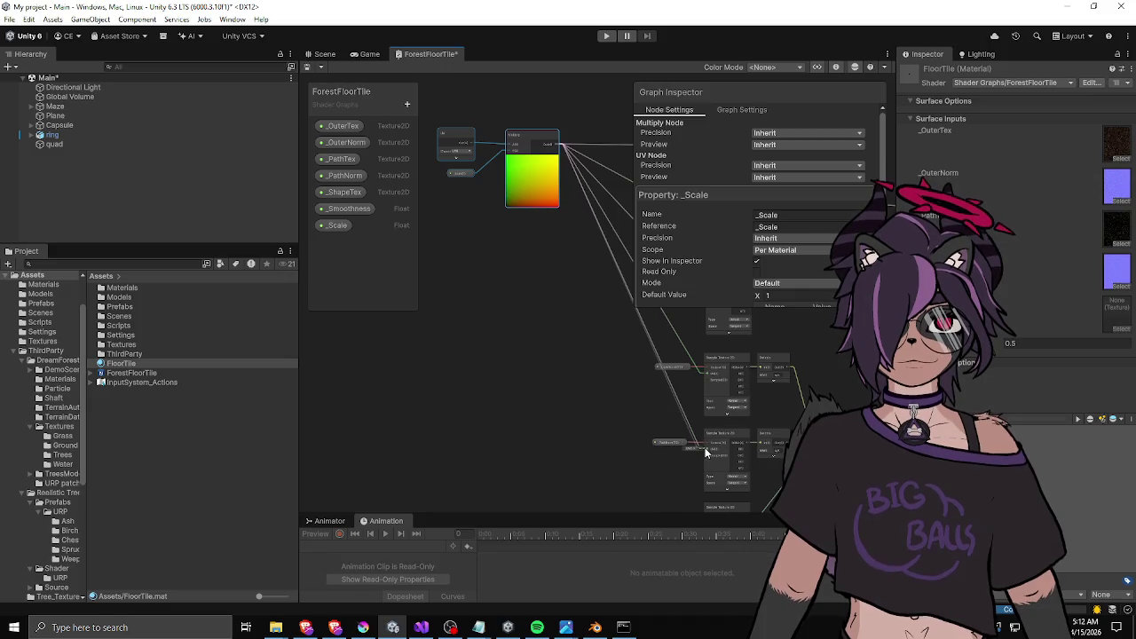
left_click_drag(714, 517, 703, 396)
scroll(521, 285, "up", 2)
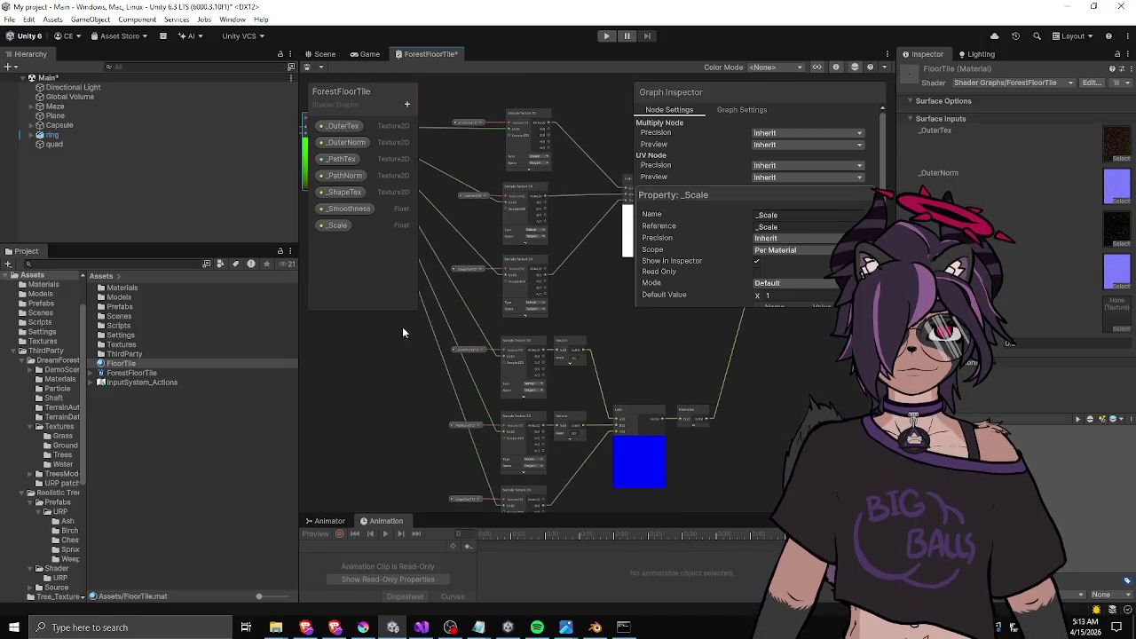
left_click_drag(449, 203, 595, 271)
key("ctrl+s")
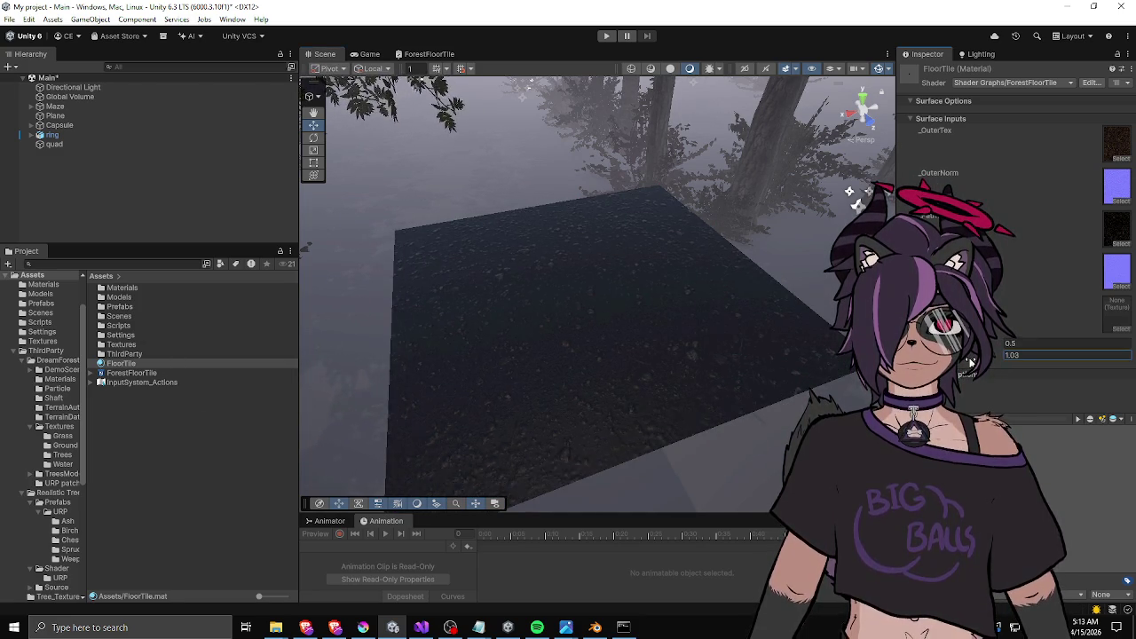
Set the FloorTile material's tiling Scale to 2 and lower the quad to Y 0.267.
left_click_drag(971, 359, 1053, 355)
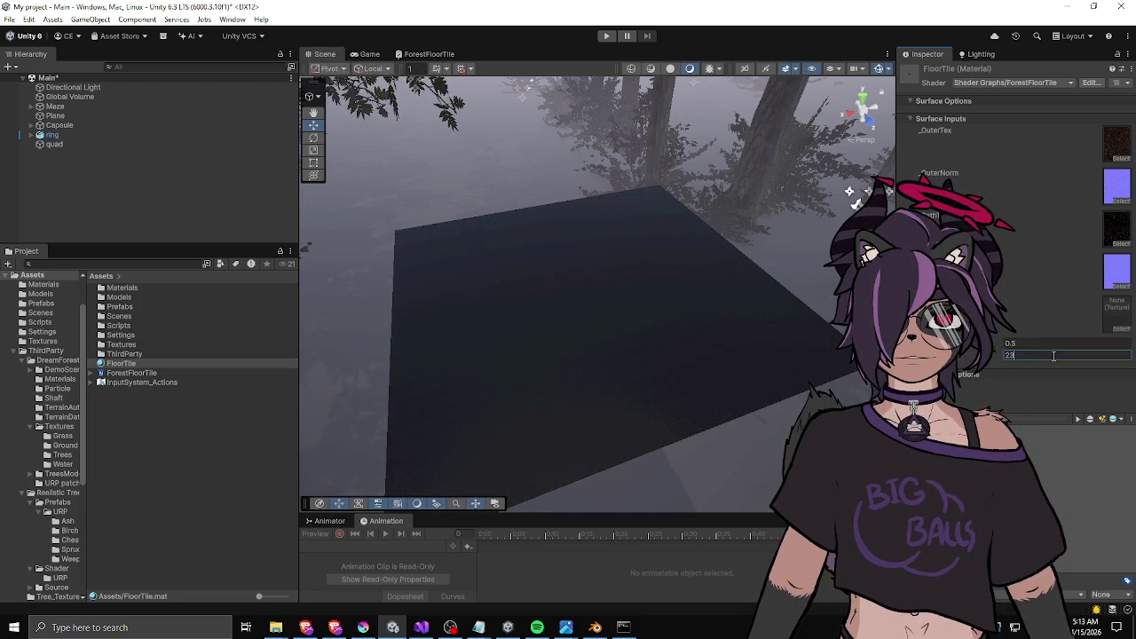
key("BackSpace")
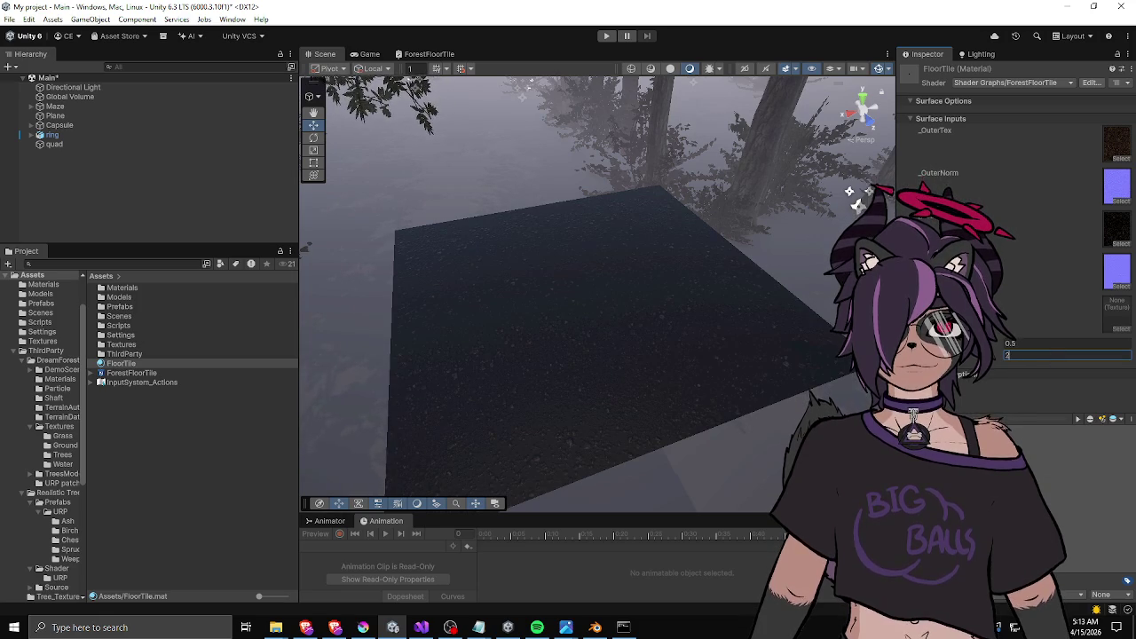
mouse_move(711, 267)
left_mouse_down()
mouse_move(507, 317)
mouse_move(562, 316)
mouse_move(698, 234)
mouse_move(533, 368)
mouse_move(644, 414)
mouse_move(548, 423)
mouse_move(758, 343)
mouse_move(479, 386)
mouse_move(755, 381)
mouse_move(618, 352)
mouse_move(723, 240)
mouse_move(723, 211)
mouse_move(807, 246)
mouse_move(551, 312)
left_mouse_up()
scroll(488, 324, "down", 3)
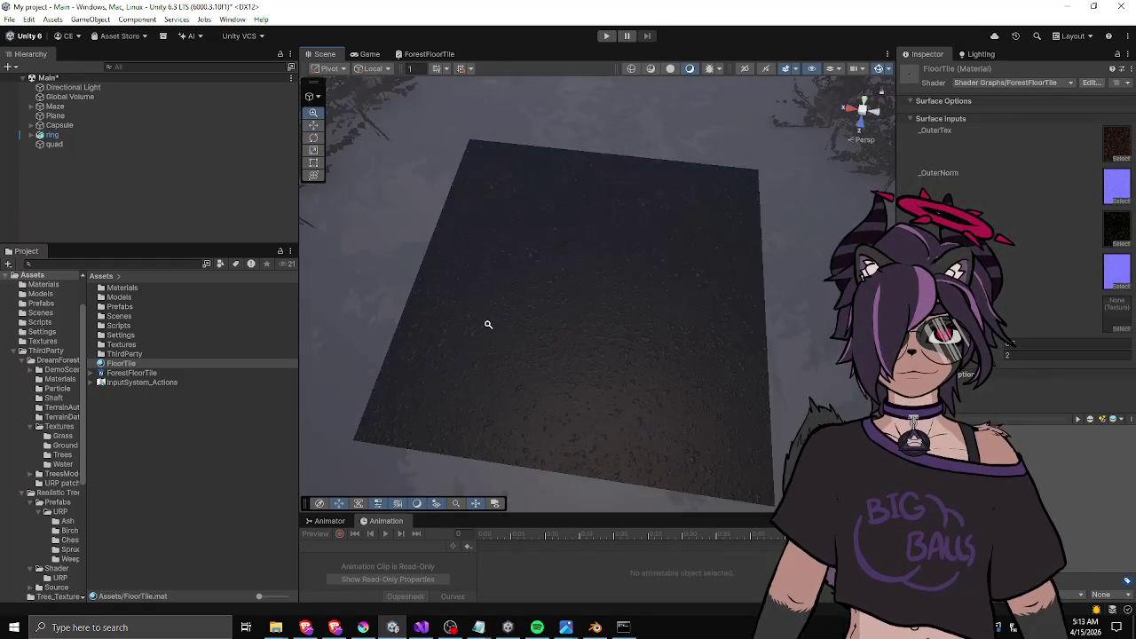
left_click(553, 315)
mouse_move(594, 300)
left_mouse_down()
mouse_move(594, 397)
mouse_move(520, 284)
mouse_move(690, 330)
mouse_move(427, 220)
left_mouse_up()
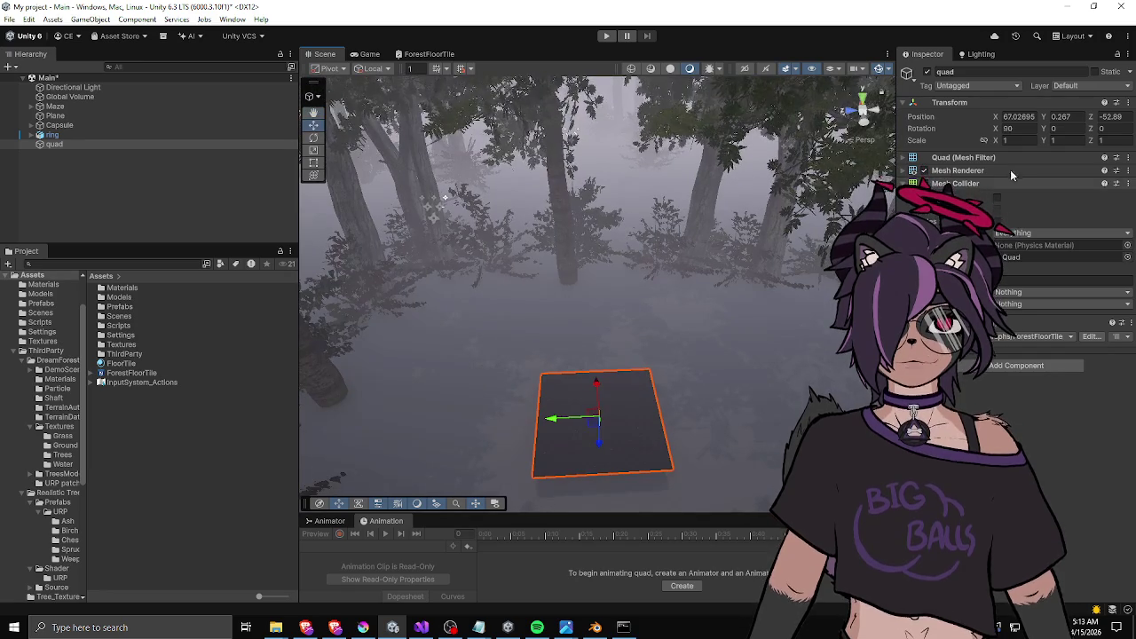
Set the quad's Transform scale to 5.
left_click(1016, 140)
type("5")
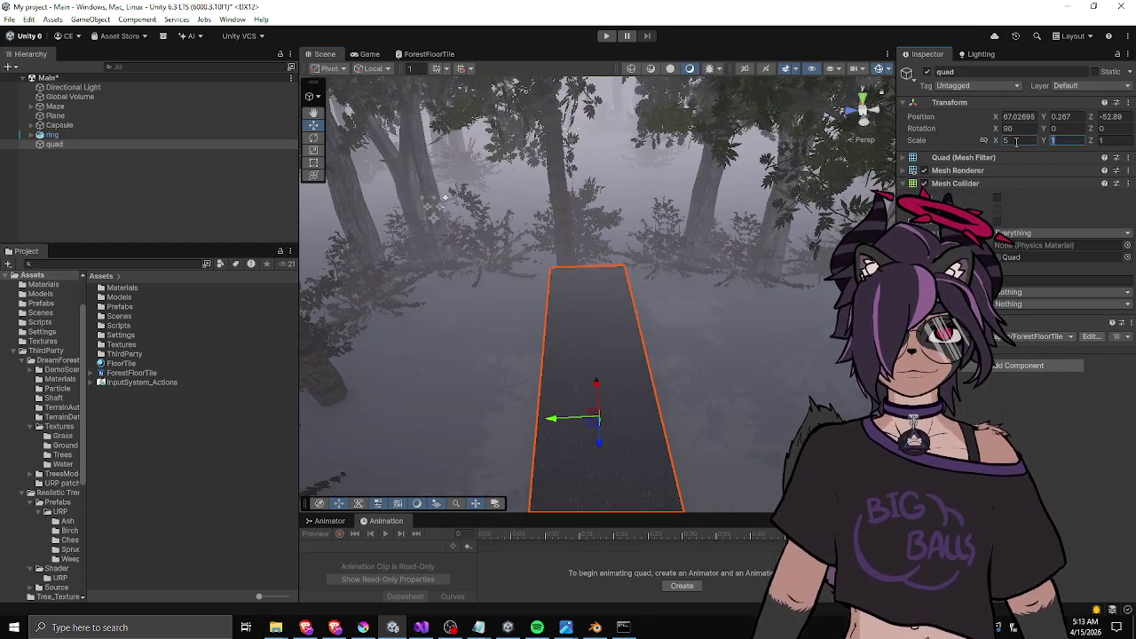
type("5")
key("Return")
Orbit around the enlarged quad and move it to Y 0.072.
mouse_move(497, 370)
left_mouse_down()
mouse_move(535, 254)
mouse_move(634, 309)
mouse_move(618, 385)
mouse_move(616, 344)
mouse_move(445, 276)
mouse_move(497, 355)
mouse_move(578, 418)
mouse_move(399, 314)
mouse_move(337, 338)
left_mouse_up()
left_click_drag(275, 360, 455, 380)
mouse_move(661, 342)
left_mouse_down()
mouse_move(649, 240)
mouse_move(653, 272)
left_mouse_up()
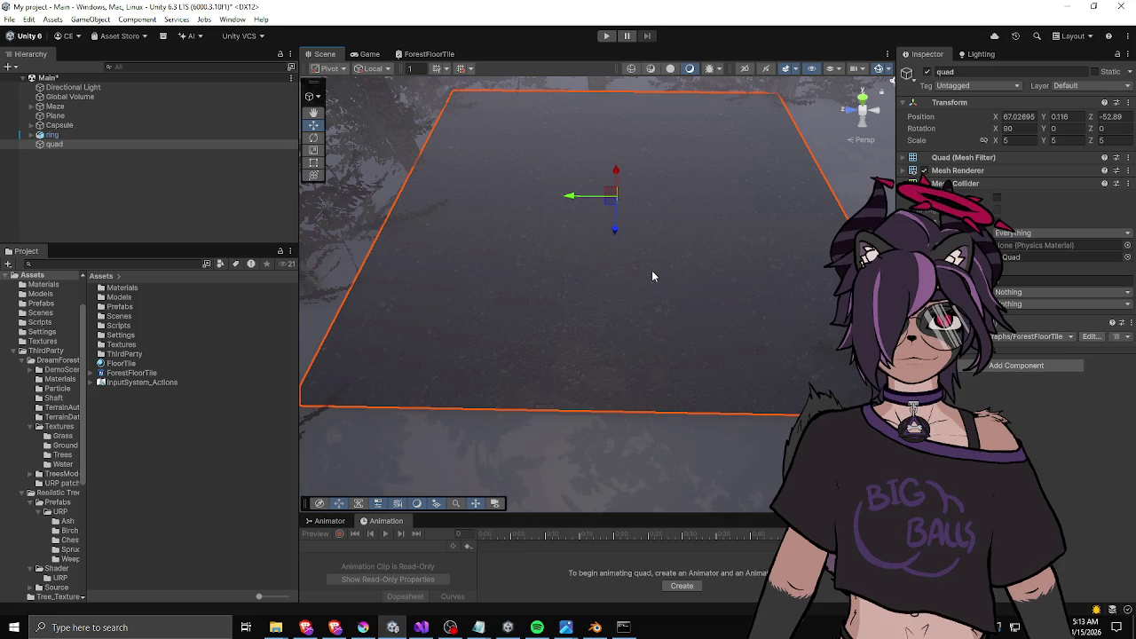
mouse_move(495, 241)
left_mouse_down()
mouse_move(684, 272)
mouse_move(573, 311)
mouse_move(534, 191)
mouse_move(513, 216)
left_mouse_up()
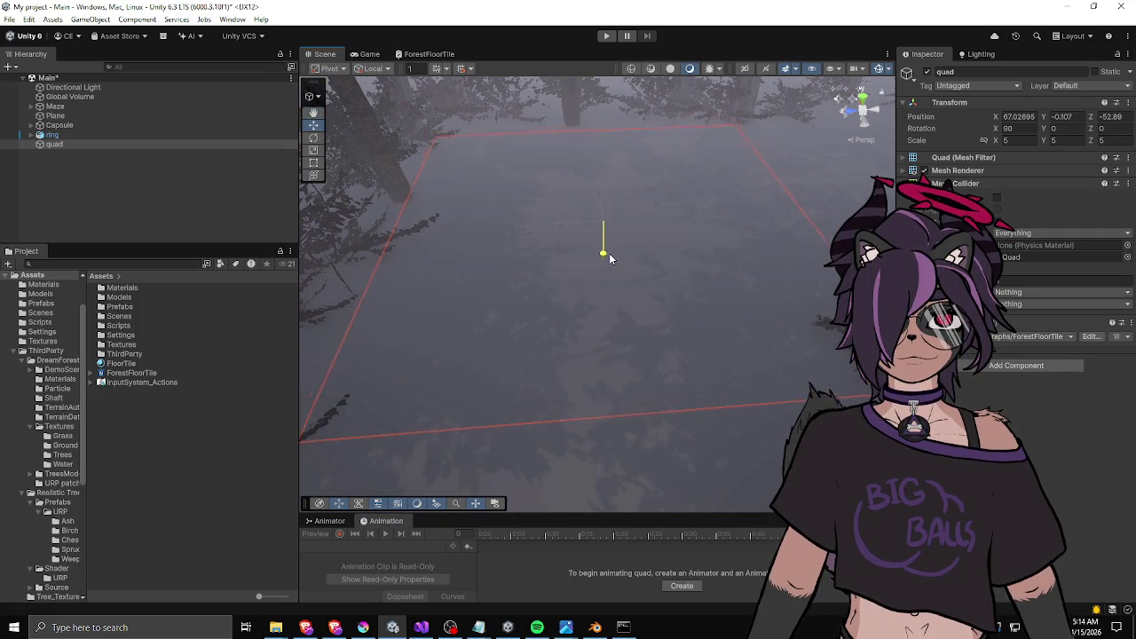
mouse_move(609, 248)
left_mouse_down()
mouse_move(592, 312)
mouse_move(538, 221)
left_mouse_up()
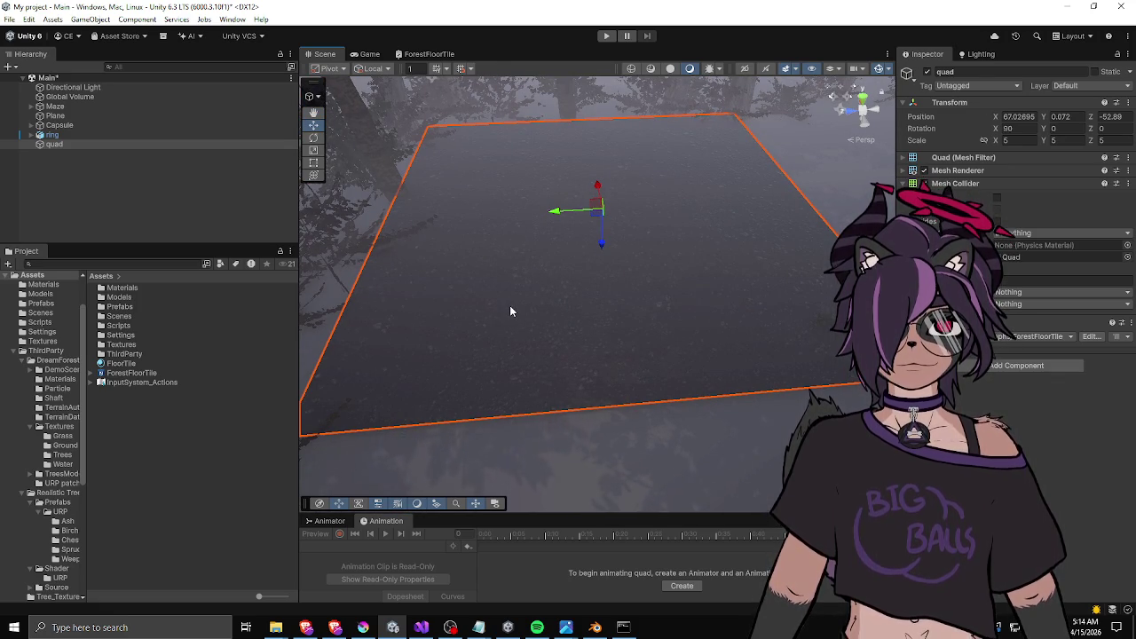
left_click(363, 627)
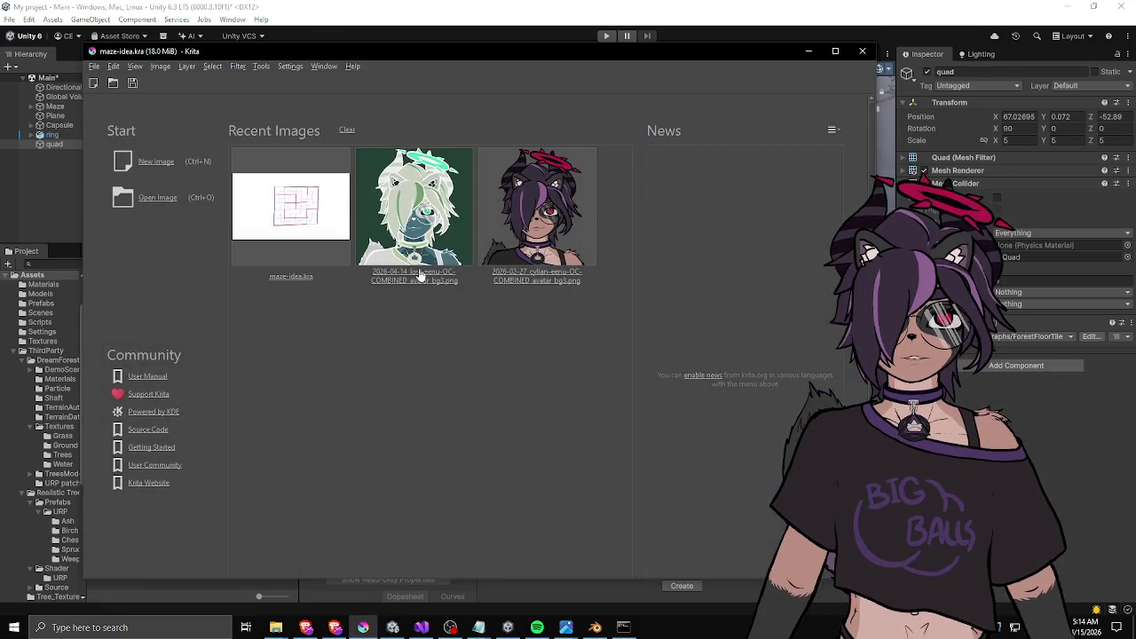
Create a new 1024 × 1024 pixel RGB/Alpha document.
key("ctrl+n")
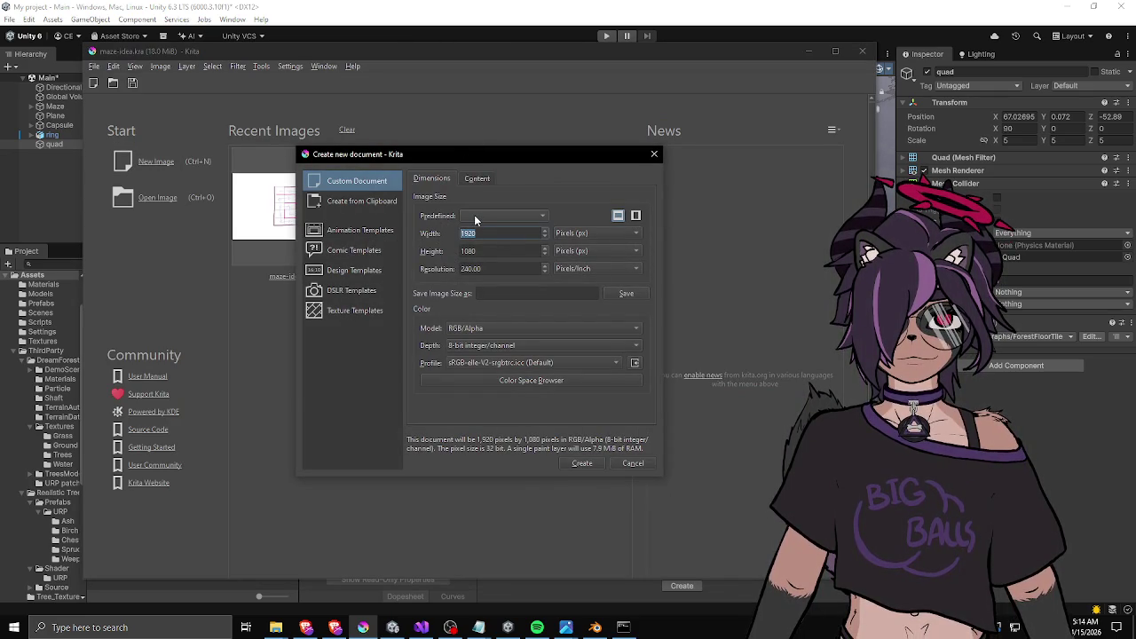
type("10245")
key("BackSpace")
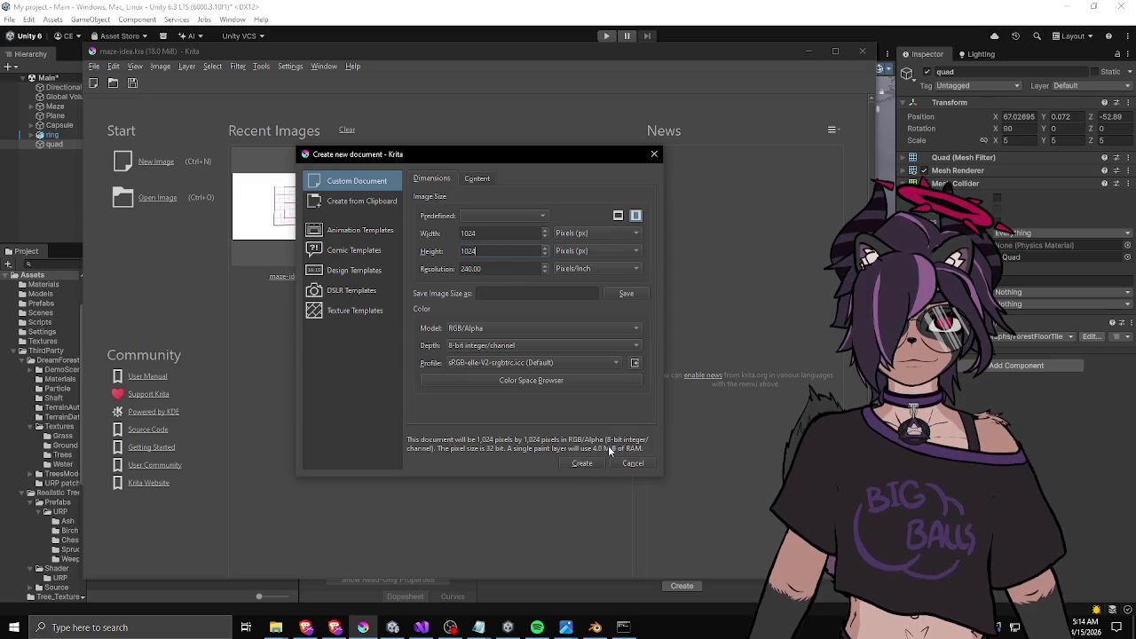
left_click(584, 462)
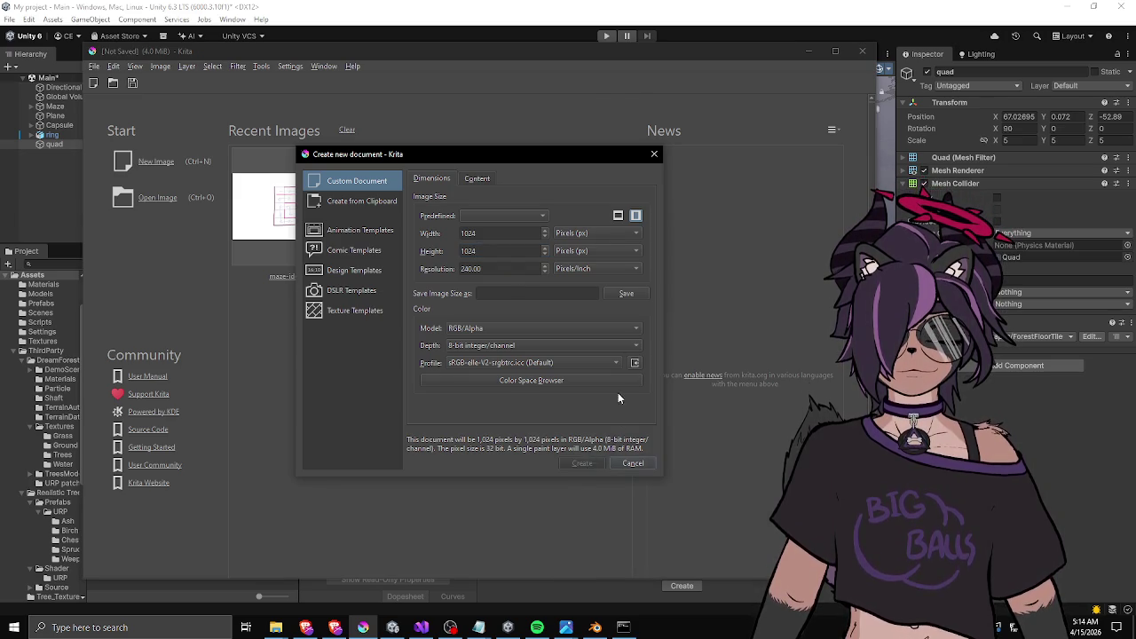
scroll(347, 170, "down", 1)
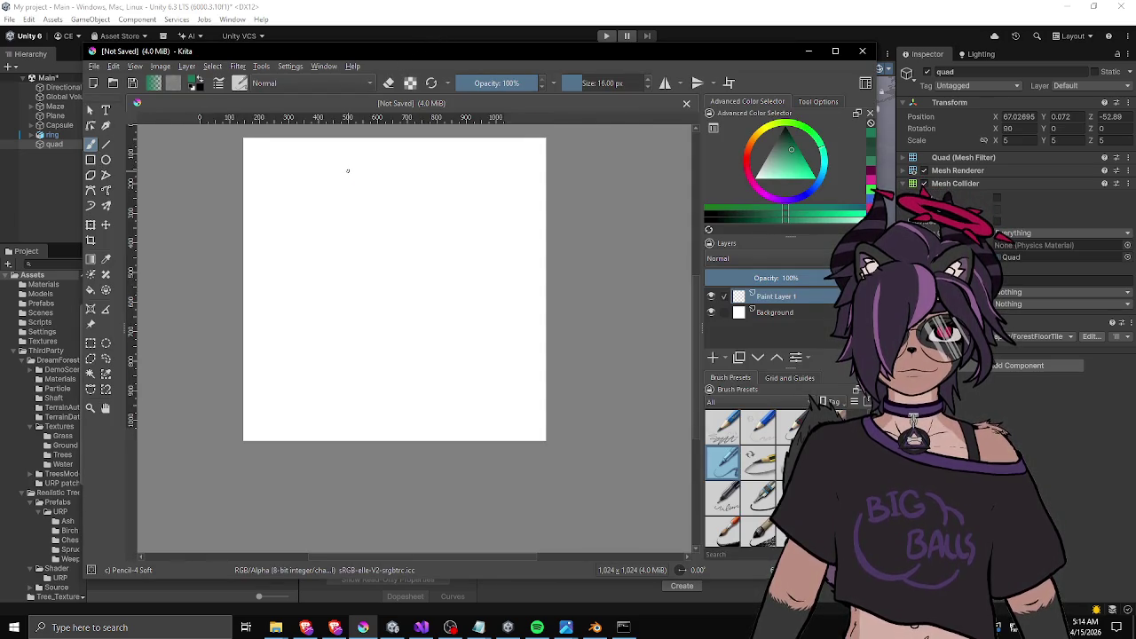
Fill the Background layer with solid black using the Fill tool.
scroll(381, 231, "up", 1)
scroll(410, 248, "down", 1)
scroll(471, 317, "up", 1)
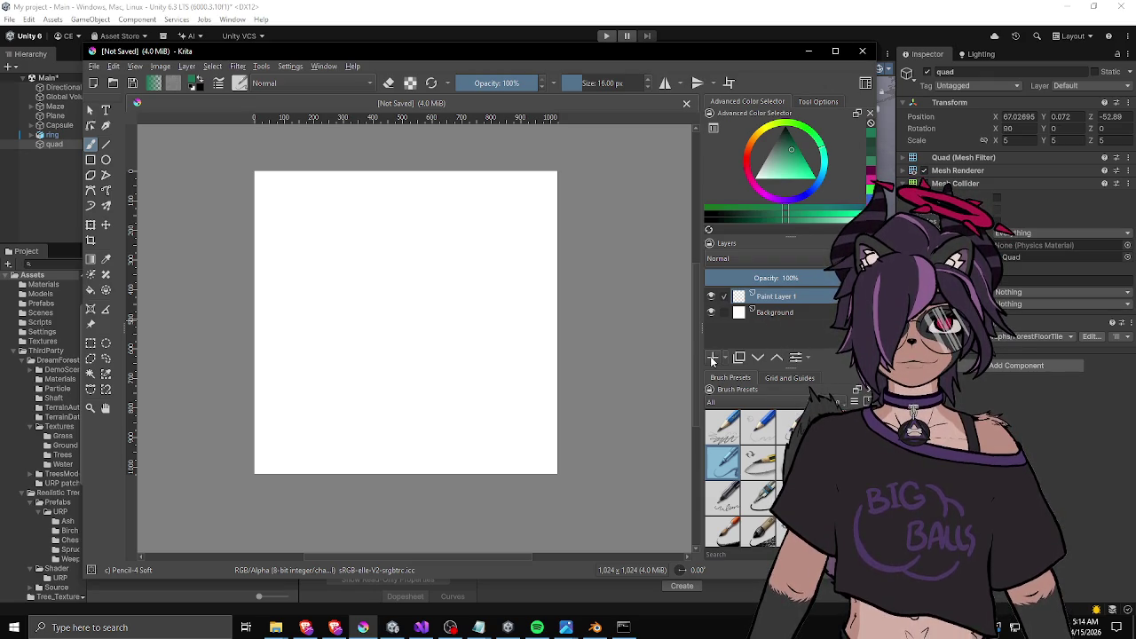
left_click(781, 315)
key("f")
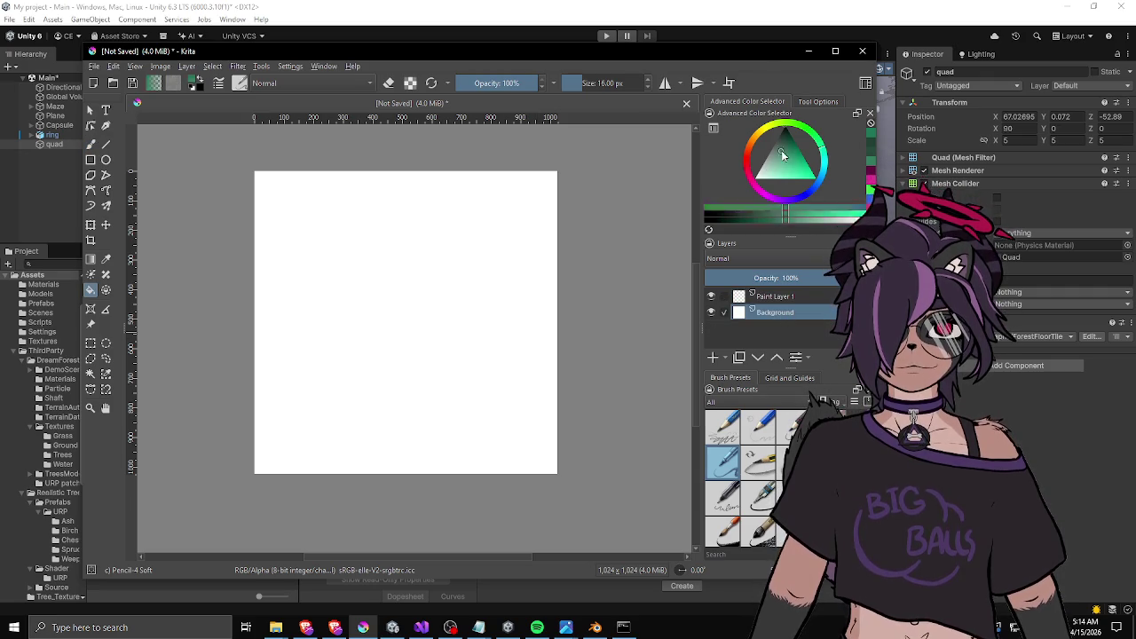
key("d")
left_click(470, 261)
Select Paint Layer 1 with white as foreground and the Ink-7 Brush Rough brush enlarged to 176 px.
left_click(781, 297)
key("x")
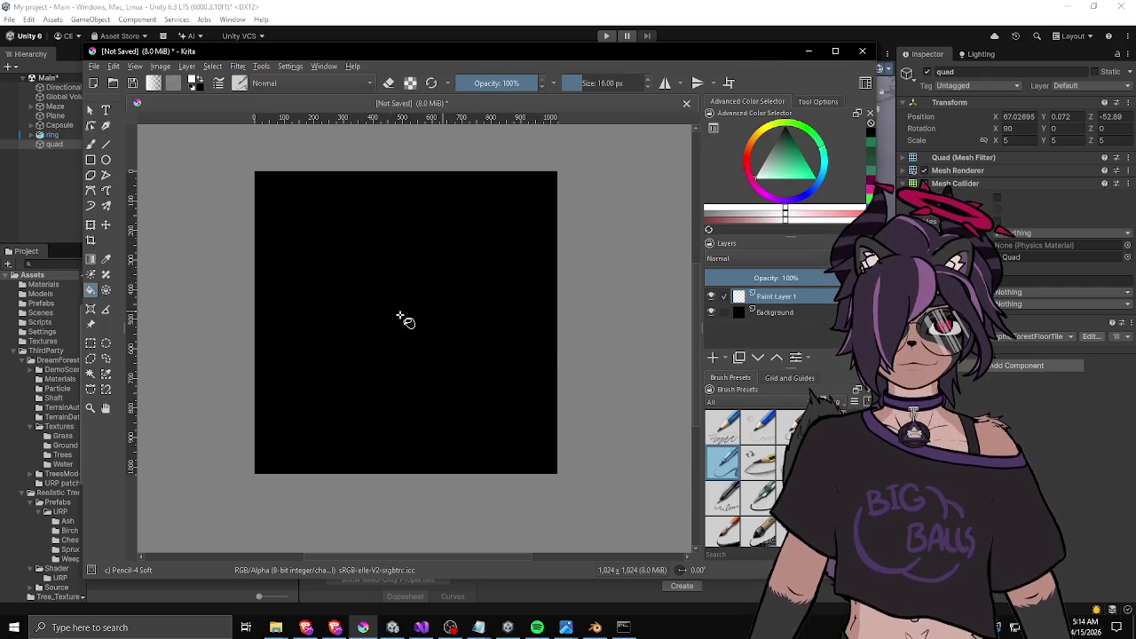
key("slash")
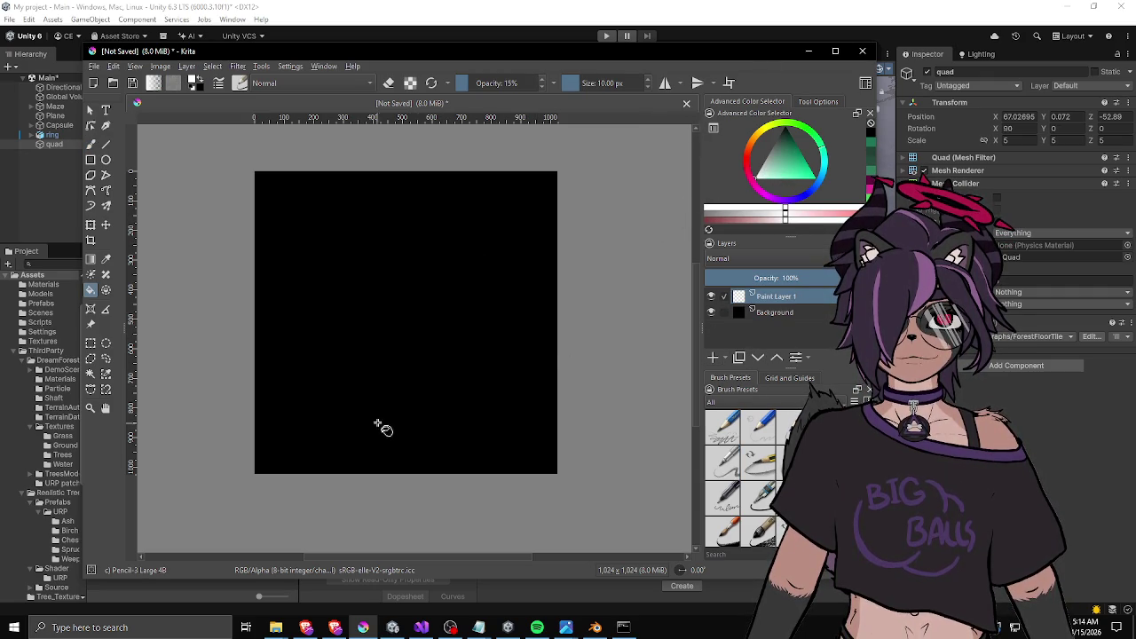
left_click(733, 536)
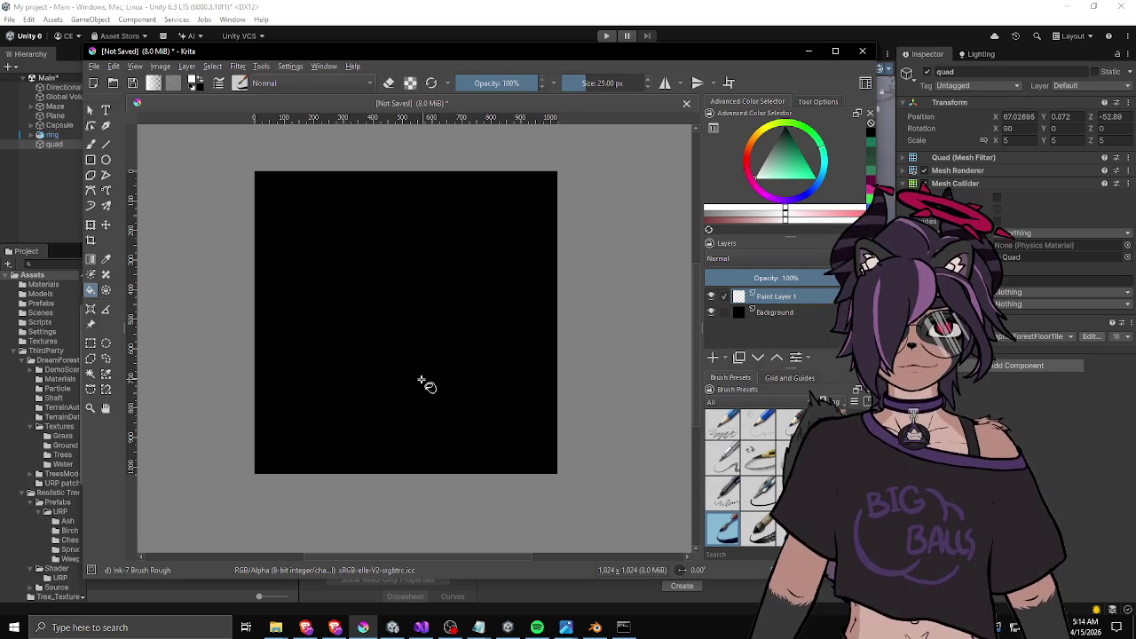
key("b")
scroll(388, 365, "up", 1)
scroll(388, 364, "down", 2)
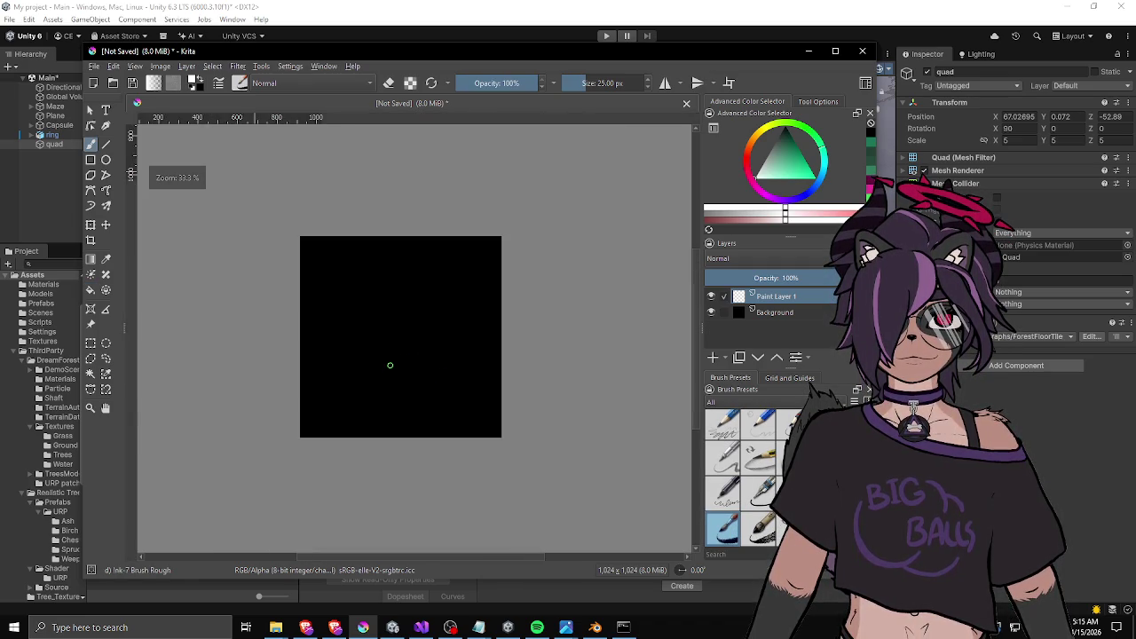
scroll(382, 304, "up", 1)
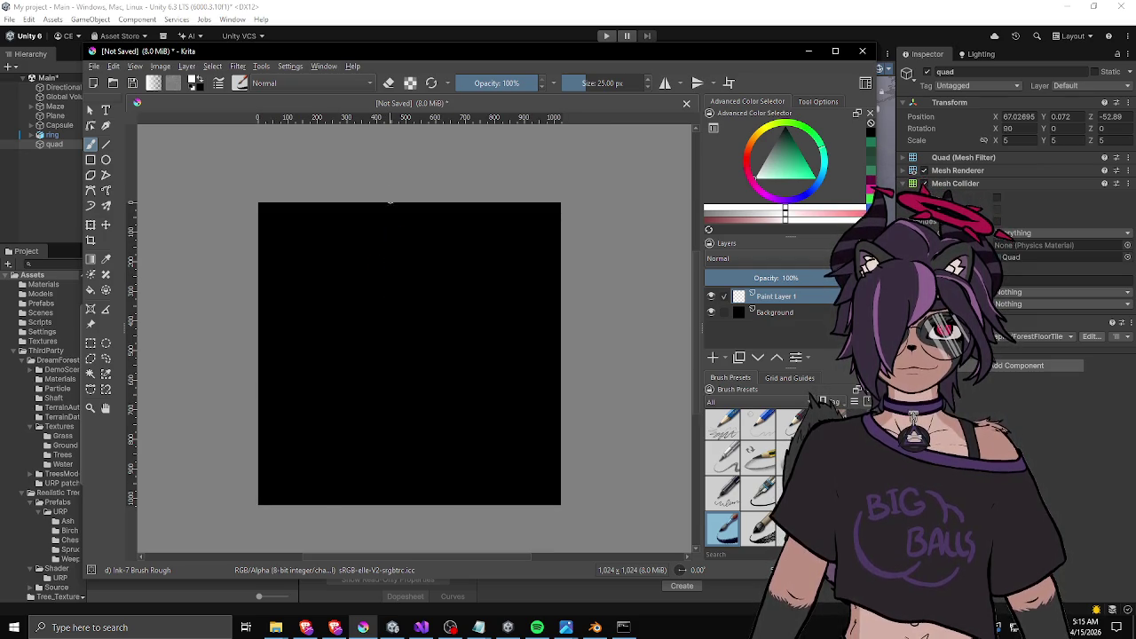
key("bracketright")
Try white test strokes with the Ink-7 Brush Rough and Ink-8 Sumie presets, undoing each.
left_click_drag(406, 237, 418, 465)
key("ctrl+z")
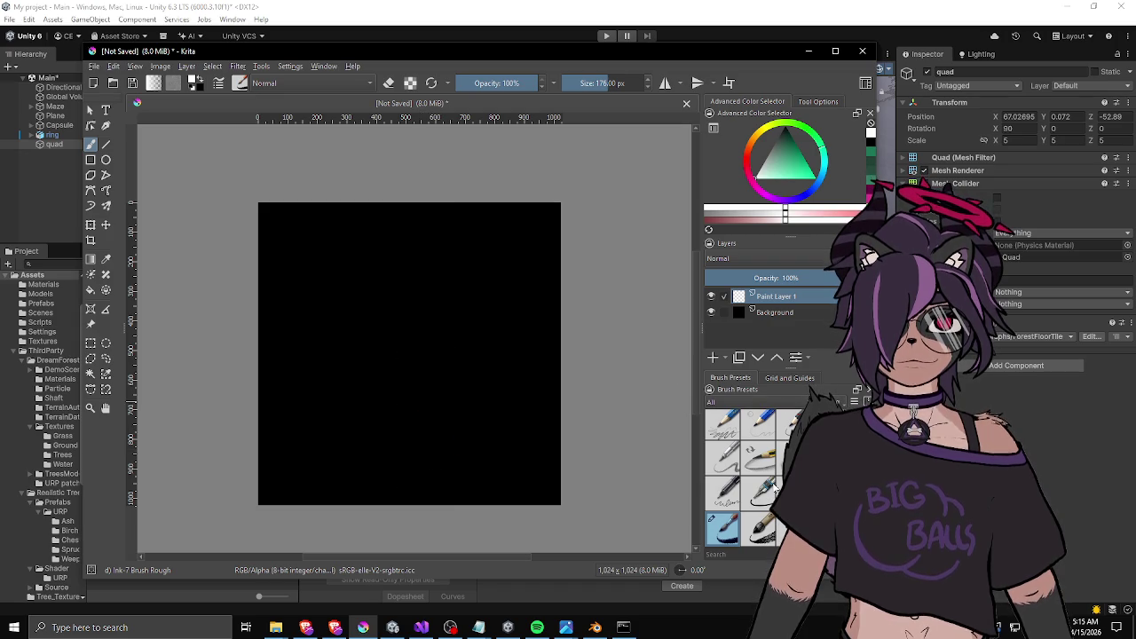
left_click(761, 528)
left_click_drag(430, 209, 417, 493)
key("ctrl+z")
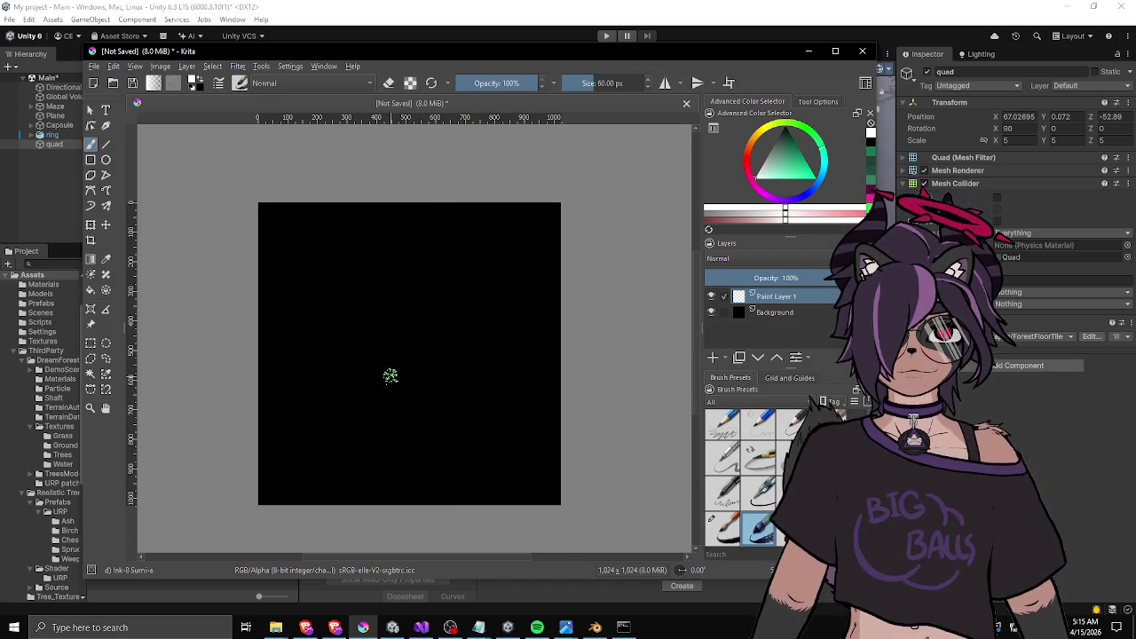
left_click(718, 529)
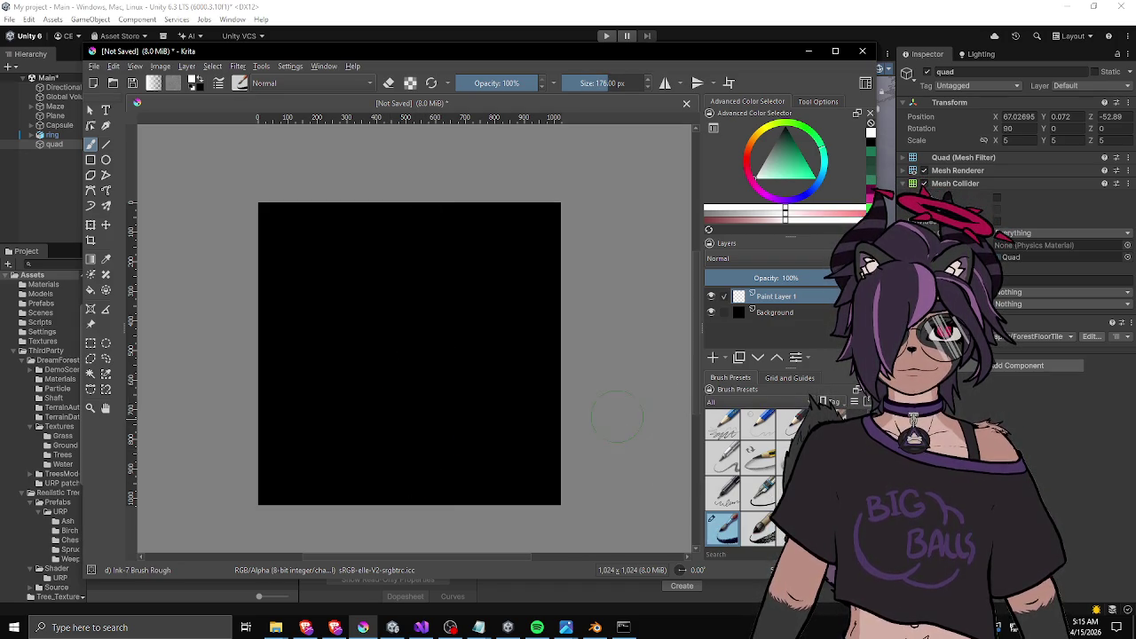
Switch to Airbrush Soft and try several top-to-bottom white strokes, undoing each.
scroll(756, 467, "up", 3)
left_click(759, 426)
left_click_drag(441, 228, 400, 436)
key("ctrl+z")
scroll(392, 417, "up", 1)
scroll(393, 417, "down", 2)
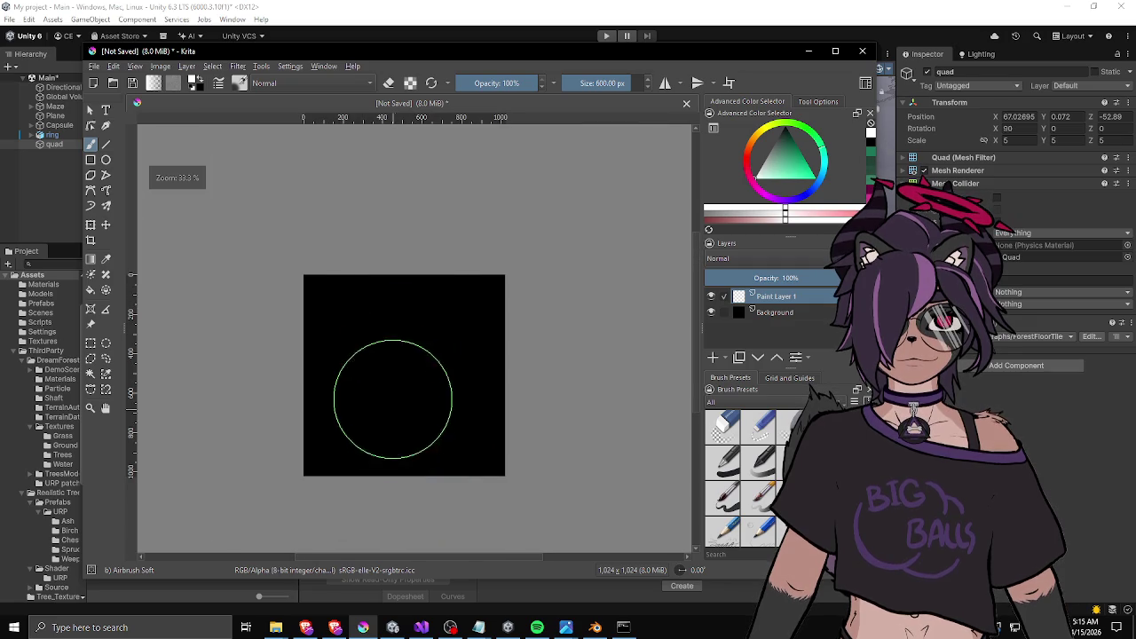
mouse_move(399, 279)
left_mouse_down()
mouse_move(393, 418)
mouse_move(409, 382)
mouse_move(399, 299)
mouse_move(394, 456)
left_mouse_up()
key("ctrl+z")
key("ctrl+z")
left_click_drag(409, 261, 406, 498)
key("ctrl+z")
mouse_move(406, 265)
left_mouse_down()
mouse_move(400, 471)
mouse_move(411, 355)
mouse_move(399, 435)
left_mouse_up()
key("ctrl+z")
key("ctrl+z")
left_click_drag(373, 253, 393, 456)
key("ctrl+z")
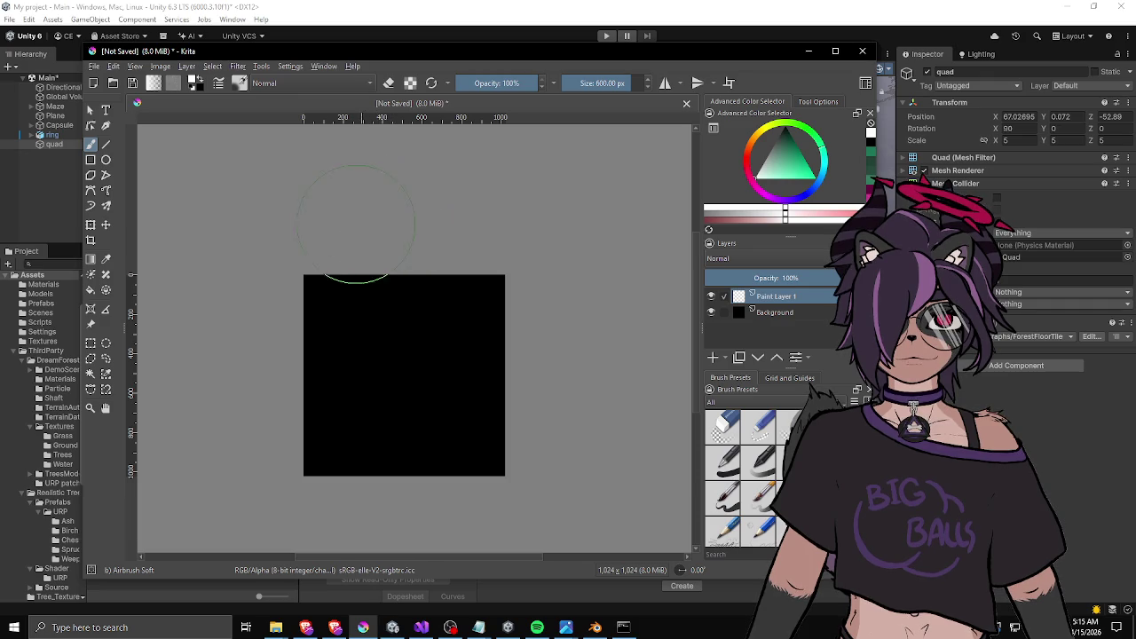
Paint a straight soft white vertical band from the top to the bottom of the canvas.
left_click_drag(391, 219, 377, 469)
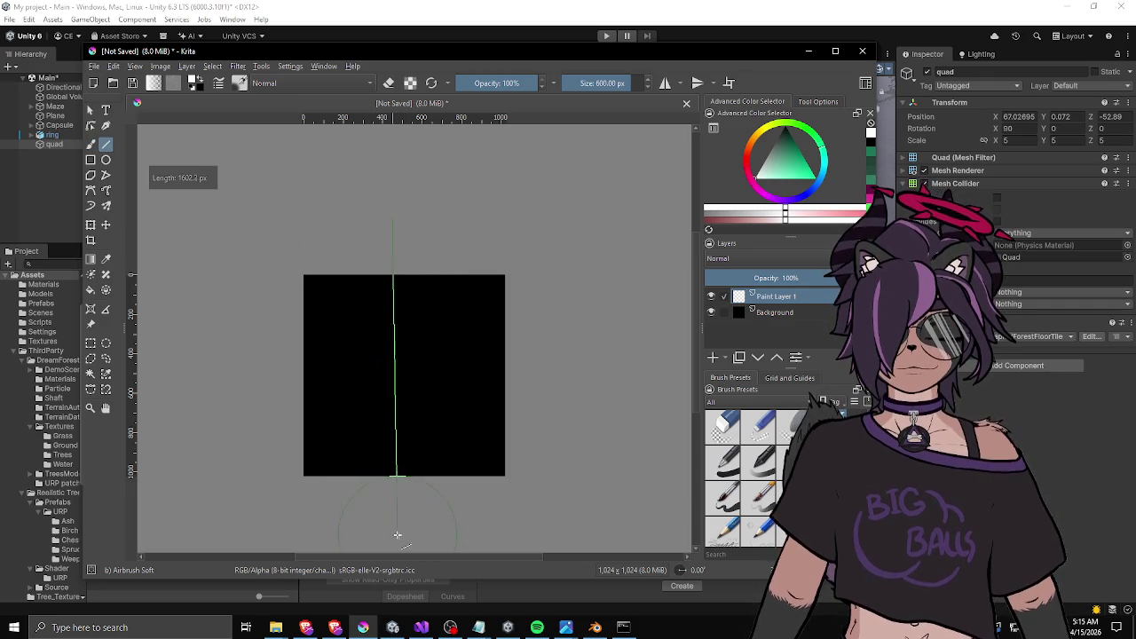
left_click_drag(395, 532, 393, 534)
key("ctrl+z")
scroll(432, 393, "down", 2)
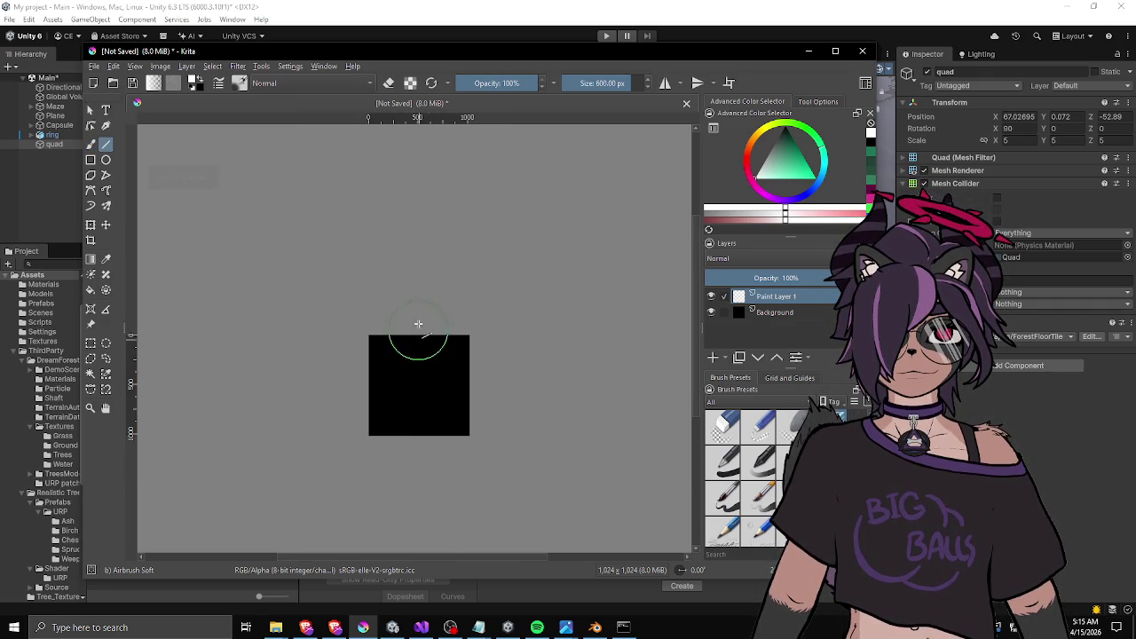
left_click_drag(416, 495, 426, 464)
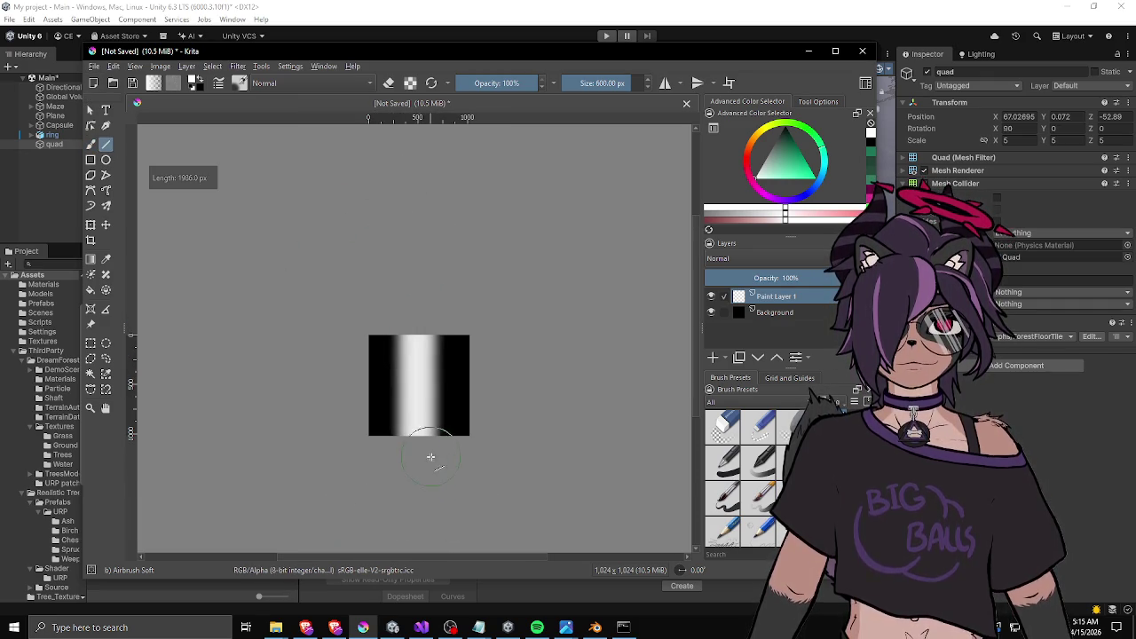
scroll(432, 449, "up", 3)
scroll(436, 406, "down", 2)
key("ctrl+z")
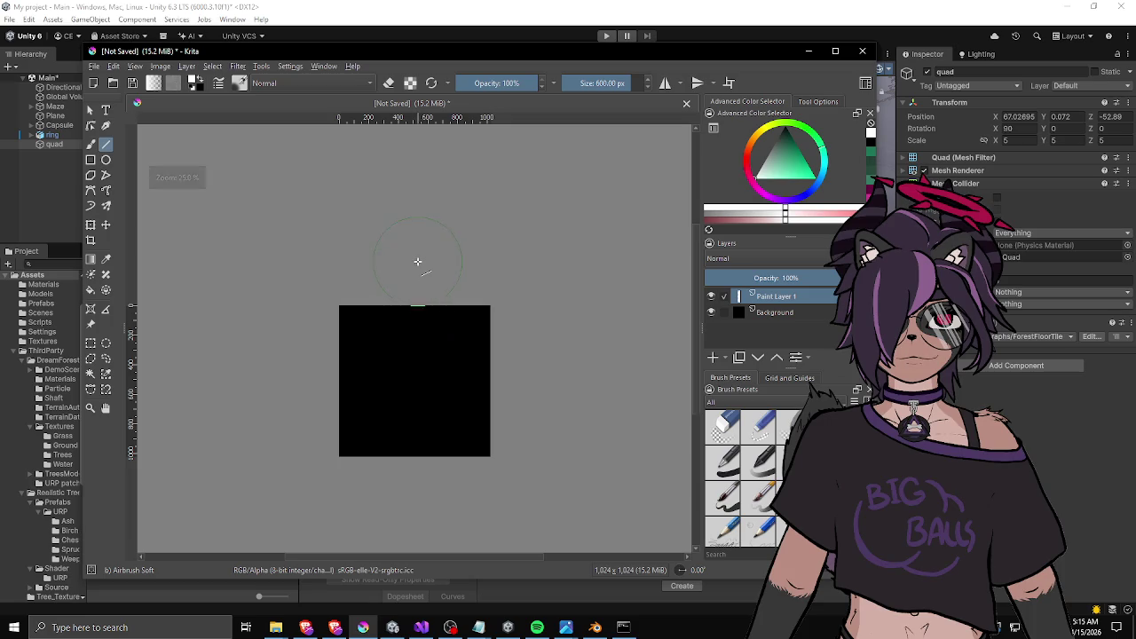
left_click_drag(414, 258, 413, 491)
scroll(524, 428, "up", 3)
mouse_move(512, 423)
left_mouse_down()
mouse_move(432, 376)
mouse_move(603, 426)
mouse_move(441, 452)
mouse_move(385, 435)
mouse_move(393, 444)
mouse_move(459, 378)
mouse_move(520, 357)
left_mouse_up()
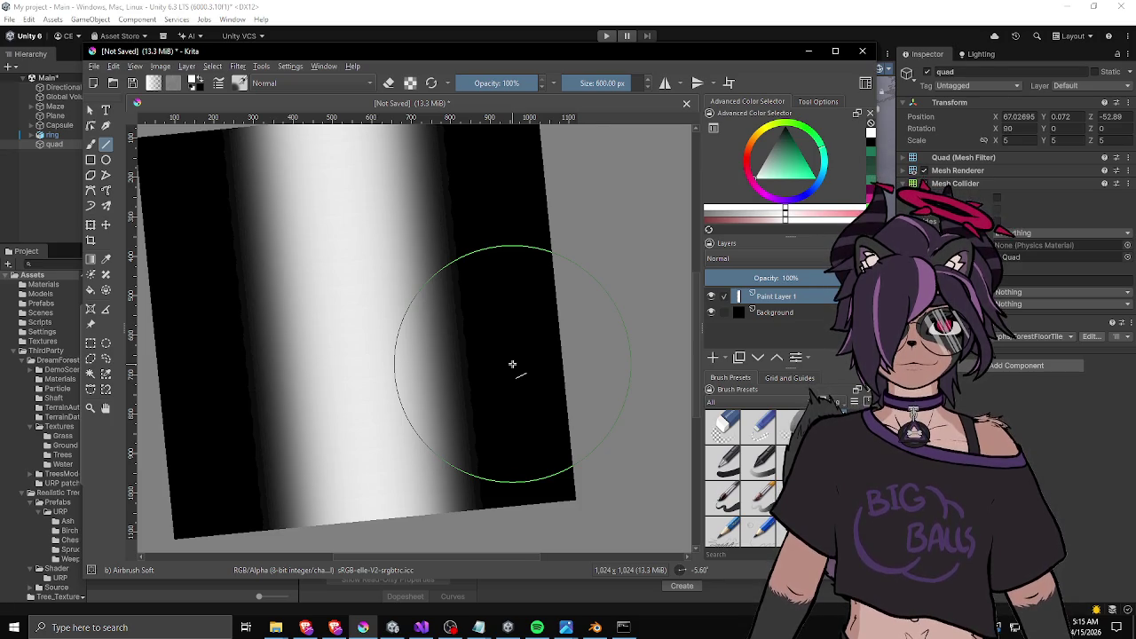
scroll(408, 380, "up", 1)
scroll(408, 380, "down", 2)
scroll(399, 367, "up", 2)
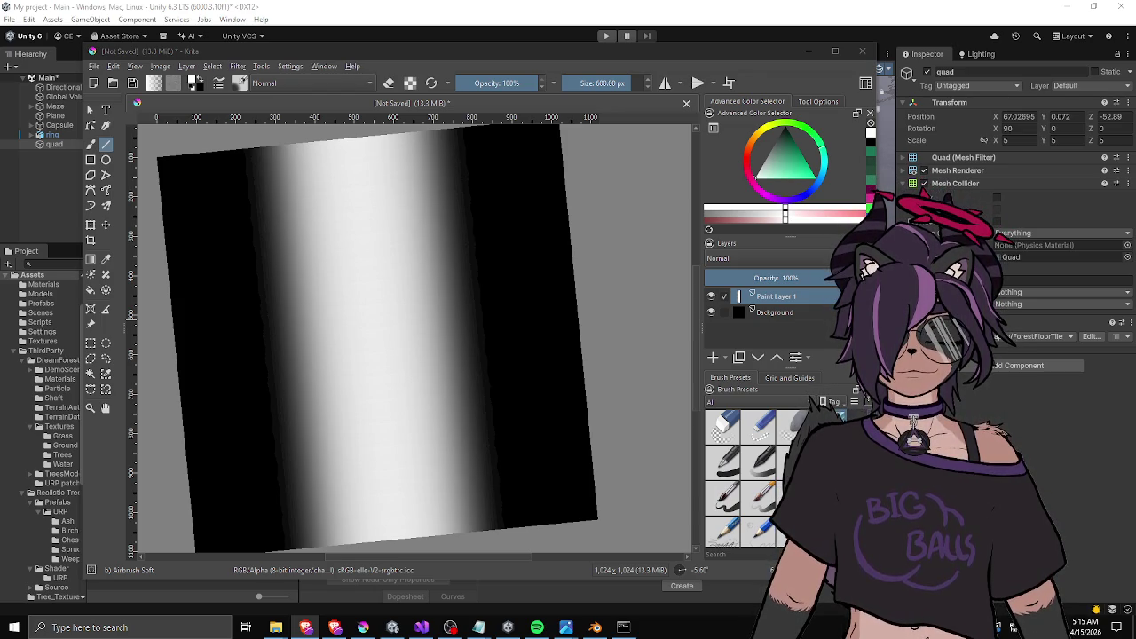
left_click(406, 304)
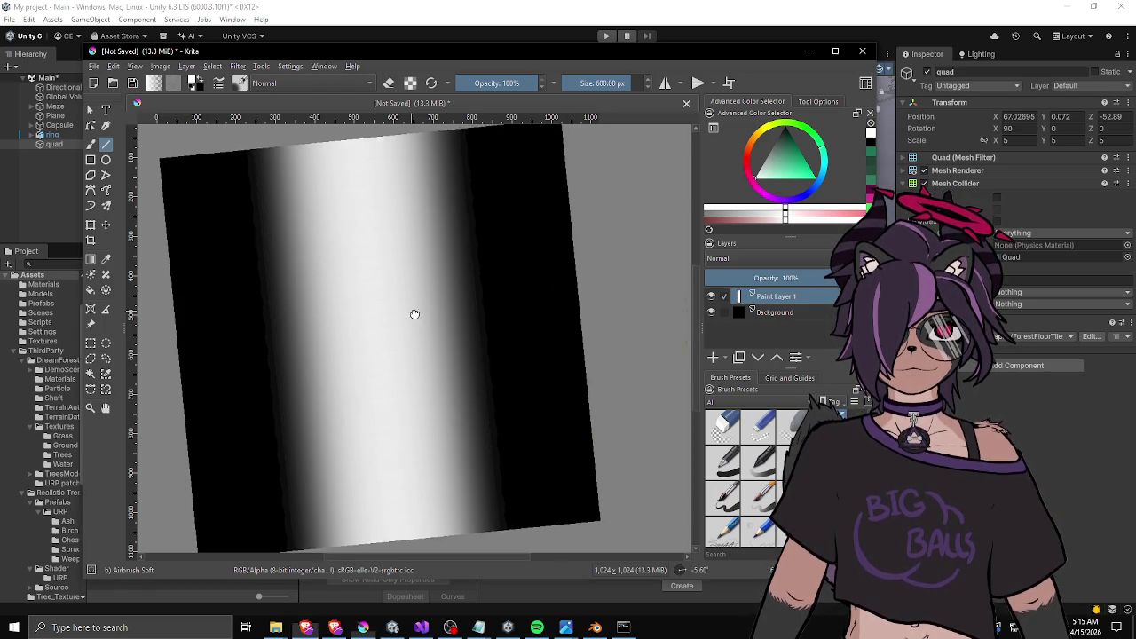
Reset the Krita canvas rotation to level and adjust the zoom.
key("5")
scroll(411, 311, "down", 1)
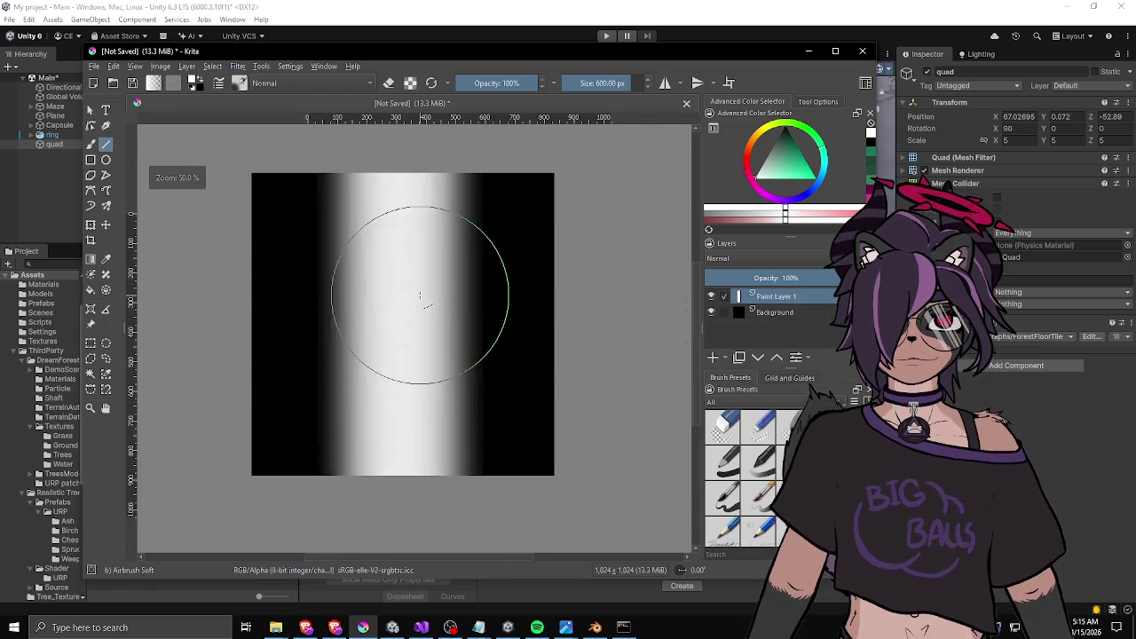
scroll(412, 311, "up", 1)
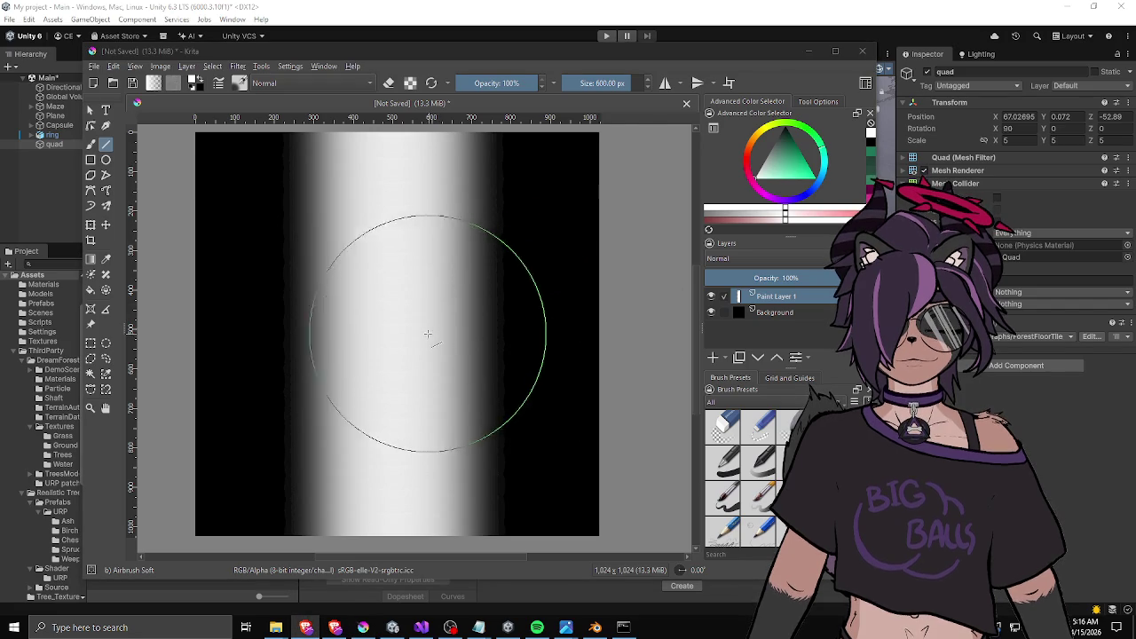
scroll(409, 349, "down", 1)
scroll(409, 349, "up", 1)
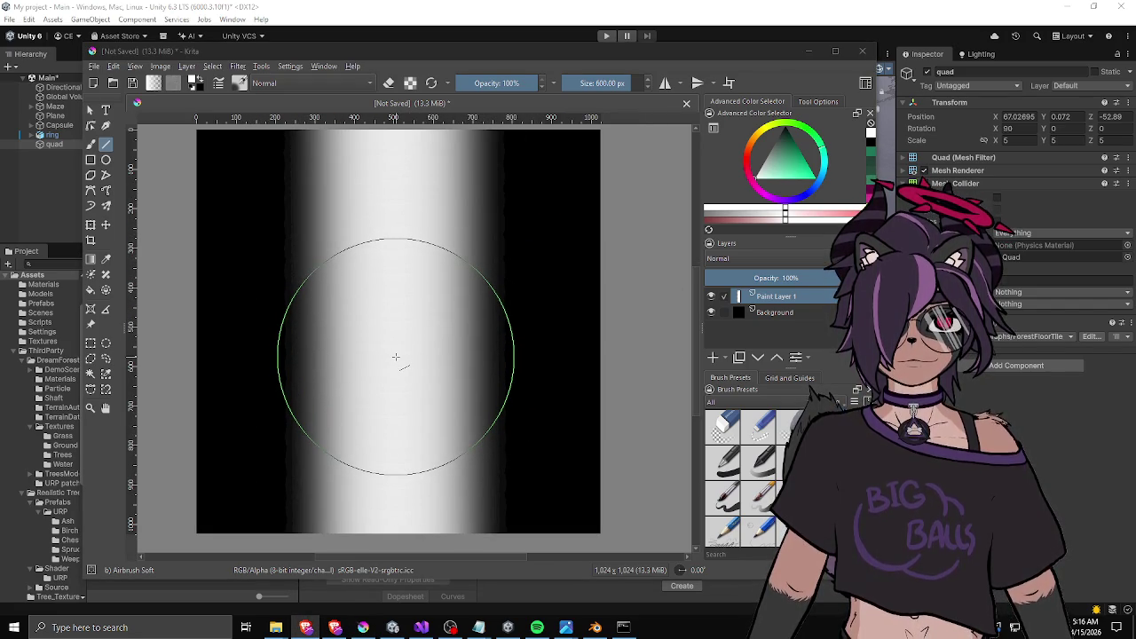
scroll(396, 357, "down", 1)
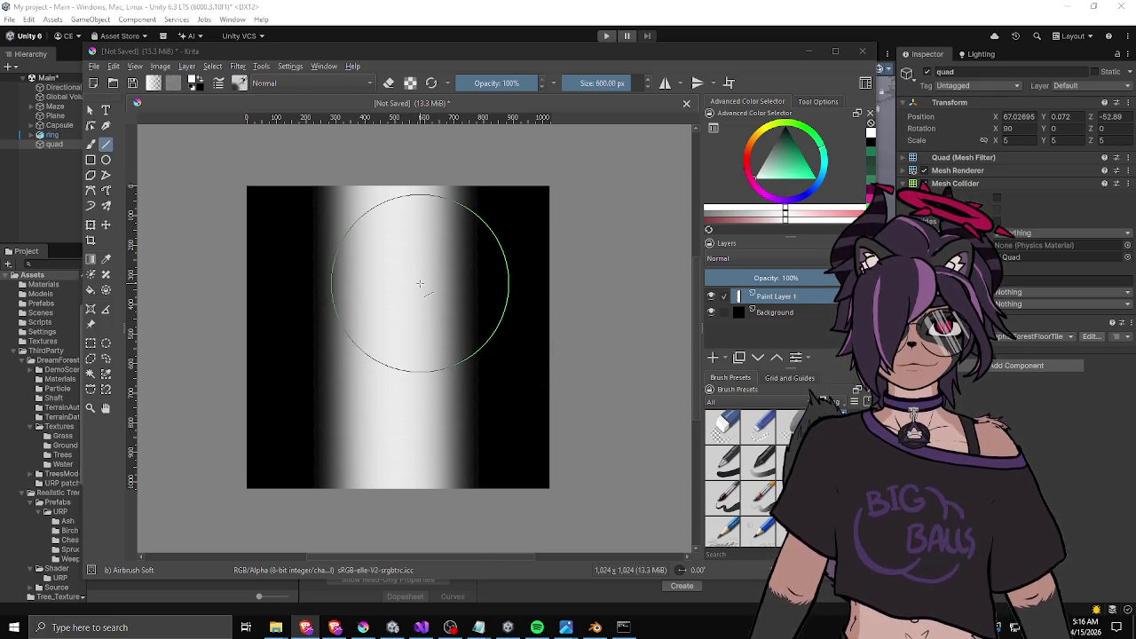
Redraw vertical lines down the canvas, then undo the white airbrush stroke.
left_click_drag(432, 209, 436, 401)
left_click_drag(400, 195, 396, 500)
scroll(400, 480, "down", 5)
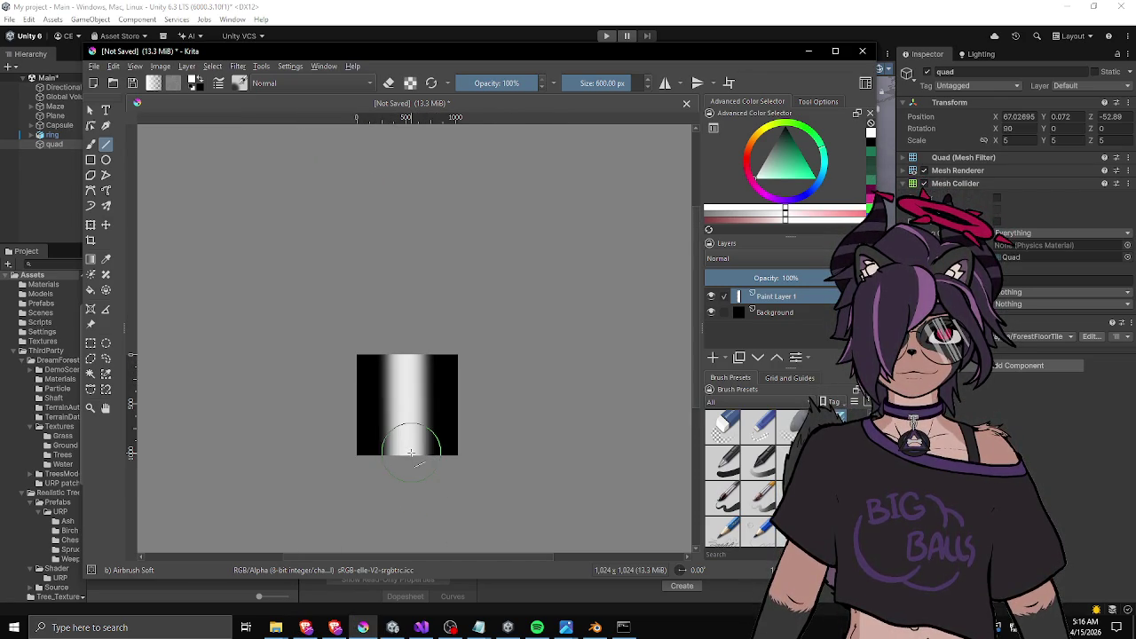
scroll(411, 452, "up", 3)
key("ctrl+z")
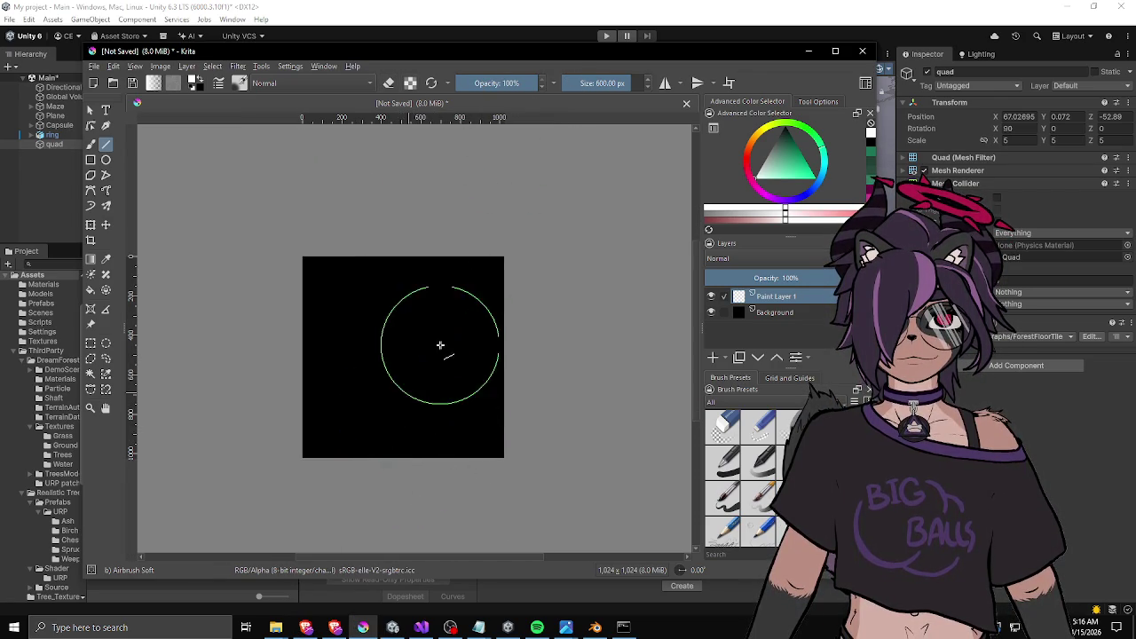
Enlarge the Airbrush Soft brush to 615 px and paint a white vertical band top to bottom.
left_click_drag(411, 337, 413, 277)
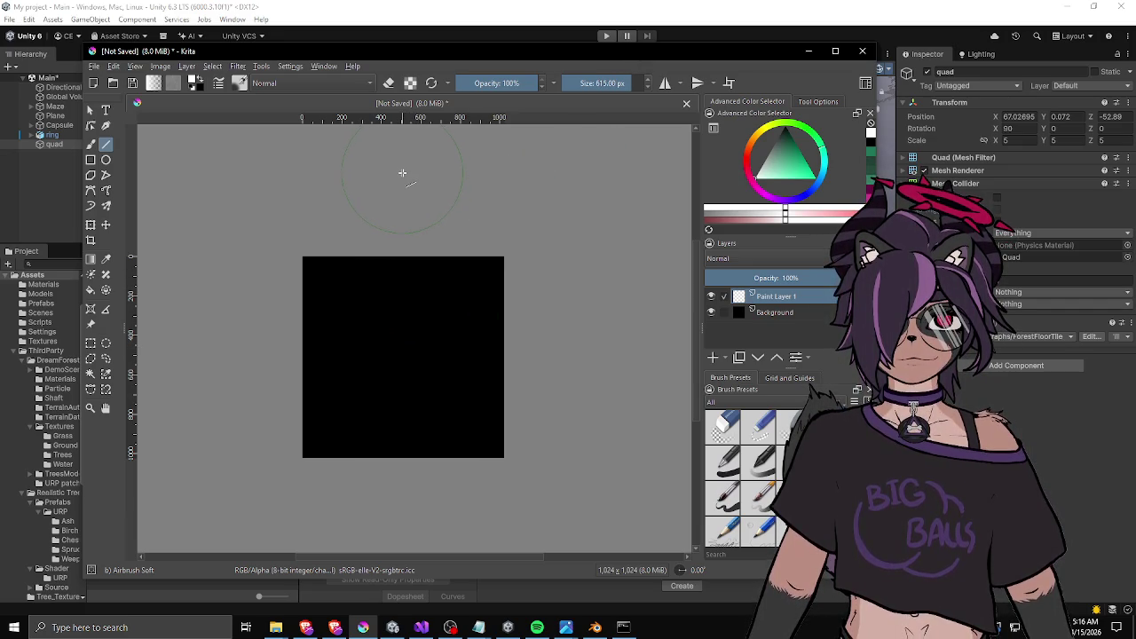
mouse_move(402, 174)
left_mouse_down()
mouse_move(410, 547)
mouse_move(403, 534)
left_mouse_up()
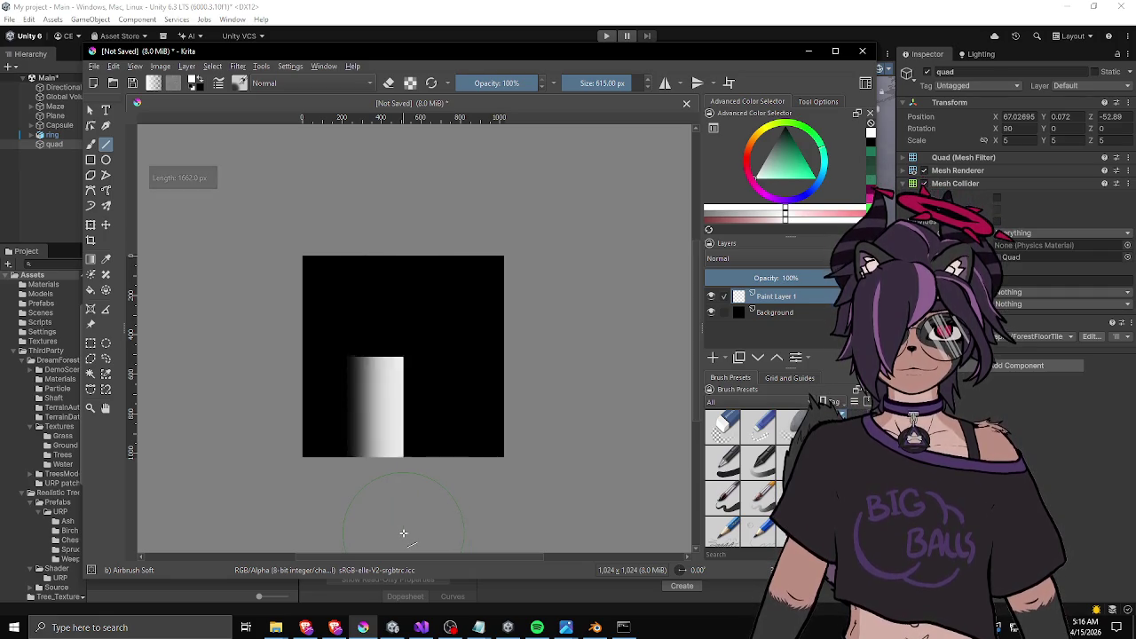
scroll(484, 324, "up", 5)
scroll(487, 323, "down", 5)
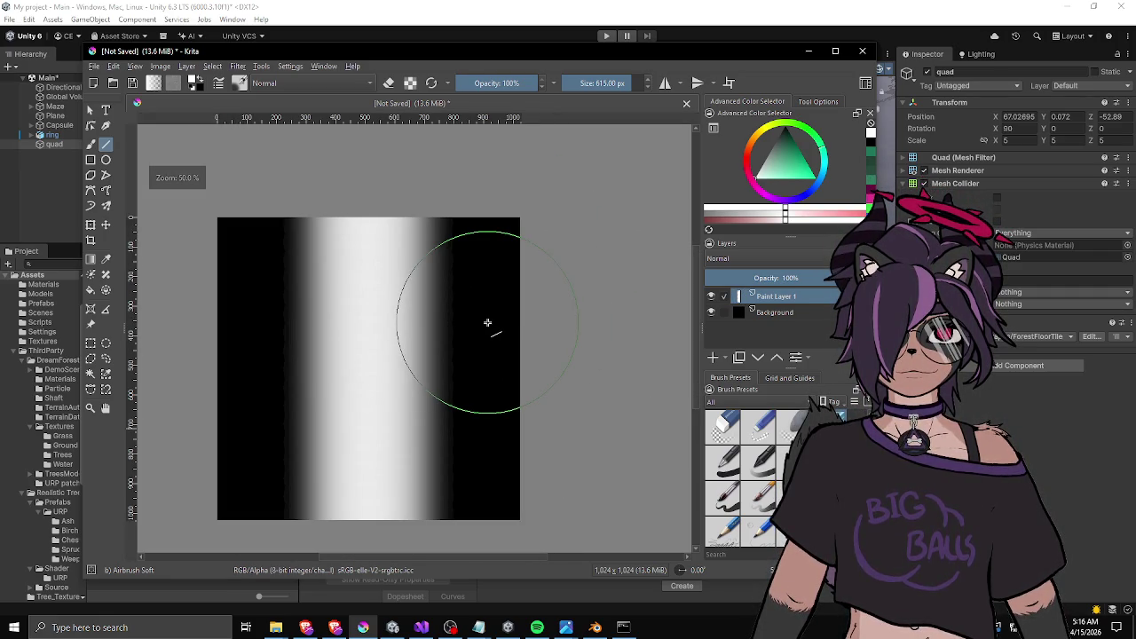
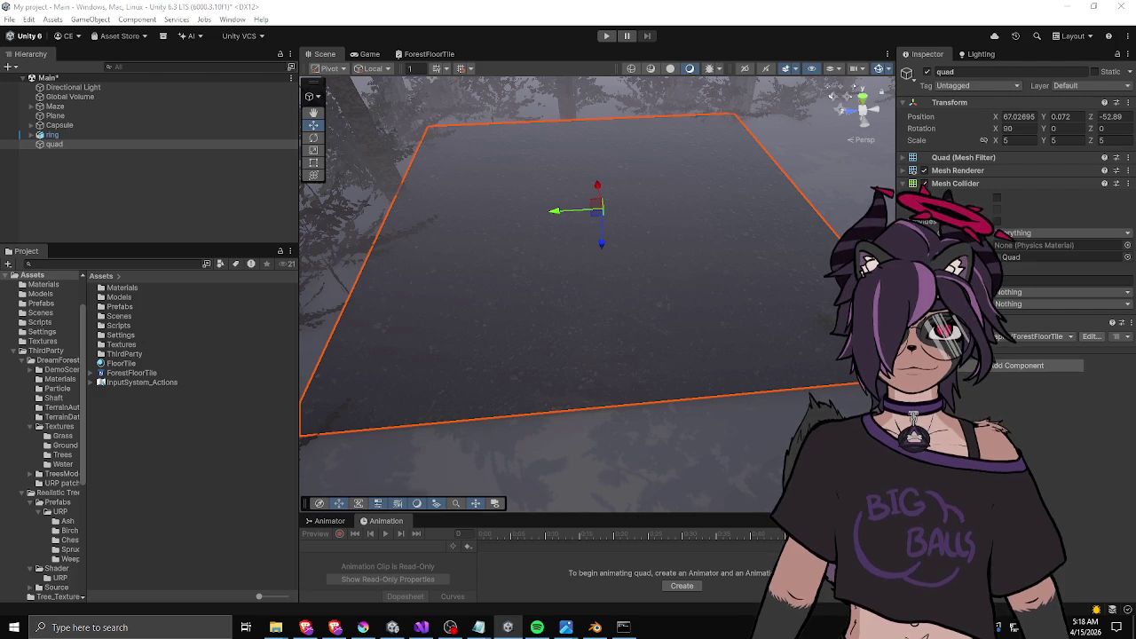
Drag the tile_0 mask from Assets/Textures into the quad material's empty texture slot.
double_click(120, 345)
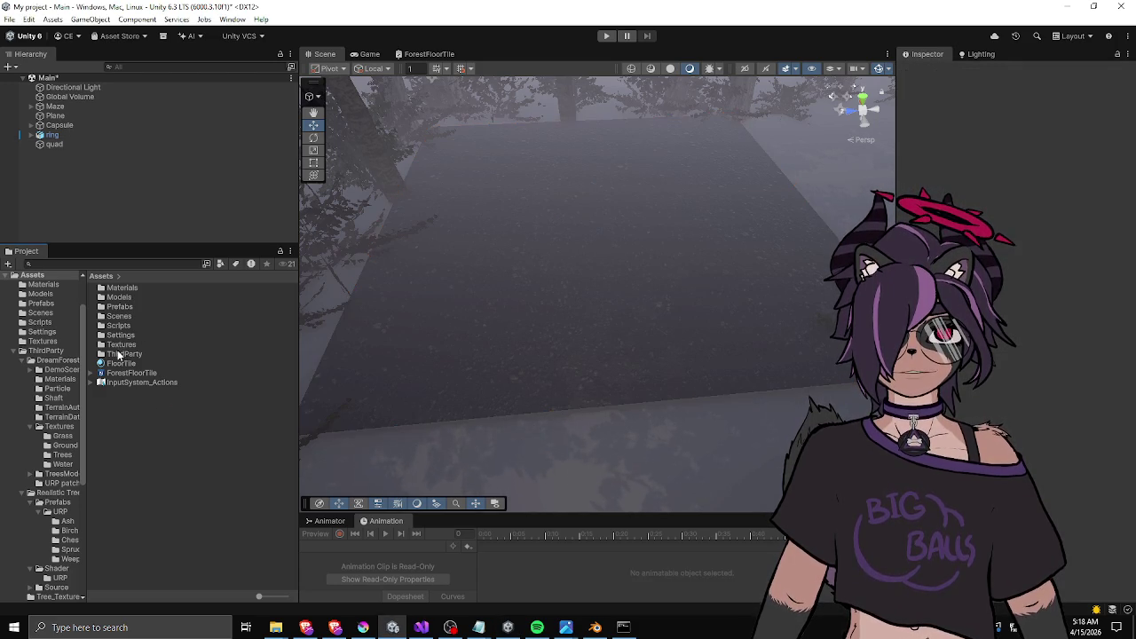
left_click(118, 298)
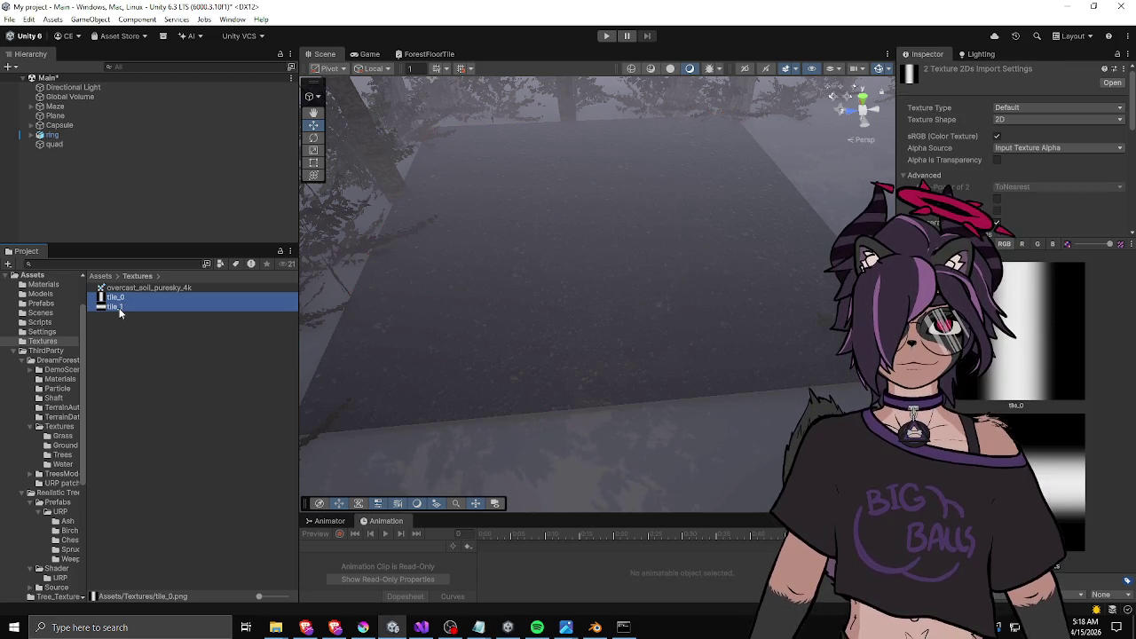
left_click(97, 334)
left_click(532, 294)
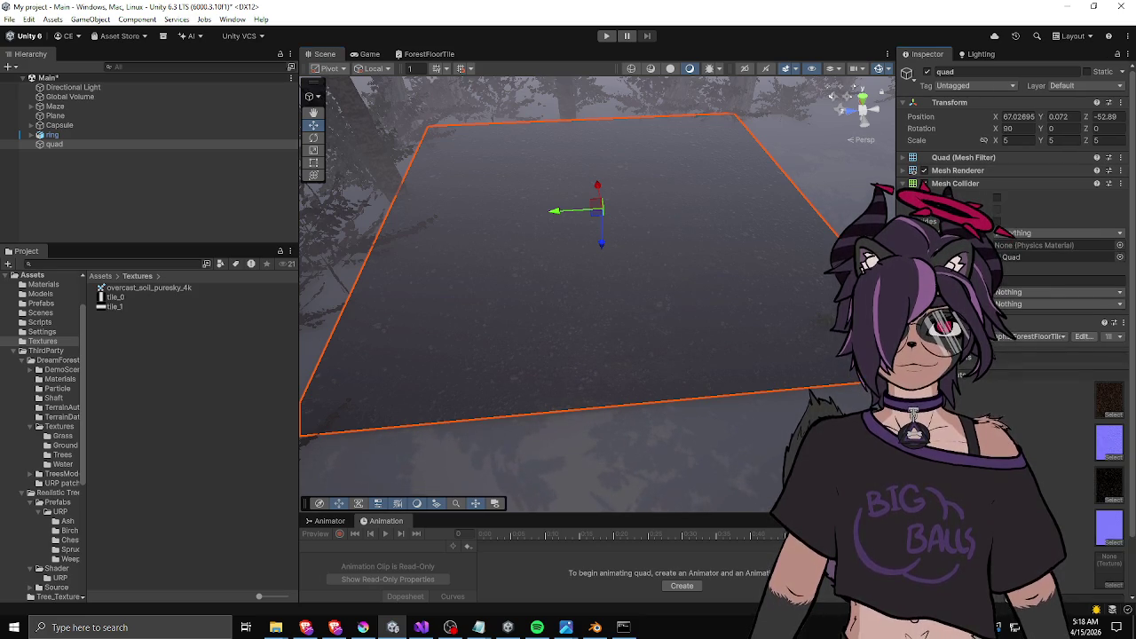
scroll(1017, 222, "down", 2)
mouse_move(118, 298)
left_mouse_down()
mouse_move(1124, 509)
mouse_move(1112, 513)
left_mouse_up()
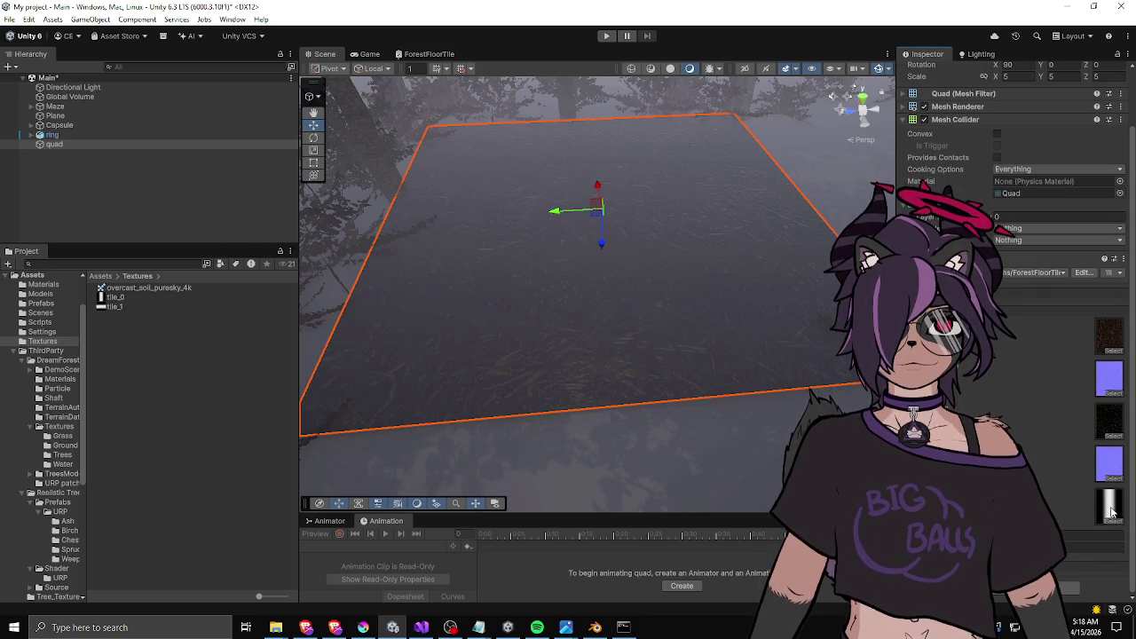
mouse_move(460, 193)
left_mouse_down()
mouse_move(624, 367)
mouse_move(722, 317)
mouse_move(684, 246)
mouse_move(551, 229)
mouse_move(573, 284)
mouse_move(517, 292)
mouse_move(611, 385)
mouse_move(456, 316)
mouse_move(306, 206)
mouse_move(309, 356)
left_mouse_up()
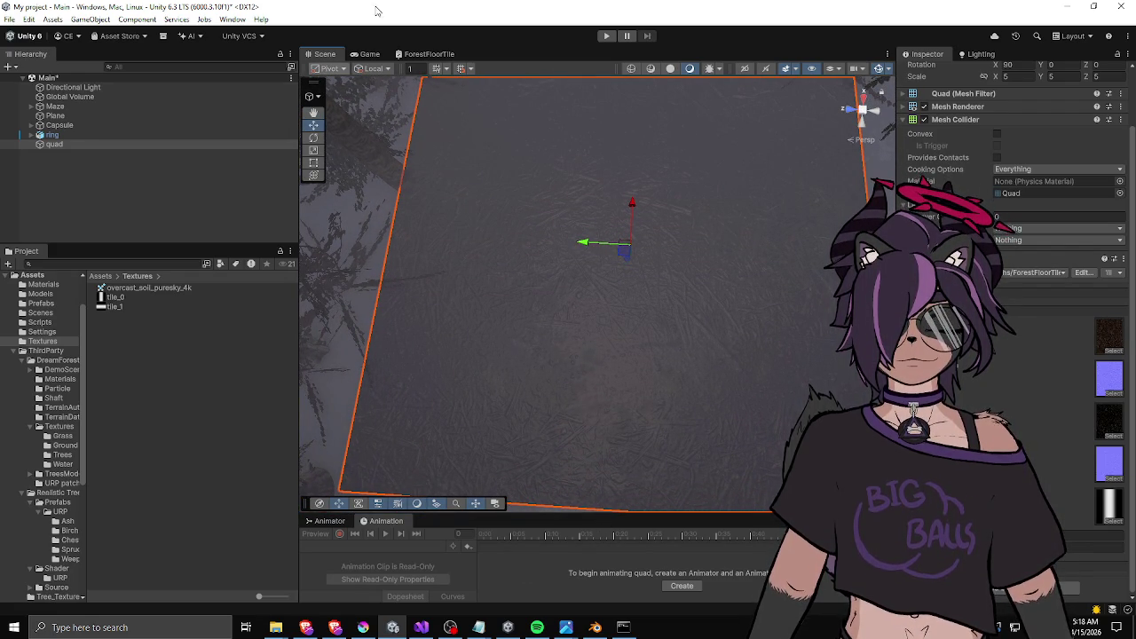
left_click(440, 53)
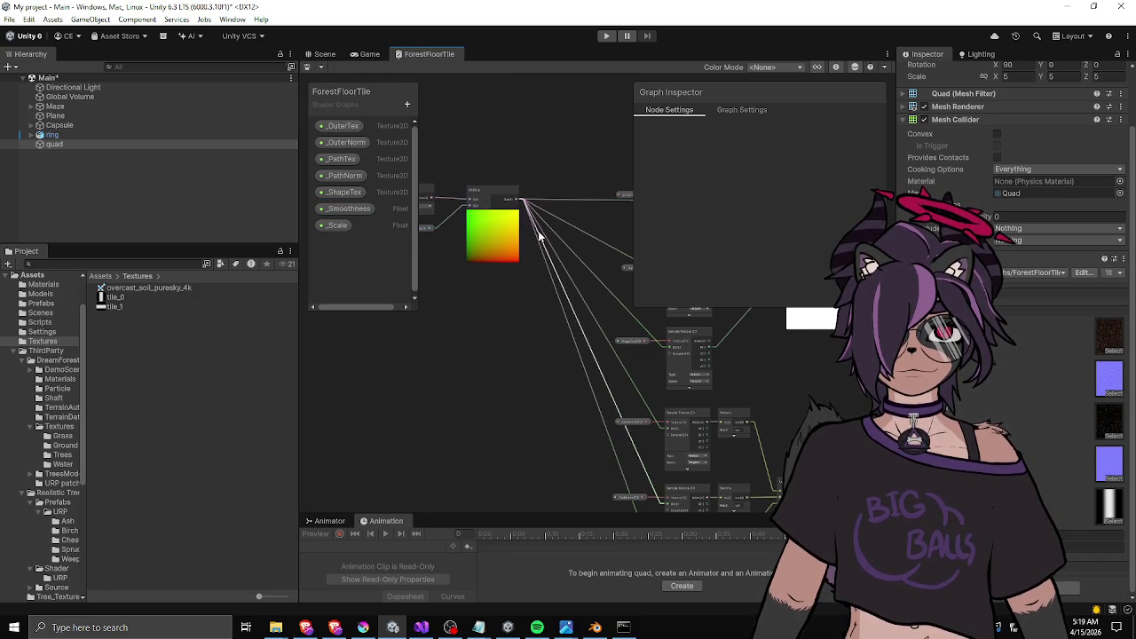
Review the shape mask's Sample Texture 2D and Multiply nodes, then save the ForestFloorTile graph.
scroll(636, 459, "up", 5)
mouse_move(647, 458)
left_mouse_down()
mouse_move(609, 476)
mouse_move(604, 404)
left_mouse_up()
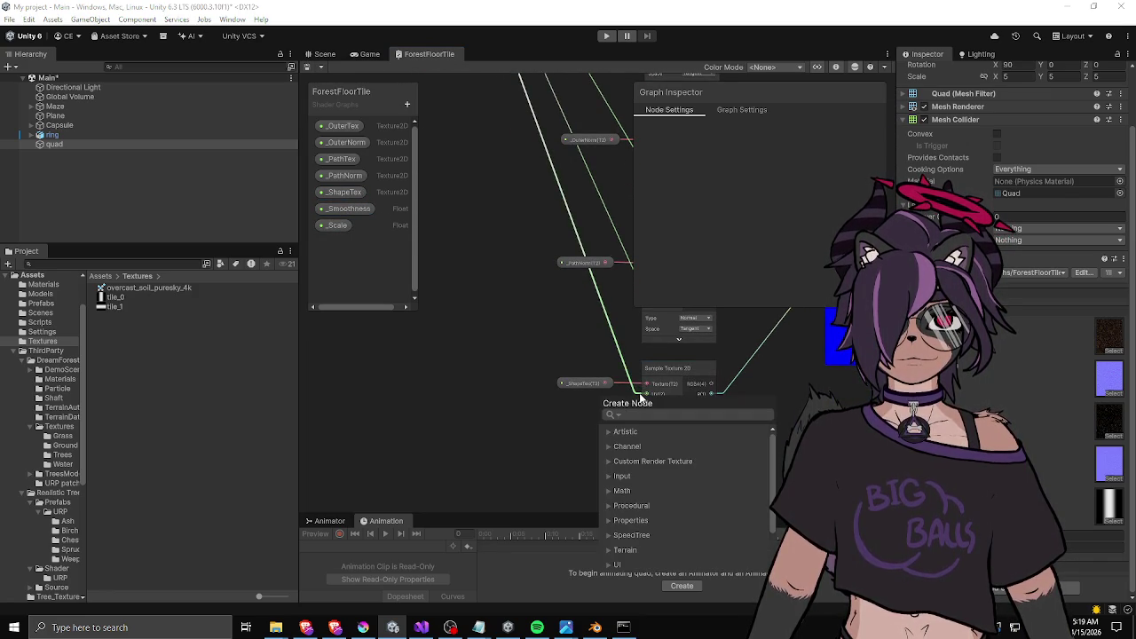
key("Escape")
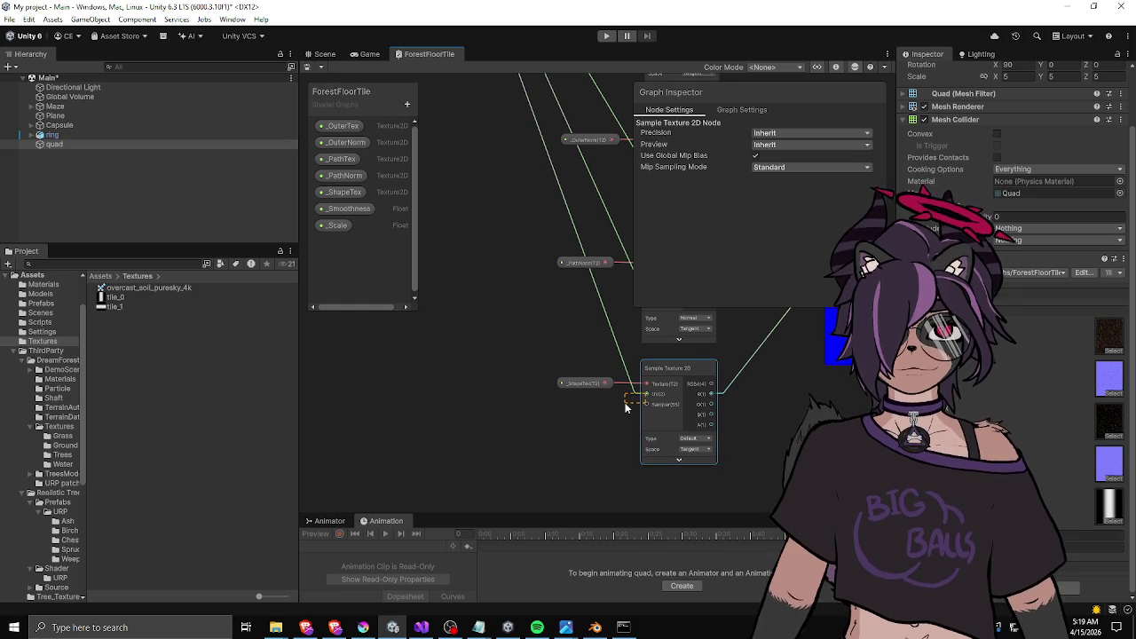
left_click(648, 397)
left_click_drag(647, 398, 624, 408)
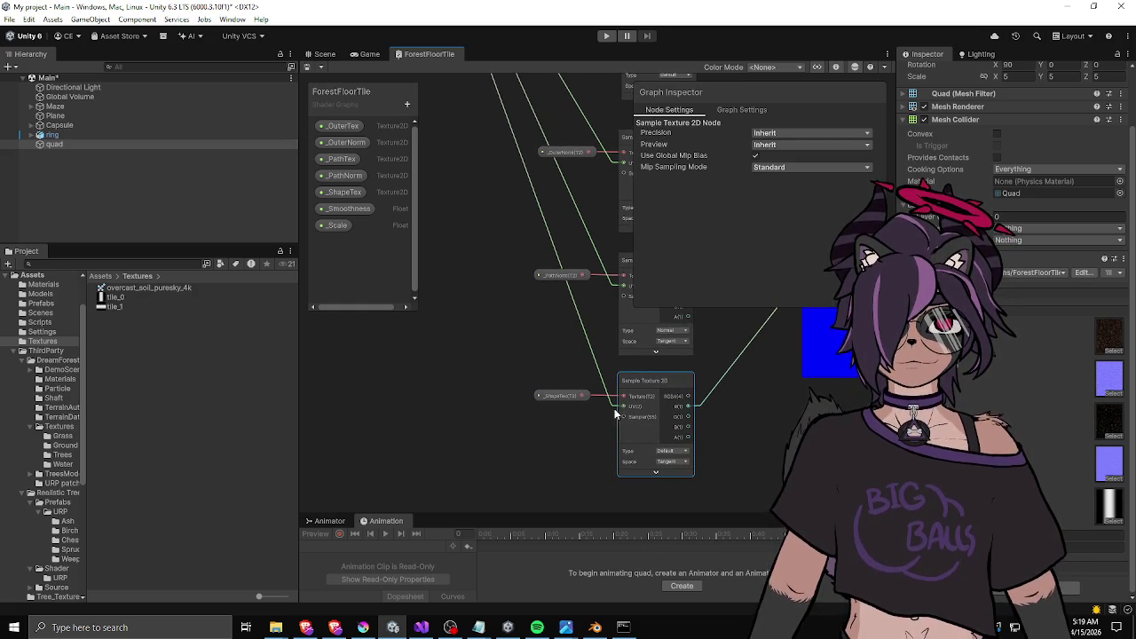
right_click(617, 410)
left_click(586, 407)
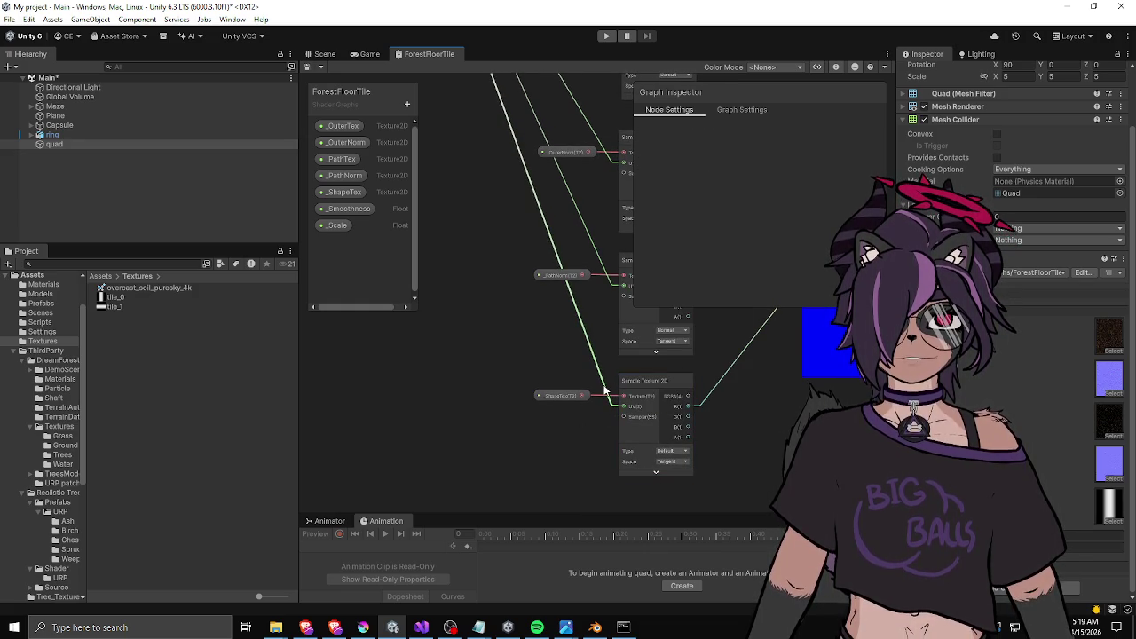
scroll(562, 319, "down", 3)
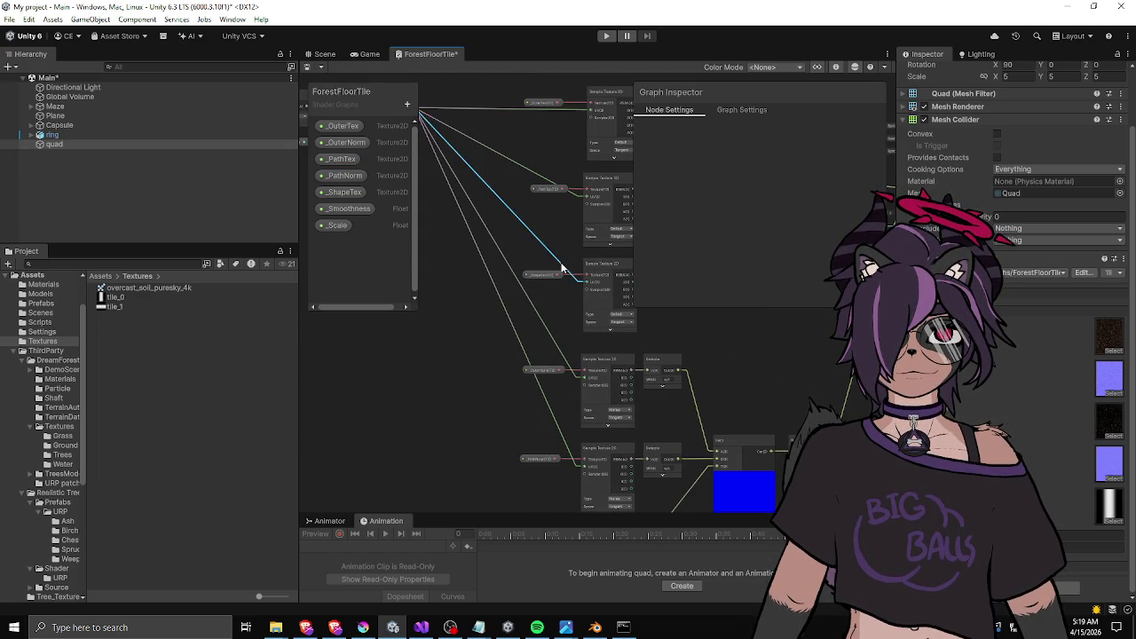
left_click_drag(514, 260, 596, 329)
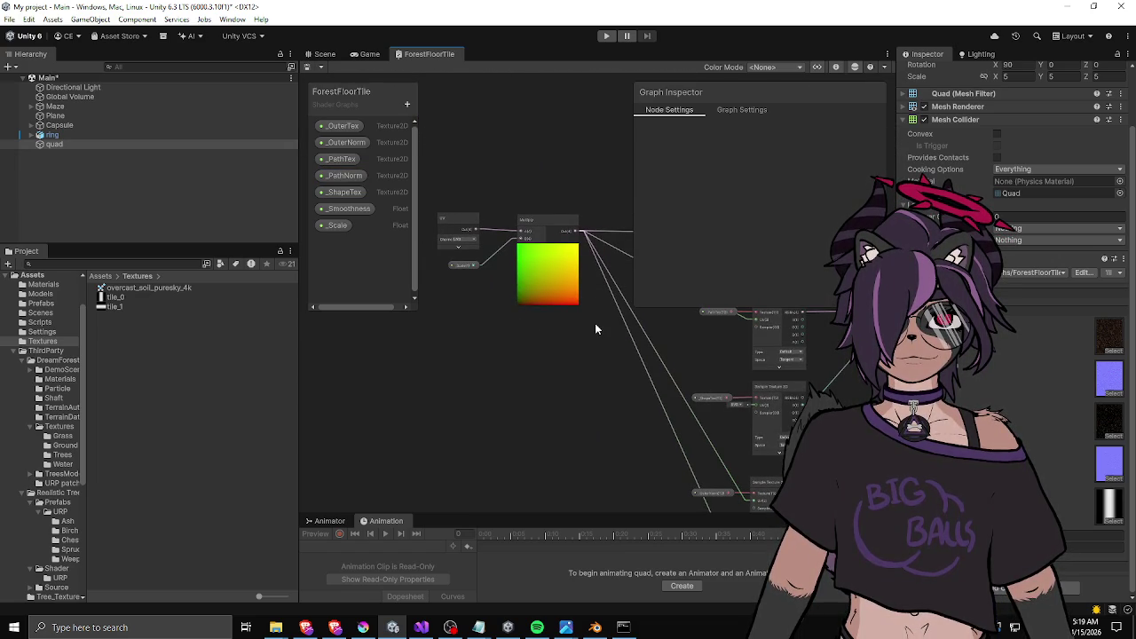
left_click(311, 64)
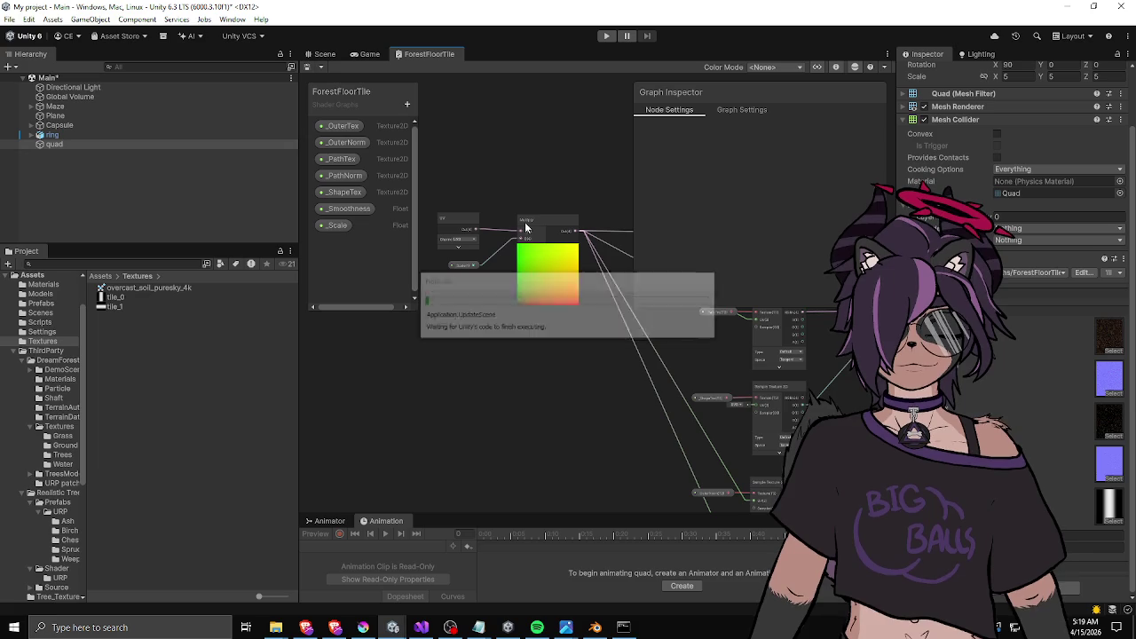
left_click(323, 54)
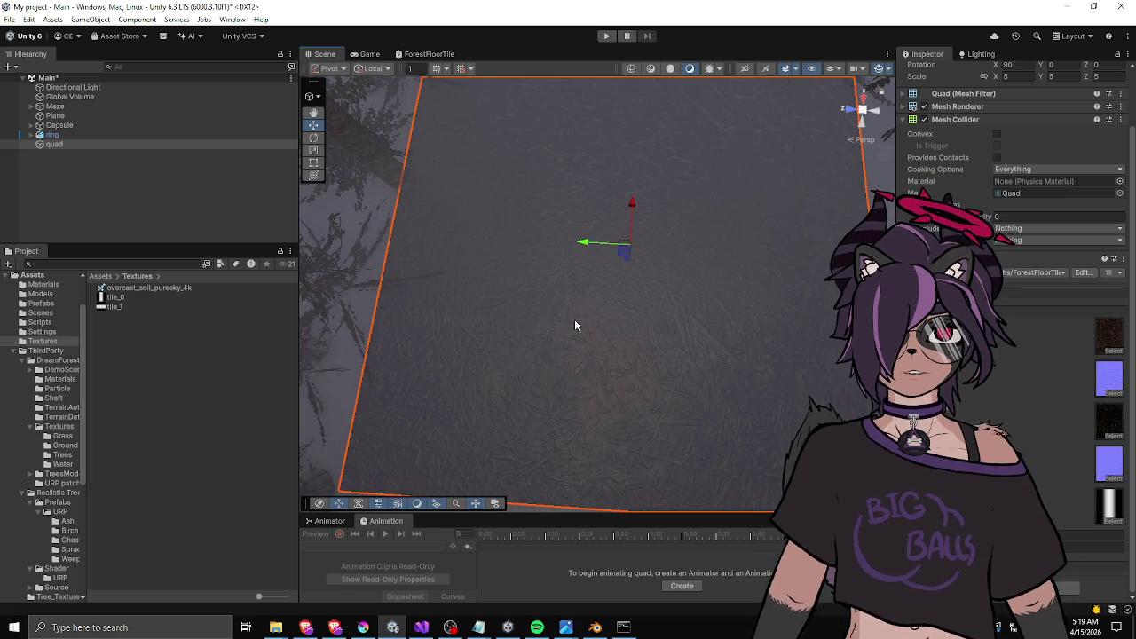
mouse_move(561, 333)
left_mouse_down("alt")
mouse_move(482, 346)
mouse_move(616, 328)
mouse_move(542, 178)
mouse_move(532, 266)
mouse_move(541, 284)
mouse_move(589, 289)
mouse_move(550, 289)
mouse_move(613, 251)
mouse_move(599, 239)
mouse_move(619, 349)
mouse_move(621, 203)
mouse_move(604, 221)
mouse_move(459, 257)
mouse_move(393, 364)
mouse_move(558, 342)
mouse_move(588, 274)
mouse_move(624, 252)
mouse_move(632, 217)
mouse_move(627, 332)
mouse_move(622, 206)
mouse_move(718, 246)
mouse_move(720, 296)
mouse_move(705, 313)
left_mouse_up("alt")
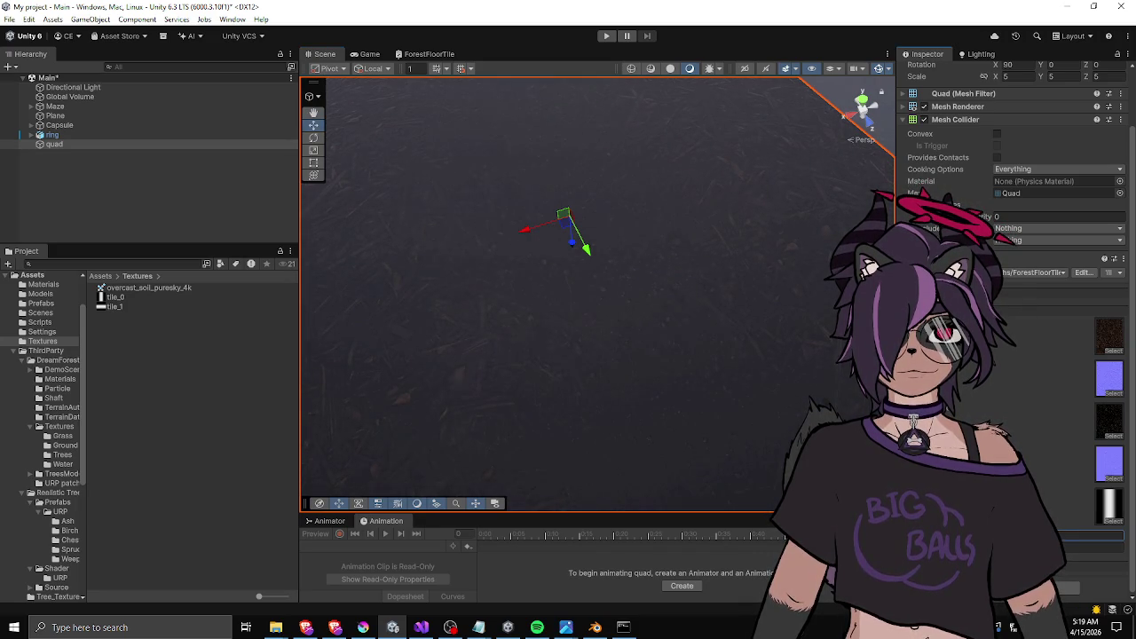
mouse_move(572, 267)
left_mouse_down("alt")
mouse_move(575, 225)
mouse_move(525, 203)
left_mouse_up("alt")
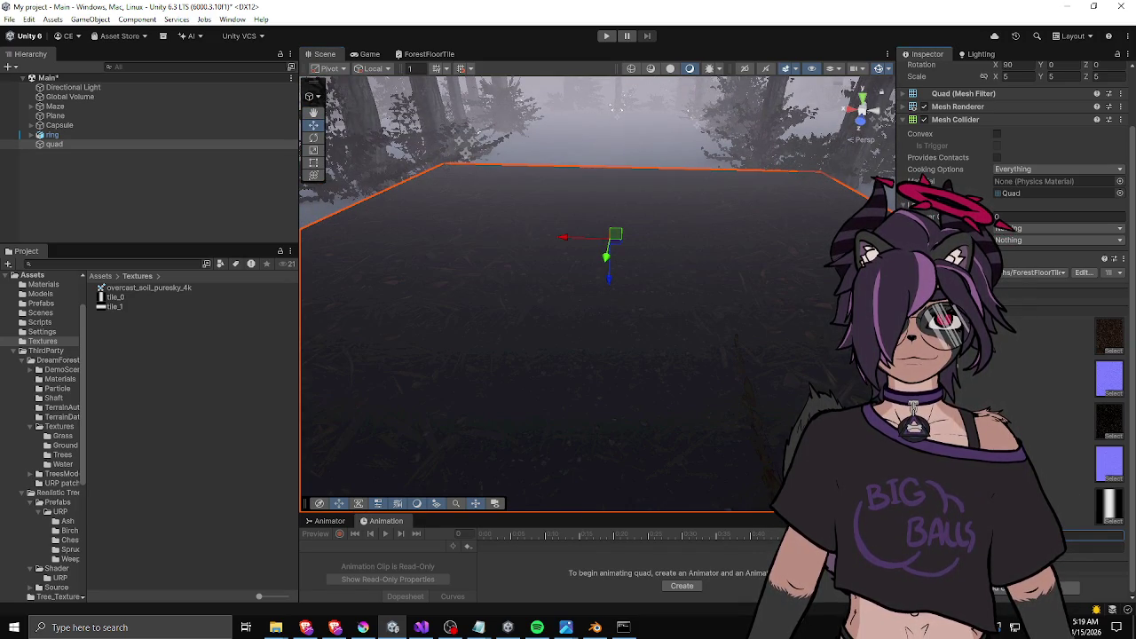
mouse_move(735, 280)
left_mouse_down("alt")
mouse_move(488, 343)
mouse_move(518, 443)
mouse_move(672, 299)
left_mouse_up("alt")
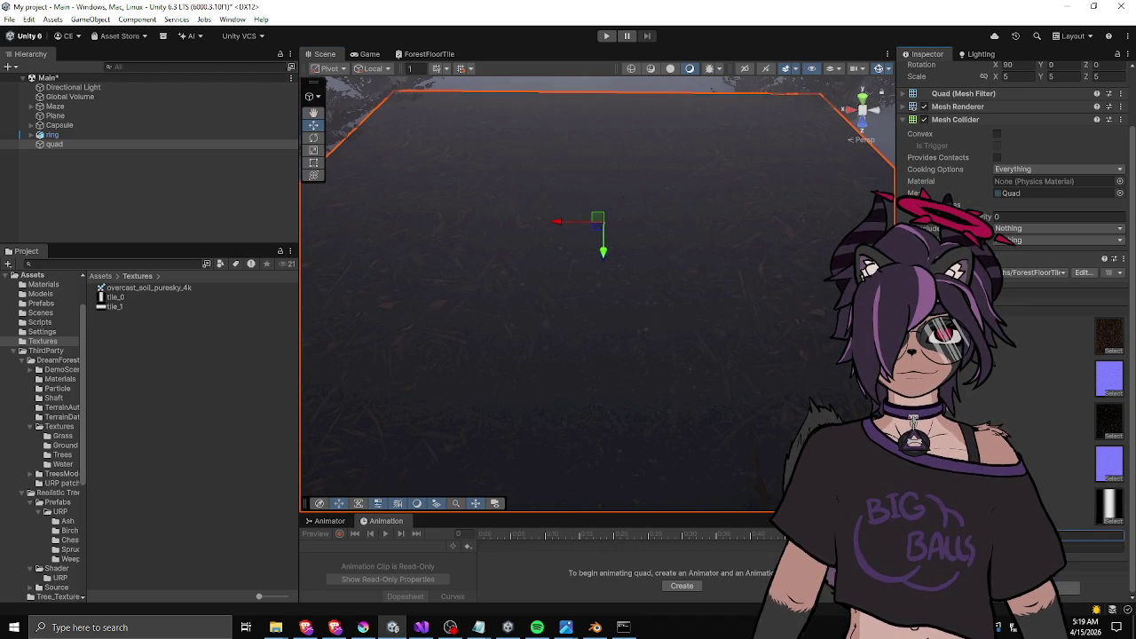
mouse_move(563, 287)
left_mouse_down("alt")
mouse_move(562, 317)
mouse_move(634, 245)
mouse_move(592, 281)
left_mouse_up("alt")
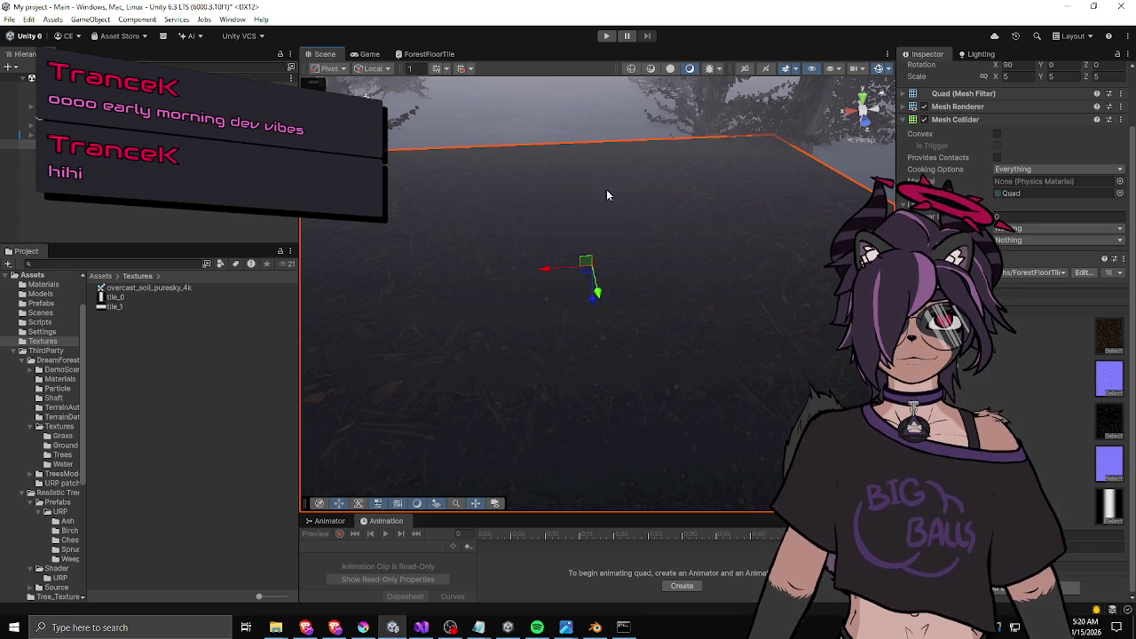
mouse_move(625, 201)
left_mouse_down()
mouse_move(545, 258)
mouse_move(626, 310)
mouse_move(400, 325)
mouse_move(564, 226)
mouse_move(566, 206)
left_mouse_up()
Set the quad material's outer texture to Grass 3.
mouse_move(616, 255)
left_mouse_down()
mouse_move(566, 213)
mouse_move(647, 355)
mouse_move(621, 249)
left_mouse_up()
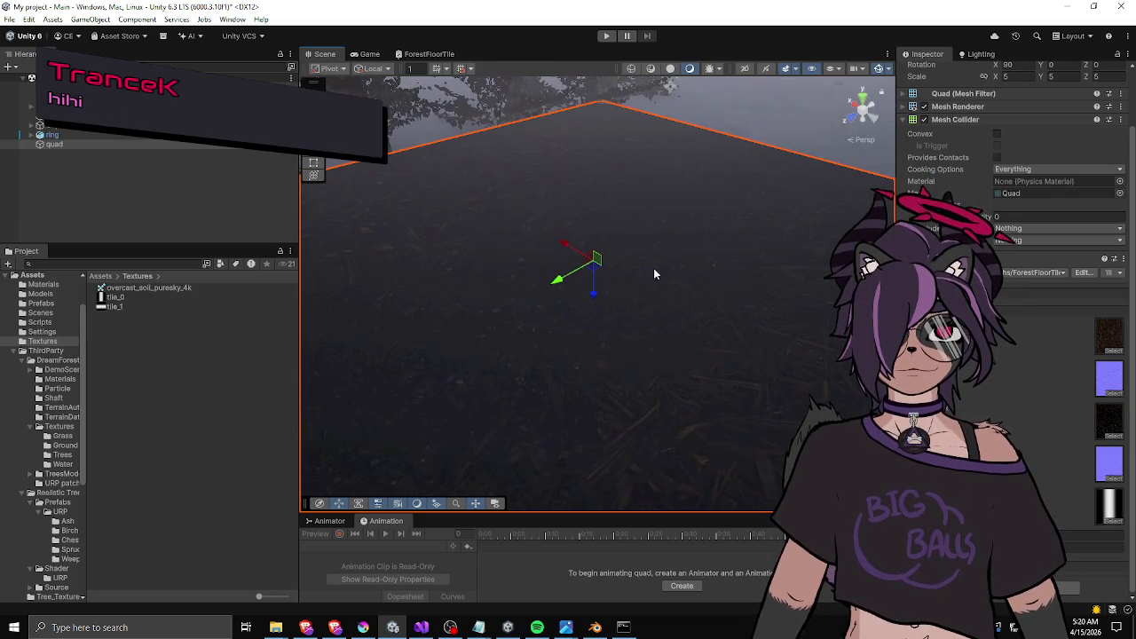
left_click(1110, 337)
left_click(1113, 349)
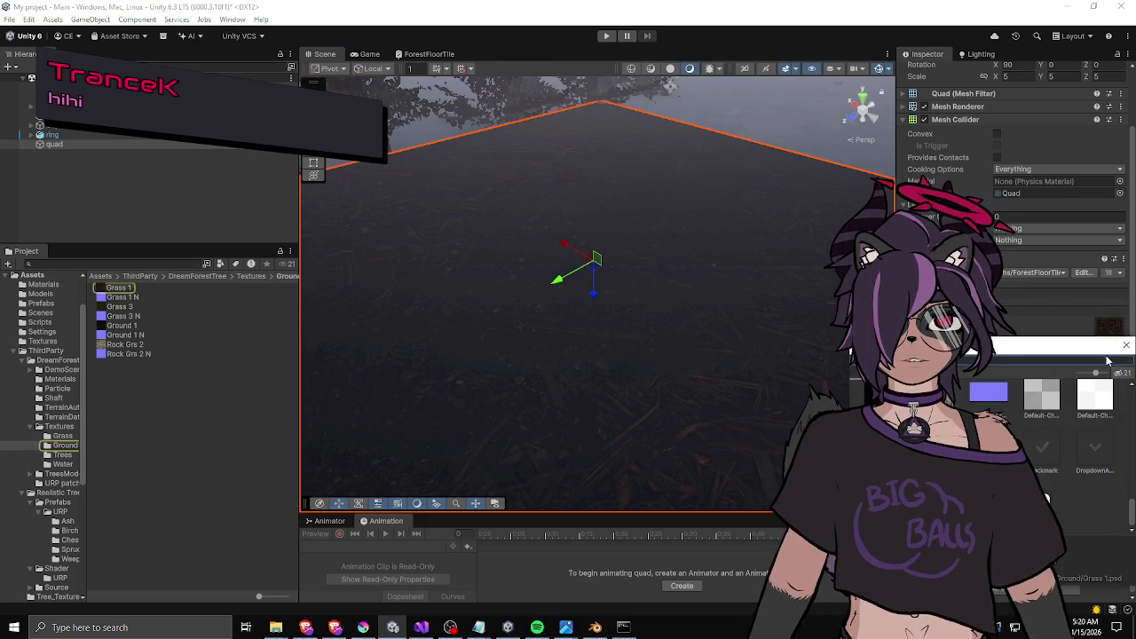
scroll(1048, 417, "down", 3)
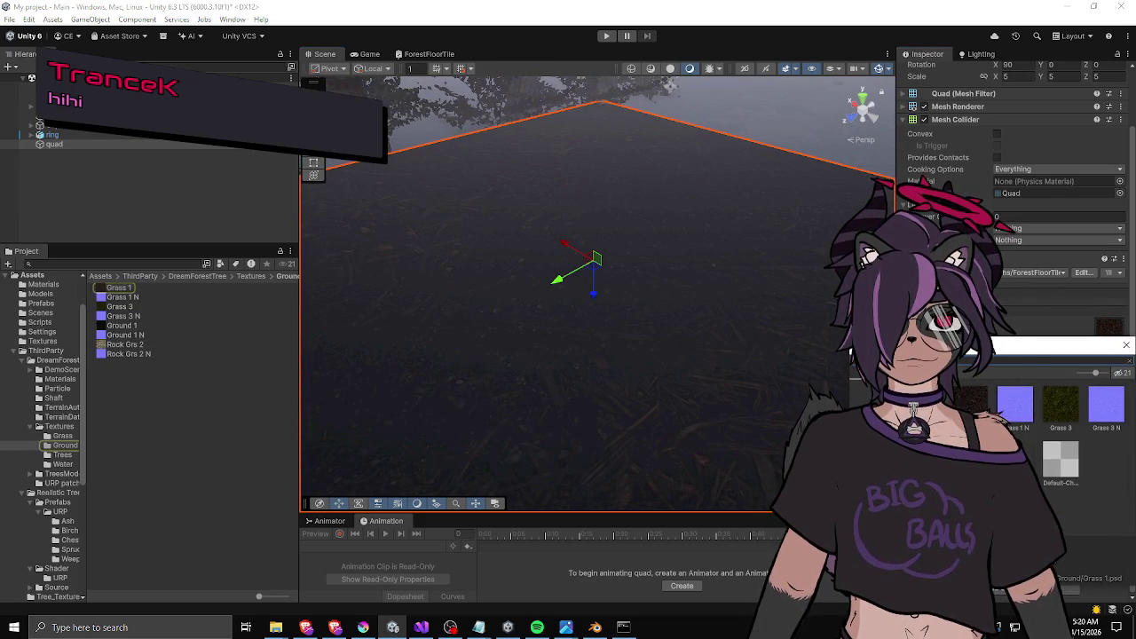
left_click(1018, 409)
mouse_move(647, 313)
left_mouse_down()
mouse_move(571, 373)
mouse_move(599, 399)
mouse_move(603, 343)
left_mouse_up()
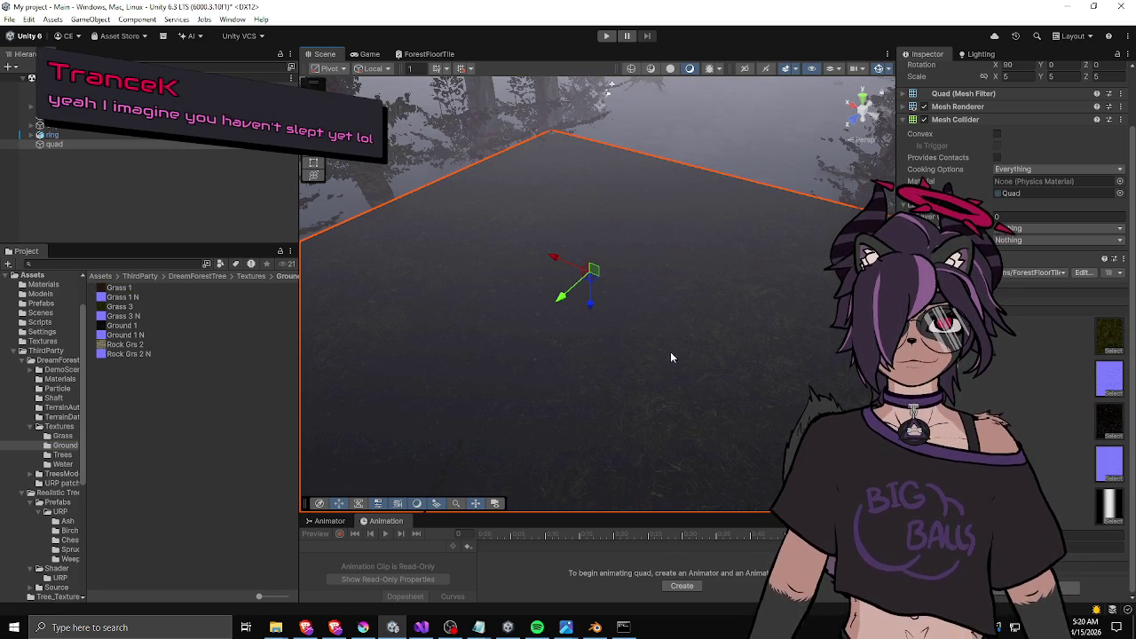
Assign Grass 3 N as the material's normal map and view the quad from above.
left_click(1110, 373)
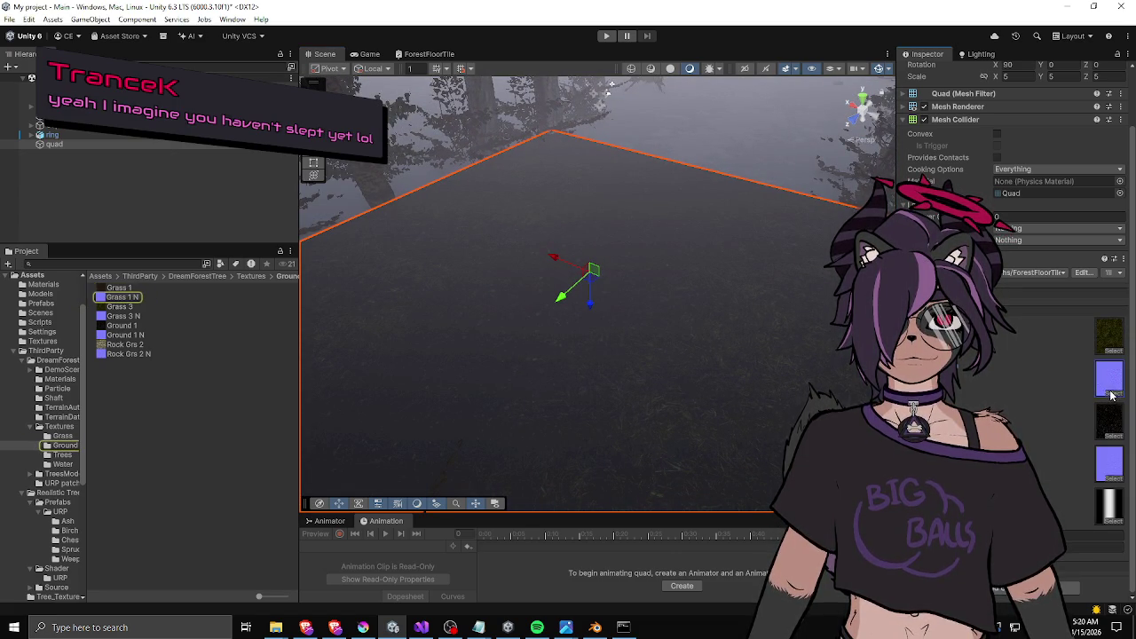
left_click(1111, 391)
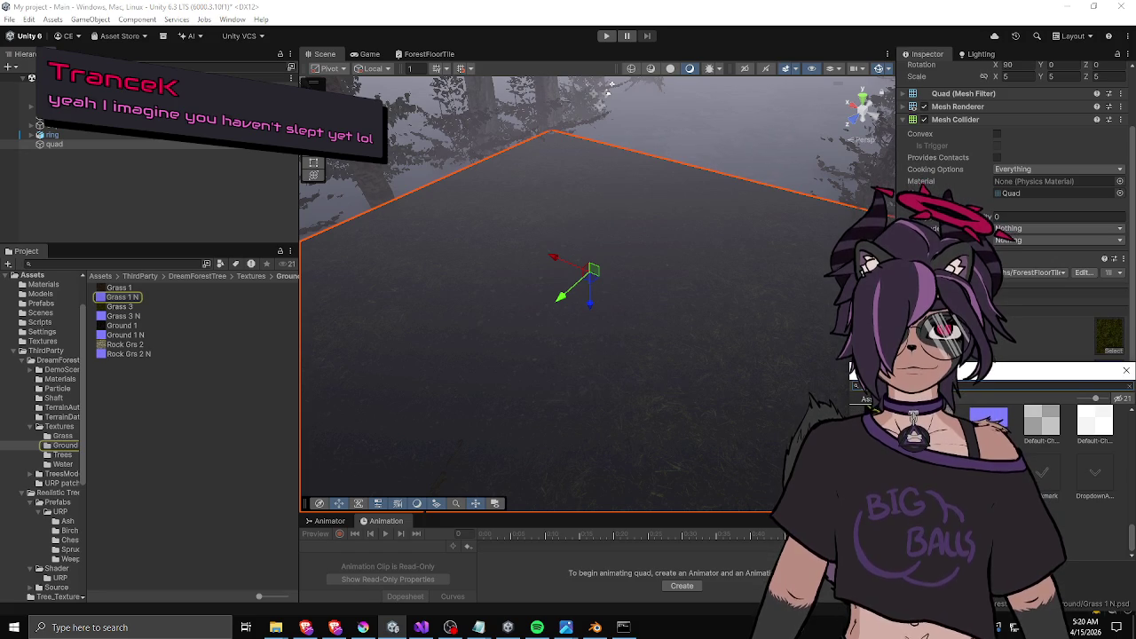
scroll(1065, 443, "down", 5)
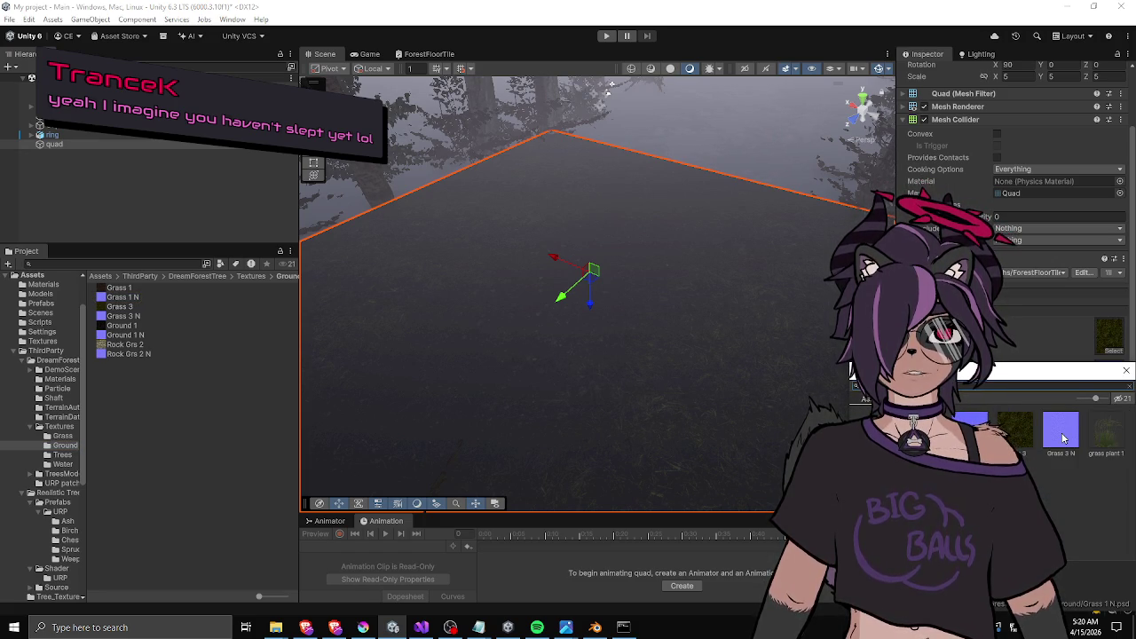
double_click(1063, 438)
mouse_move(732, 263)
left_mouse_down()
mouse_move(453, 284)
mouse_move(581, 375)
mouse_move(648, 383)
mouse_move(605, 272)
mouse_move(651, 186)
mouse_move(548, 253)
mouse_move(493, 260)
mouse_move(624, 277)
left_mouse_up()
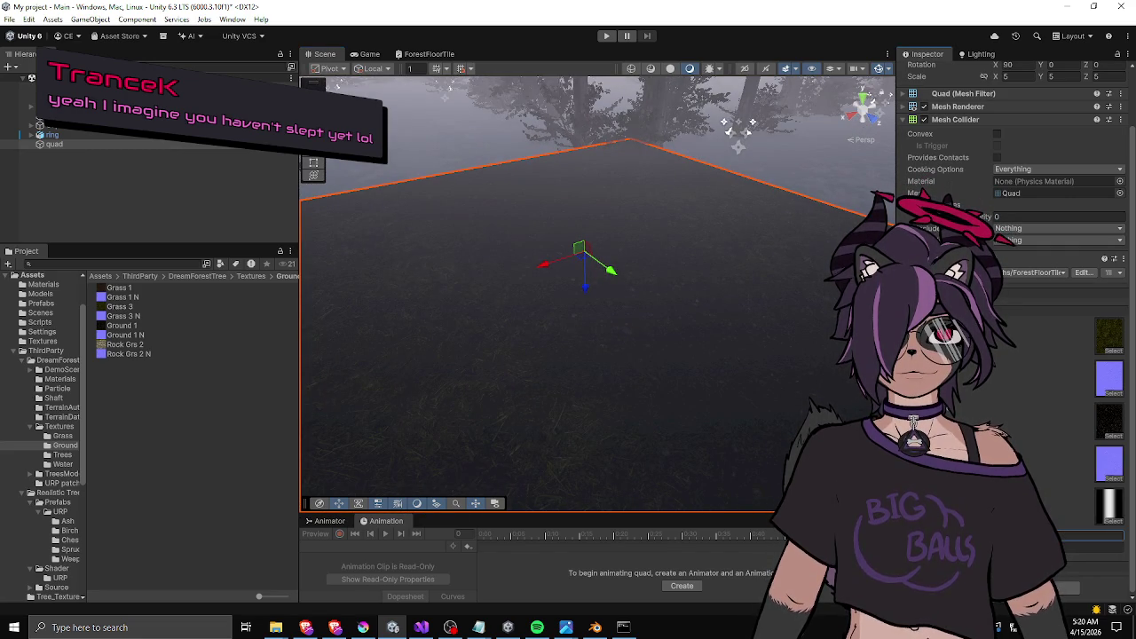
mouse_move(533, 275)
left_mouse_down()
mouse_move(345, 273)
mouse_move(548, 223)
mouse_move(469, 311)
mouse_move(696, 296)
mouse_move(712, 213)
mouse_move(684, 236)
mouse_move(672, 378)
mouse_move(675, 271)
mouse_move(588, 271)
mouse_move(543, 223)
mouse_move(592, 200)
mouse_move(619, 355)
mouse_move(514, 385)
mouse_move(663, 329)
mouse_move(381, 279)
mouse_move(376, 238)
mouse_move(502, 309)
mouse_move(548, 231)
mouse_move(577, 266)
mouse_move(700, 312)
mouse_move(692, 373)
mouse_move(727, 243)
mouse_move(665, 342)
mouse_move(682, 383)
mouse_move(695, 332)
left_mouse_up()
Compare the quad with the Plane's ground surface, then reselect the quad.
mouse_move(1111, 346)
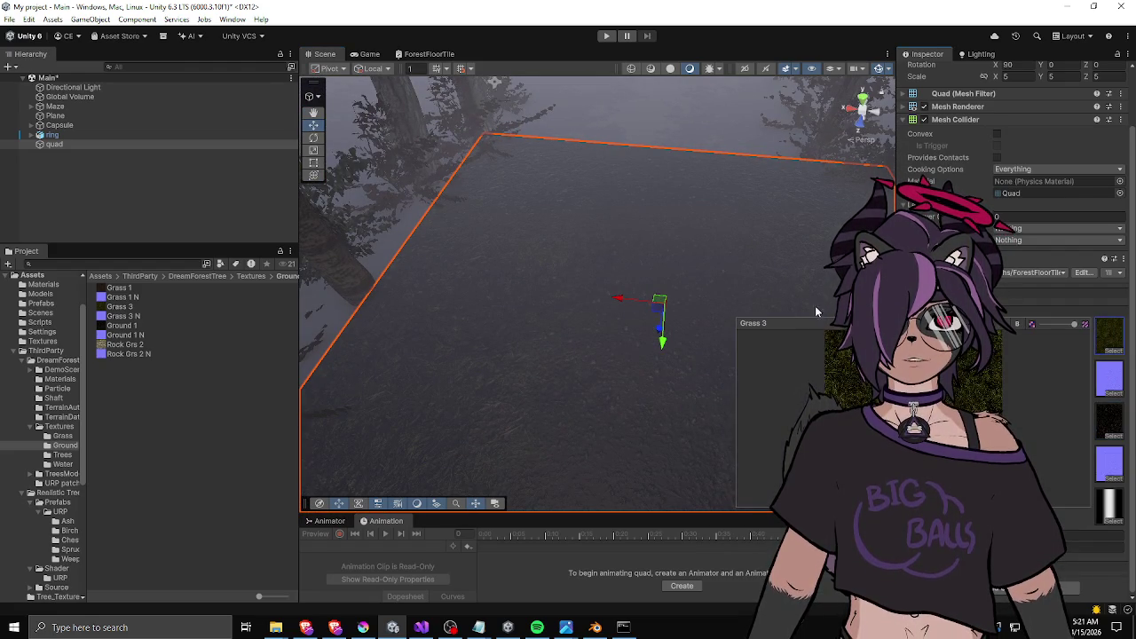
left_click(619, 272)
mouse_move(556, 318)
left_mouse_down()
mouse_move(708, 265)
mouse_move(543, 420)
mouse_move(419, 315)
mouse_move(565, 317)
mouse_move(568, 274)
mouse_move(761, 261)
mouse_move(720, 293)
left_mouse_up()
mouse_move(618, 391)
left_mouse_down()
mouse_move(575, 316)
mouse_move(576, 266)
left_mouse_up()
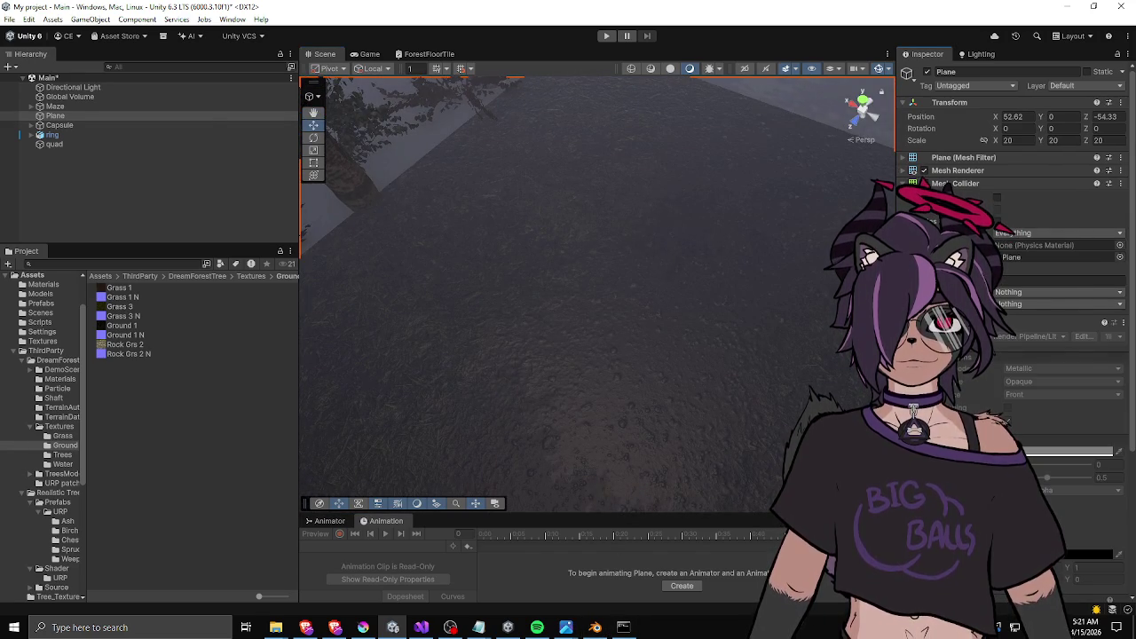
left_click(752, 310)
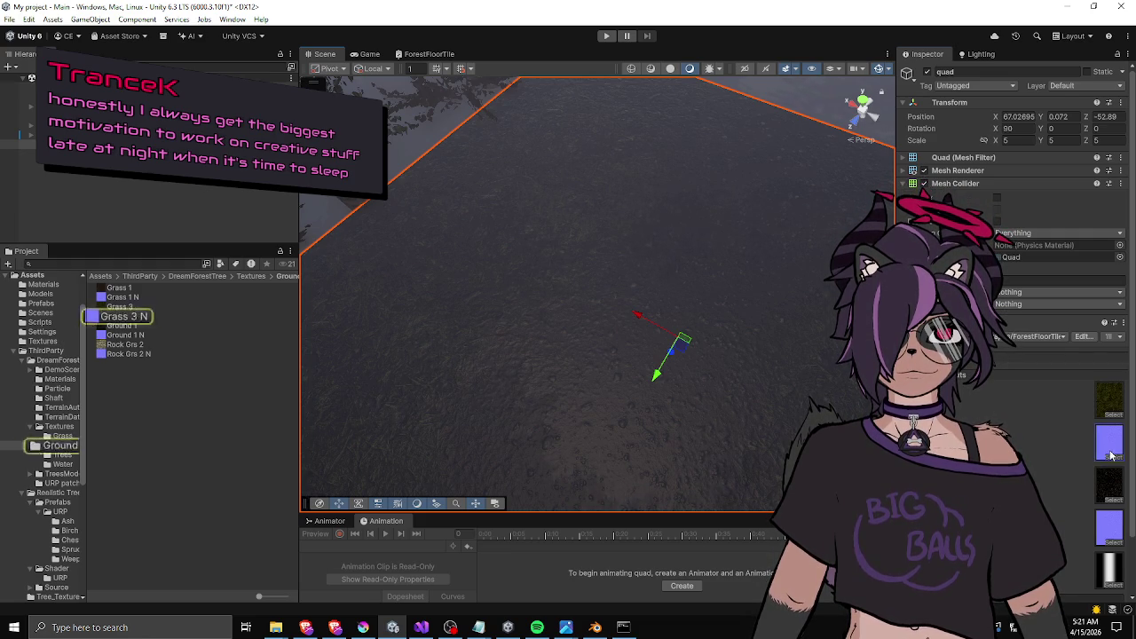
left_click(1109, 533)
key("Delete")
mouse_move(697, 351)
left_mouse_down()
mouse_move(734, 272)
mouse_move(447, 305)
mouse_move(648, 354)
mouse_move(652, 399)
left_mouse_up()
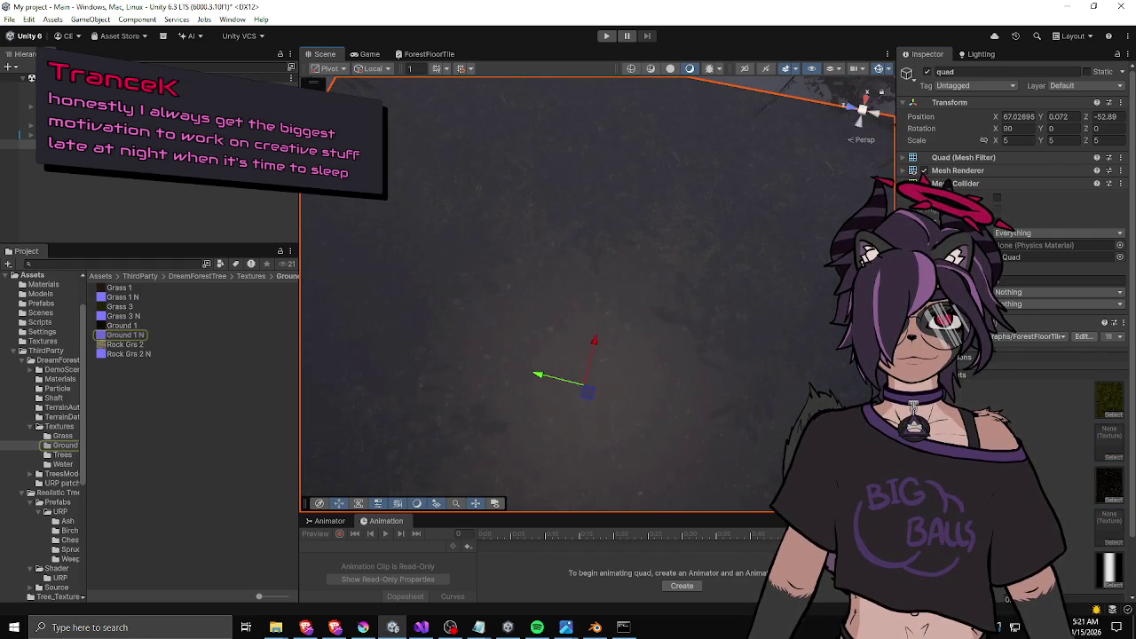
scroll(1020, 177, "down", 2)
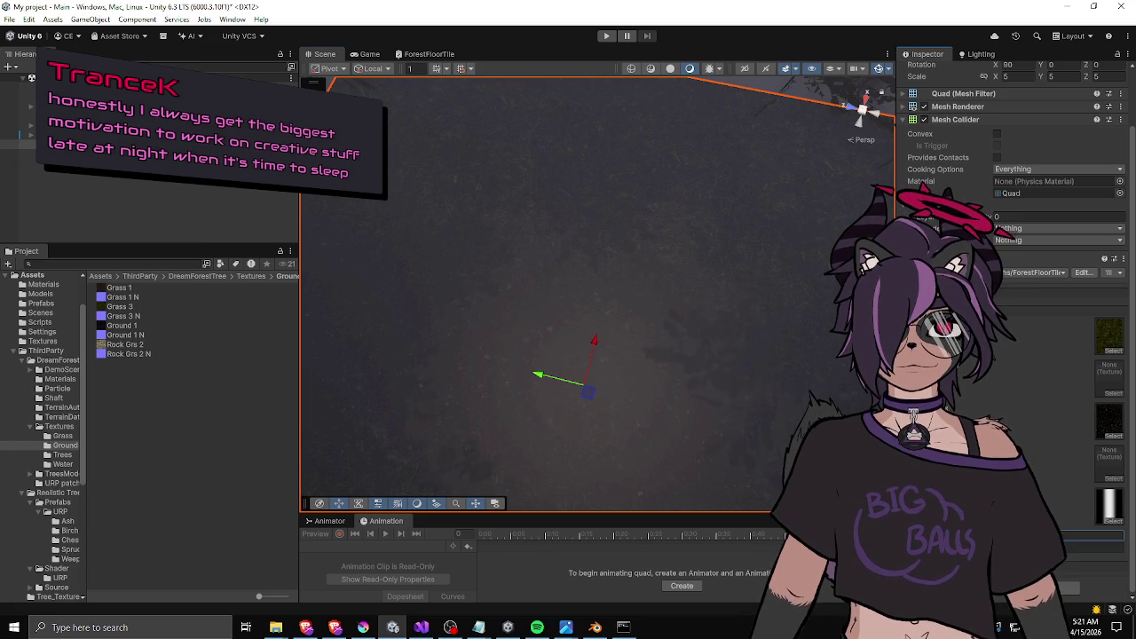
left_click_drag(594, 385, 625, 257)
scroll(707, 286, "up", 2)
scroll(708, 287, "up", 3)
left_click_drag(707, 287, 721, 395)
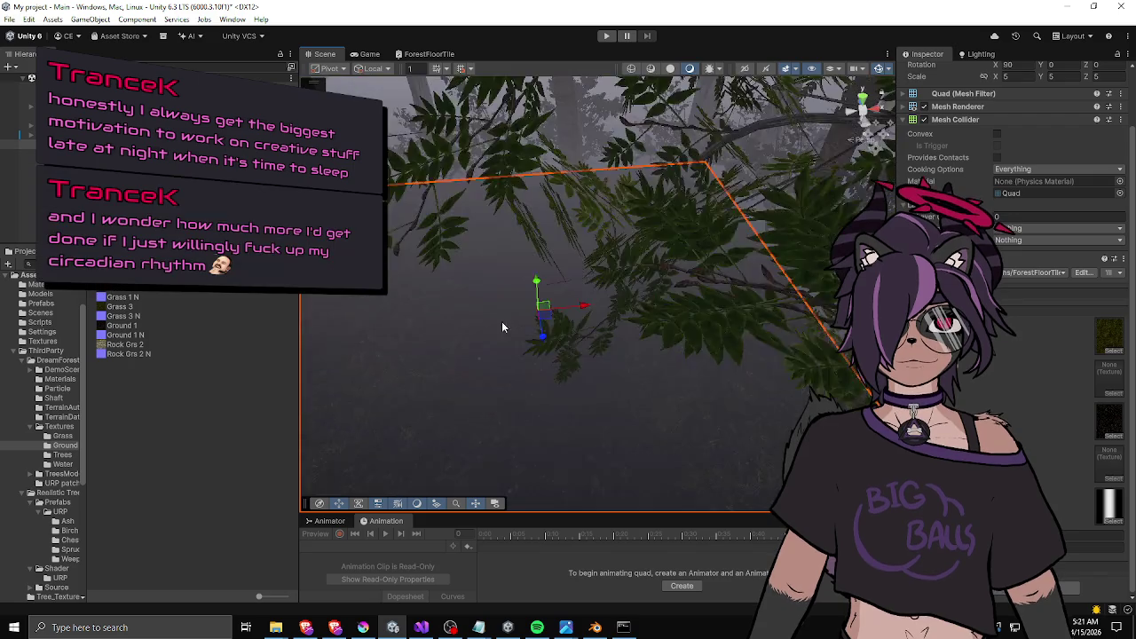
left_click_drag(502, 321, 600, 303)
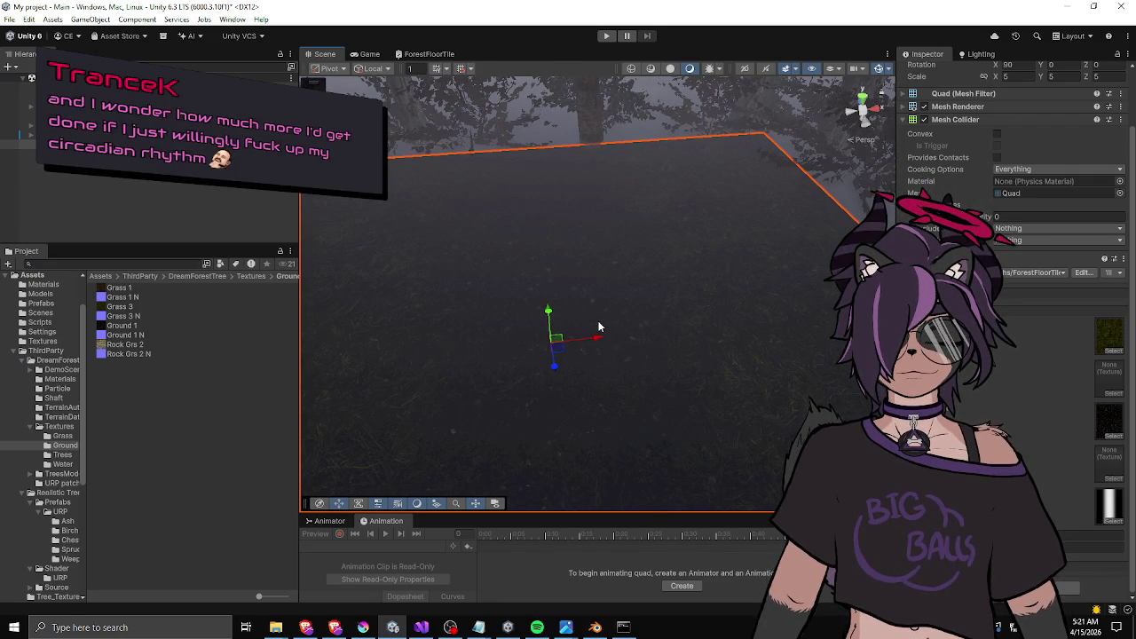
mouse_move(591, 291)
left_mouse_down()
mouse_move(591, 275)
mouse_move(541, 286)
mouse_move(595, 333)
mouse_move(677, 360)
mouse_move(489, 330)
mouse_move(602, 309)
left_mouse_up()
scroll(601, 309, "up", 2)
scroll(602, 310, "down", 3)
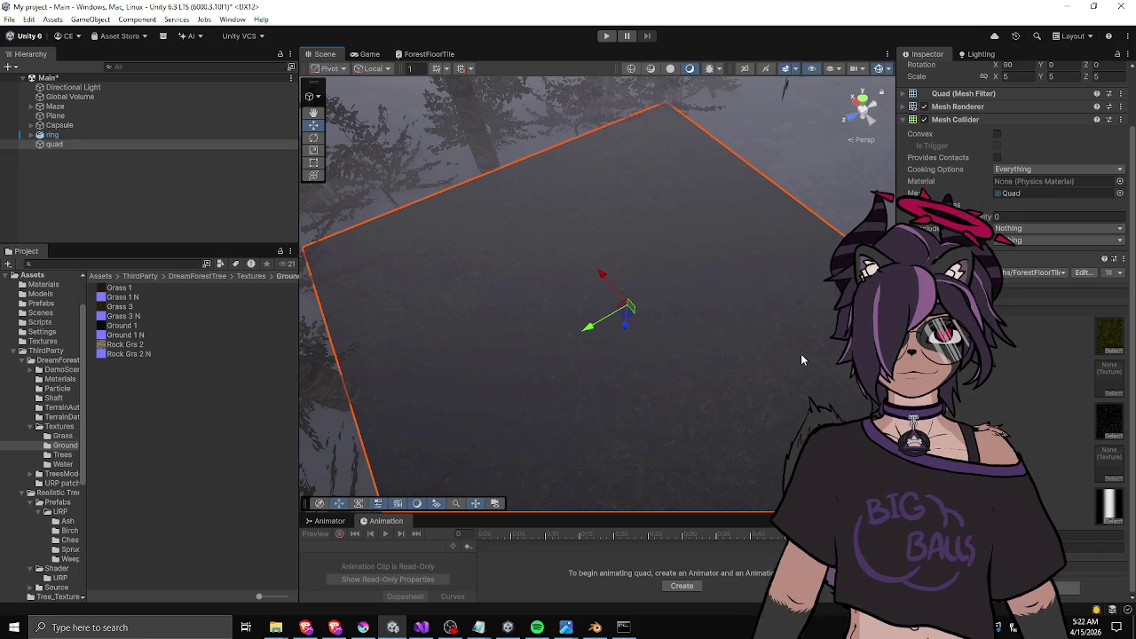
Zoom the Scene view out and shift the side-panel divider left to widen it.
scroll(719, 229, "down", 5)
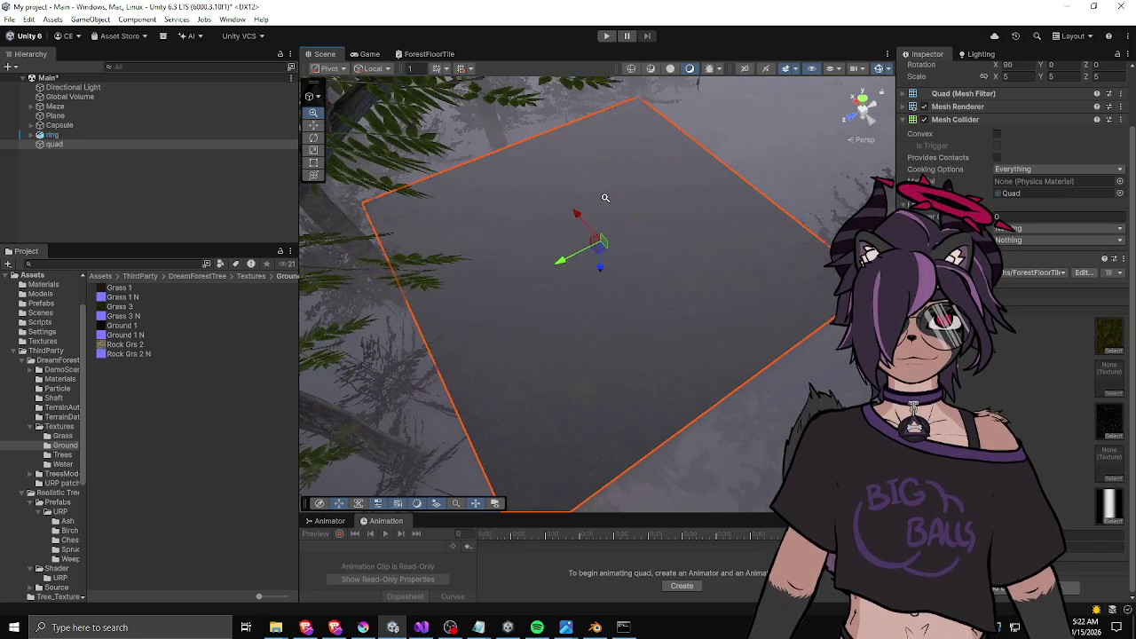
scroll(606, 197, "up", 3)
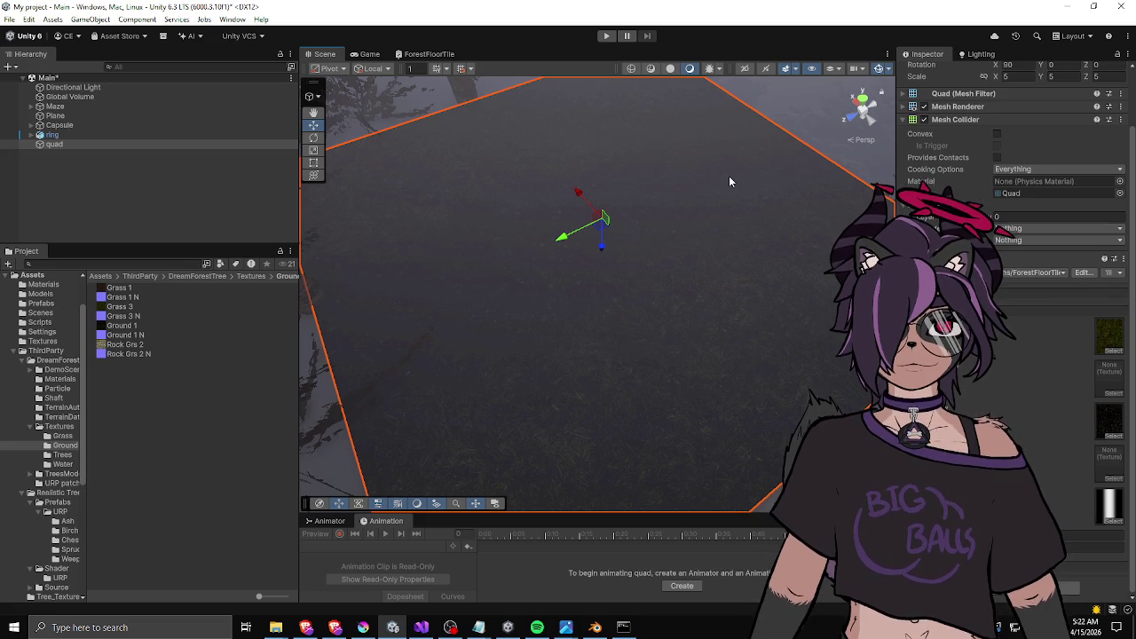
key("alt+Tab")
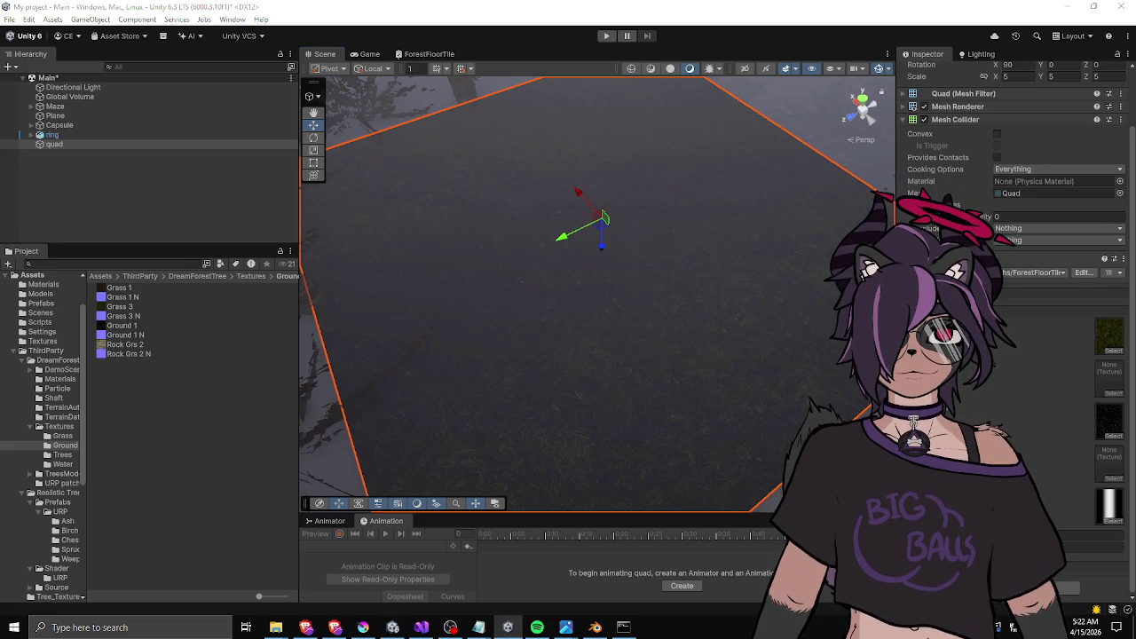
key("alt+Tab")
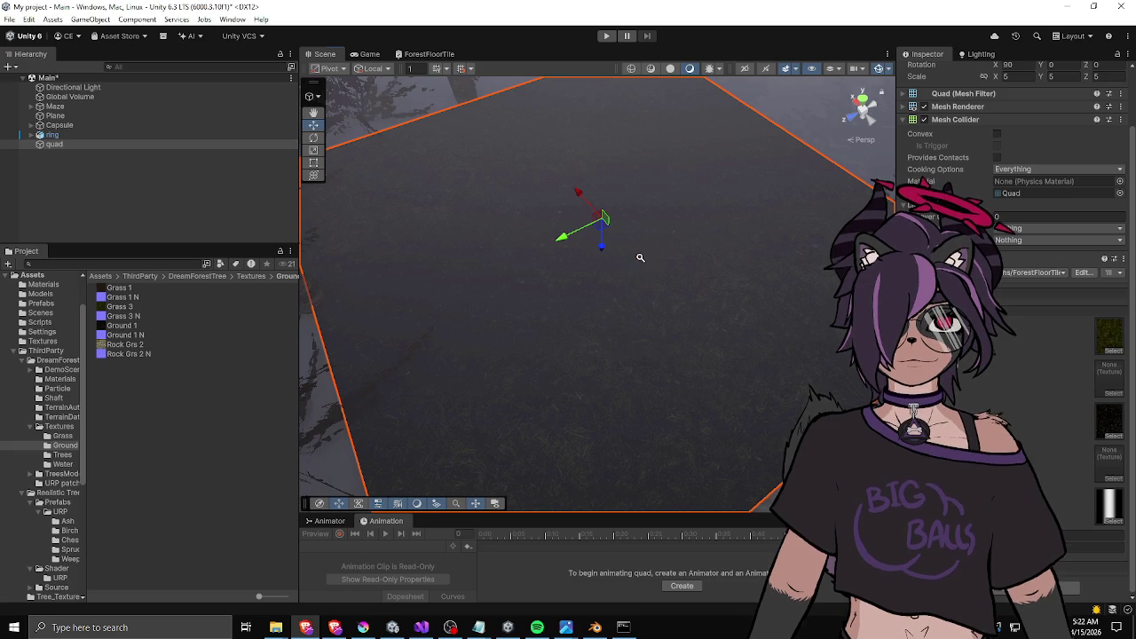
scroll(636, 254, "down", 2)
left_click_drag(299, 243, 203, 243)
Preview the Rock Grs 2, Ground 1, Grass 3 and Grass 1 N ground textures.
left_click(140, 345)
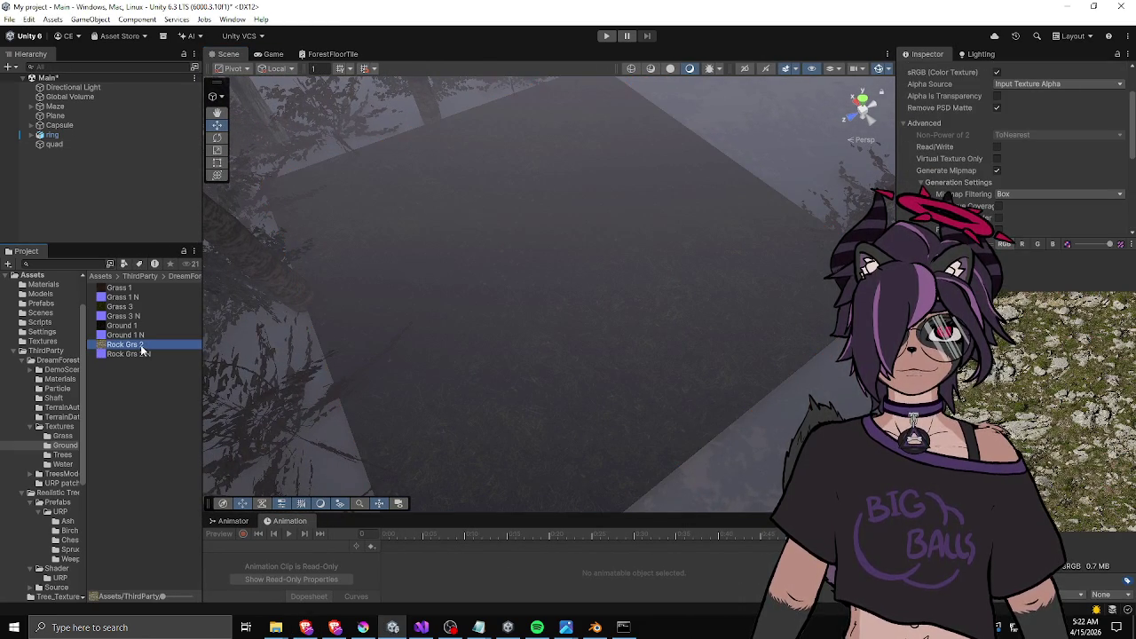
left_click(137, 326)
left_click(134, 306)
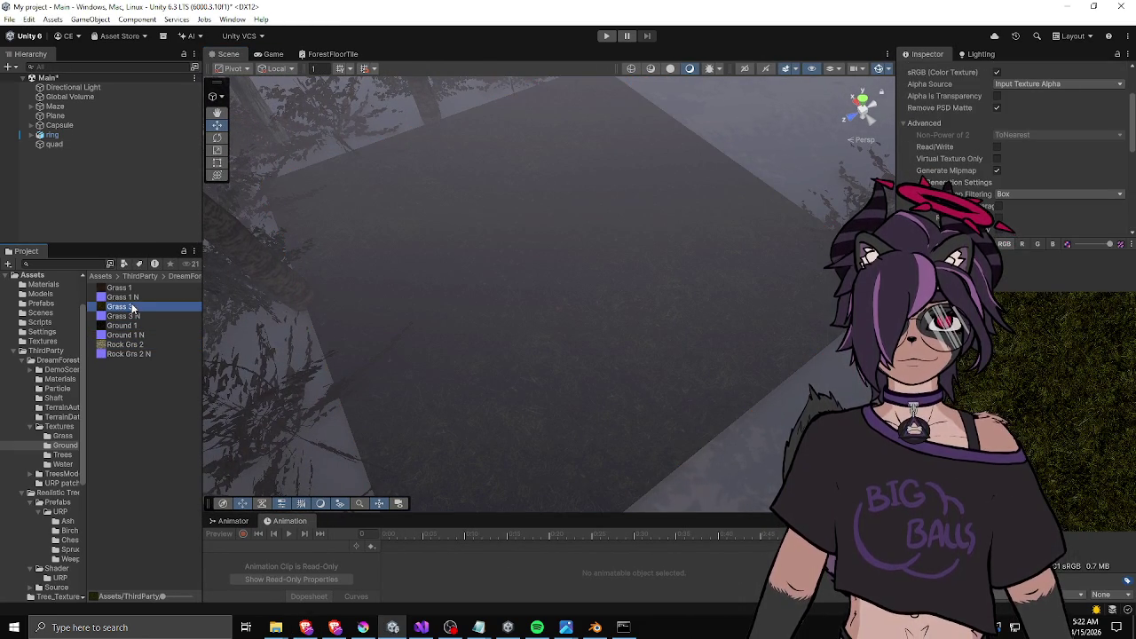
left_click(133, 297)
left_click(133, 306)
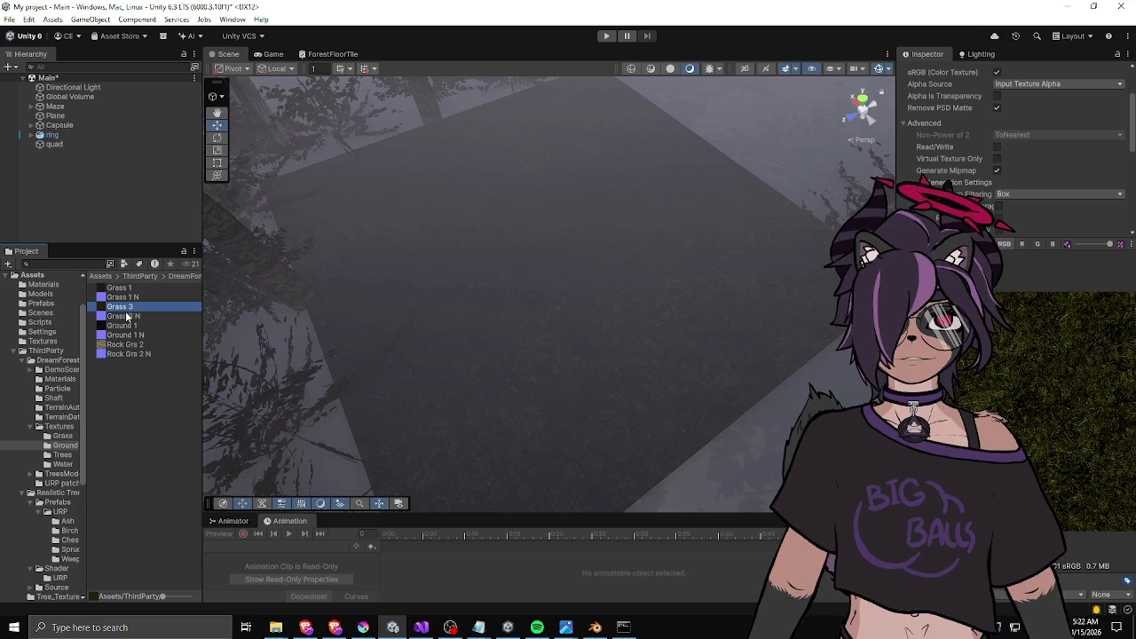
left_click(131, 326)
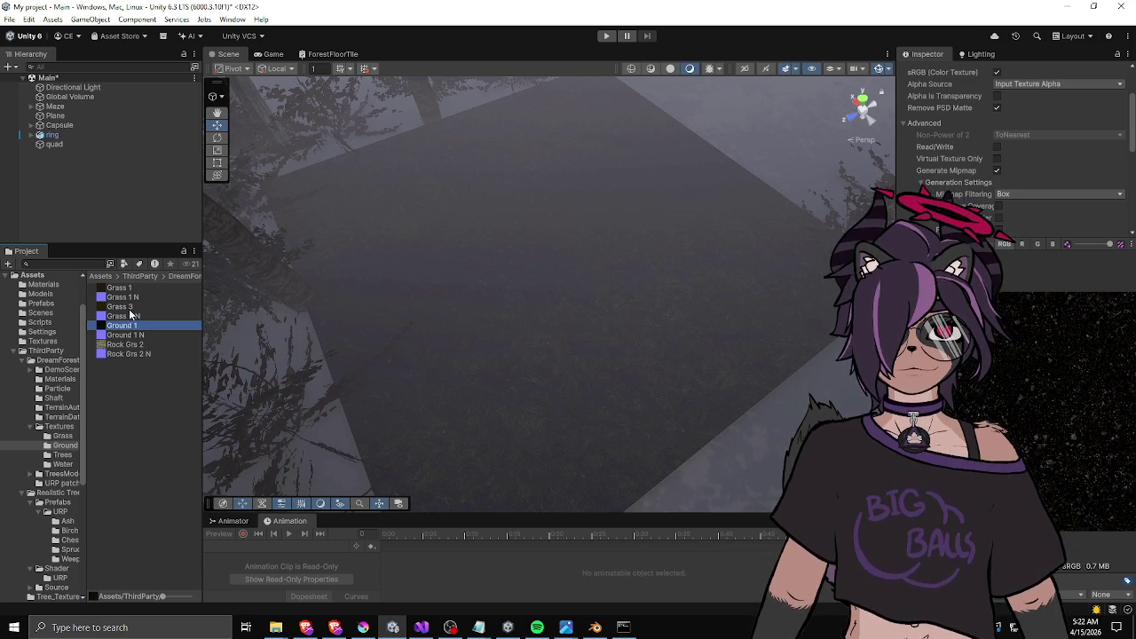
mouse_move(341, 303)
left_mouse_down()
mouse_move(501, 275)
mouse_move(269, 304)
left_mouse_up()
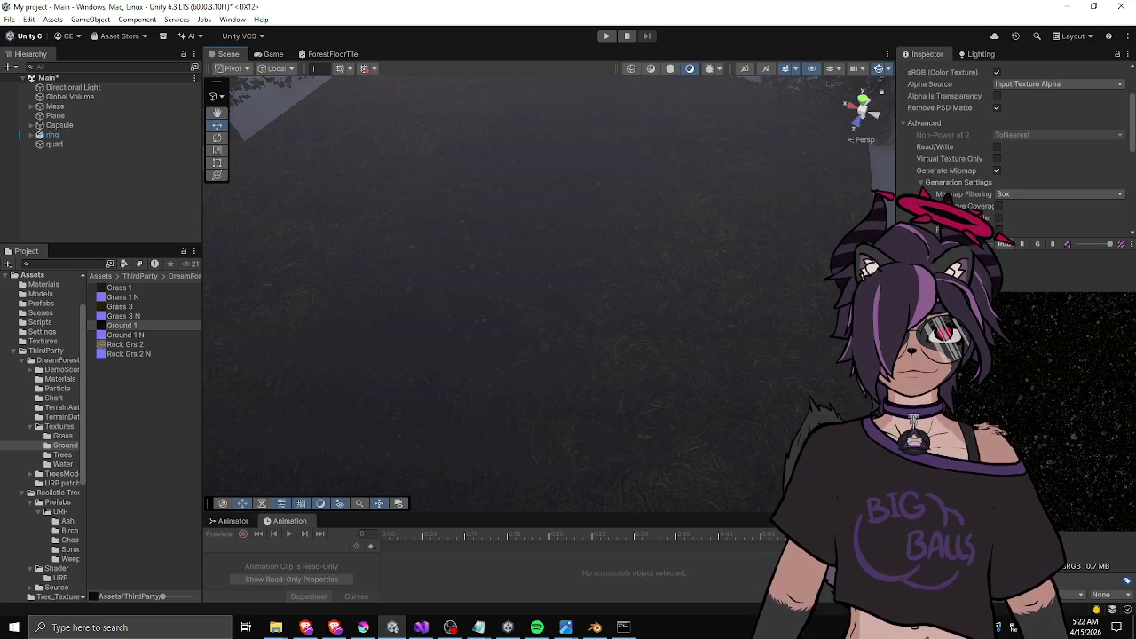
Select the ground quad and swap its floor texture to Rock Grs 2.
left_click(53, 144)
left_click(1107, 341)
left_click(1111, 351)
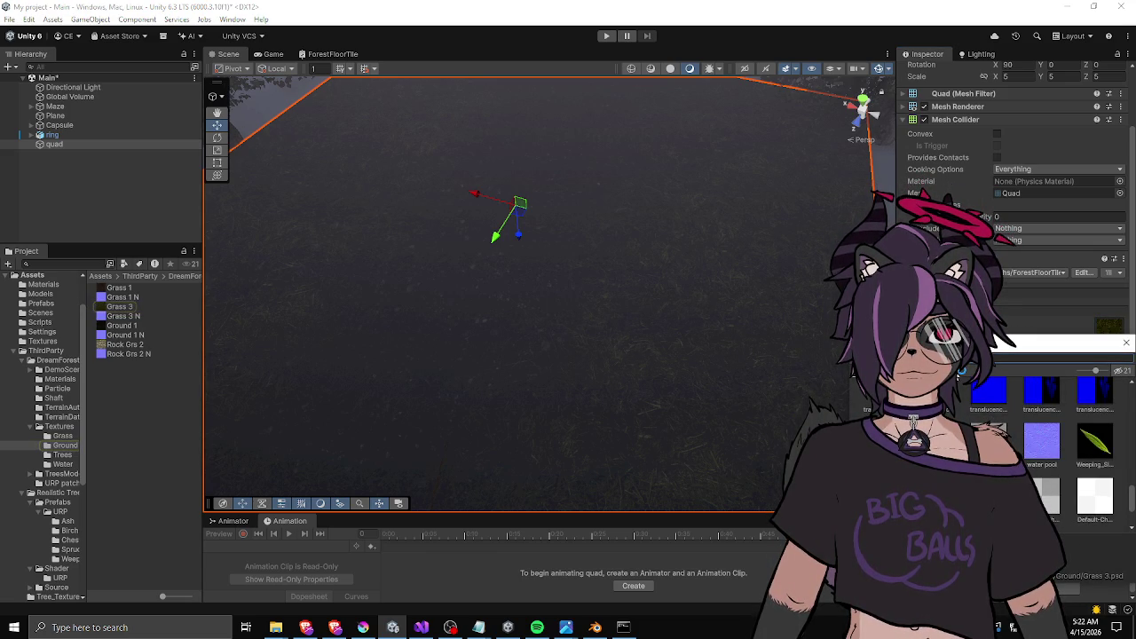
type("ground")
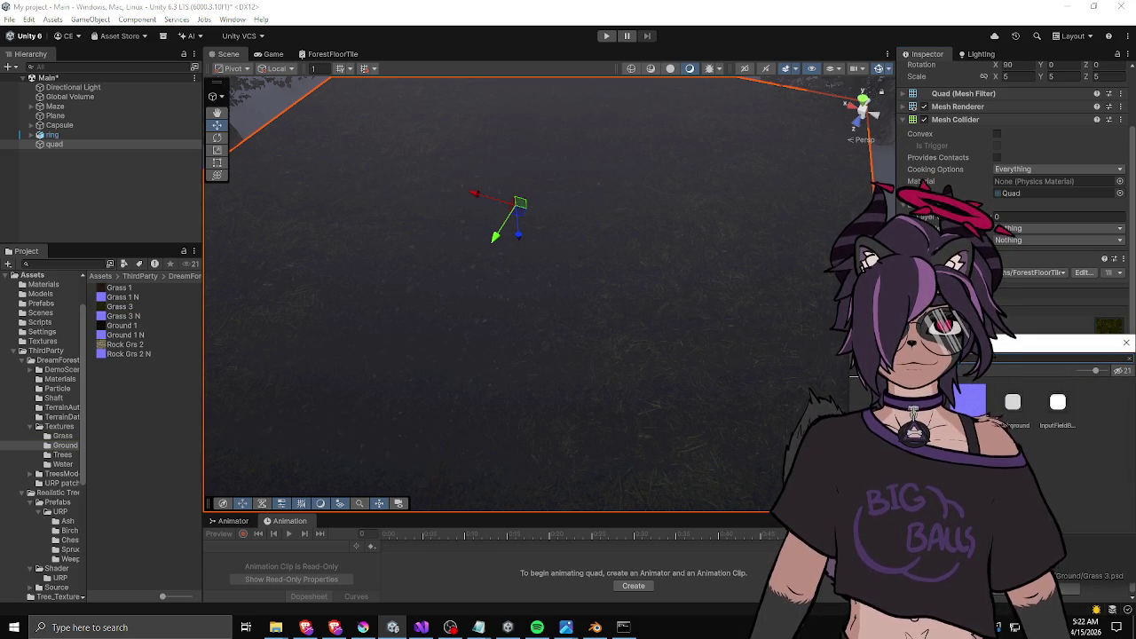
key("BackSpace")
key("BackSpace")
key("BackSpace")
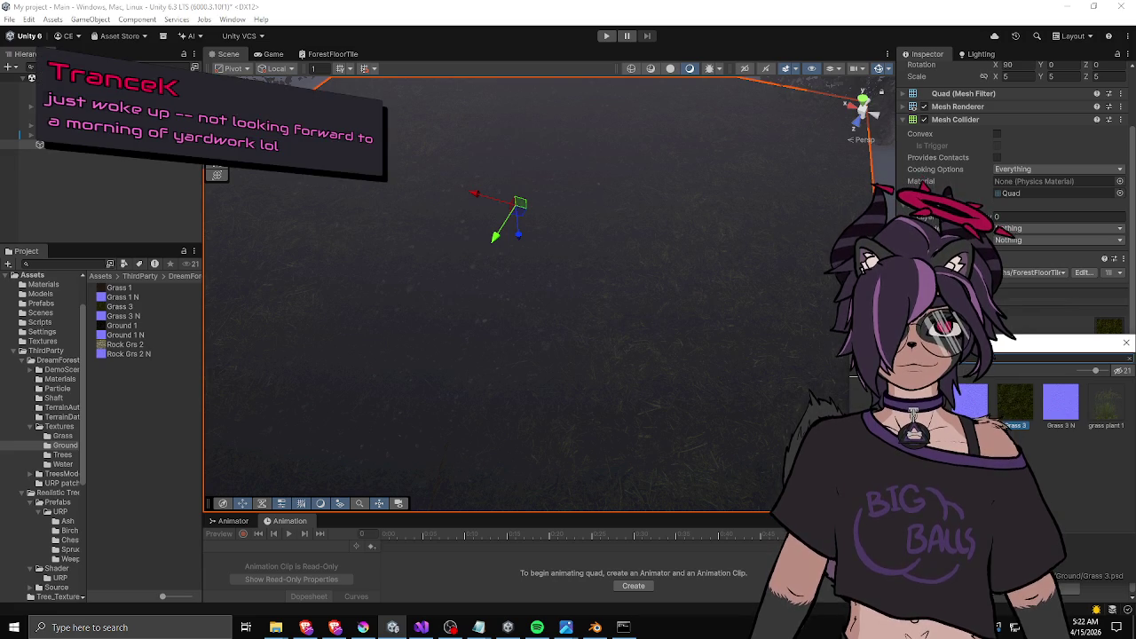
left_click_drag(852, 372, 833, 365)
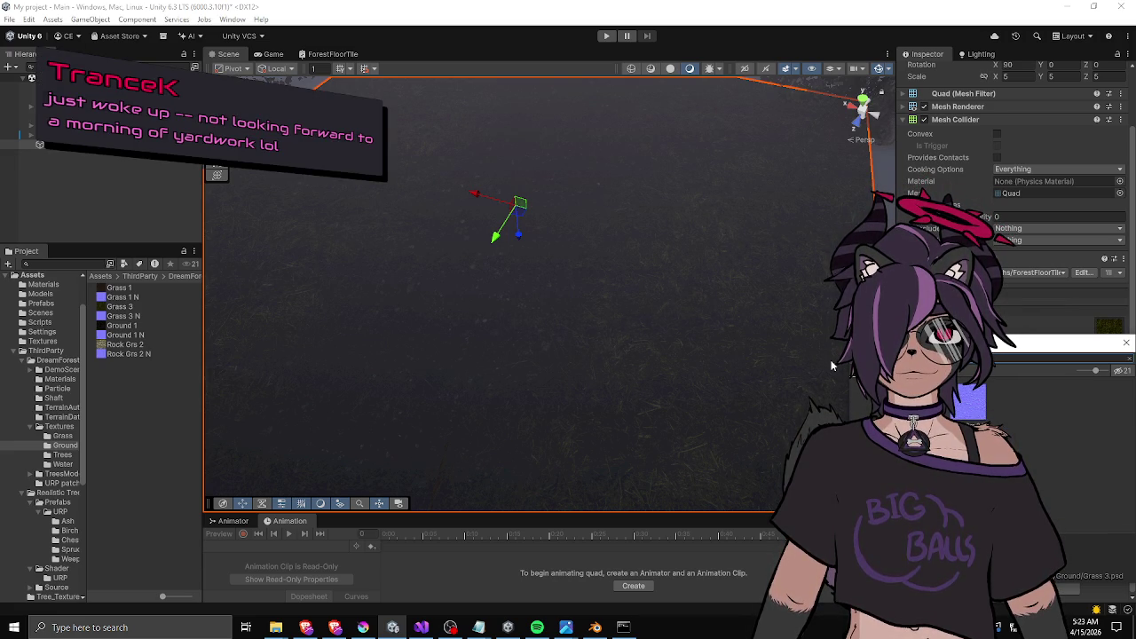
left_click(852, 371)
mouse_move(522, 354)
left_mouse_down()
mouse_move(609, 266)
mouse_move(622, 338)
mouse_move(659, 385)
mouse_move(467, 299)
mouse_move(471, 317)
mouse_move(523, 321)
left_mouse_up()
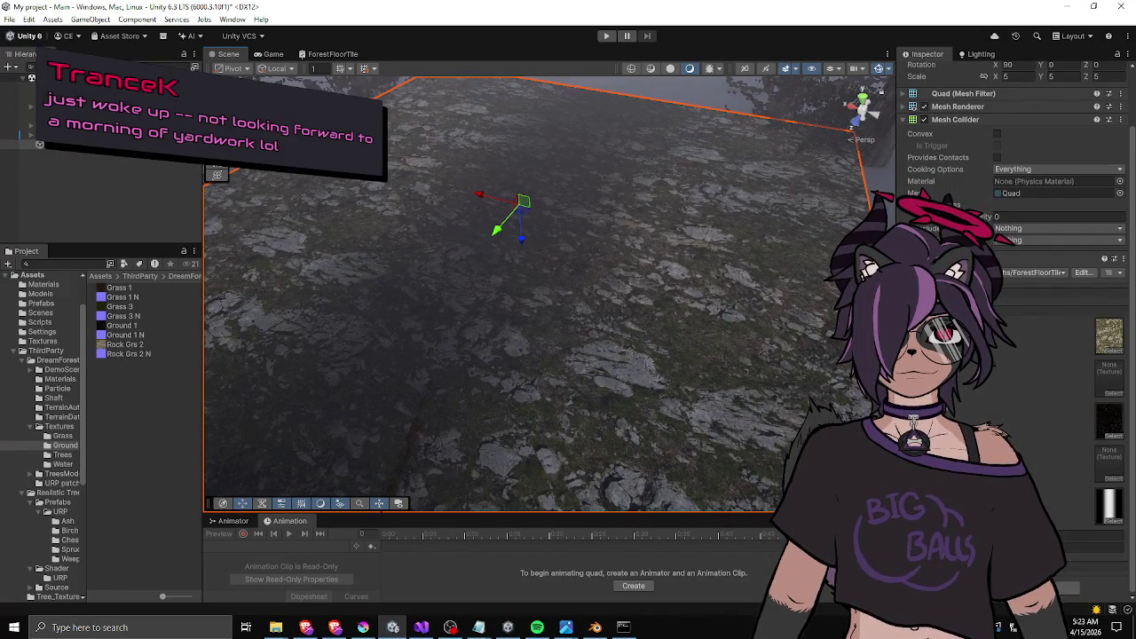
mouse_move(632, 229)
left_mouse_down()
mouse_move(490, 229)
mouse_move(488, 256)
left_mouse_up()
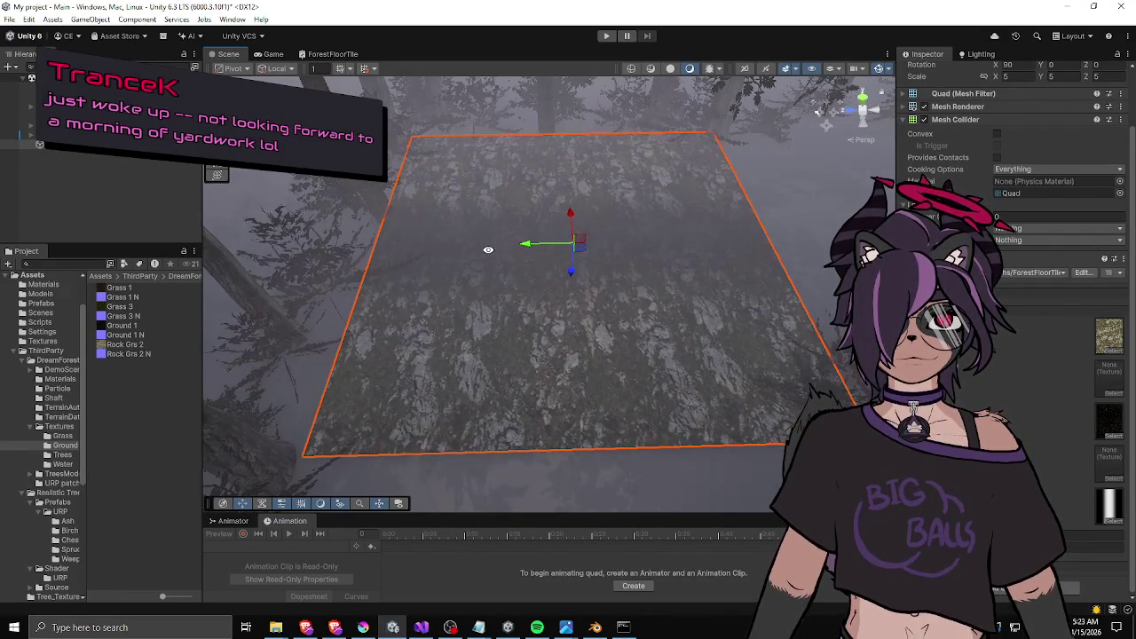
left_click(363, 627)
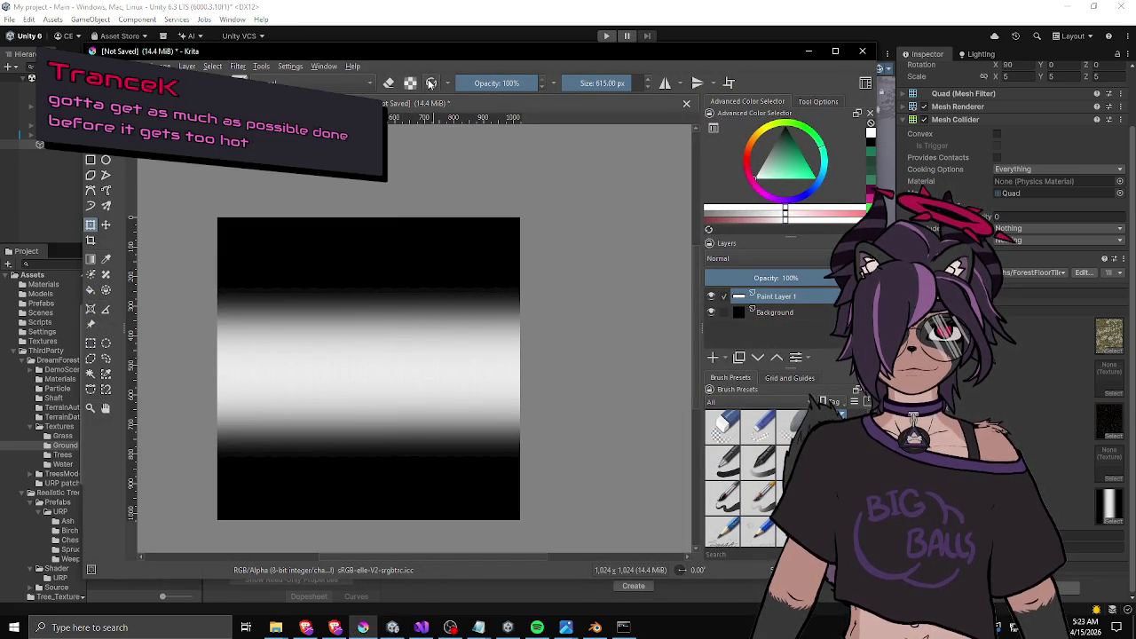
Undo the last change and straighten the canvas view rotation.
key("ctrl+z")
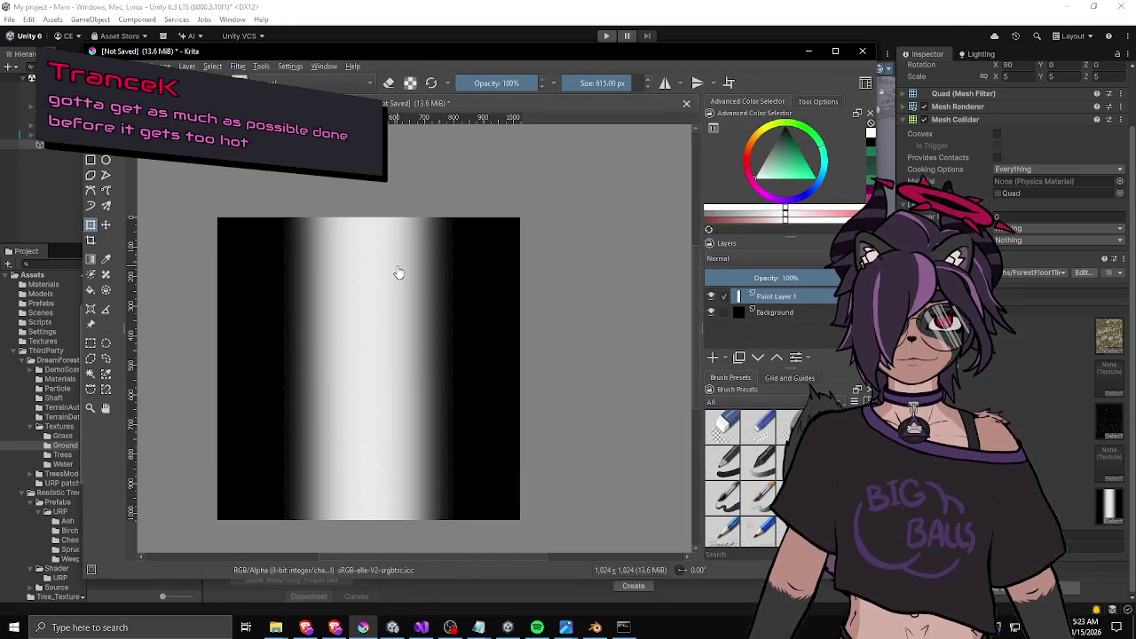
scroll(399, 273, "down", 3)
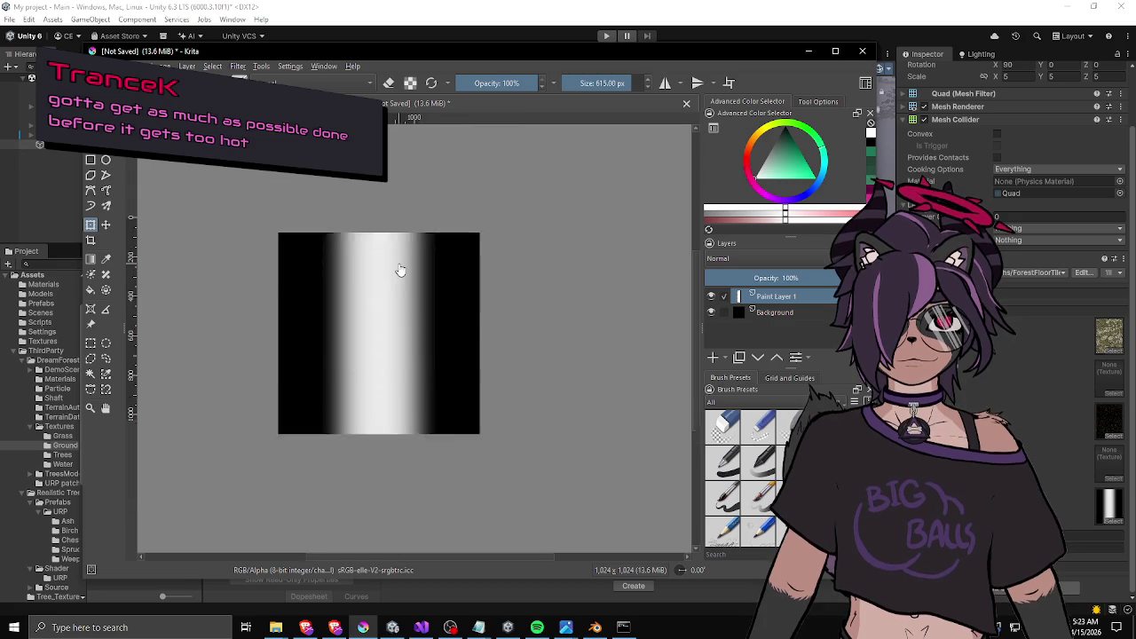
left_click_drag(438, 286, 441, 281)
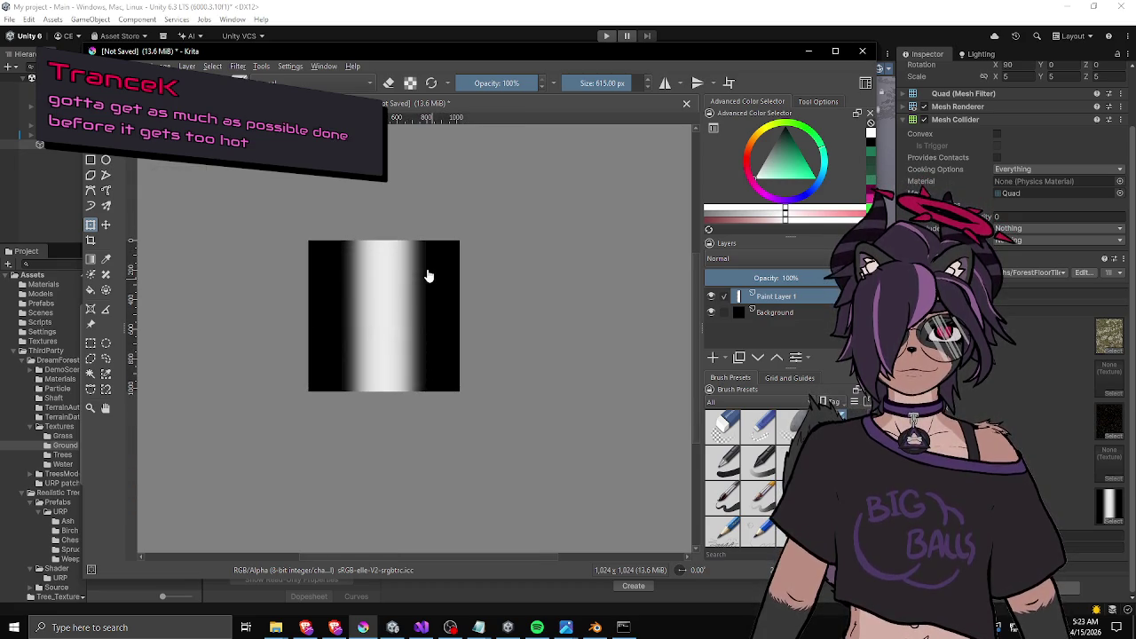
scroll(426, 272, "up", 3)
left_click_drag(380, 329, 486, 295)
key("5")
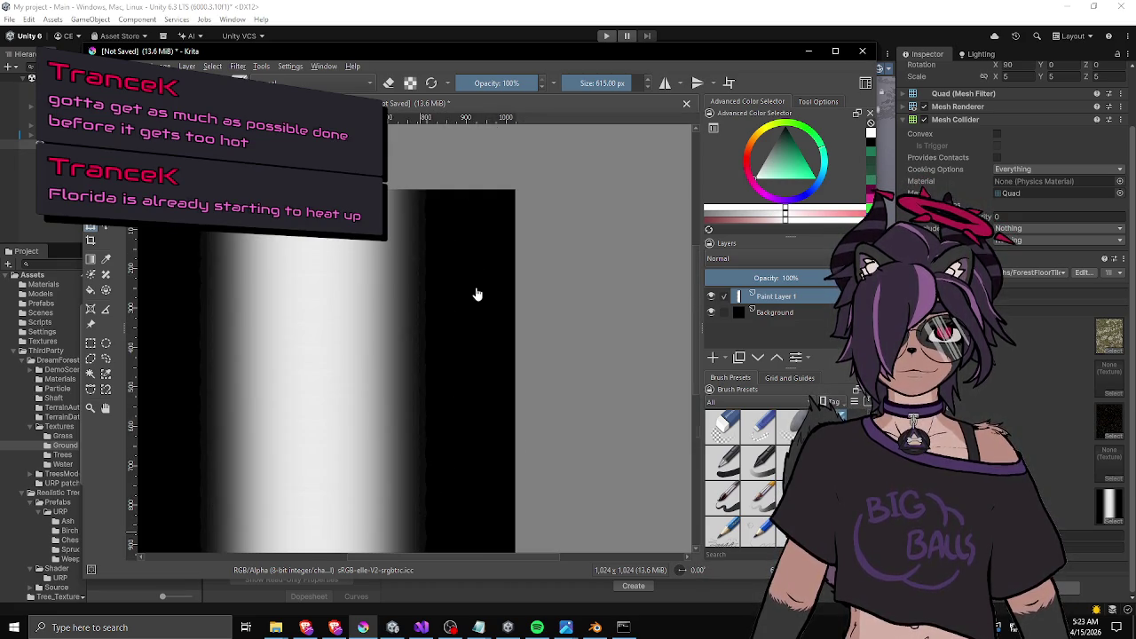
scroll(446, 317, "down", 2)
scroll(441, 332, "up", 2)
scroll(439, 330, "down", 2)
scroll(440, 319, "up", 1)
scroll(439, 313, "up", 1)
scroll(441, 318, "down", 1)
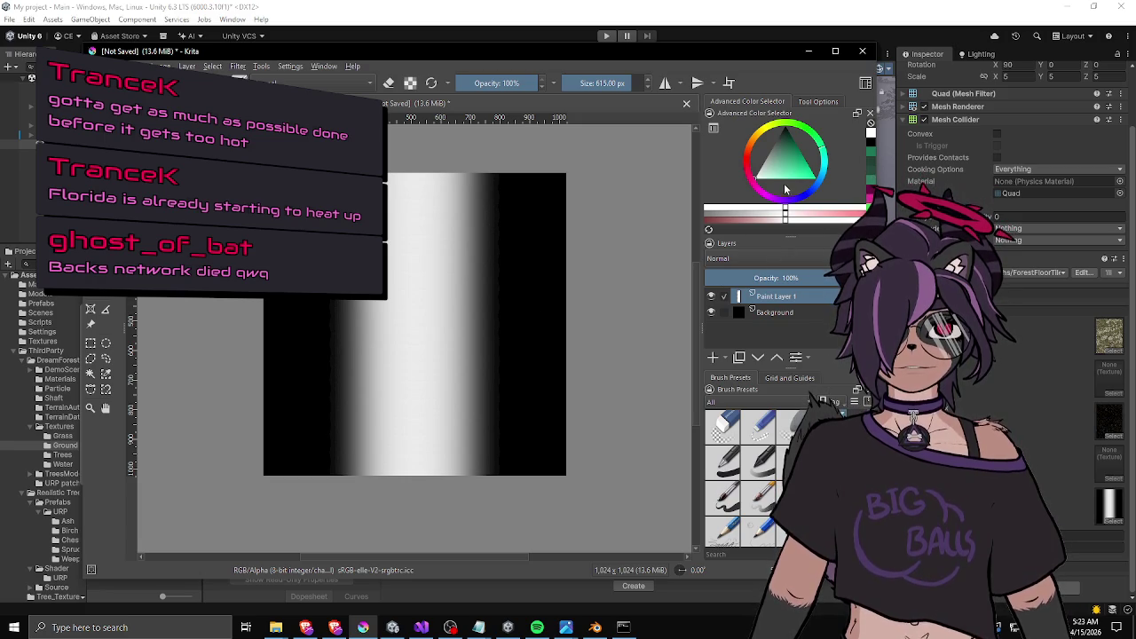
Paint a wider white band down the tile with an 851 px brush.
key("e")
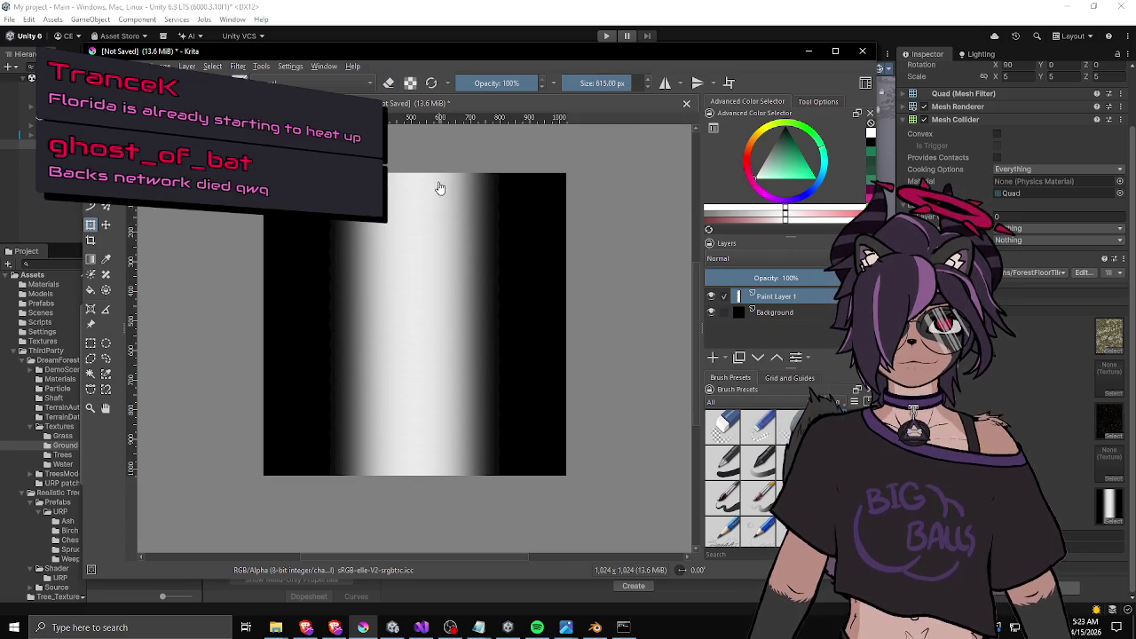
mouse_move(435, 236)
left_mouse_down()
mouse_move(431, 266)
mouse_move(375, 310)
left_mouse_up()
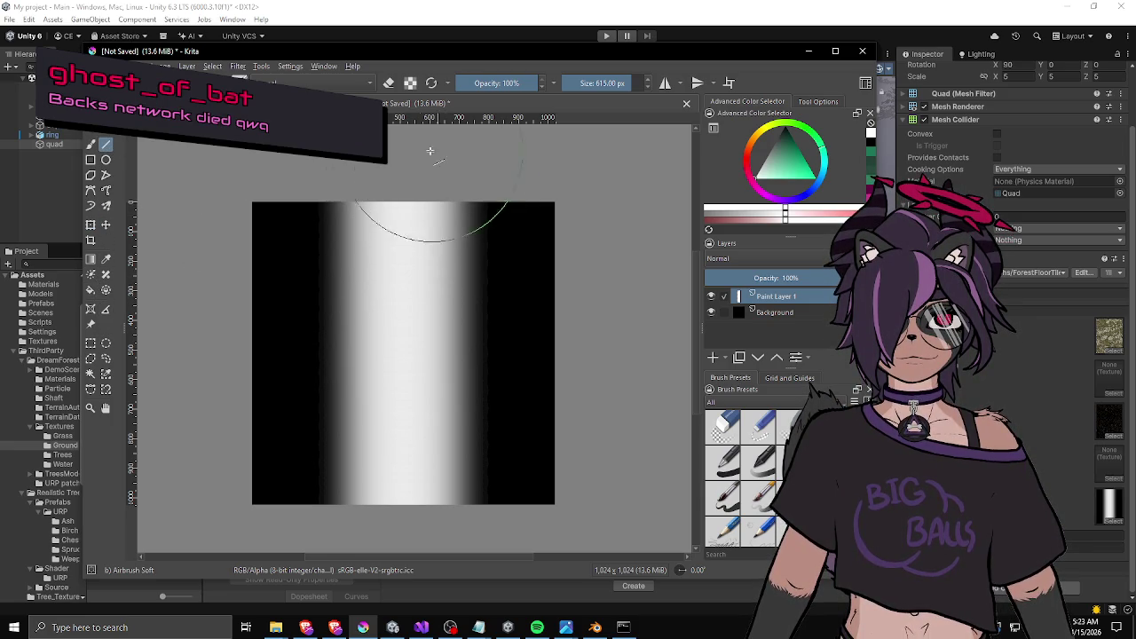
scroll(401, 170, "down", 3)
scroll(395, 213, "up", 1)
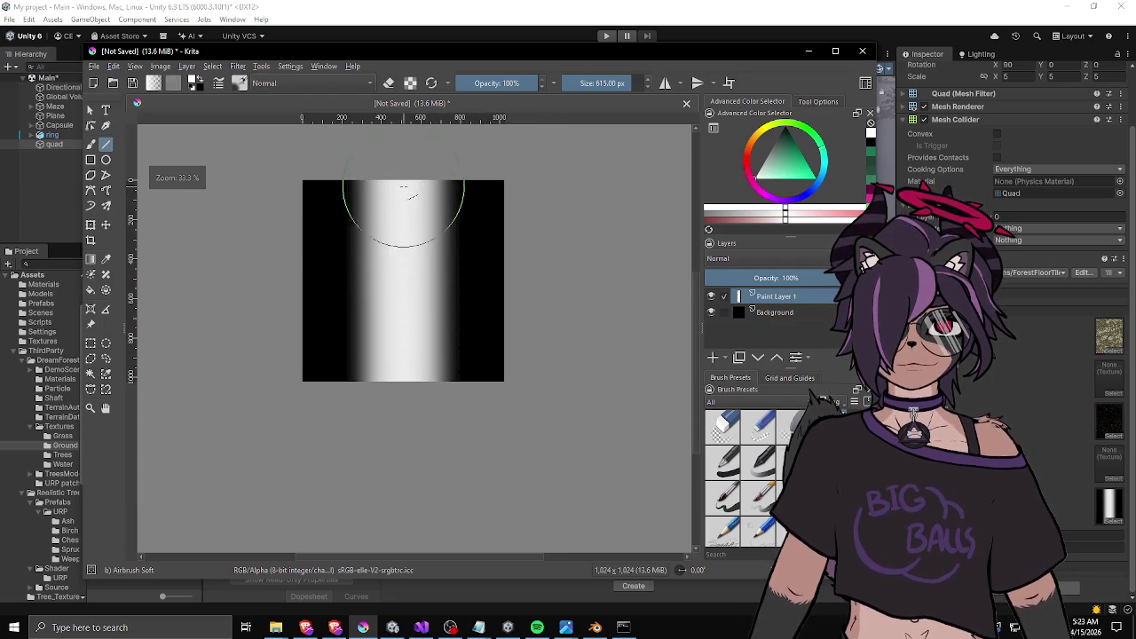
key("bracketright")
key("bracketright")
key("bracketright")
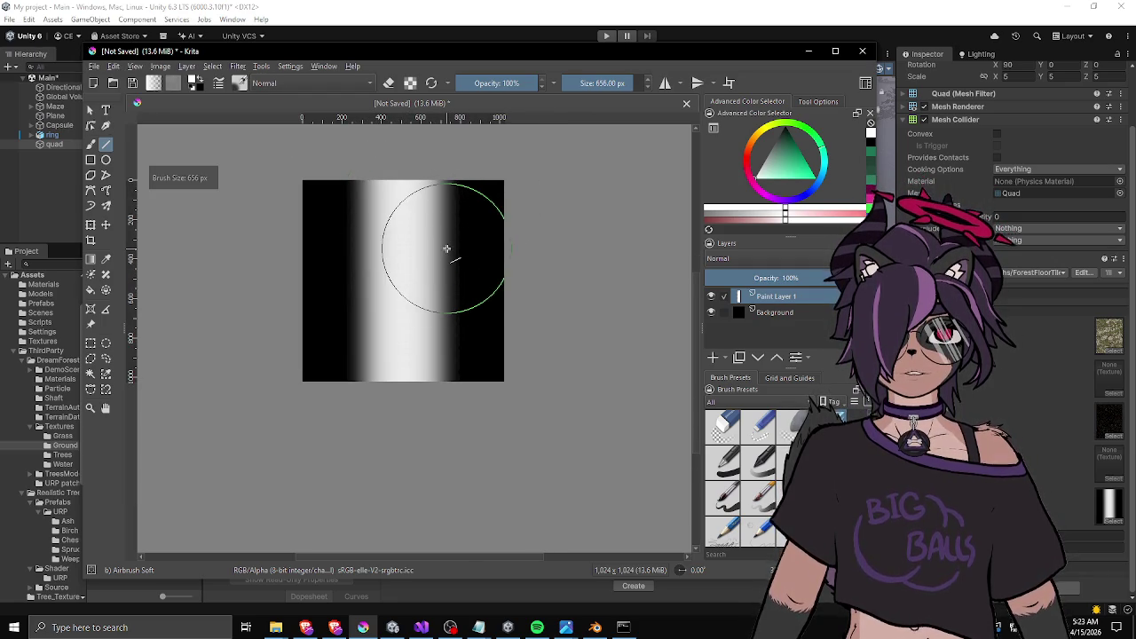
scroll(411, 272, "up", 1)
key("bracketleft")
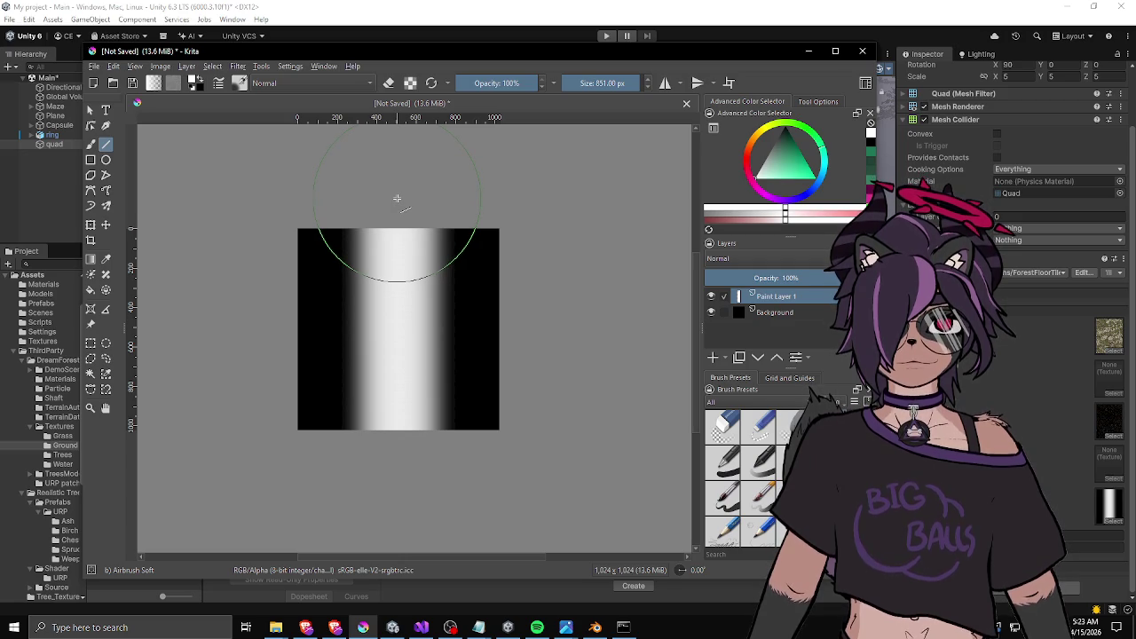
left_click_drag(396, 199, 399, 481)
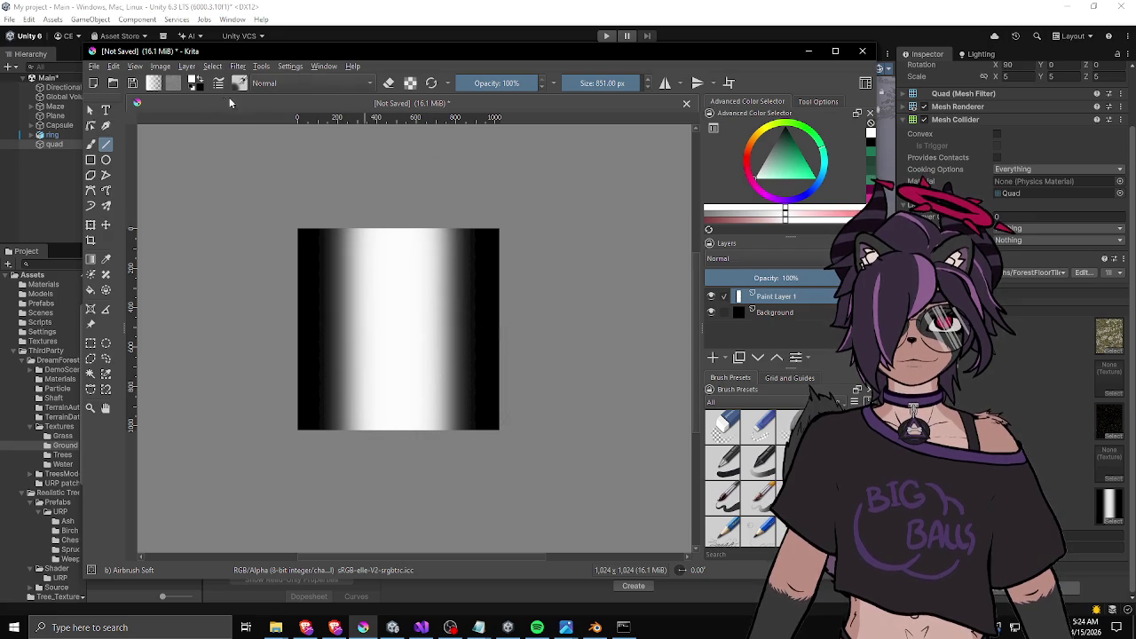
Export the mask over tile_0.png in the Textures folder, keeping the PNG defaults.
left_click(94, 66)
left_click(152, 179)
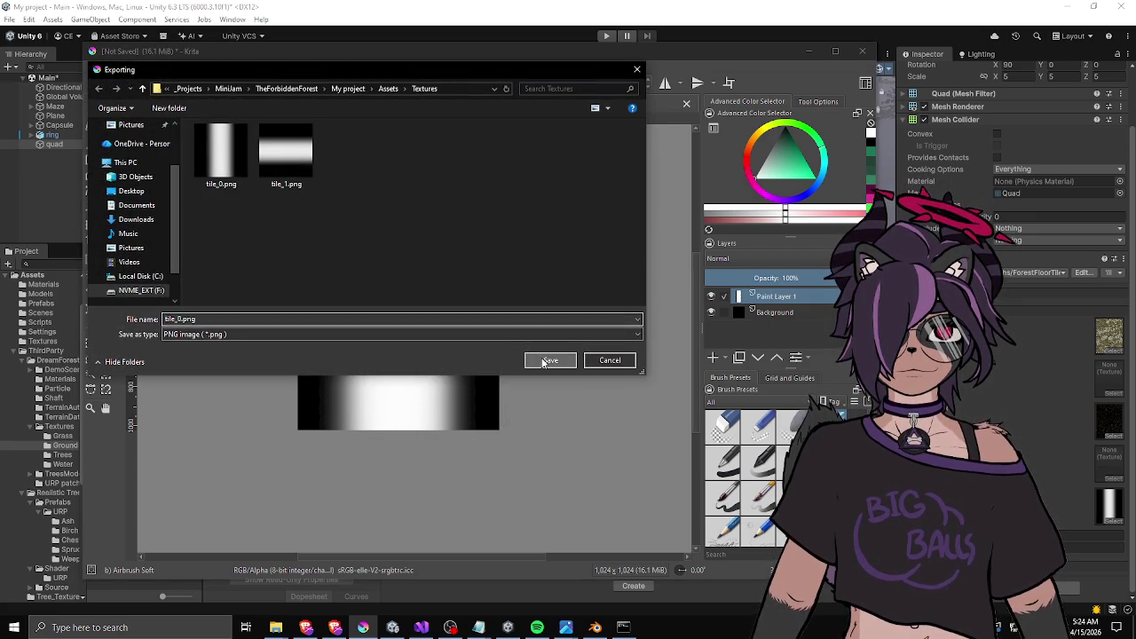
left_click(549, 360)
left_click(596, 314)
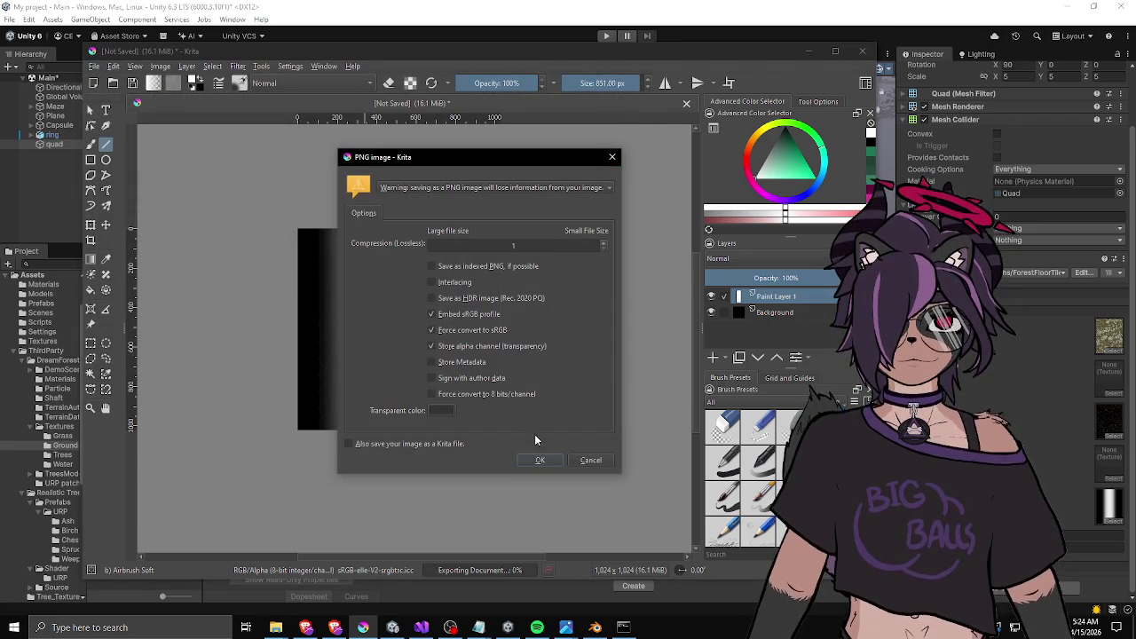
left_click(540, 459)
left_click(394, 628)
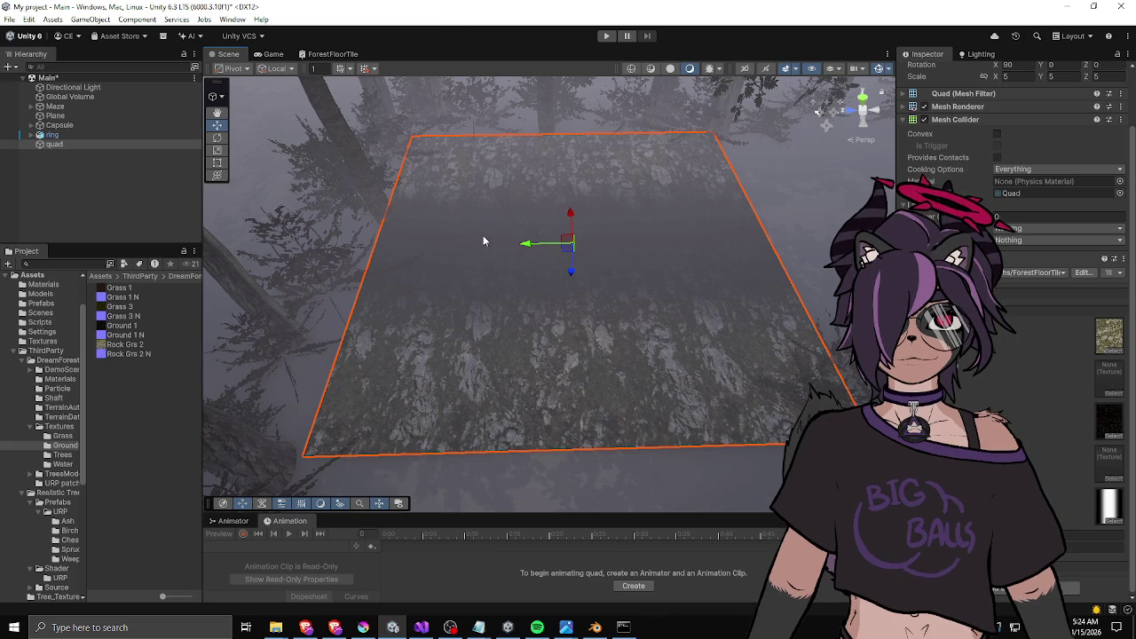
Move the floor quad further along X, then select the 20×20 ground Plane.
mouse_move(438, 268)
left_mouse_down()
mouse_move(352, 325)
mouse_move(393, 347)
mouse_move(680, 340)
mouse_move(777, 316)
mouse_move(515, 355)
mouse_move(370, 325)
mouse_move(355, 432)
mouse_move(367, 271)
mouse_move(358, 218)
mouse_move(365, 314)
mouse_move(433, 309)
mouse_move(489, 183)
mouse_move(538, 193)
mouse_move(571, 216)
mouse_move(546, 214)
mouse_move(570, 287)
mouse_move(589, 294)
mouse_move(568, 299)
mouse_move(515, 233)
mouse_move(654, 246)
mouse_move(506, 127)
mouse_move(514, 135)
left_mouse_up()
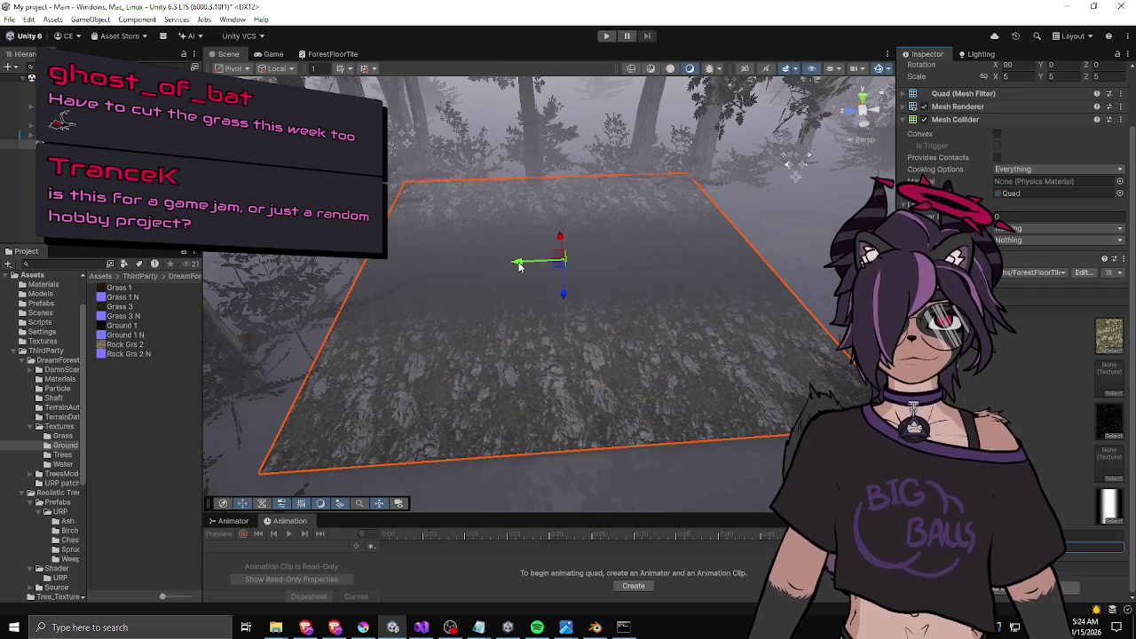
mouse_move(517, 263)
left_mouse_down()
mouse_move(735, 249)
mouse_move(524, 267)
mouse_move(498, 276)
mouse_move(475, 332)
left_mouse_up()
left_click(475, 332)
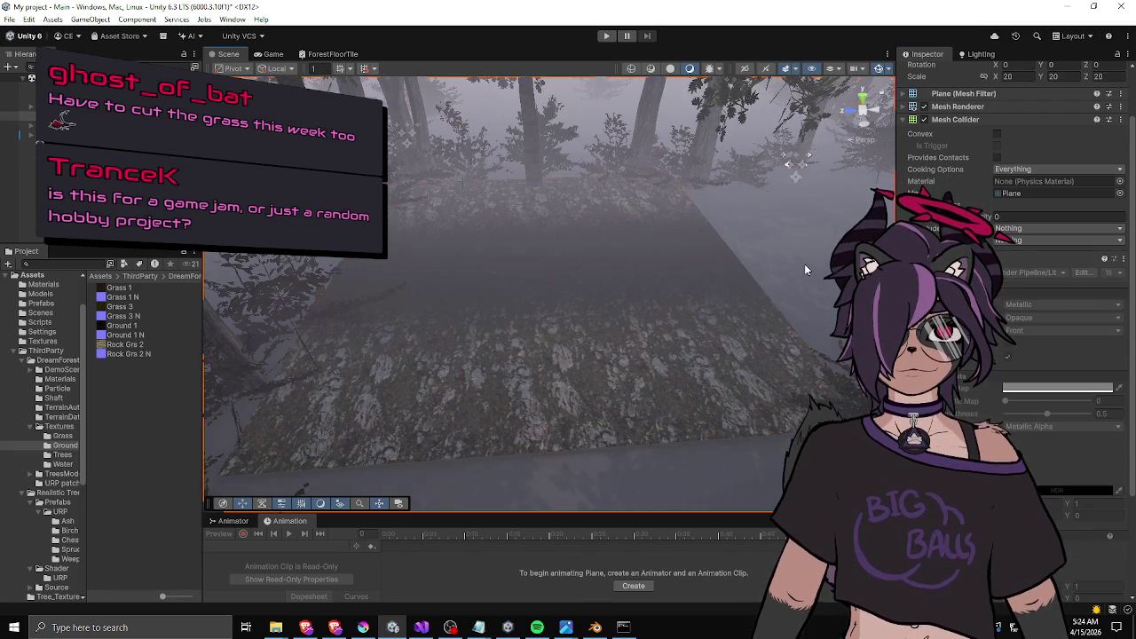
scroll(657, 305, "up", 3)
scroll(654, 304, "down", 2)
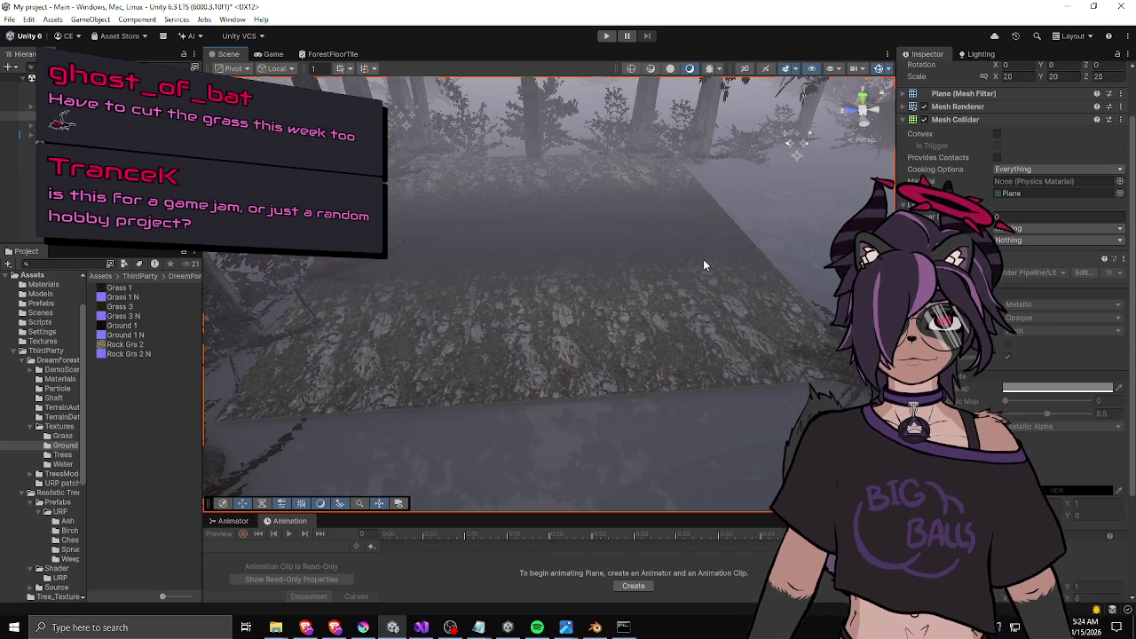
left_click_drag(203, 292, 206, 293)
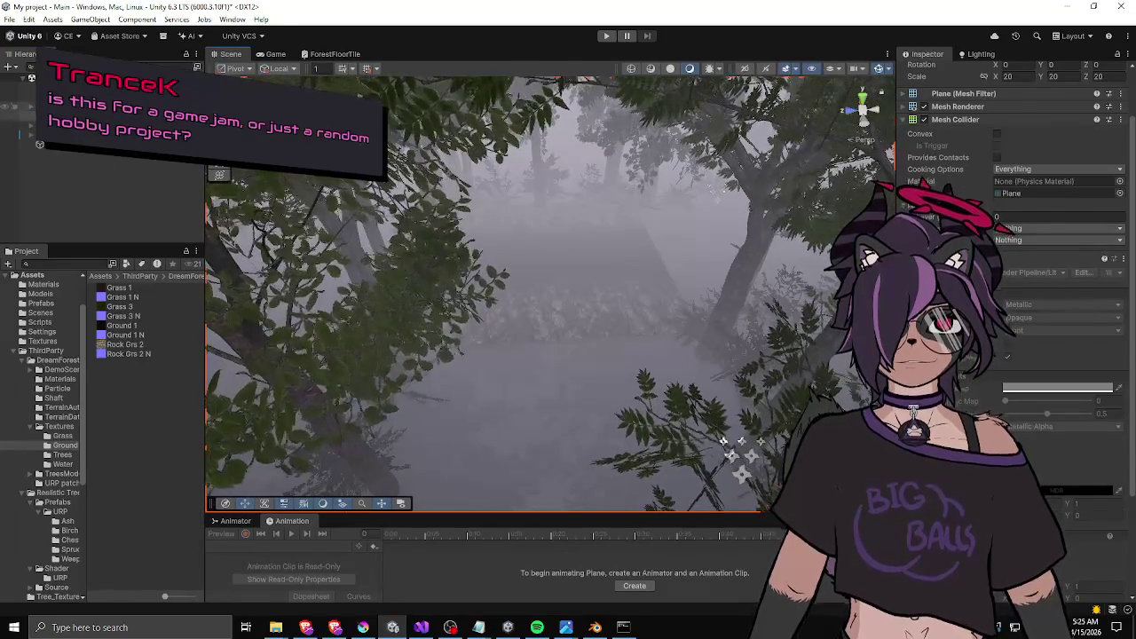
left_click(99, 156)
mouse_move(590, 275)
left_mouse_down()
mouse_move(530, 357)
mouse_move(581, 282)
mouse_move(510, 287)
left_mouse_up()
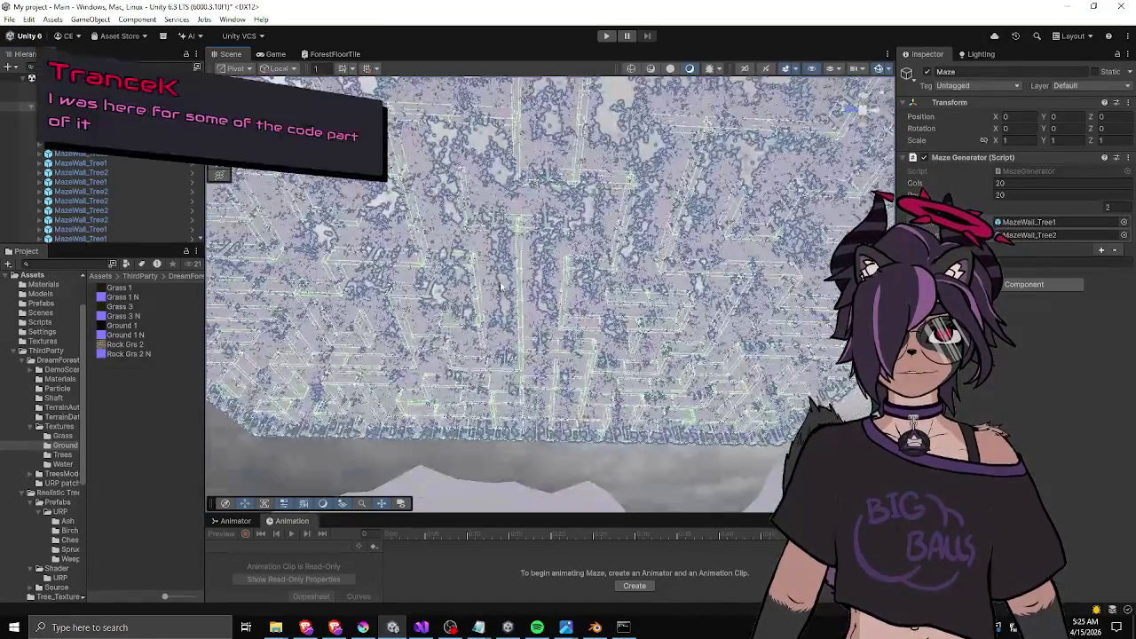
left_click_drag(538, 233, 552, 275)
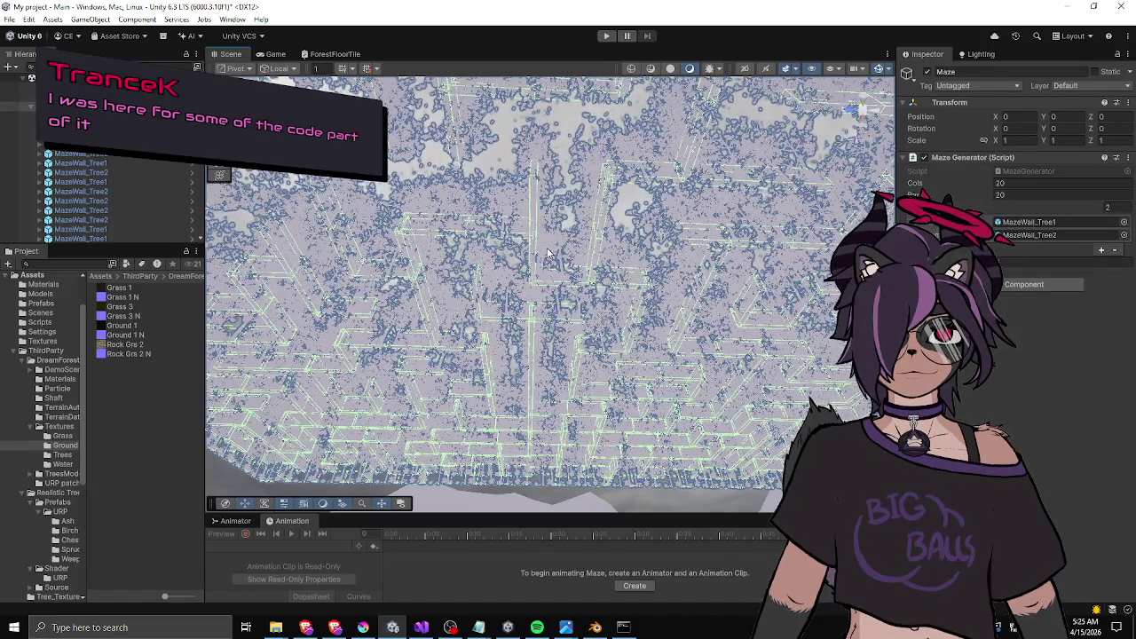
mouse_move(635, 206)
left_mouse_down()
mouse_move(602, 289)
mouse_move(560, 208)
left_mouse_up()
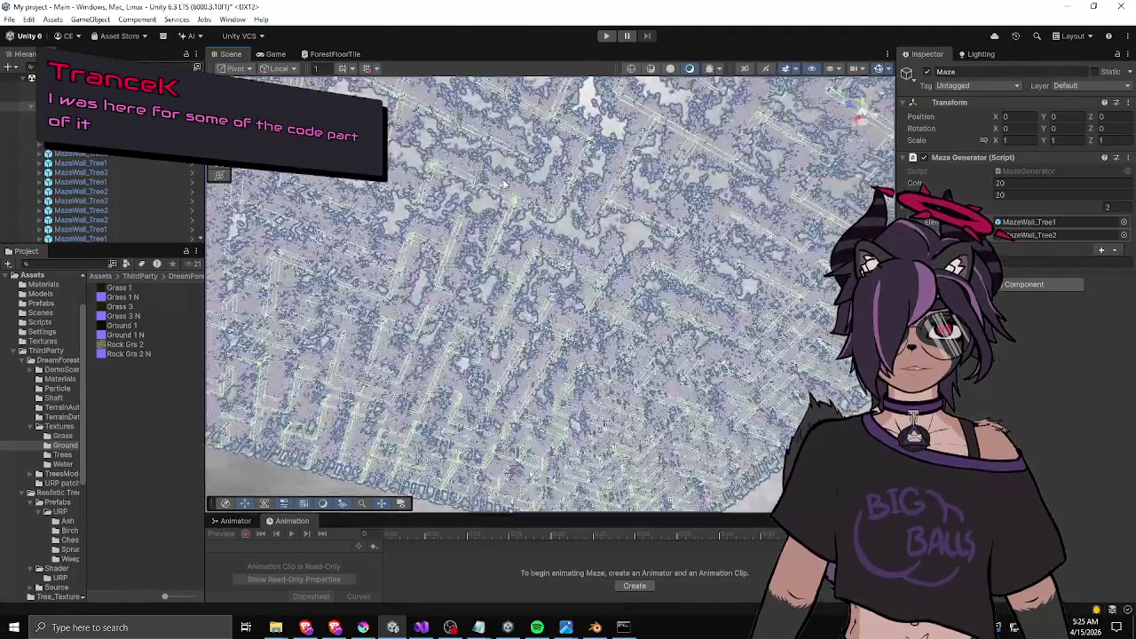
left_click_drag(448, 169, 395, 226)
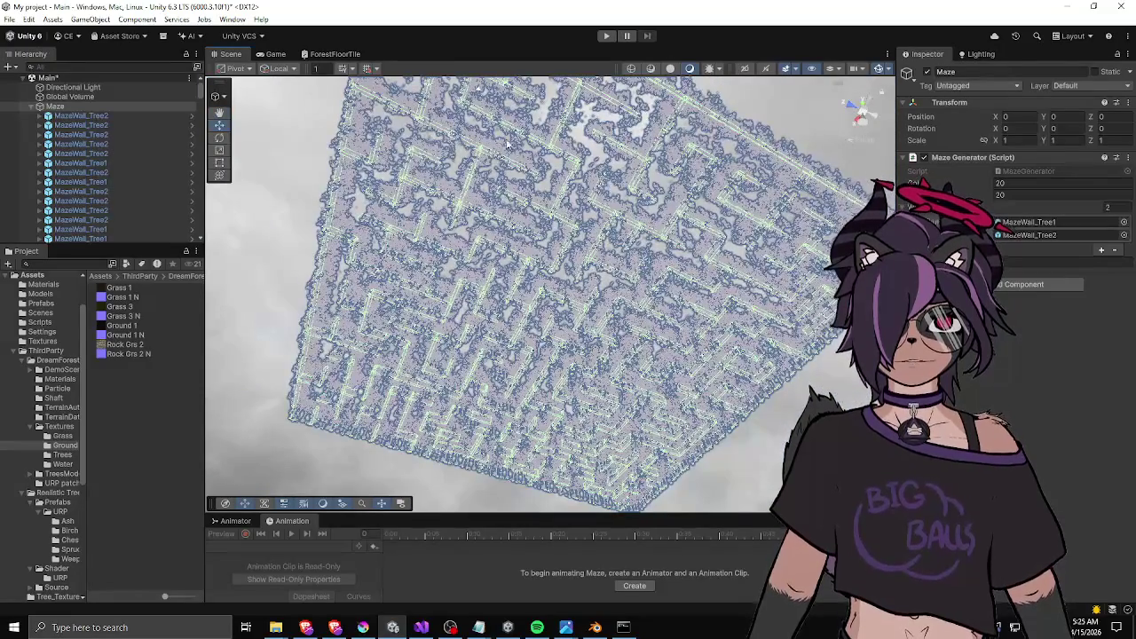
scroll(539, 276, "up", 2)
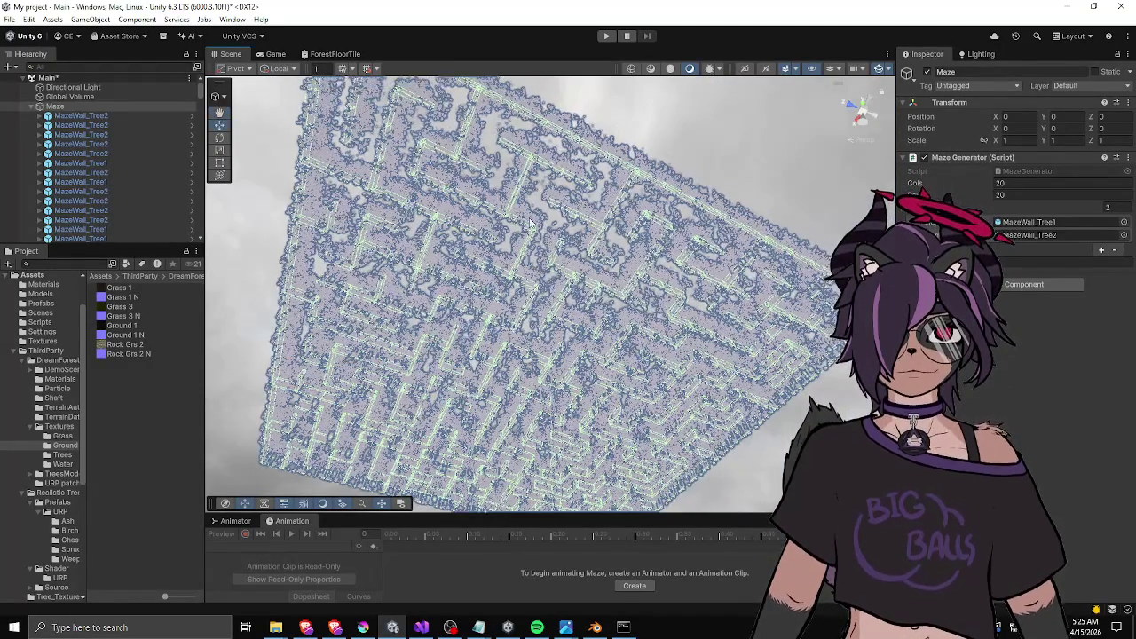
scroll(427, 166, "down", 5)
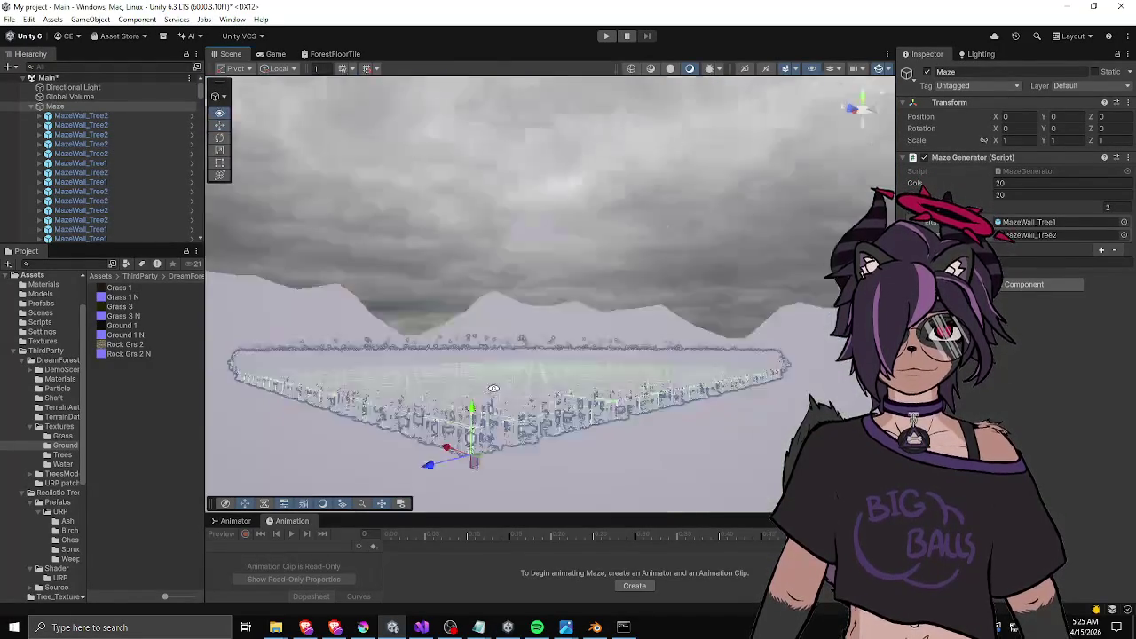
left_click_drag(427, 166, 416, 320)
scroll(417, 321, "up", 5)
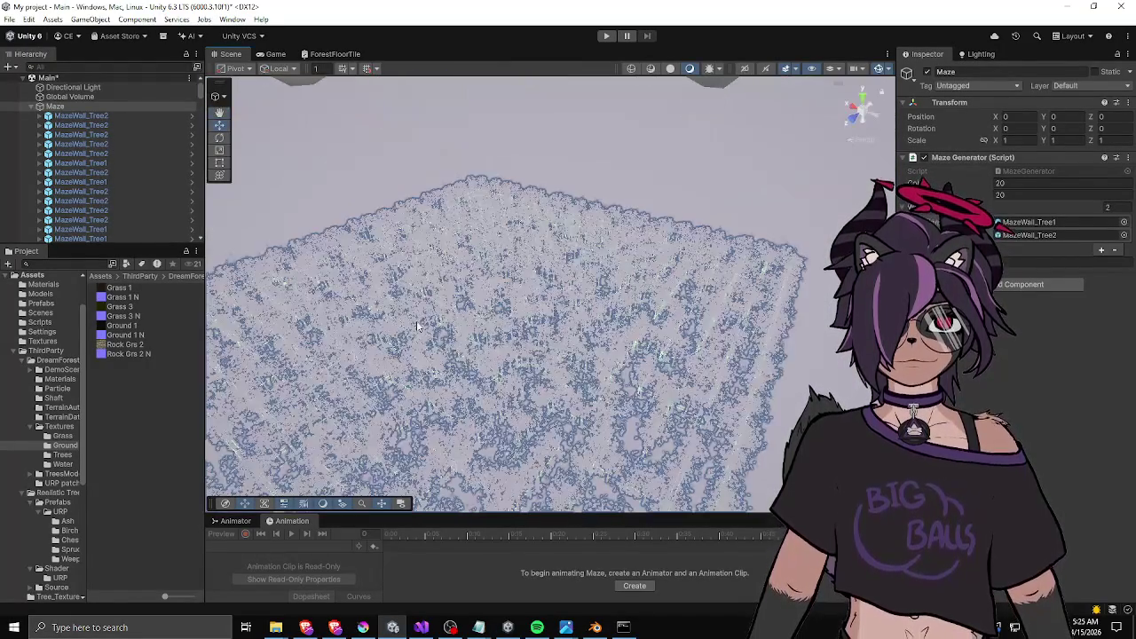
scroll(416, 321, "up", 8)
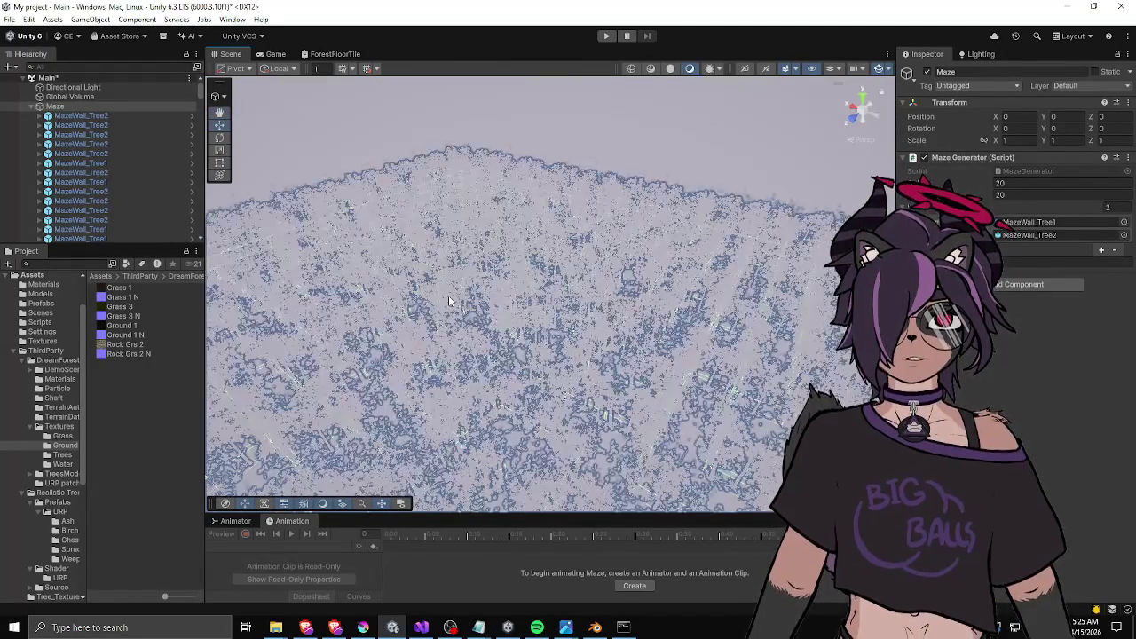
scroll(482, 282, "up", 8)
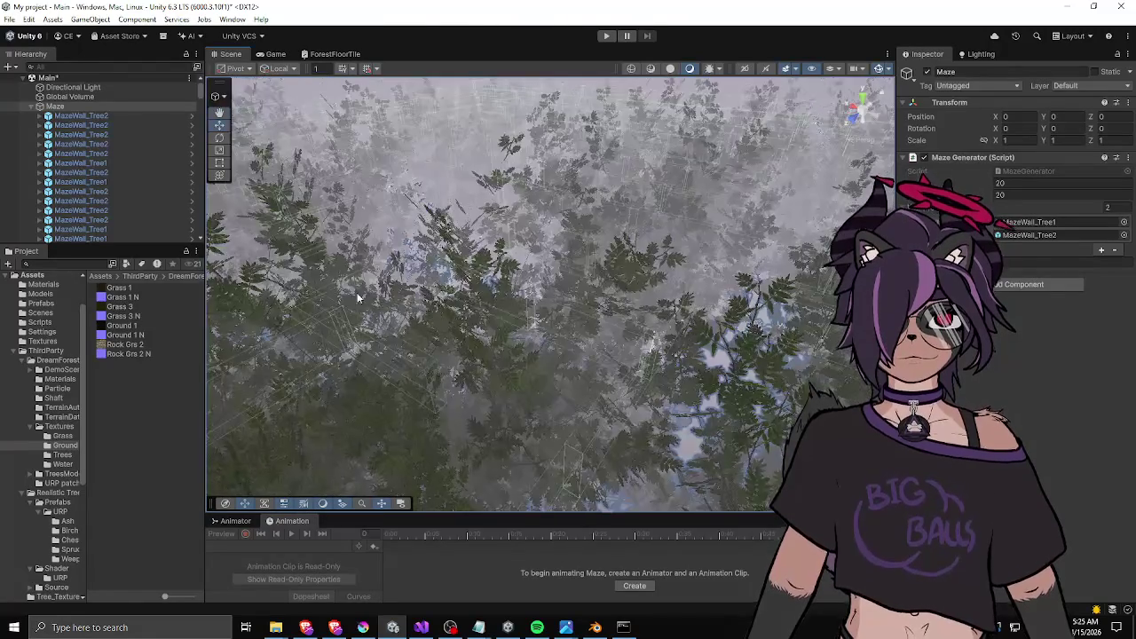
scroll(409, 285, "up", 4)
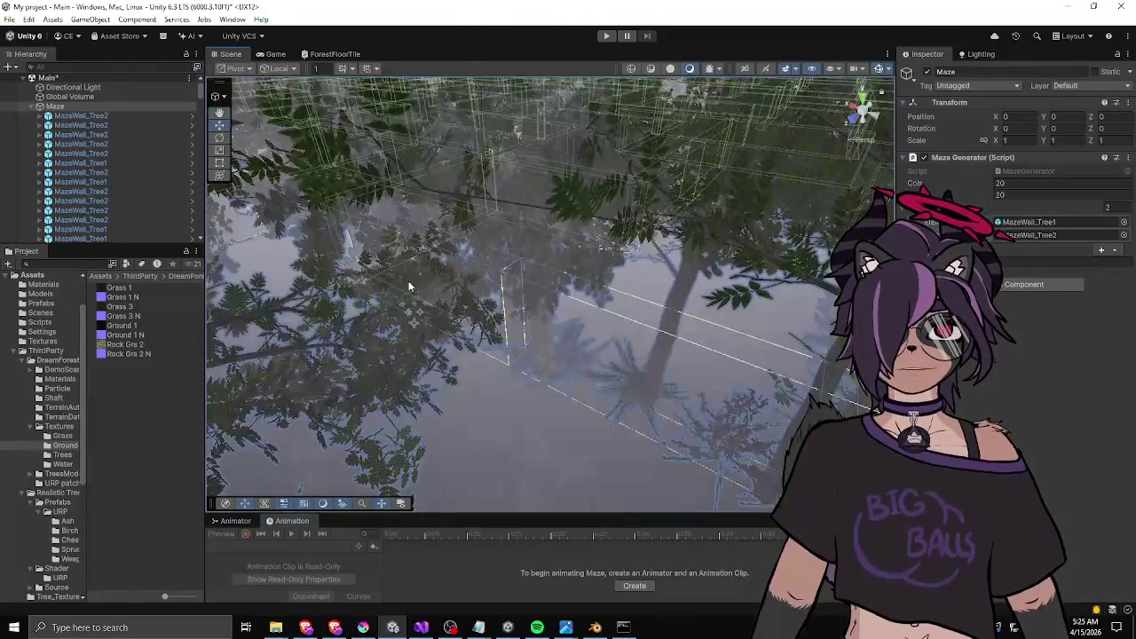
mouse_move(573, 254)
left_mouse_down()
mouse_move(537, 266)
mouse_move(544, 184)
mouse_move(580, 257)
mouse_move(610, 280)
mouse_move(568, 231)
mouse_move(369, 170)
mouse_move(375, 140)
left_mouse_up()
left_click(563, 304)
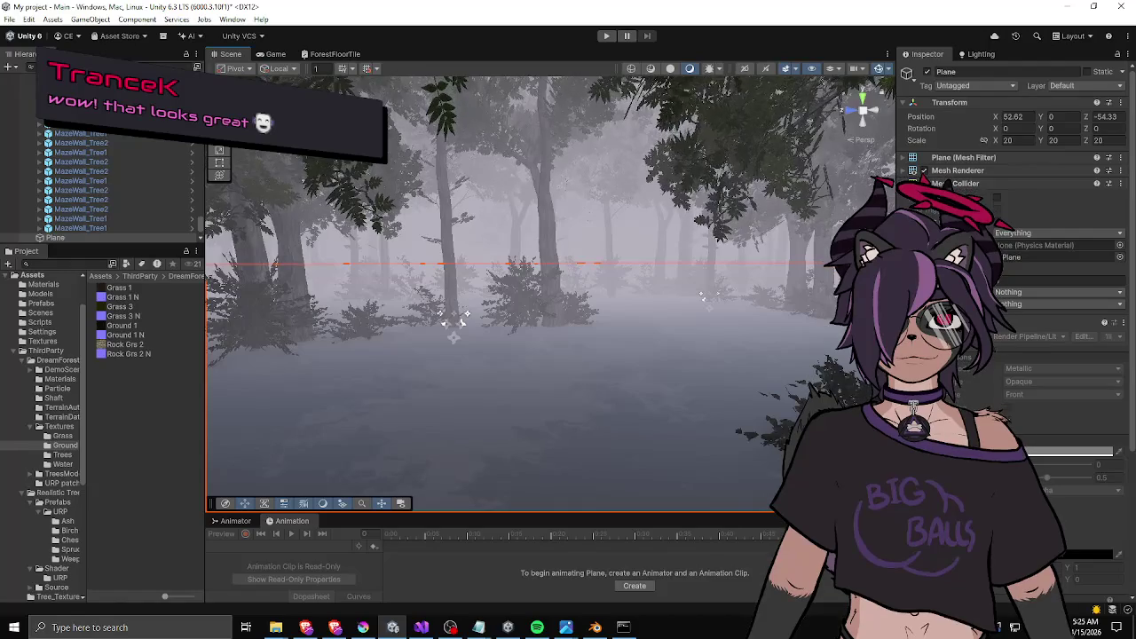
Orbit across the foggy forest and place the images.jpg reference photo at upper left.
mouse_move(621, 251)
left_mouse_down()
mouse_move(589, 246)
mouse_move(624, 246)
mouse_move(629, 259)
left_mouse_up()
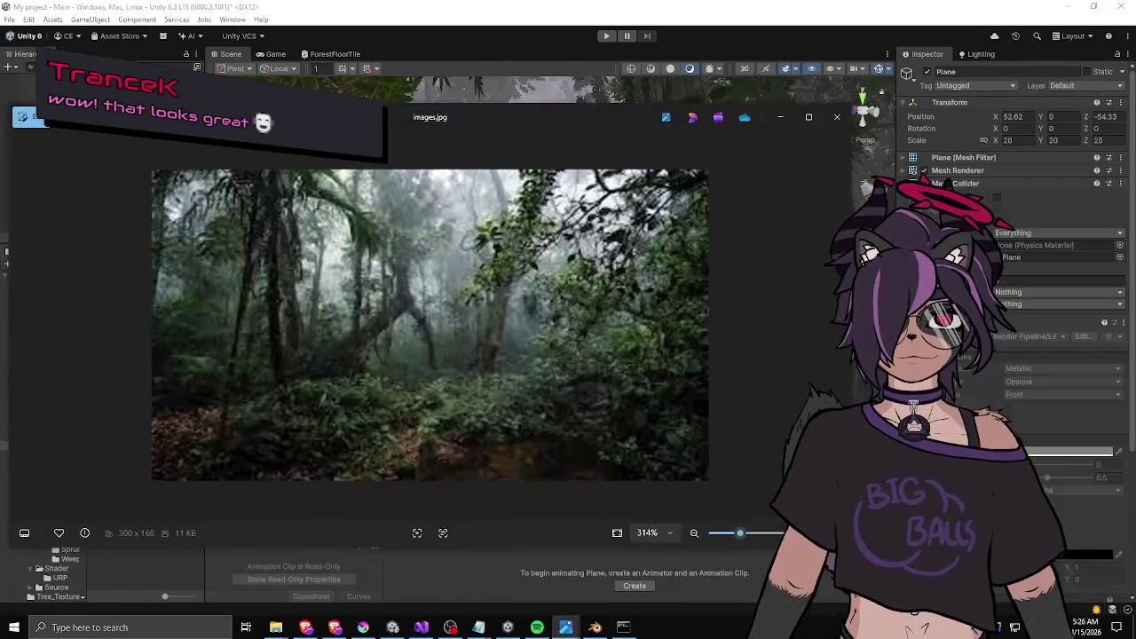
left_click_drag(287, 116, 235, 65)
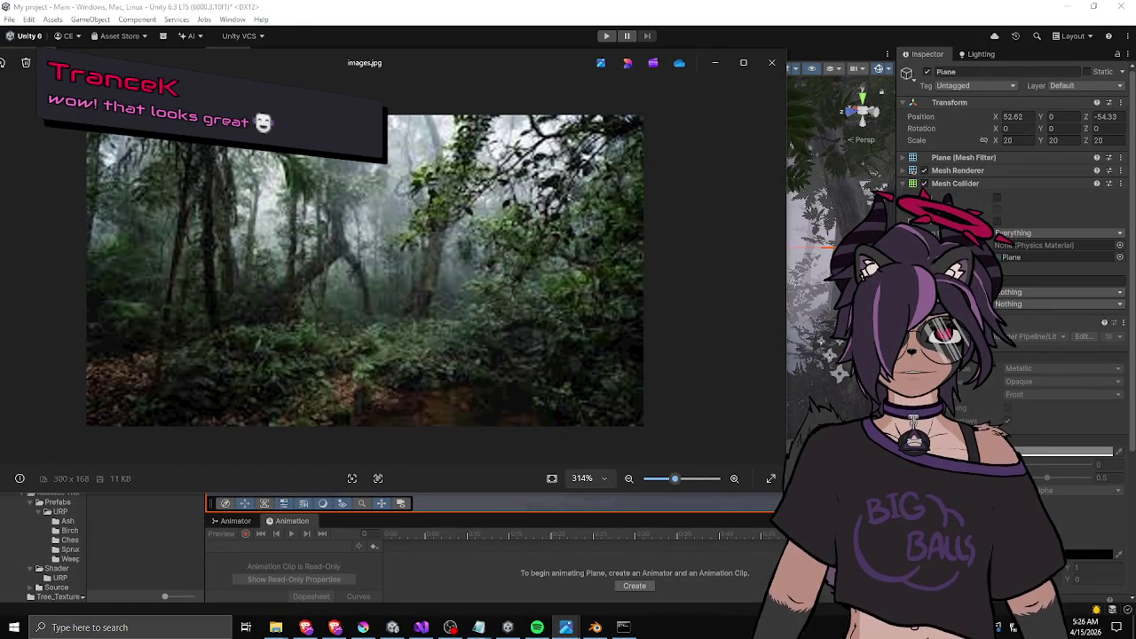
Place forest-1699078-1.jpg over the editor for comparison, then minimize the images.jpg viewer.
left_click_drag(1135, 146, 626, 154)
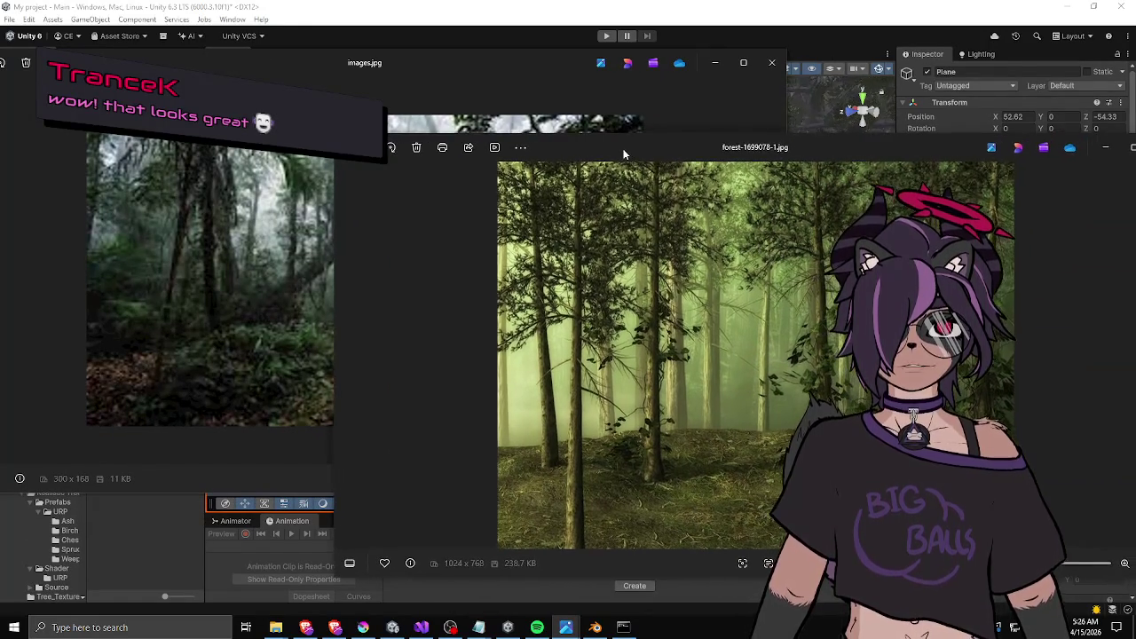
mouse_move(543, 151)
left_mouse_down()
mouse_move(723, 293)
mouse_move(757, 241)
mouse_move(553, 151)
left_mouse_up()
left_click(515, 11)
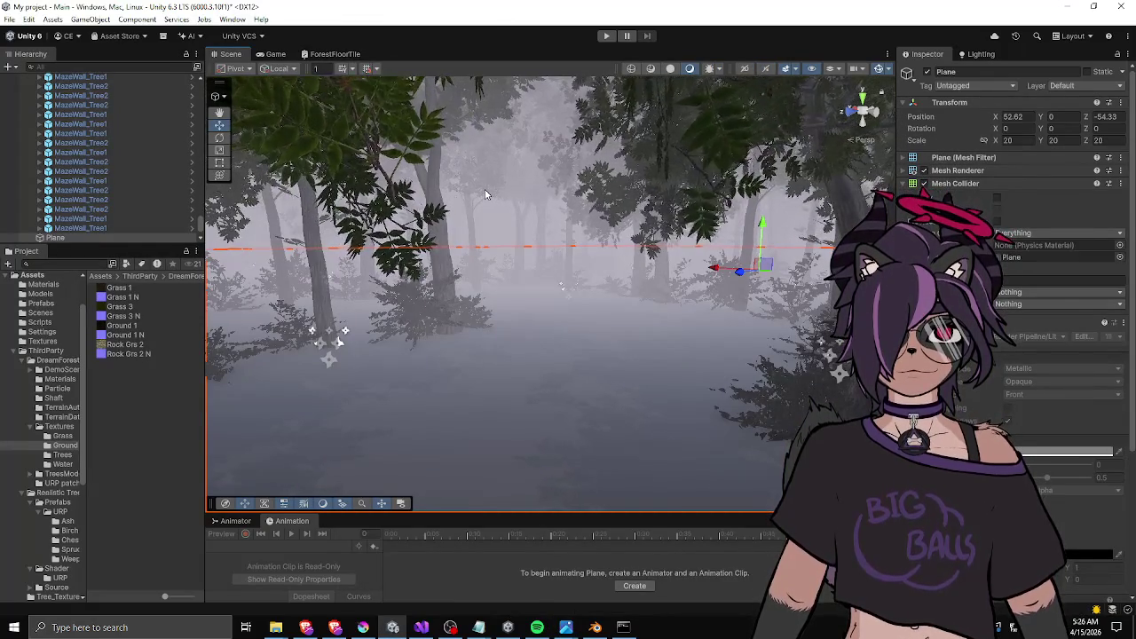
key("alt+Tab")
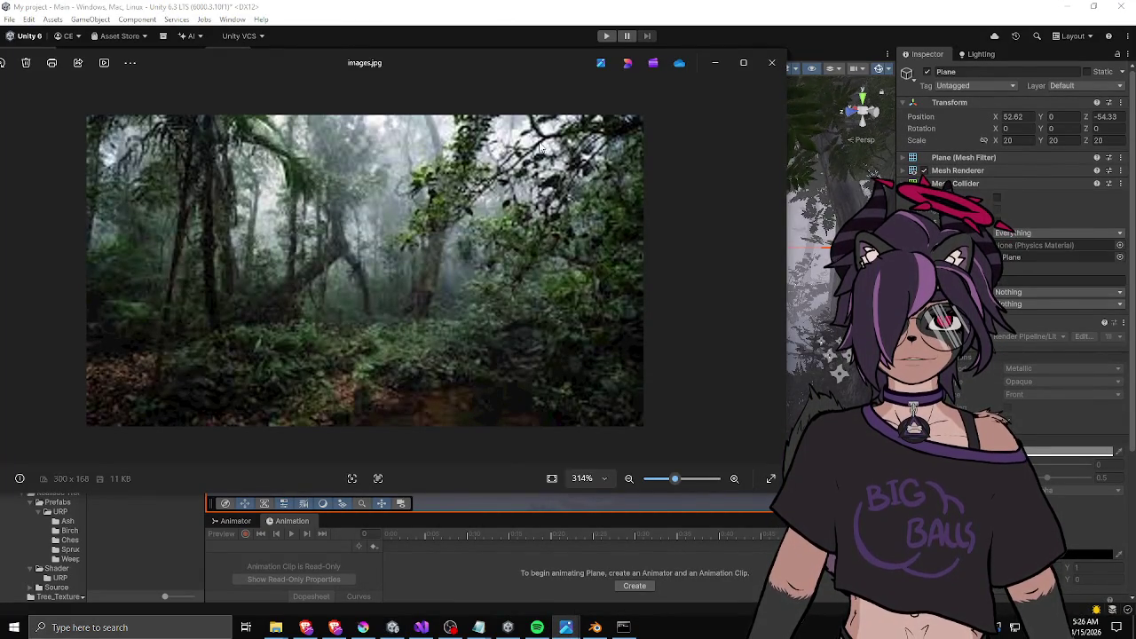
left_click(719, 66)
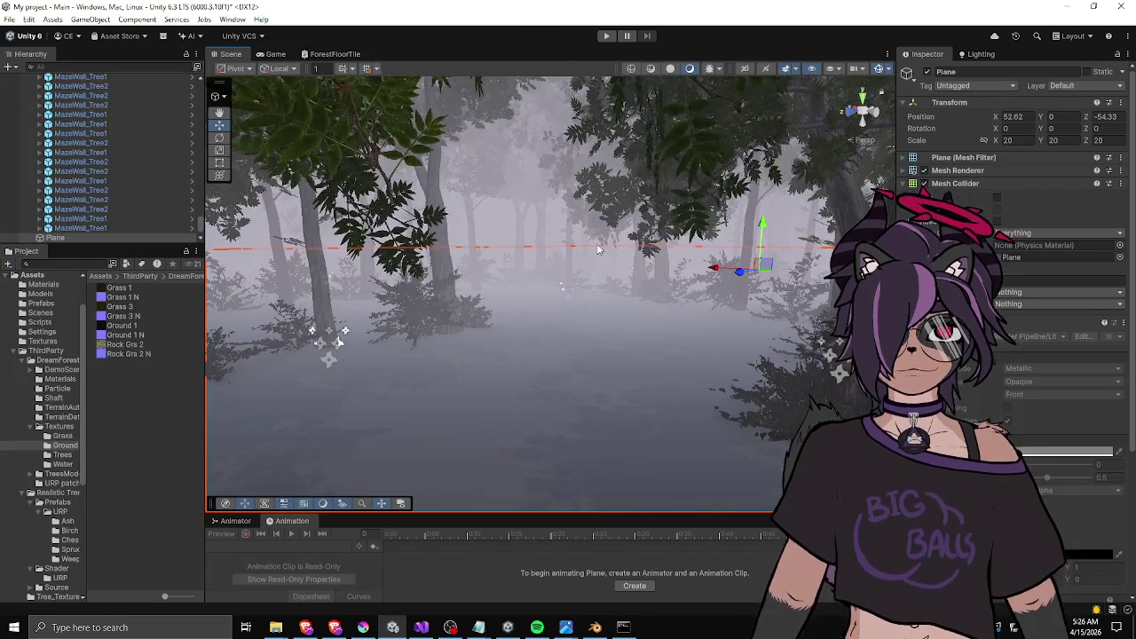
mouse_move(578, 285)
left_mouse_down()
mouse_move(595, 291)
mouse_move(474, 245)
mouse_move(524, 261)
mouse_move(421, 290)
mouse_move(621, 274)
mouse_move(603, 311)
mouse_move(499, 405)
mouse_move(578, 422)
left_mouse_up()
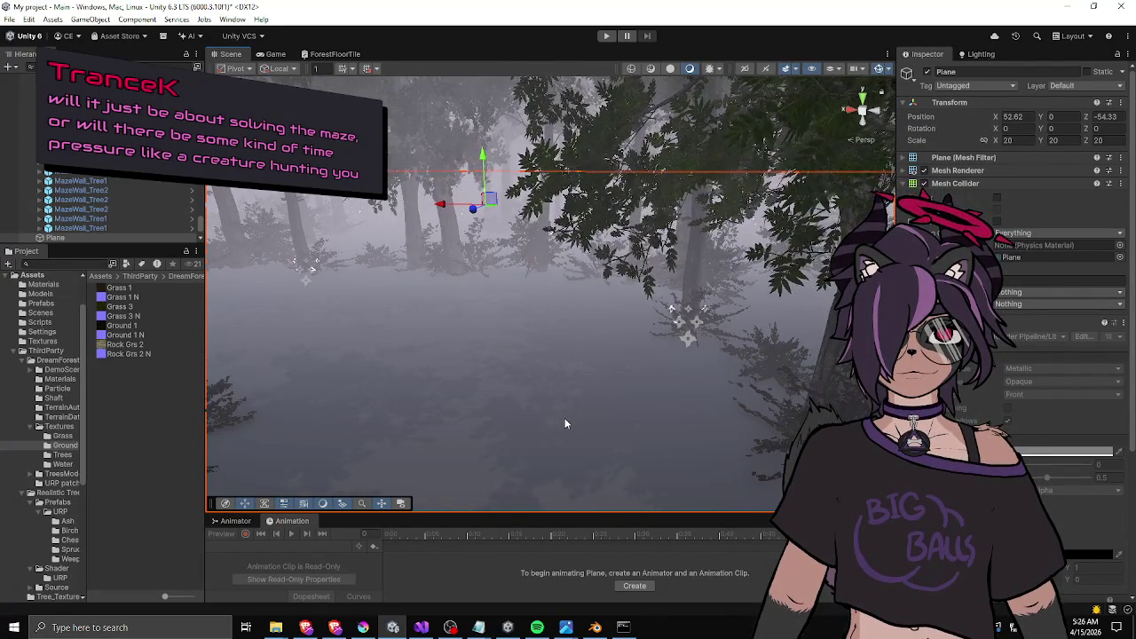
mouse_move(572, 215)
left_mouse_down()
mouse_move(495, 253)
mouse_move(550, 271)
left_mouse_up()
left_click_drag(623, 270, 608, 269)
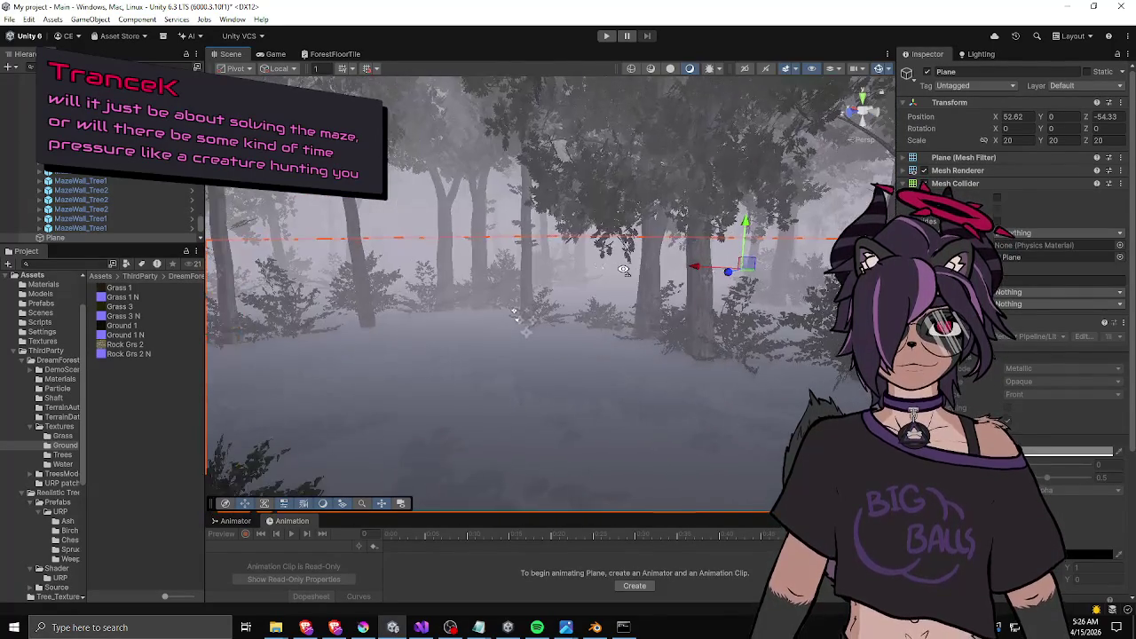
left_click(416, 233)
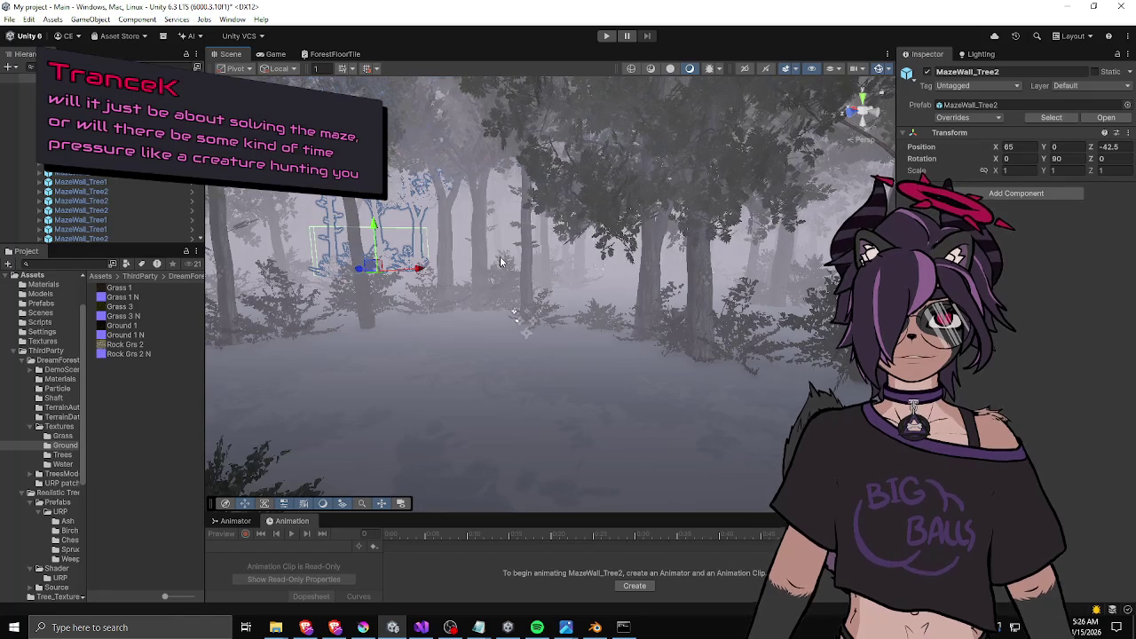
left_click_drag(593, 271, 248, 205)
left_click(546, 145)
mouse_move(546, 144)
left_mouse_down()
mouse_move(518, 326)
mouse_move(615, 320)
mouse_move(385, 331)
left_mouse_up()
mouse_move(258, 309)
left_mouse_down()
mouse_move(535, 314)
mouse_move(524, 325)
mouse_move(638, 313)
mouse_move(307, 319)
left_mouse_up()
mouse_move(499, 314)
left_mouse_down()
mouse_move(399, 322)
mouse_move(654, 312)
mouse_move(215, 311)
mouse_move(610, 297)
mouse_move(284, 305)
mouse_move(265, 295)
mouse_move(545, 297)
mouse_move(406, 280)
mouse_move(284, 282)
mouse_move(584, 271)
left_mouse_up()
mouse_move(473, 284)
left_mouse_down()
mouse_move(373, 266)
mouse_move(608, 263)
mouse_move(545, 255)
mouse_move(408, 292)
mouse_move(621, 262)
mouse_move(551, 294)
mouse_move(744, 287)
left_mouse_up()
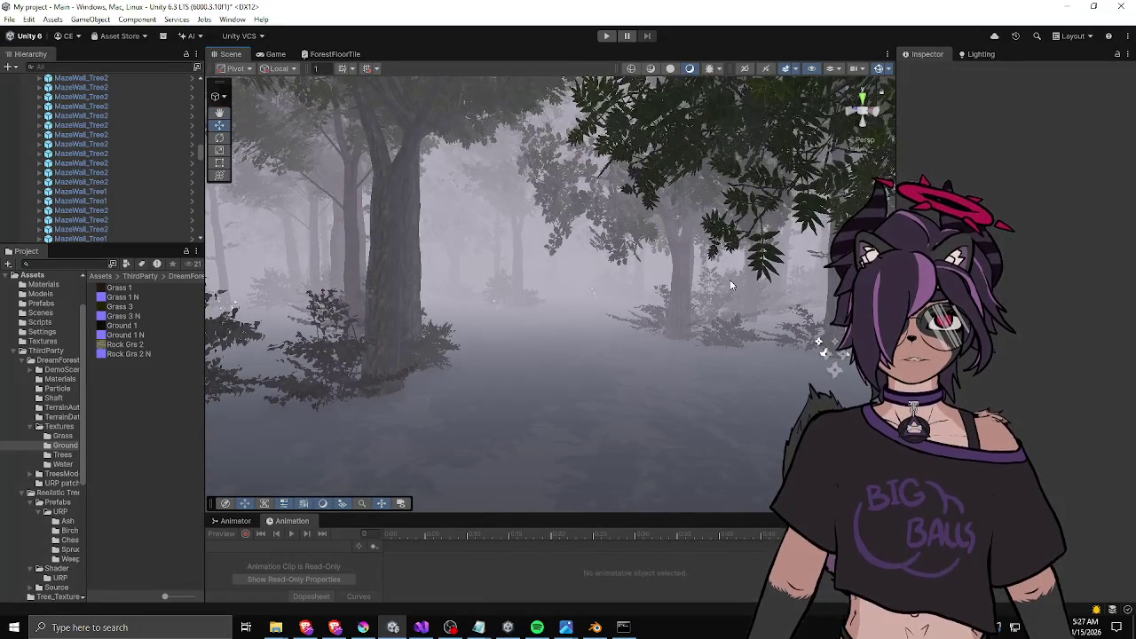
mouse_move(657, 291)
left_mouse_down()
mouse_move(502, 288)
mouse_move(626, 271)
mouse_move(461, 274)
mouse_move(416, 256)
mouse_move(585, 264)
mouse_move(541, 251)
mouse_move(532, 263)
mouse_move(588, 269)
mouse_move(477, 265)
mouse_move(381, 299)
mouse_move(447, 314)
mouse_move(298, 264)
left_mouse_up()
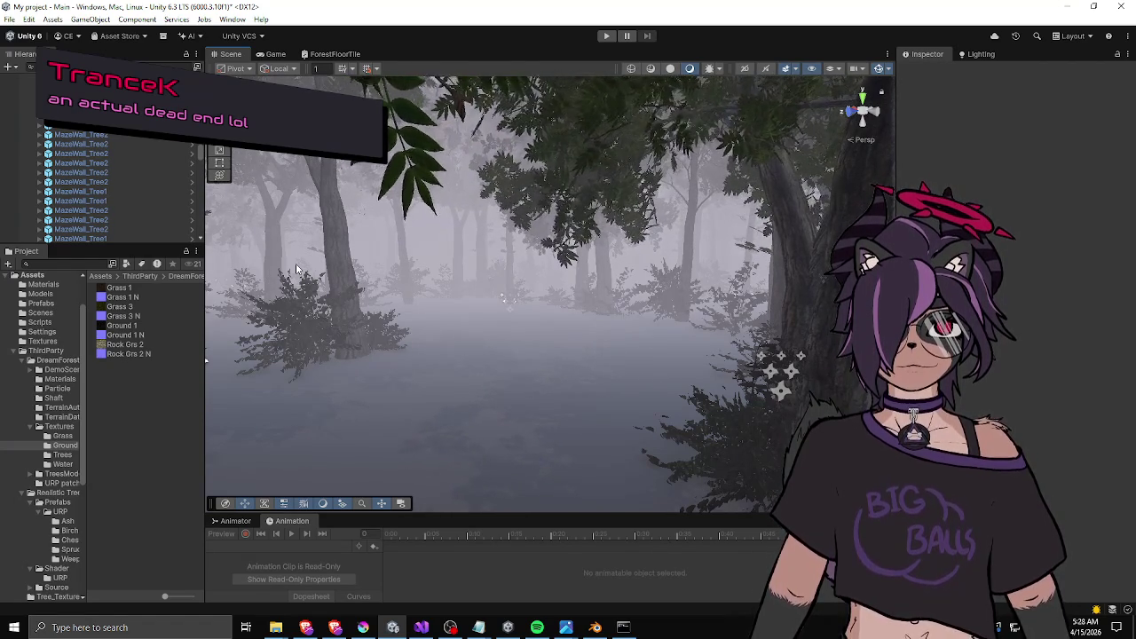
left_click_drag(547, 263, 340, 277)
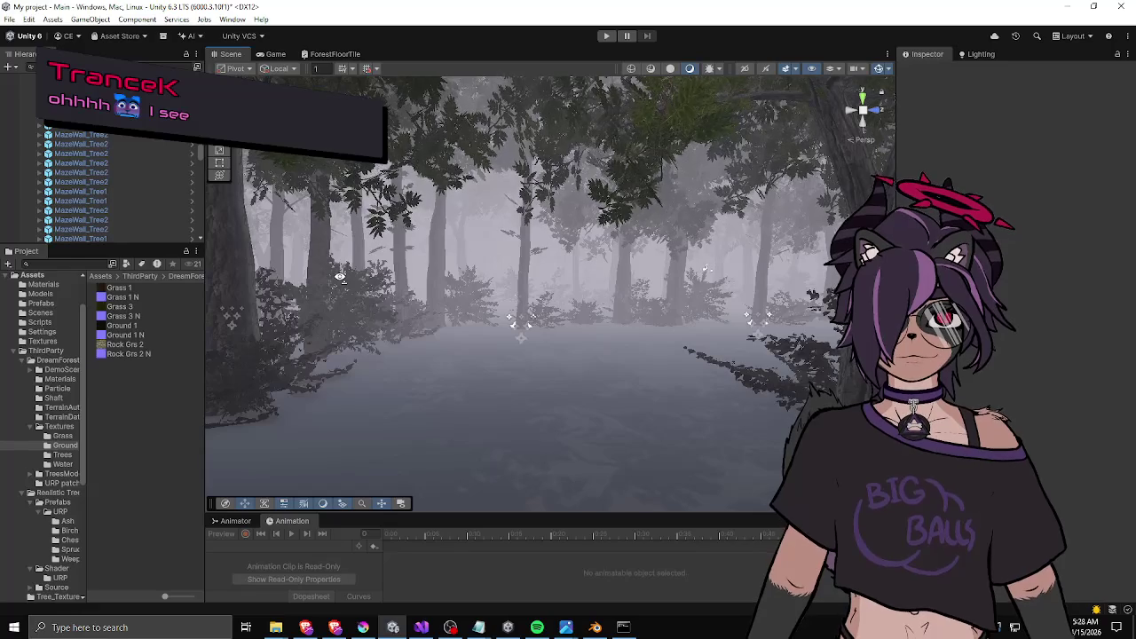
left_click_drag(341, 275, 708, 268)
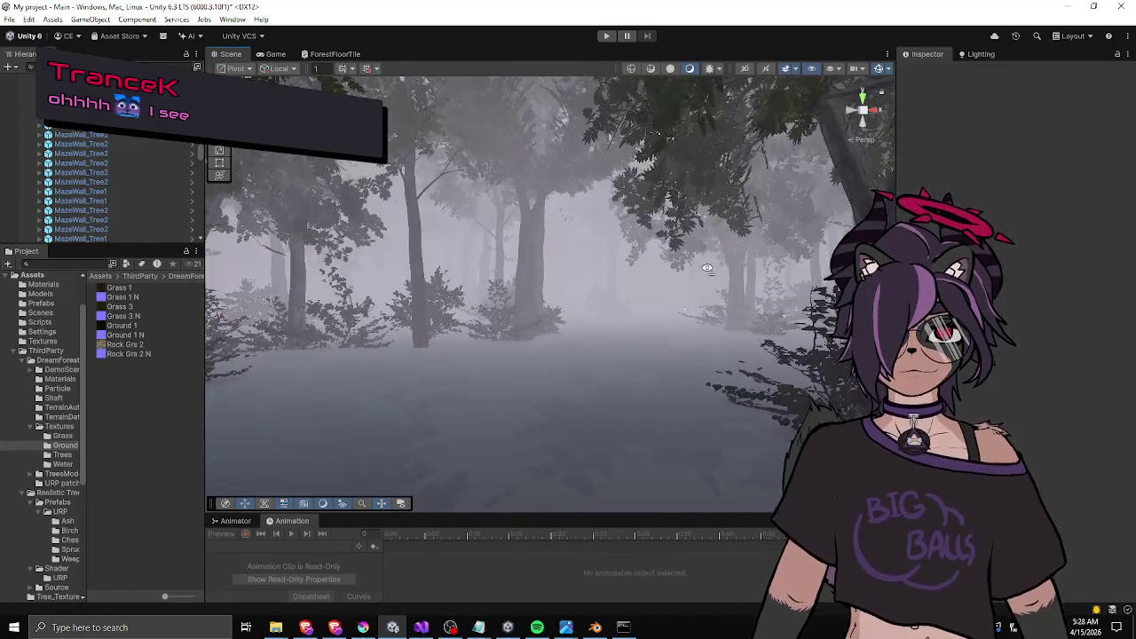
mouse_move(573, 274)
left_mouse_down()
mouse_move(695, 272)
mouse_move(568, 273)
left_mouse_up()
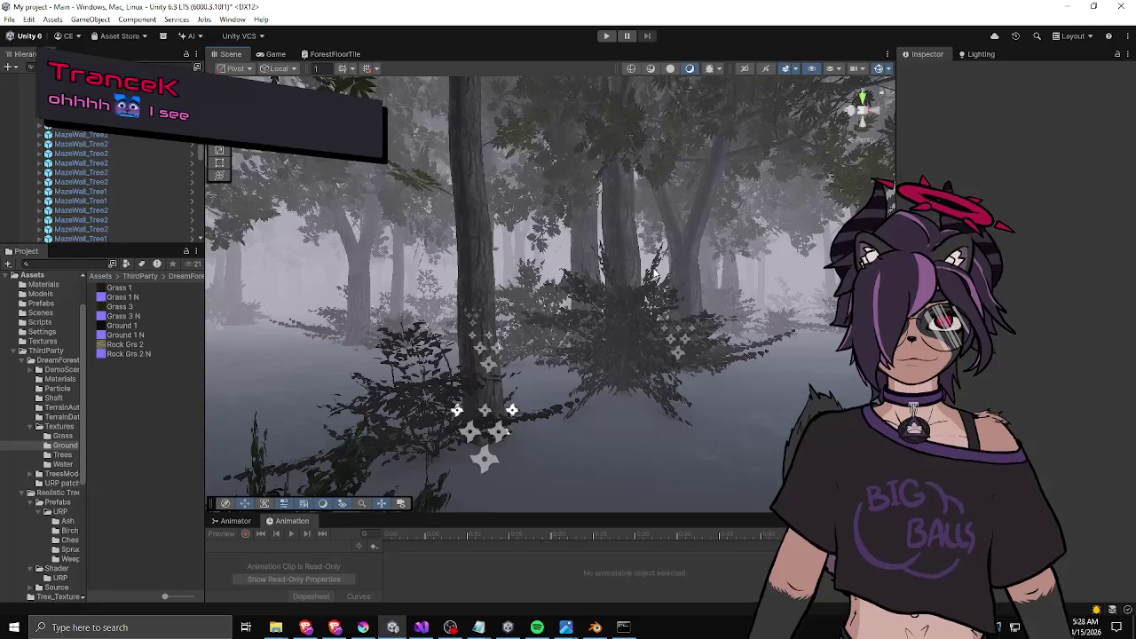
mouse_move(652, 277)
left_mouse_down()
mouse_move(711, 269)
mouse_move(126, 279)
left_mouse_up()
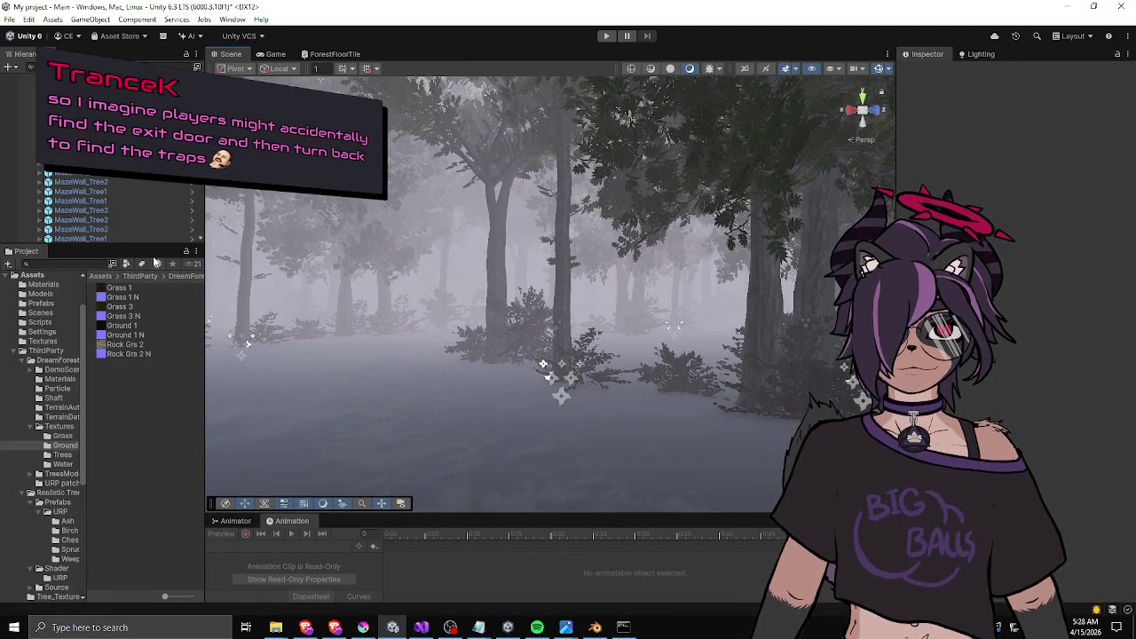
mouse_move(586, 254)
left_mouse_down()
mouse_move(517, 255)
mouse_move(685, 261)
mouse_move(565, 259)
left_mouse_up()
mouse_move(691, 259)
left_mouse_down()
mouse_move(305, 253)
mouse_move(540, 254)
mouse_move(487, 254)
left_mouse_up()
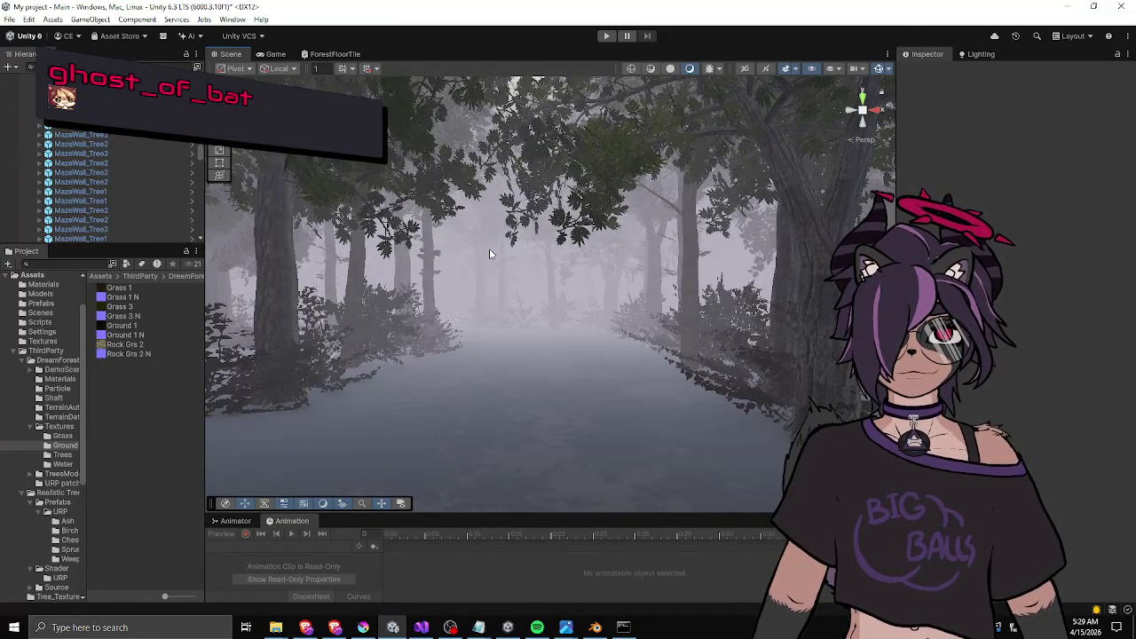
mouse_move(577, 282)
left_mouse_down()
mouse_move(451, 278)
mouse_move(235, 298)
mouse_move(403, 276)
mouse_move(648, 305)
mouse_move(572, 331)
mouse_move(673, 324)
left_mouse_up()
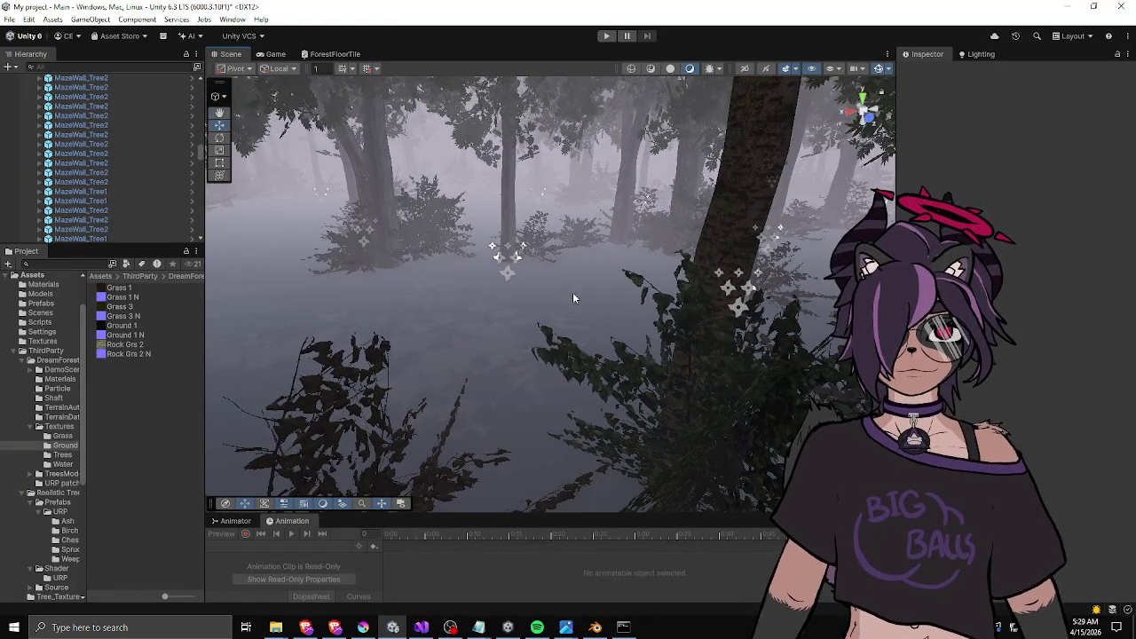
mouse_move(579, 304)
left_mouse_down()
mouse_move(596, 287)
mouse_move(326, 279)
mouse_move(213, 394)
mouse_move(611, 294)
mouse_move(357, 298)
mouse_move(203, 409)
mouse_move(222, 382)
mouse_move(831, 318)
left_mouse_up()
mouse_move(584, 285)
left_mouse_down()
mouse_move(532, 249)
mouse_move(571, 254)
mouse_move(537, 276)
mouse_move(658, 248)
left_mouse_up()
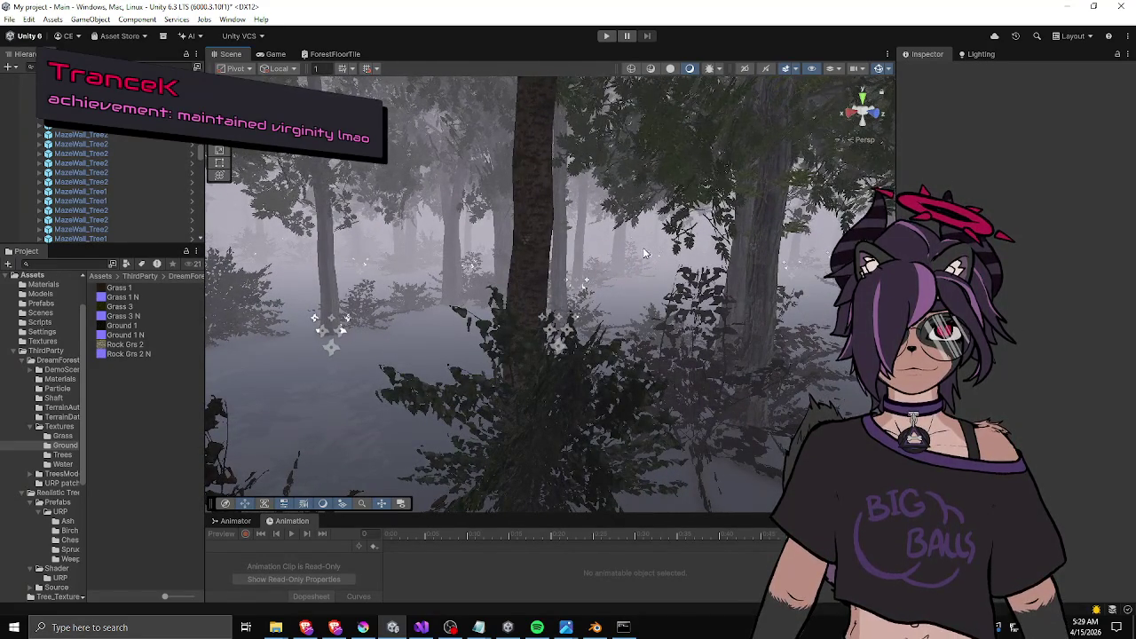
left_click_drag(611, 264, 619, 271)
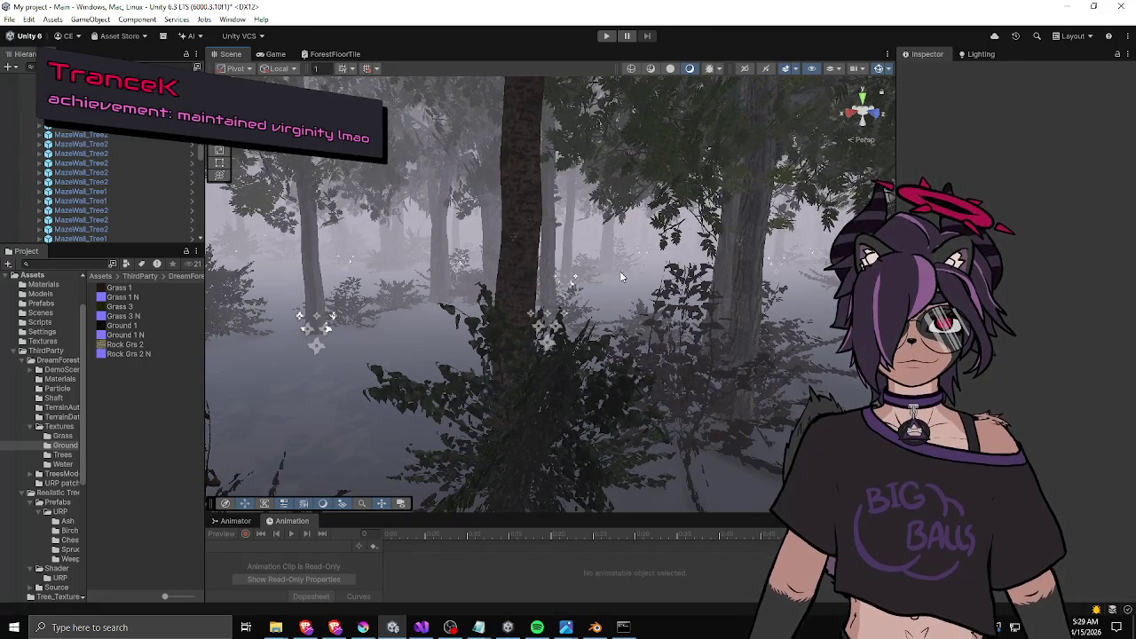
left_click_drag(601, 281, 593, 246)
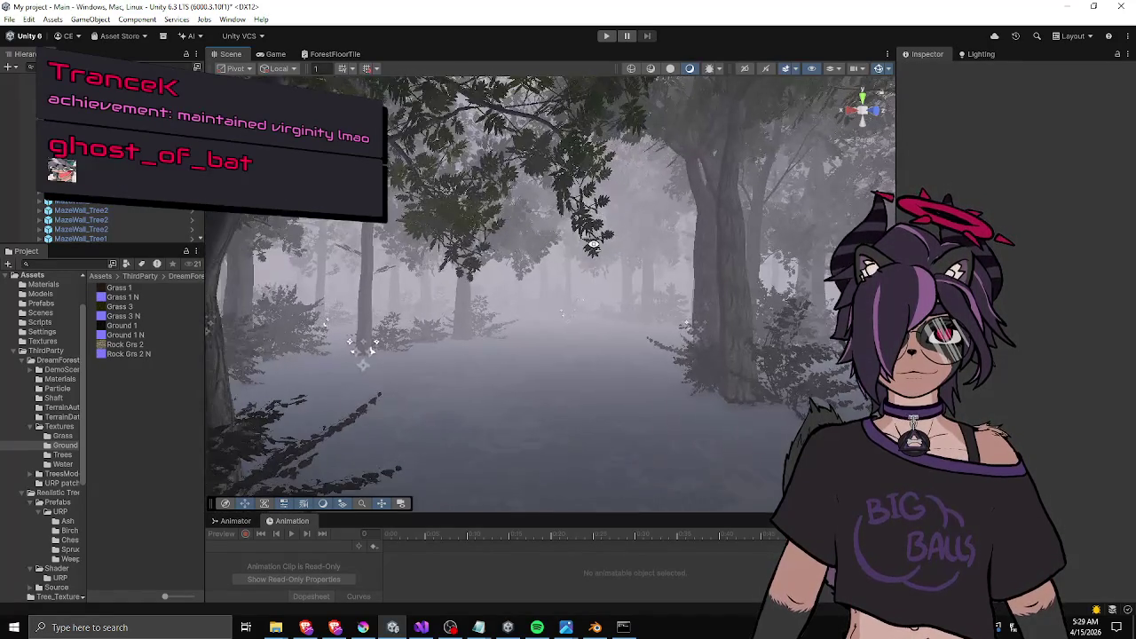
mouse_move(642, 279)
left_mouse_down()
mouse_move(539, 266)
mouse_move(497, 297)
mouse_move(376, 322)
mouse_move(330, 310)
mouse_move(351, 294)
mouse_move(410, 288)
mouse_move(213, 293)
mouse_move(552, 286)
left_mouse_up()
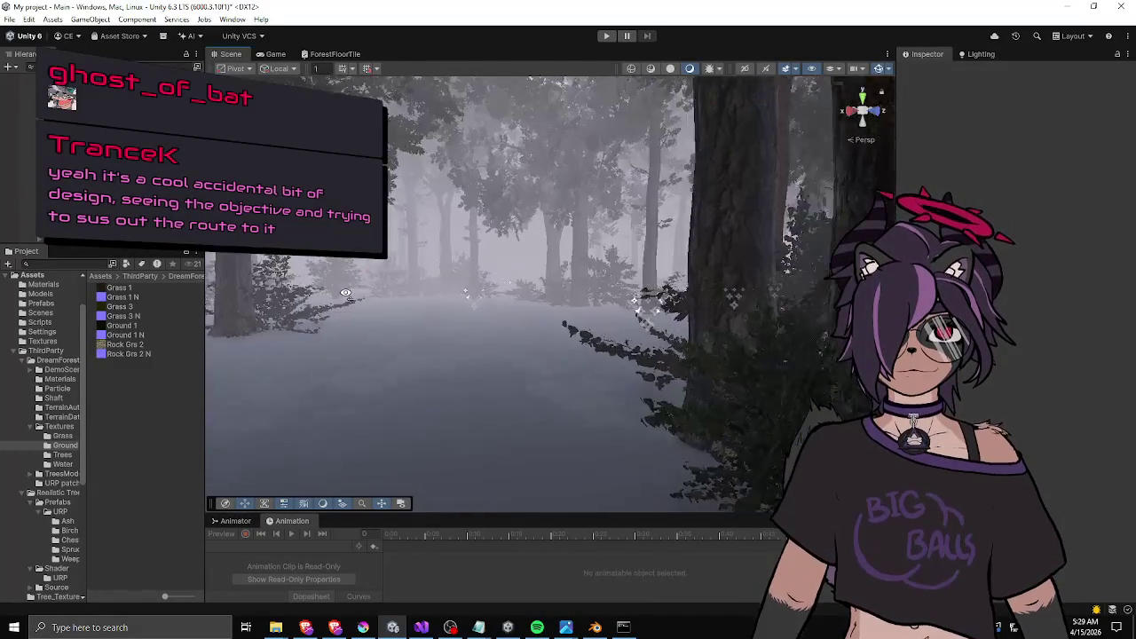
mouse_move(288, 303)
left_mouse_down()
mouse_move(177, 312)
mouse_move(71, 299)
mouse_move(729, 273)
mouse_move(1000, 294)
mouse_move(3, 290)
mouse_move(1035, 295)
mouse_move(647, 282)
mouse_move(731, 287)
mouse_move(628, 303)
left_mouse_up()
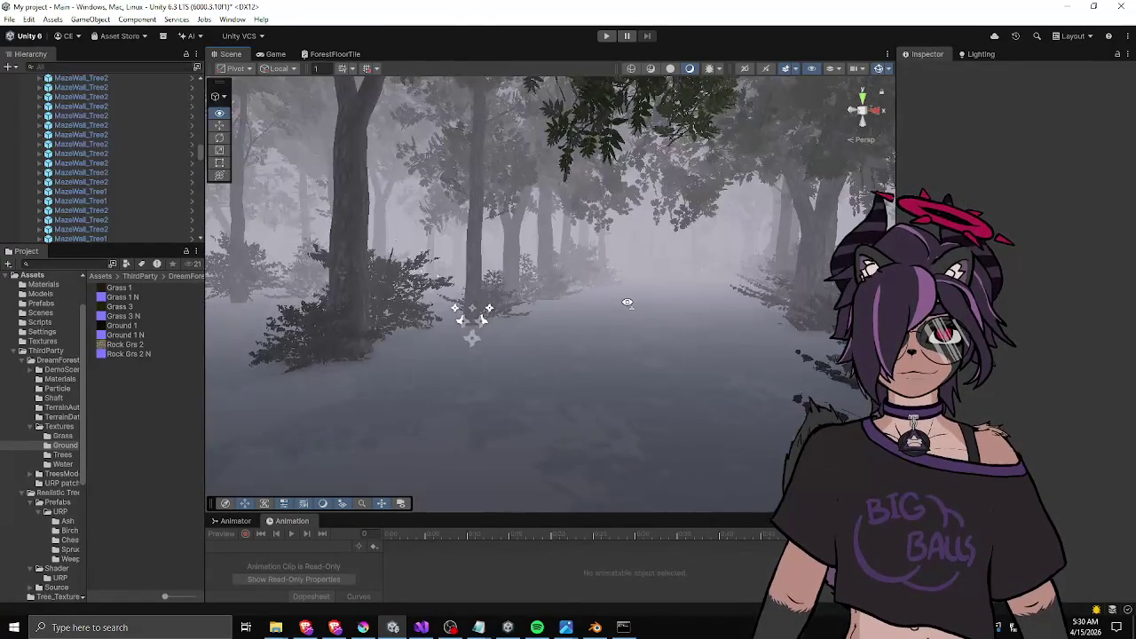
Fly through the foggy forest past tree trunks, turning to new viewpoints.
mouse_move(411, 291)
left_mouse_down()
mouse_move(417, 284)
mouse_move(320, 308)
mouse_move(348, 321)
mouse_move(508, 303)
mouse_move(514, 279)
left_mouse_up()
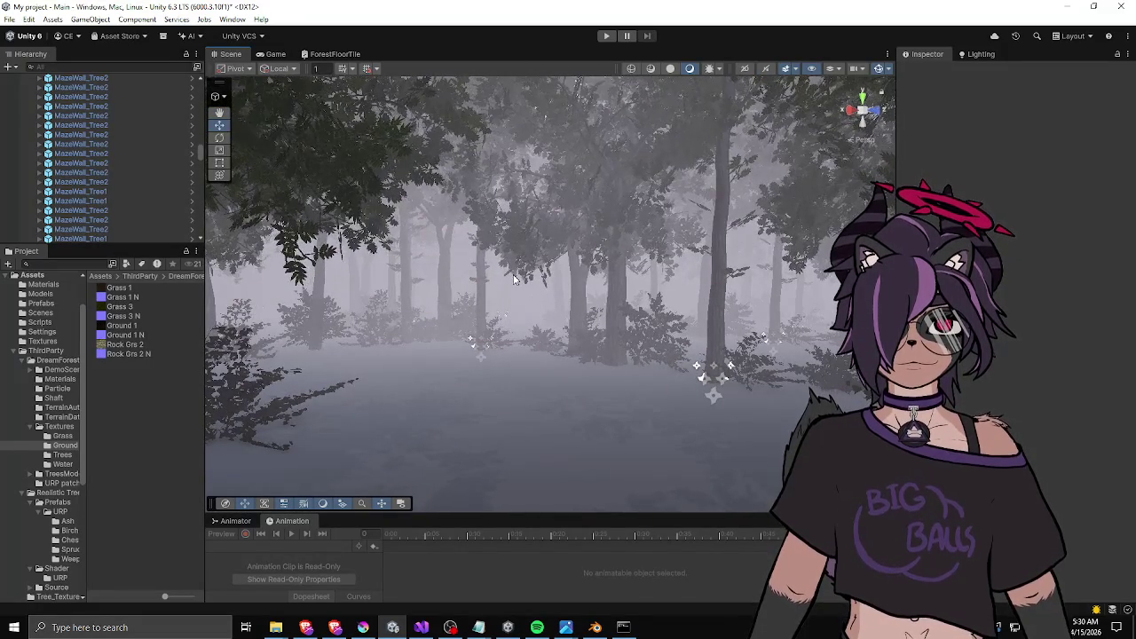
mouse_move(580, 289)
left_mouse_down()
mouse_move(622, 297)
mouse_move(479, 290)
mouse_move(236, 312)
mouse_move(236, 327)
left_mouse_up()
mouse_move(520, 305)
left_mouse_down()
mouse_move(526, 317)
mouse_move(481, 270)
mouse_move(613, 263)
mouse_move(598, 270)
left_mouse_up()
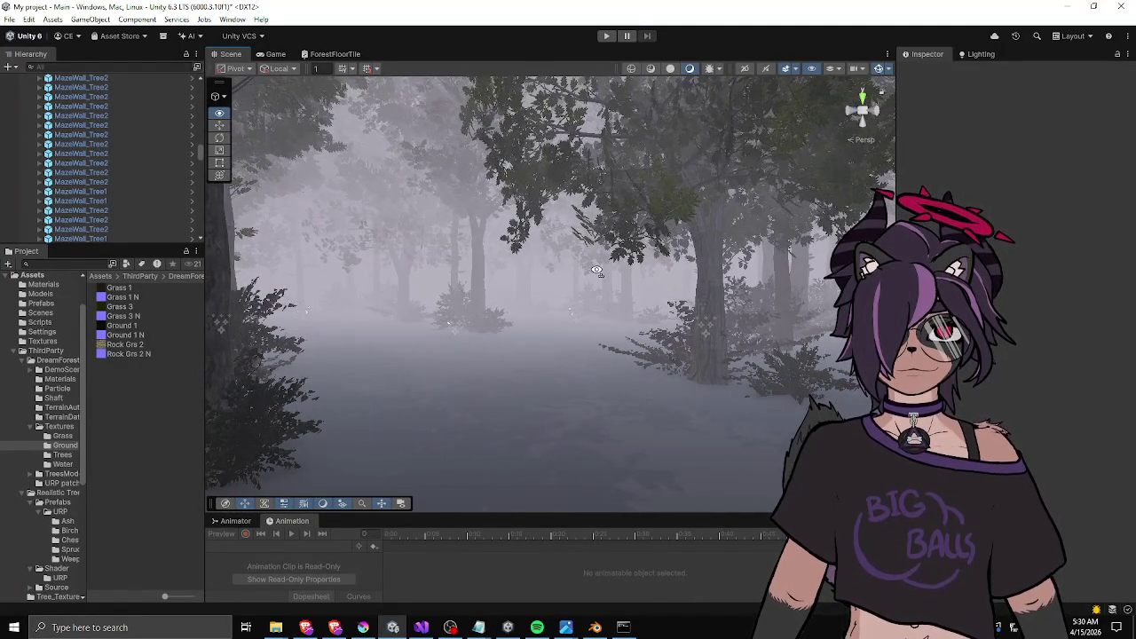
left_click_drag(596, 271, 432, 278)
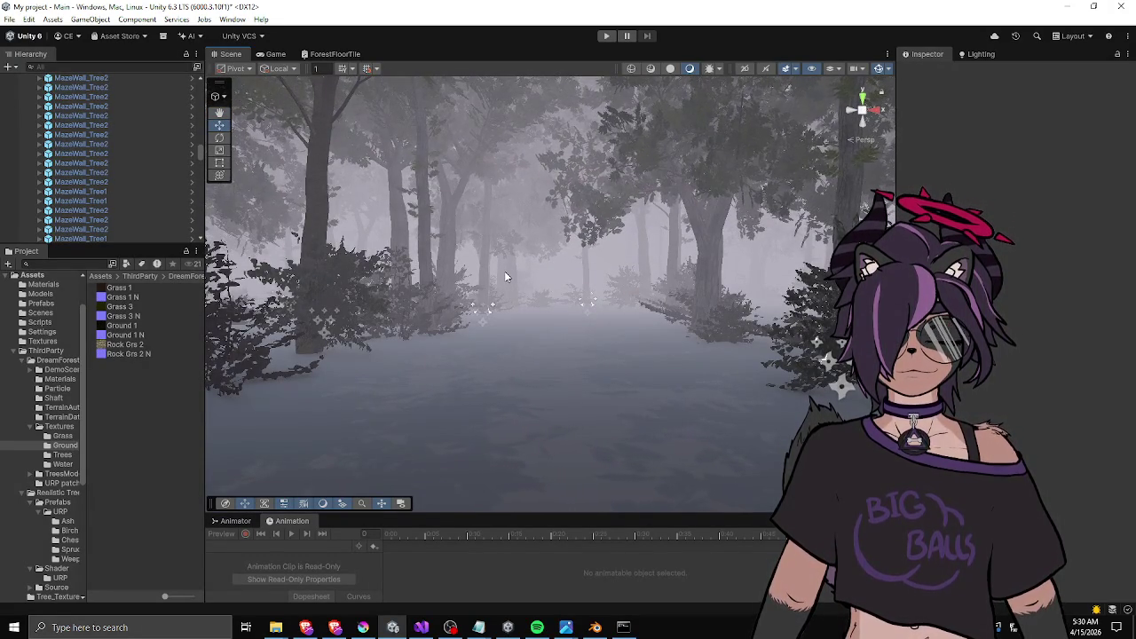
mouse_move(540, 286)
left_mouse_down()
mouse_move(466, 307)
mouse_move(536, 300)
mouse_move(545, 326)
mouse_move(569, 330)
left_mouse_up()
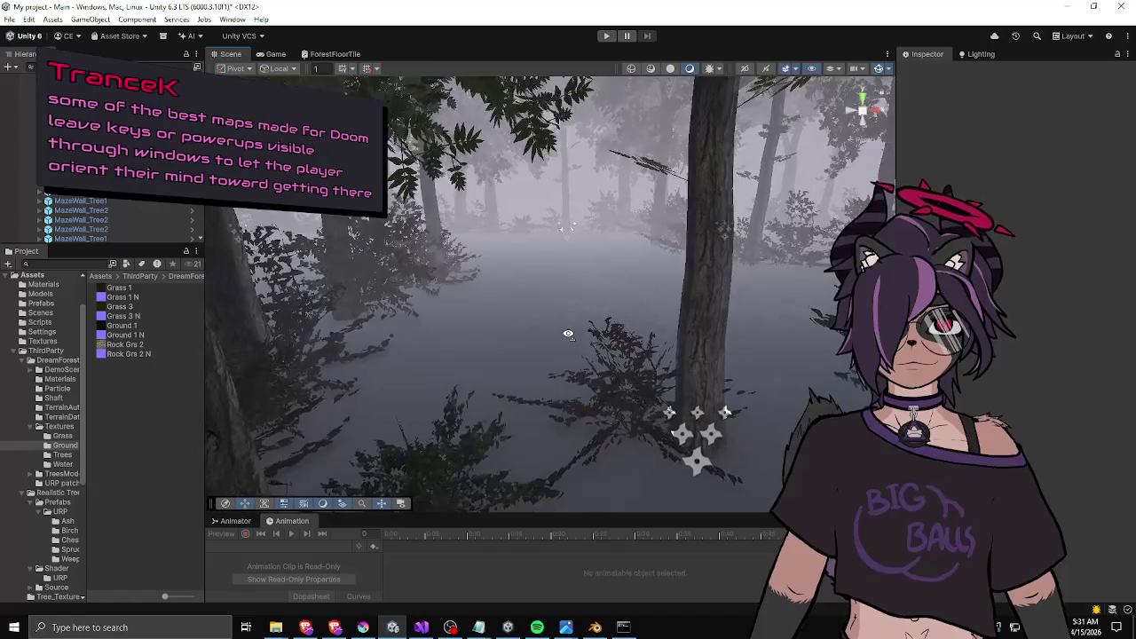
mouse_move(569, 333)
left_mouse_down()
mouse_move(505, 325)
mouse_move(538, 325)
mouse_move(368, 339)
mouse_move(362, 304)
mouse_move(414, 307)
left_mouse_up()
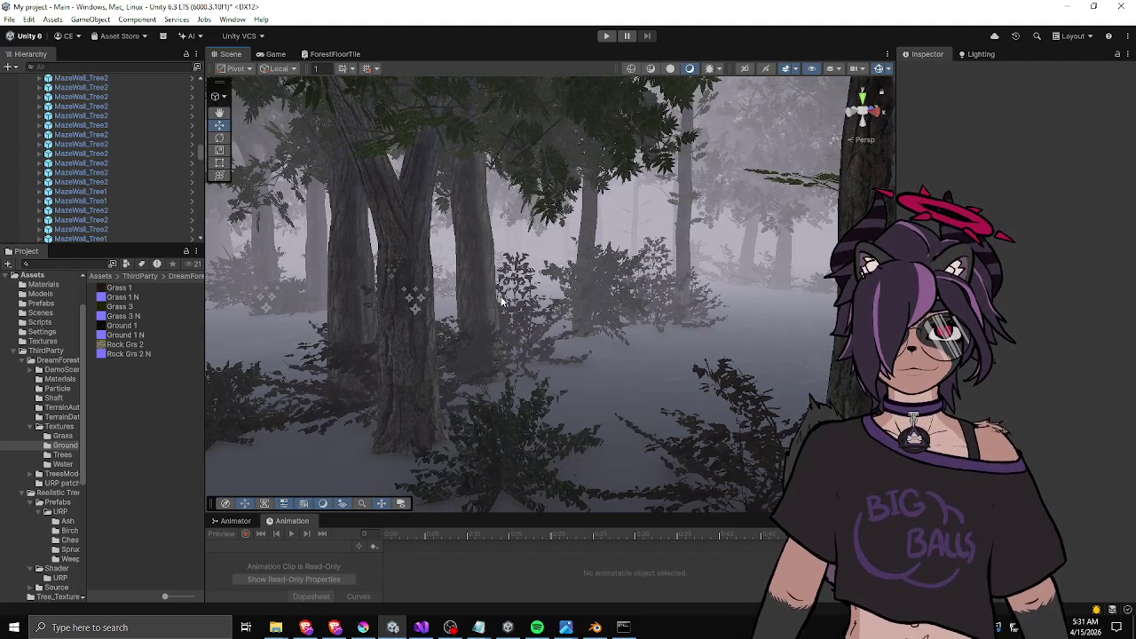
key("w")
mouse_move(501, 302)
left_mouse_down()
mouse_move(474, 281)
mouse_move(1037, 316)
left_mouse_up()
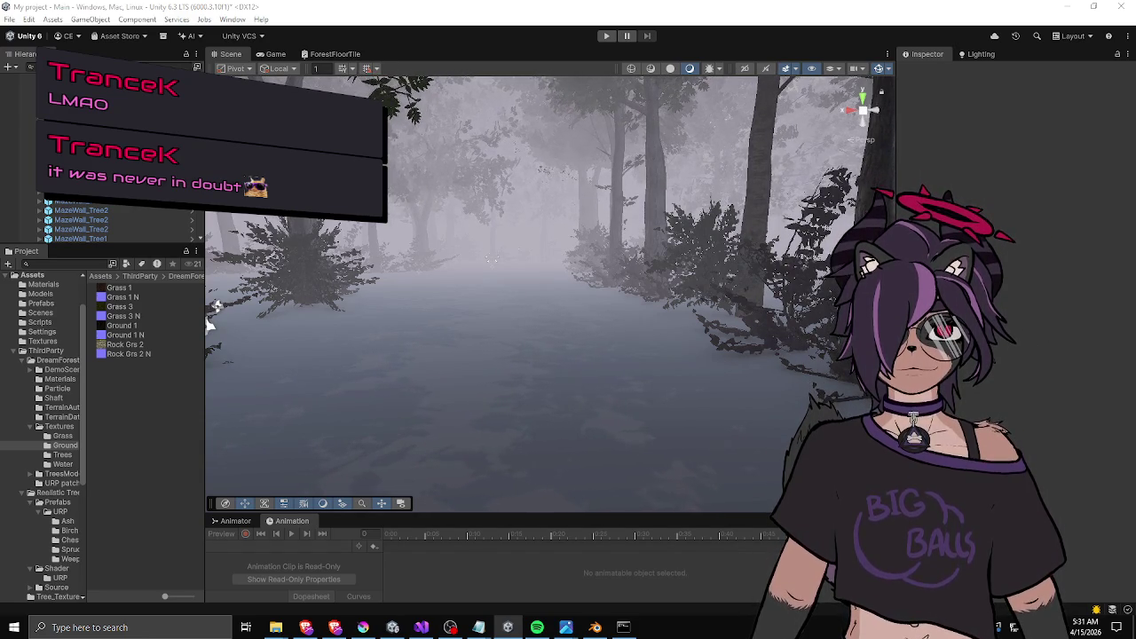
Move forward along the maze paths, then select and frame the floor quad.
key("w")
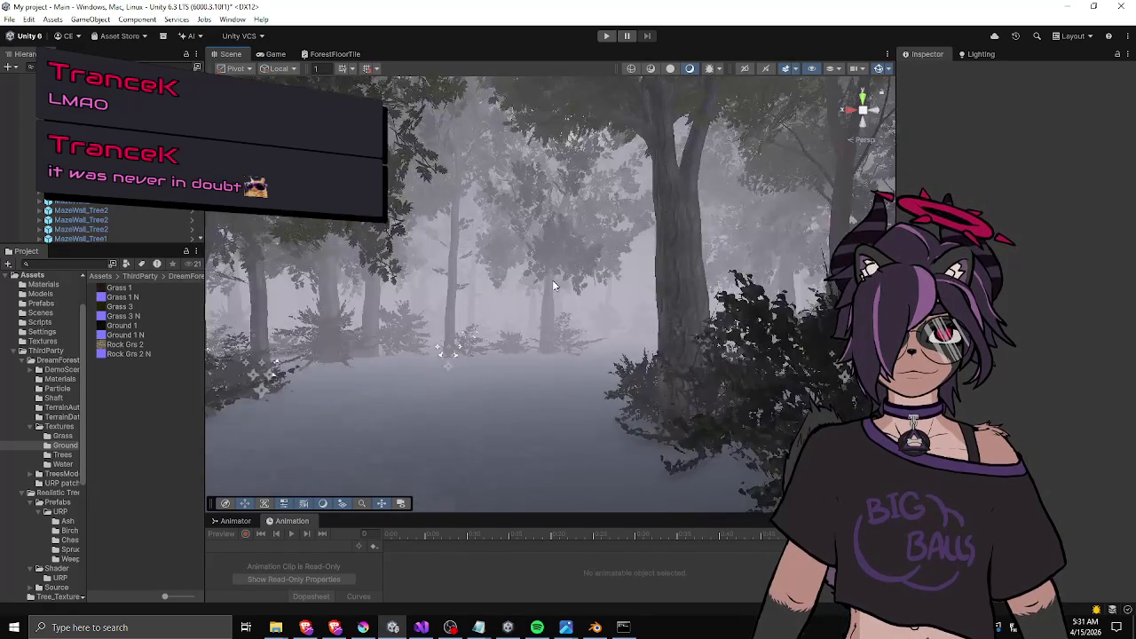
key("w")
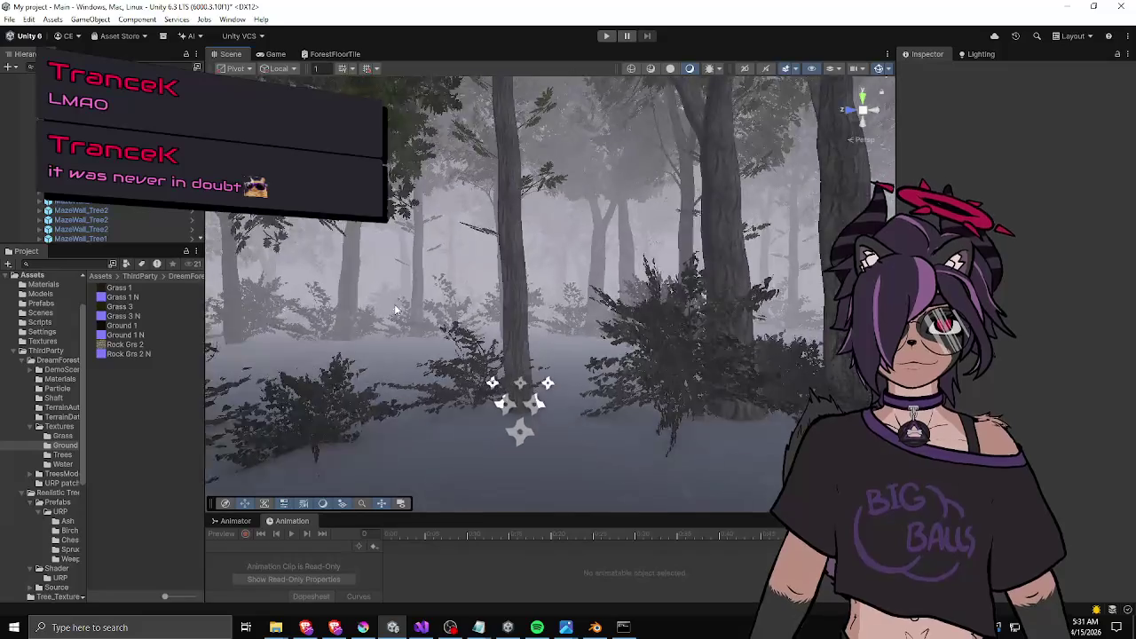
key("w")
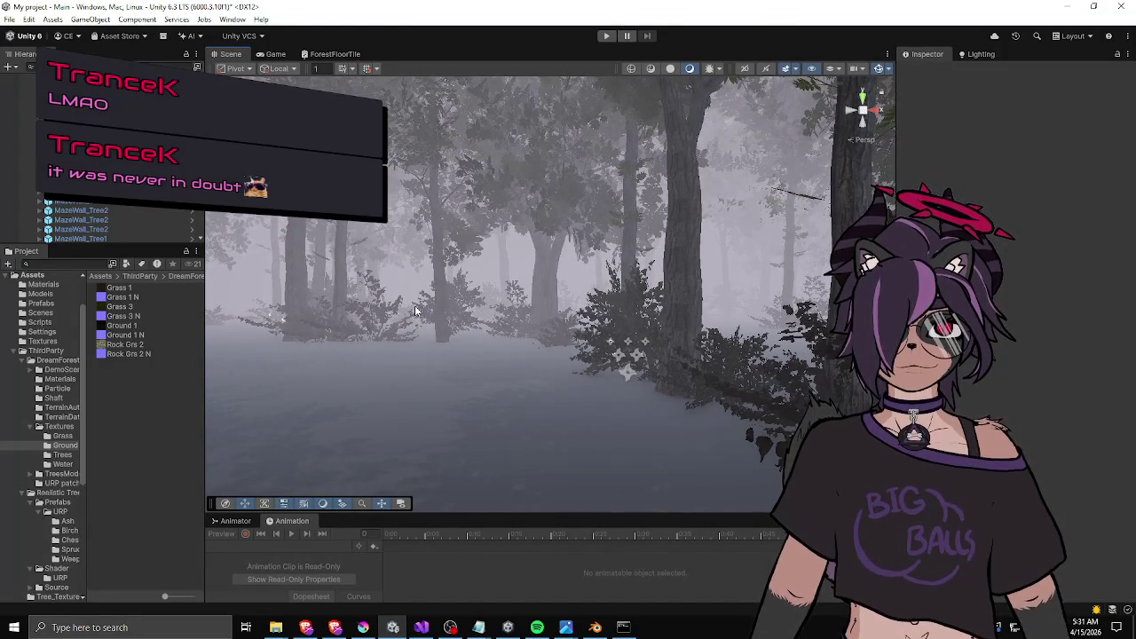
key("w")
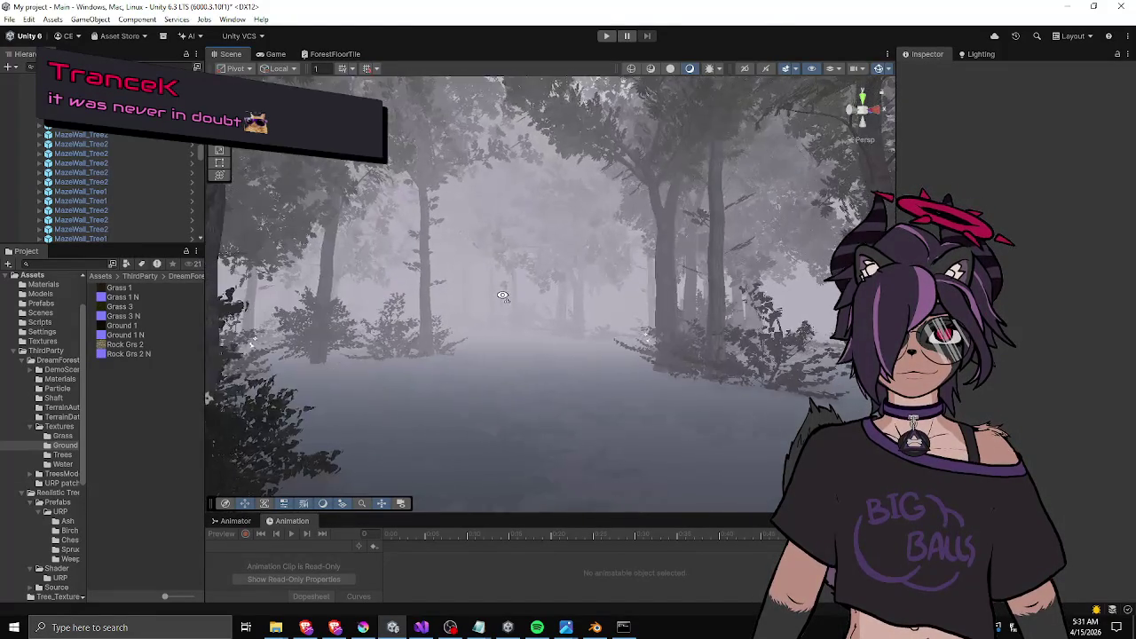
key("w")
key("w")
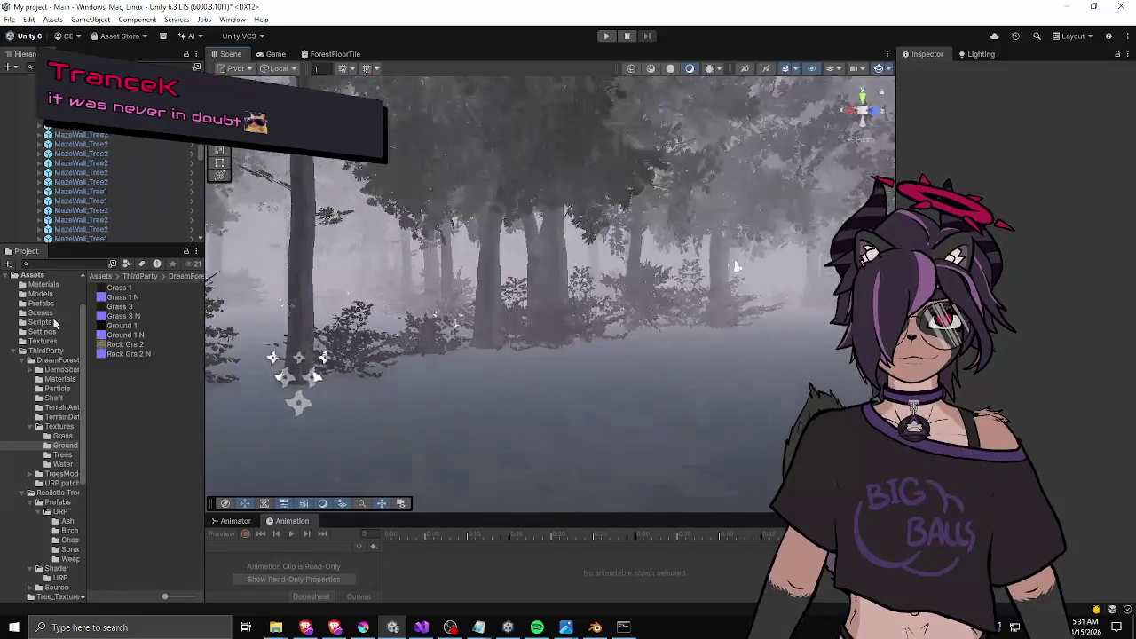
key("w")
key("w")
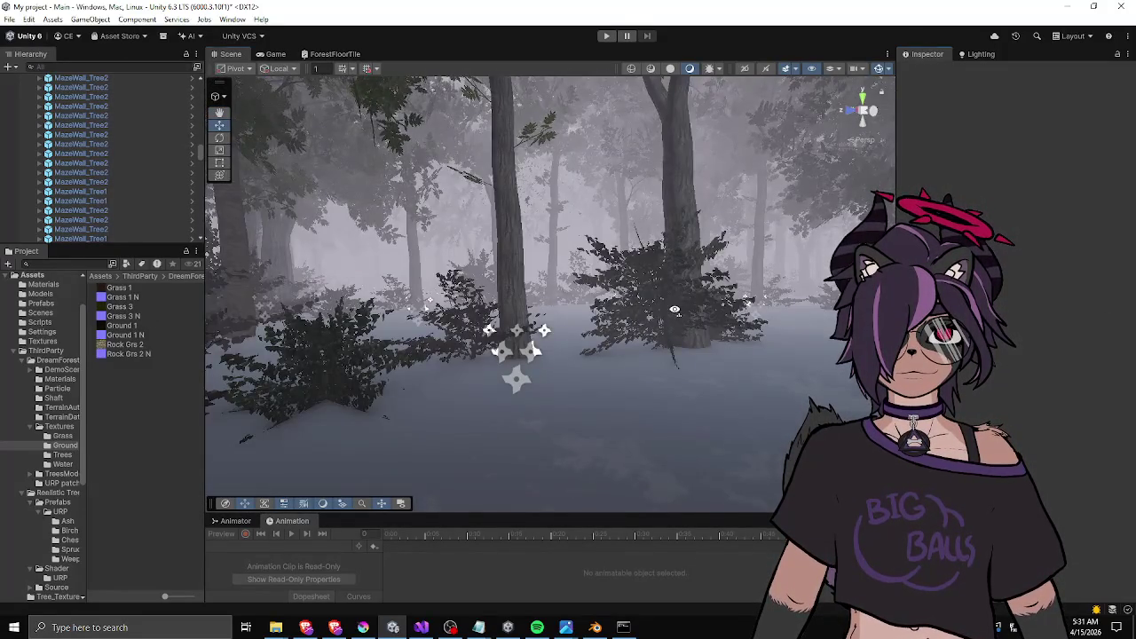
key("w")
key("w")
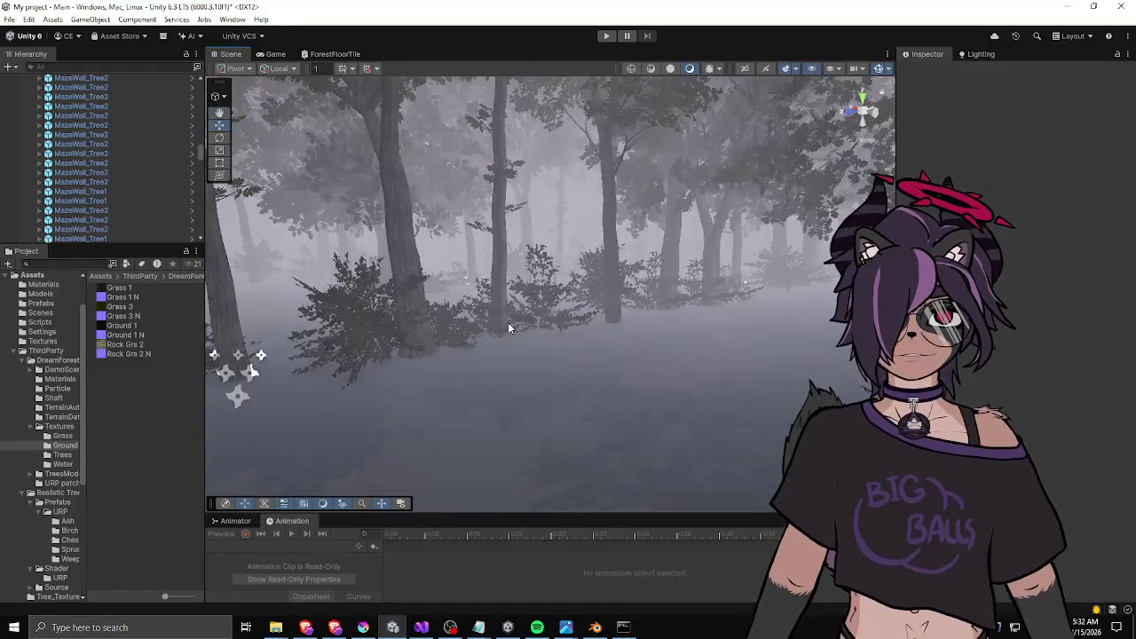
key("w")
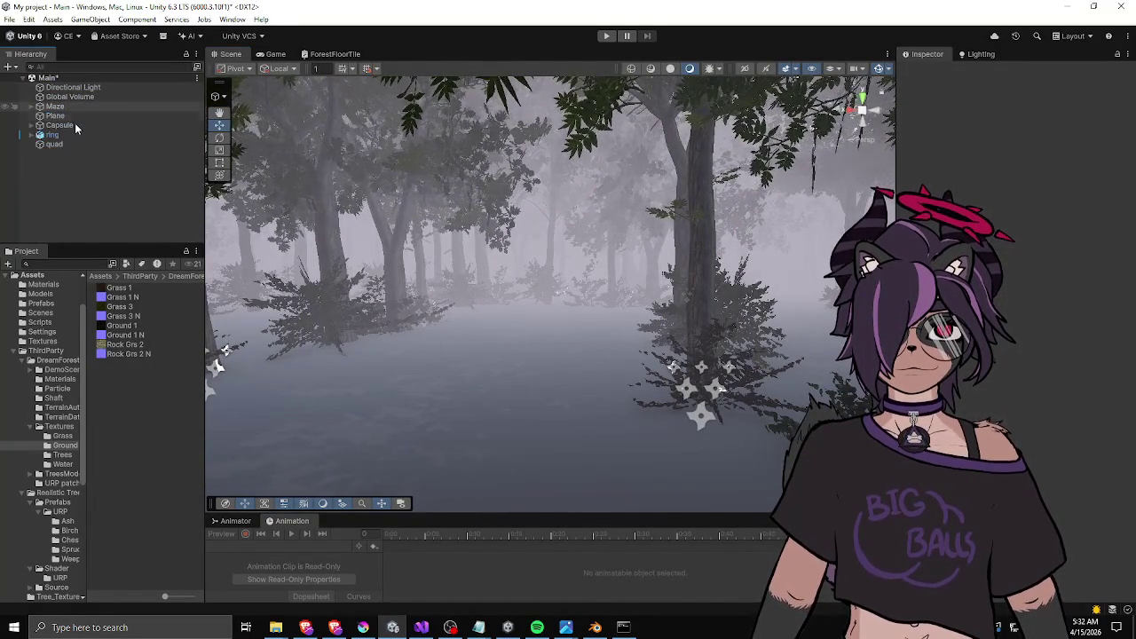
double_click(54, 144)
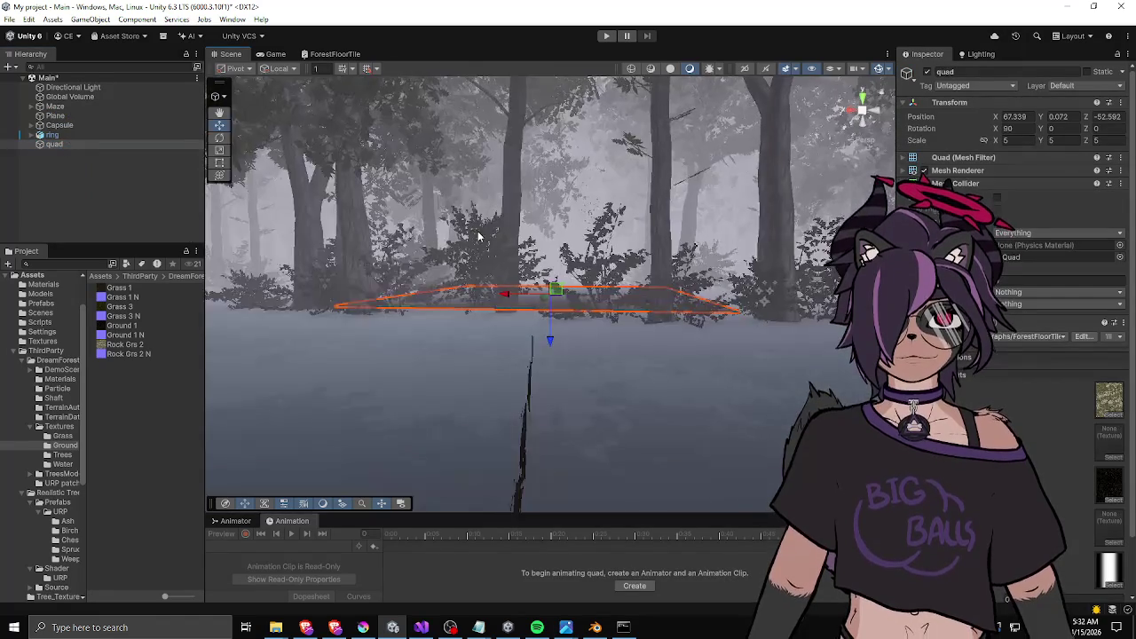
left_click_drag(529, 272, 654, 261)
key("f")
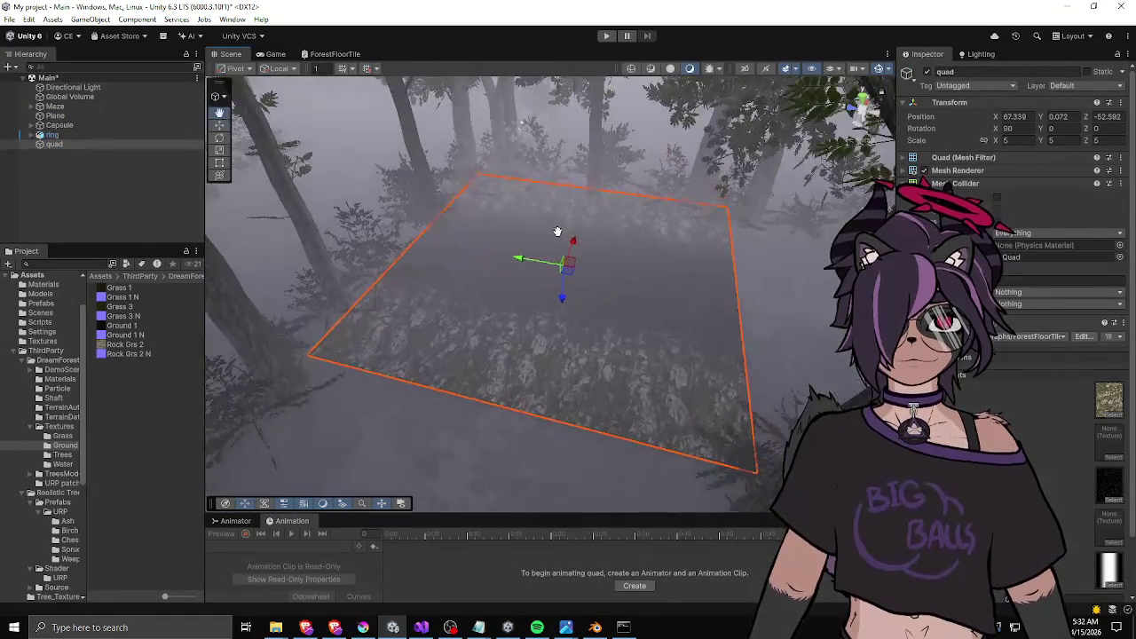
mouse_move(538, 229)
left_mouse_down()
mouse_move(626, 233)
mouse_move(622, 188)
left_mouse_up()
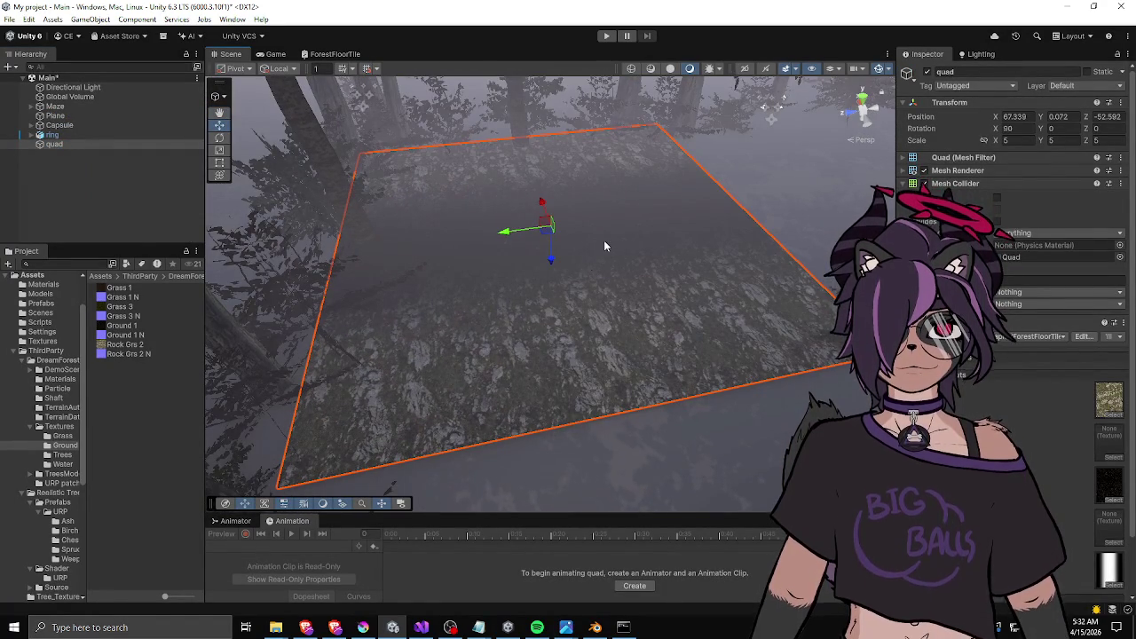
scroll(532, 259, "up", 2)
scroll(1024, 414, "down", 3)
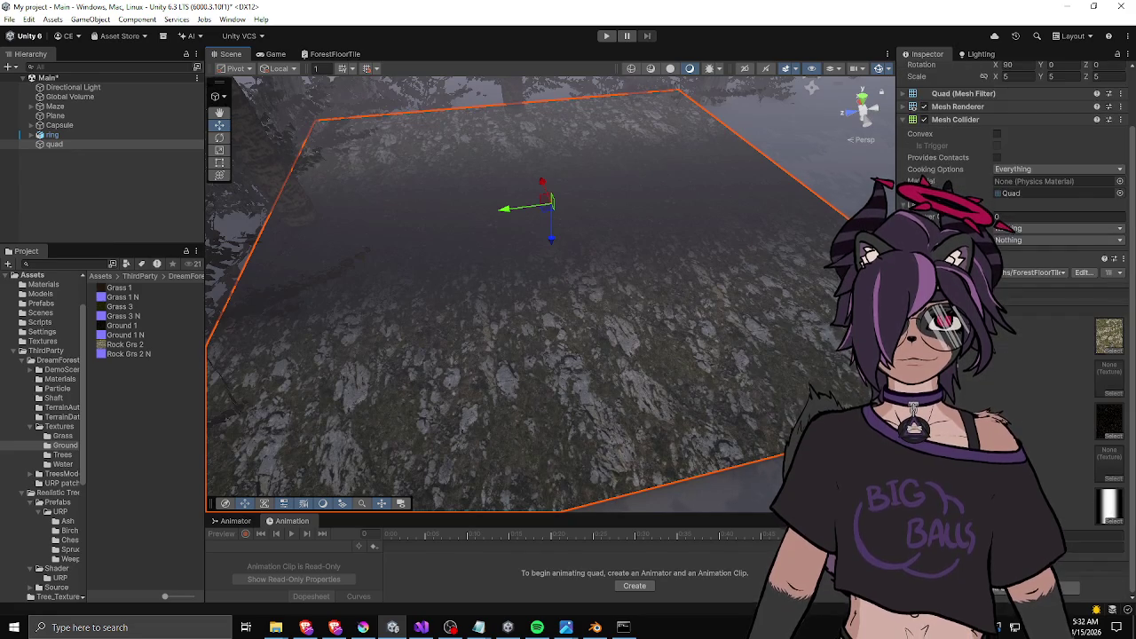
scroll(601, 327, "down", 1)
mouse_move(502, 226)
left_mouse_down()
mouse_move(558, 218)
mouse_move(507, 225)
mouse_move(549, 252)
left_mouse_up()
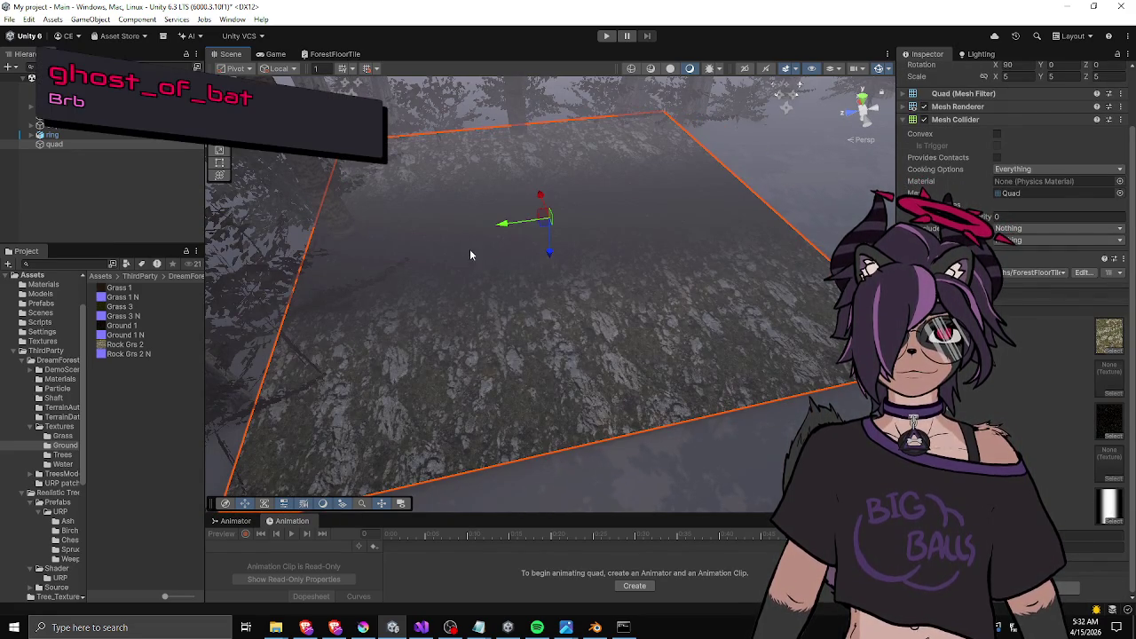
mouse_move(420, 240)
left_mouse_down()
mouse_move(474, 249)
mouse_move(571, 315)
mouse_move(534, 249)
left_mouse_up()
key("f")
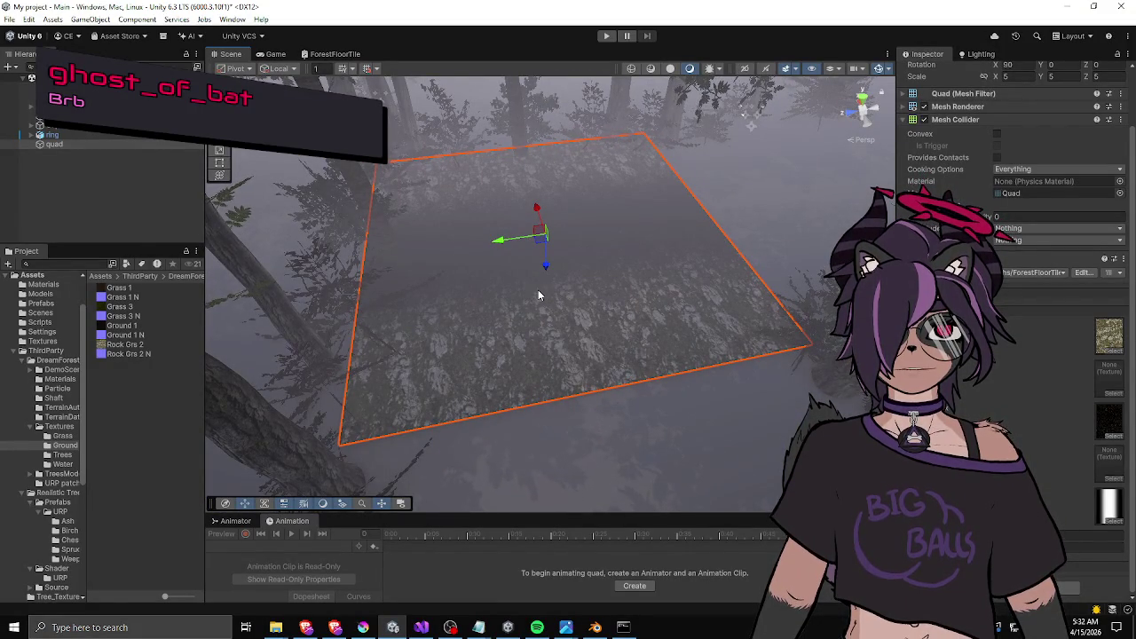
Locate the quad's mask texture and delete tile_1 from Assets/Textures, confirming the deletion.
left_click(1098, 507)
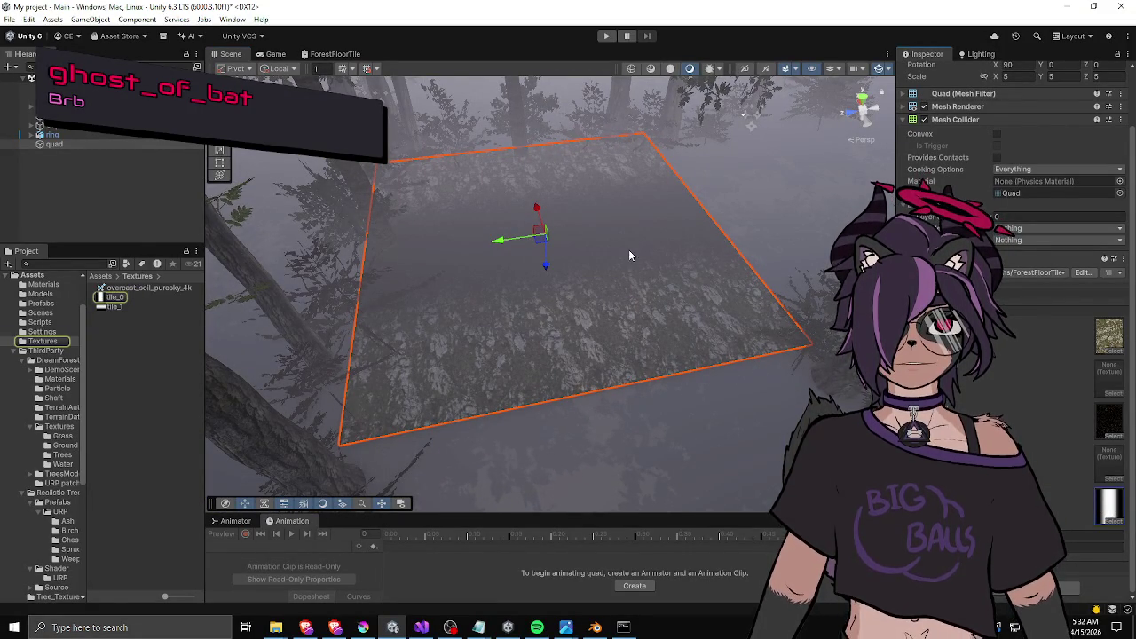
left_click(106, 298)
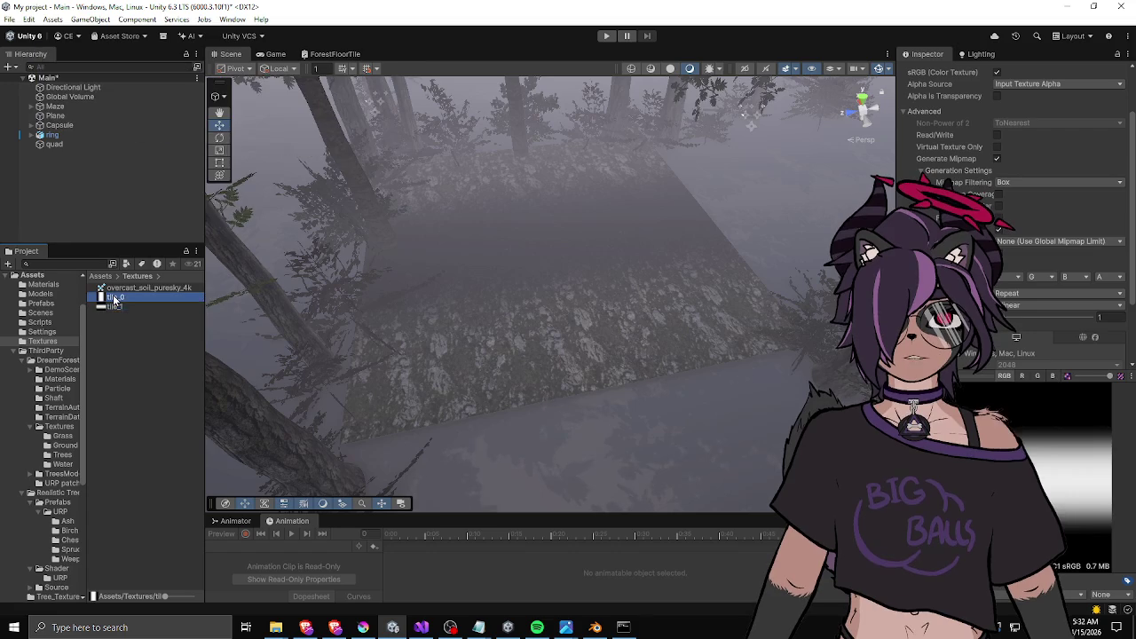
left_click(115, 308)
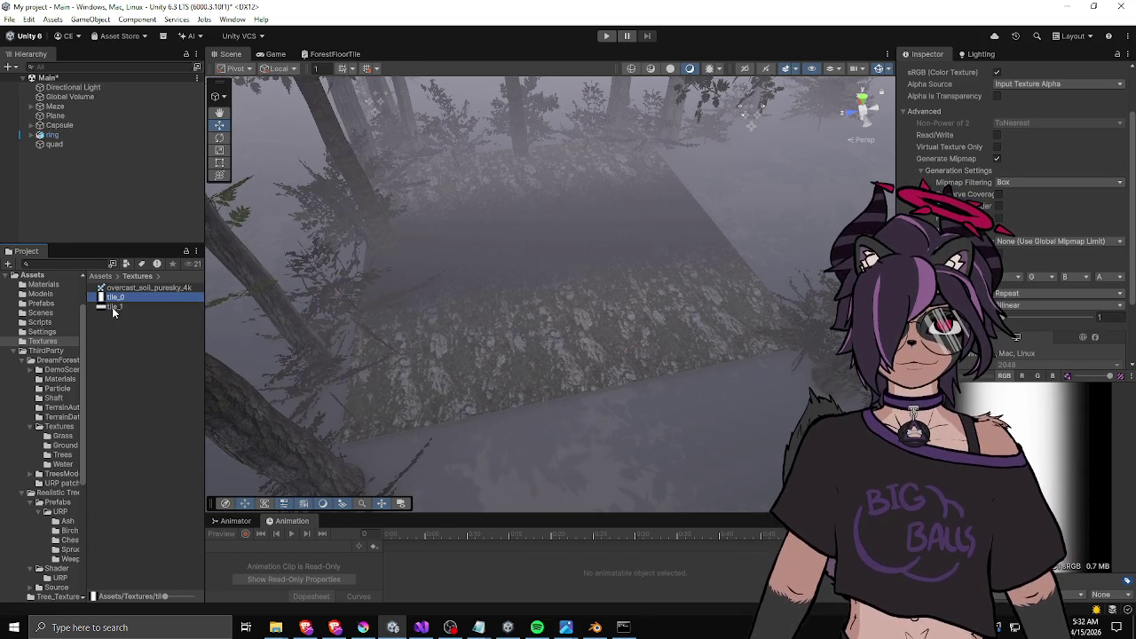
key("Delete")
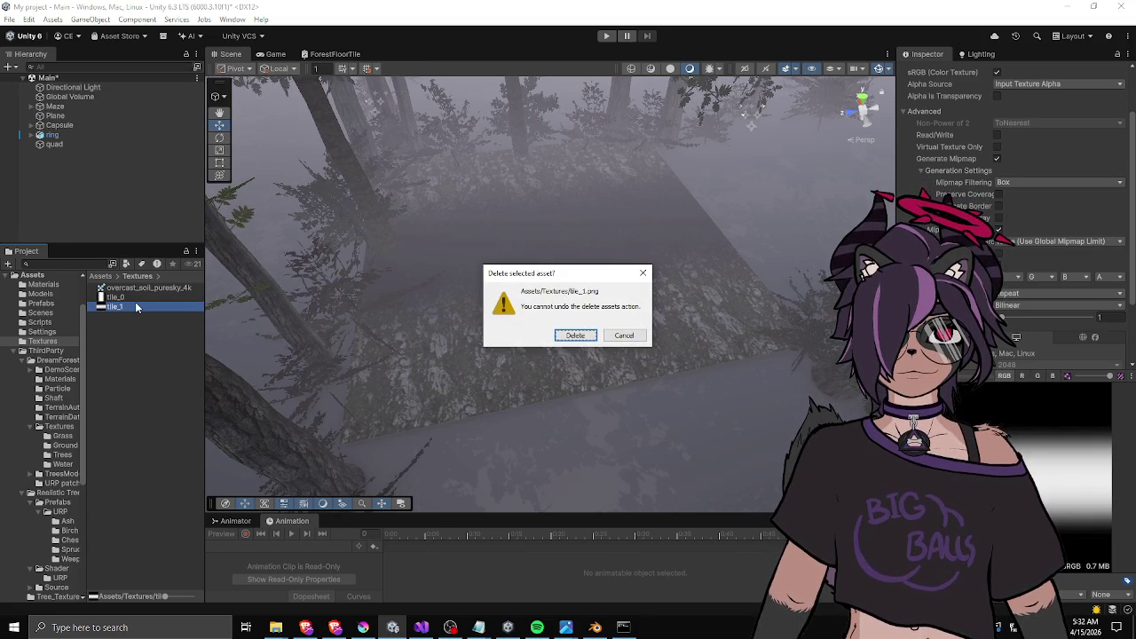
left_click(560, 337)
Test-rotate the floor quad about 37° on Z, undo it, and reselect tile_0's import settings.
left_click(573, 288)
key("e")
mouse_move(543, 275)
left_mouse_down()
mouse_move(694, 222)
mouse_move(489, 277)
left_mouse_up()
key("ctrl+z")
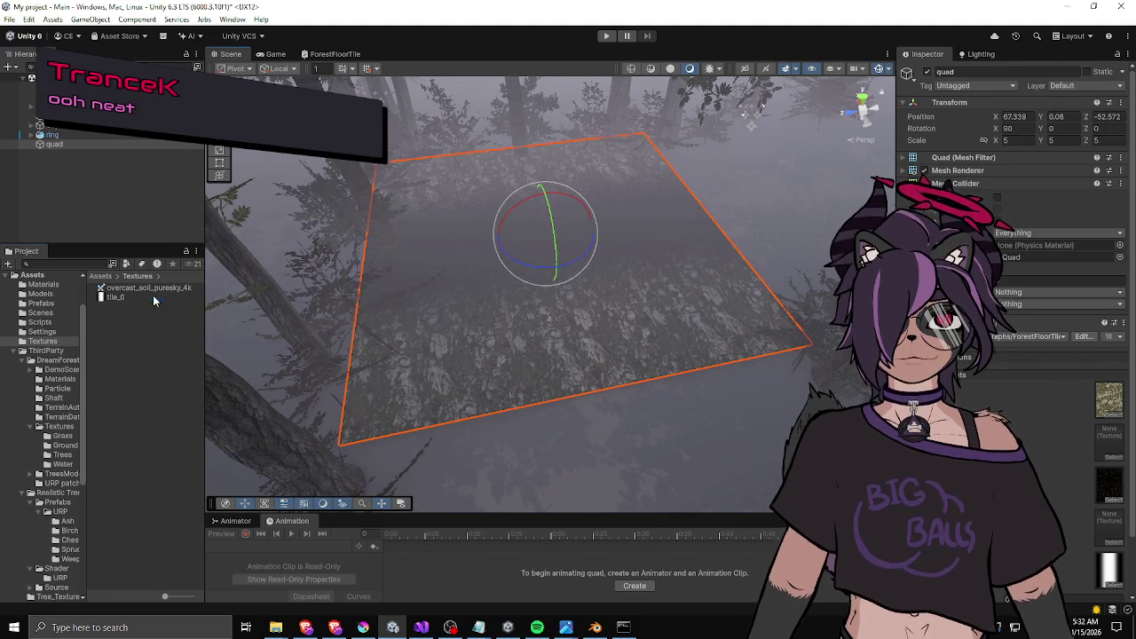
left_click(154, 296)
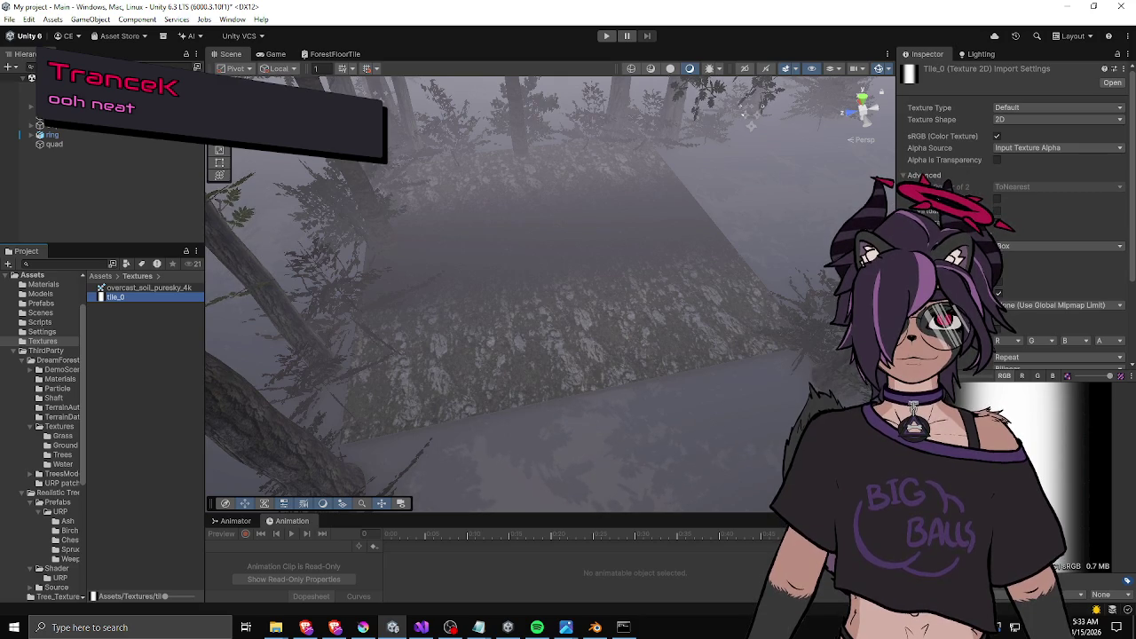
left_click_drag(892, 204, 881, 204)
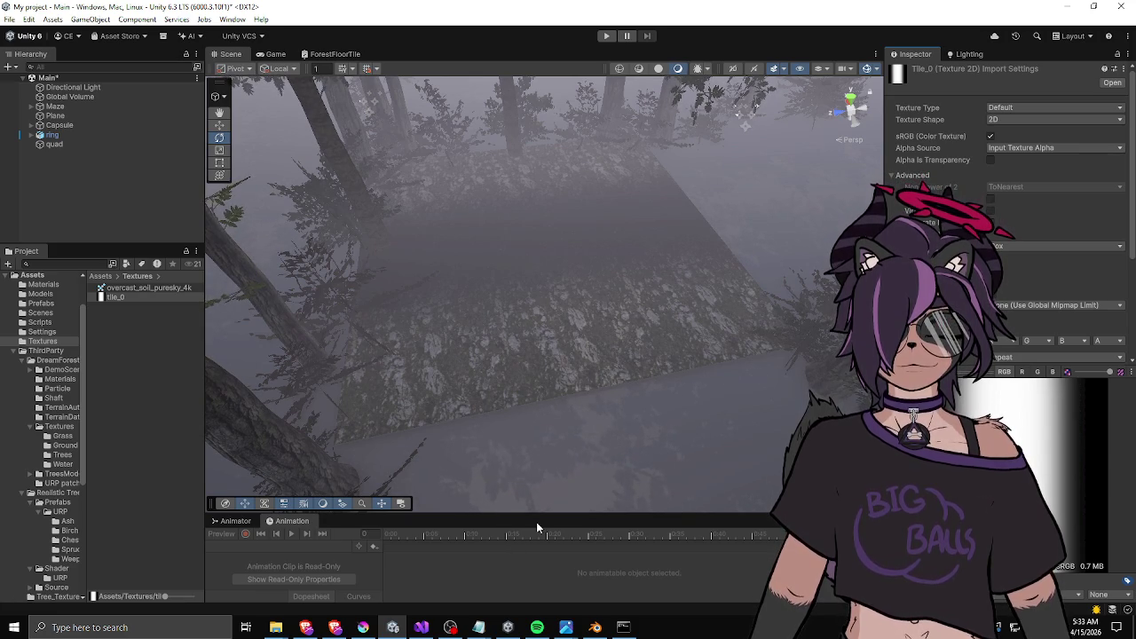
left_click(363, 627)
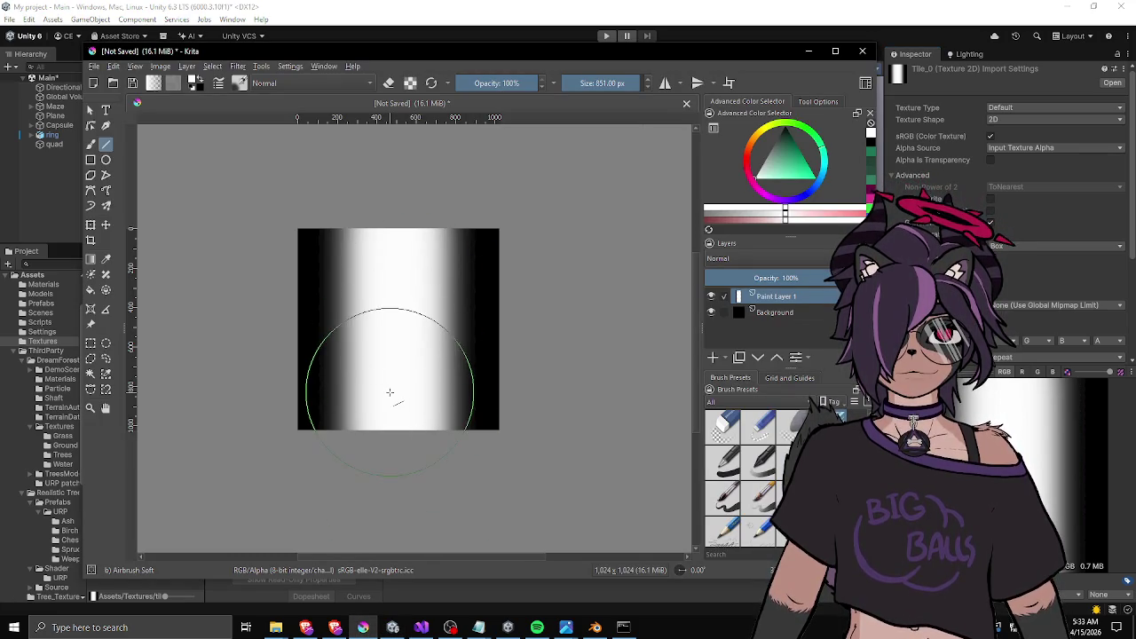
Airbrush the gradient's dark edges wider, add Paint Layer 2, and hide Paint Layer 1.
left_click_drag(404, 360, 395, 249)
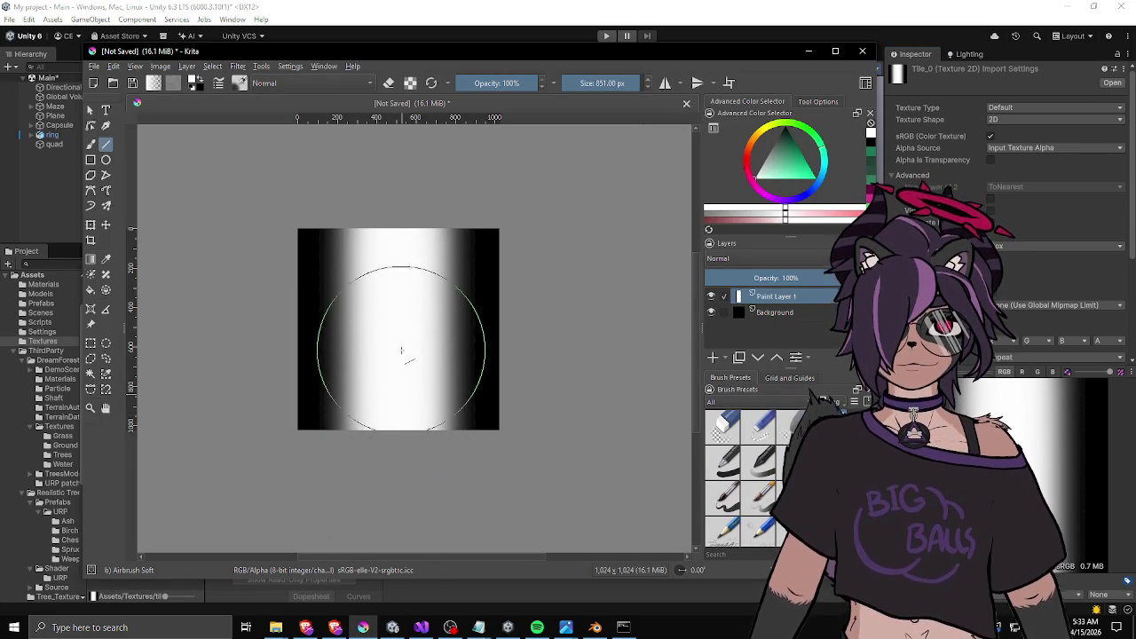
left_click(713, 357)
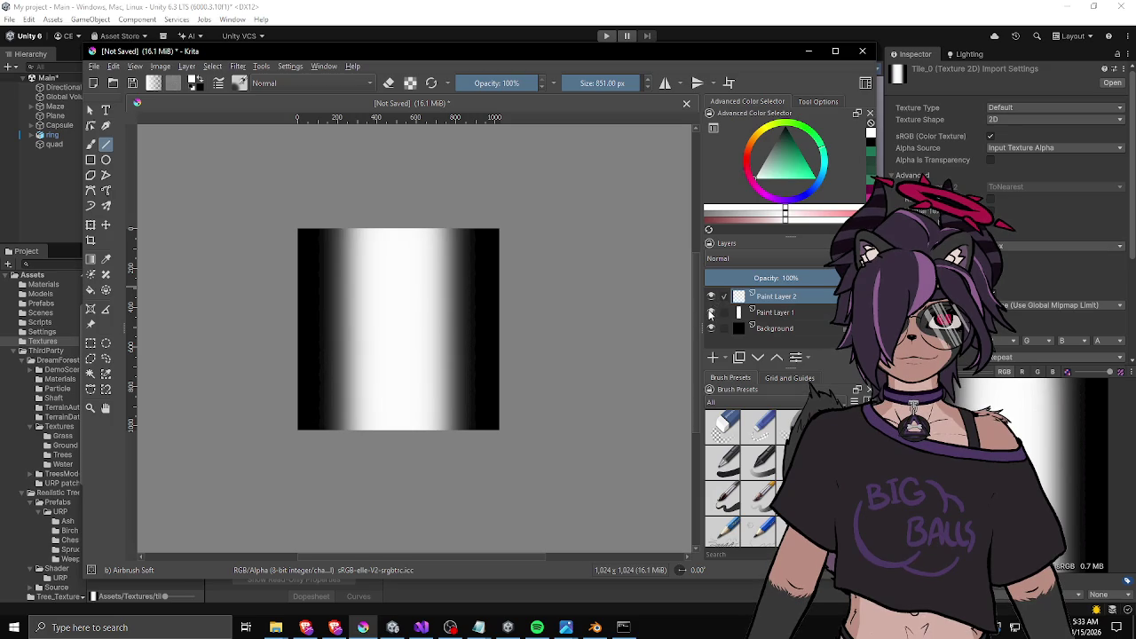
left_click(710, 312)
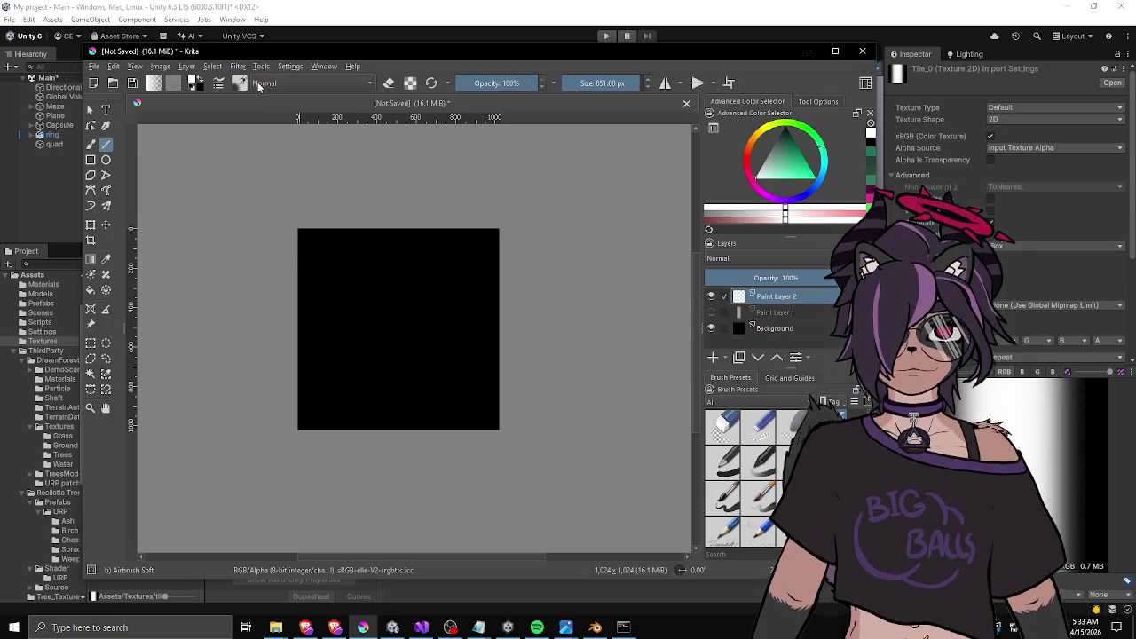
left_click(135, 66)
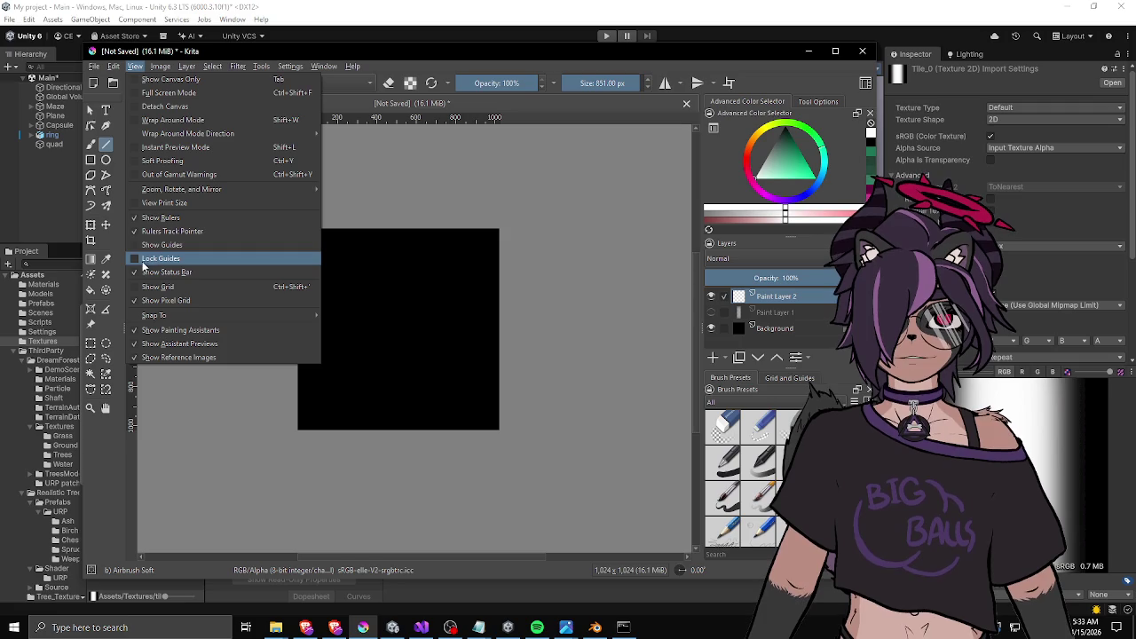
Turn on Show Guides and try other ruler units, leaving the original units and guide options unchanged.
left_click(137, 247)
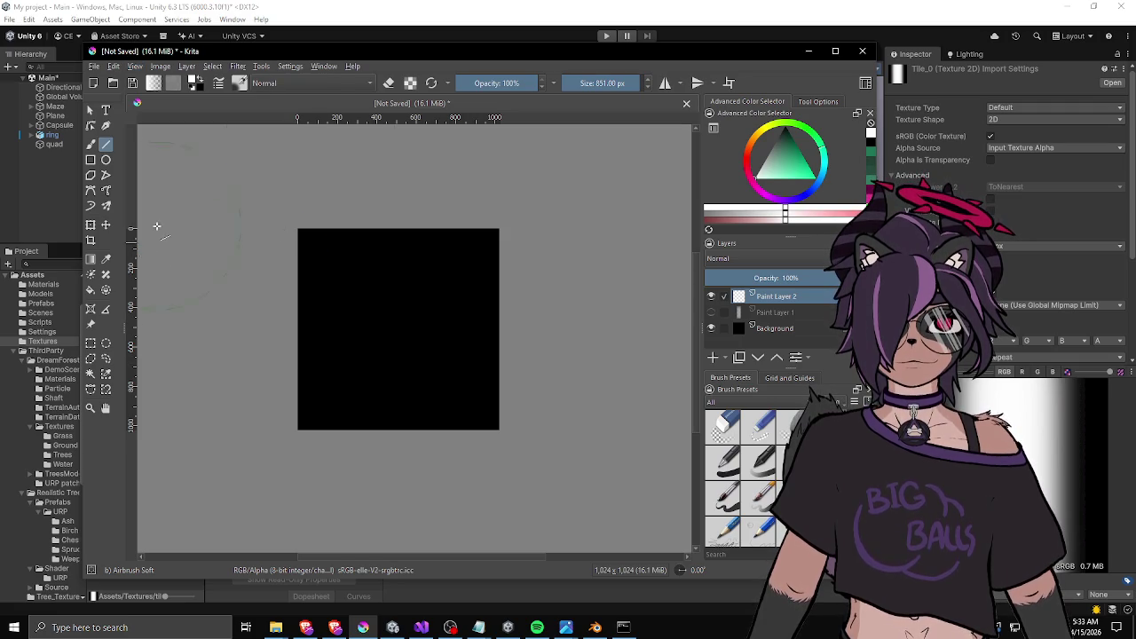
left_click_drag(322, 119, 403, 121)
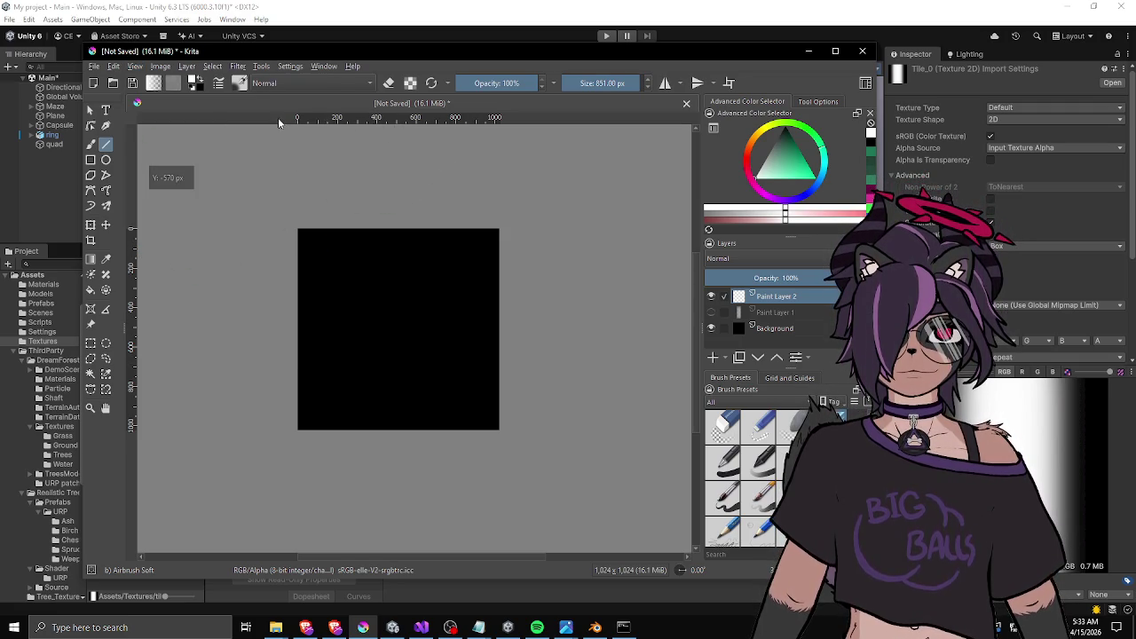
right_click(351, 121)
left_click(400, 127)
right_click(389, 122)
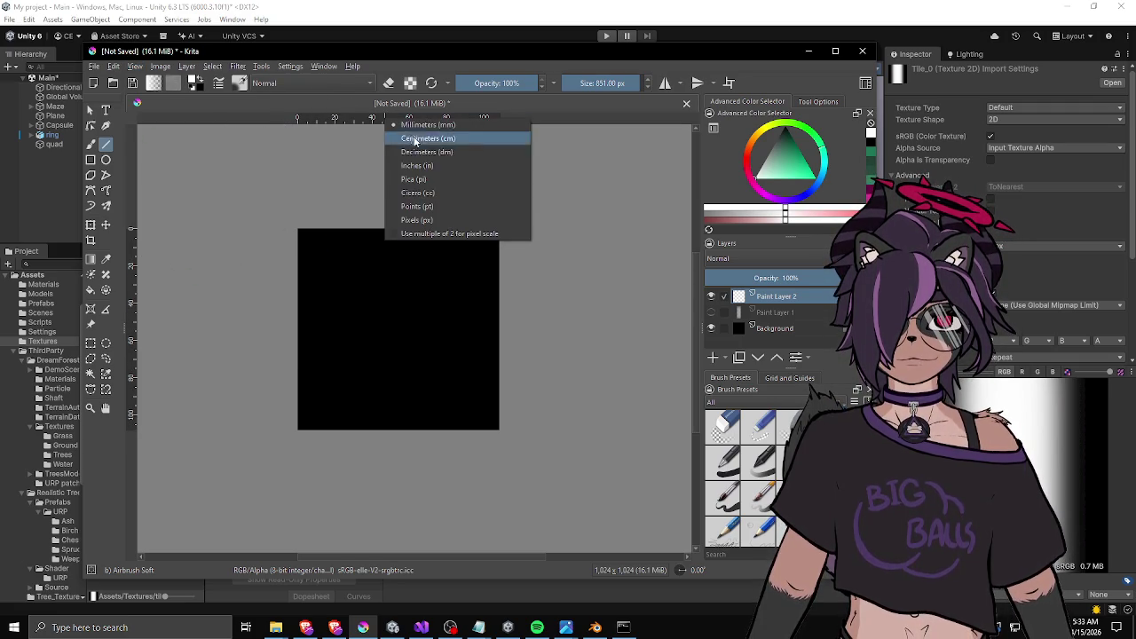
left_click(413, 217)
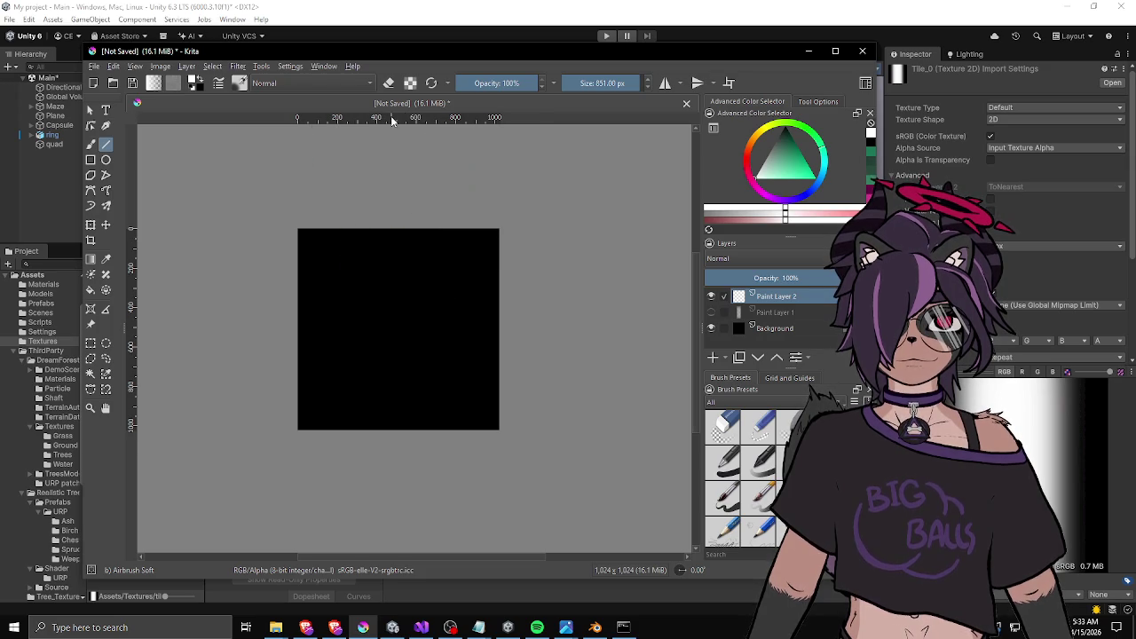
left_click(160, 66)
mouse_move(135, 67)
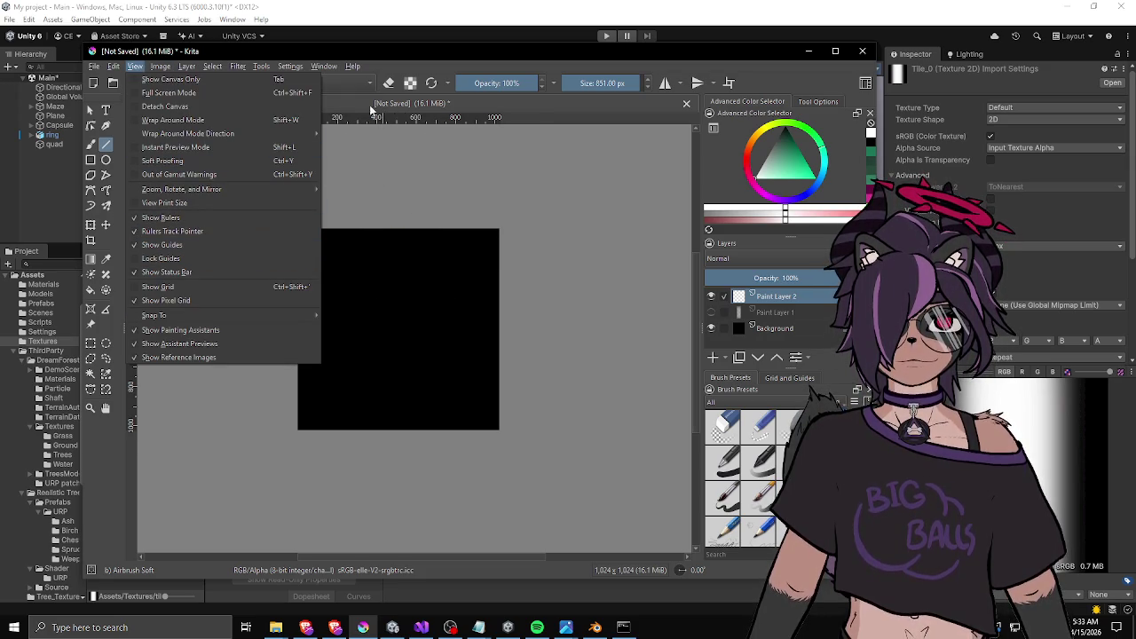
left_click(519, 119)
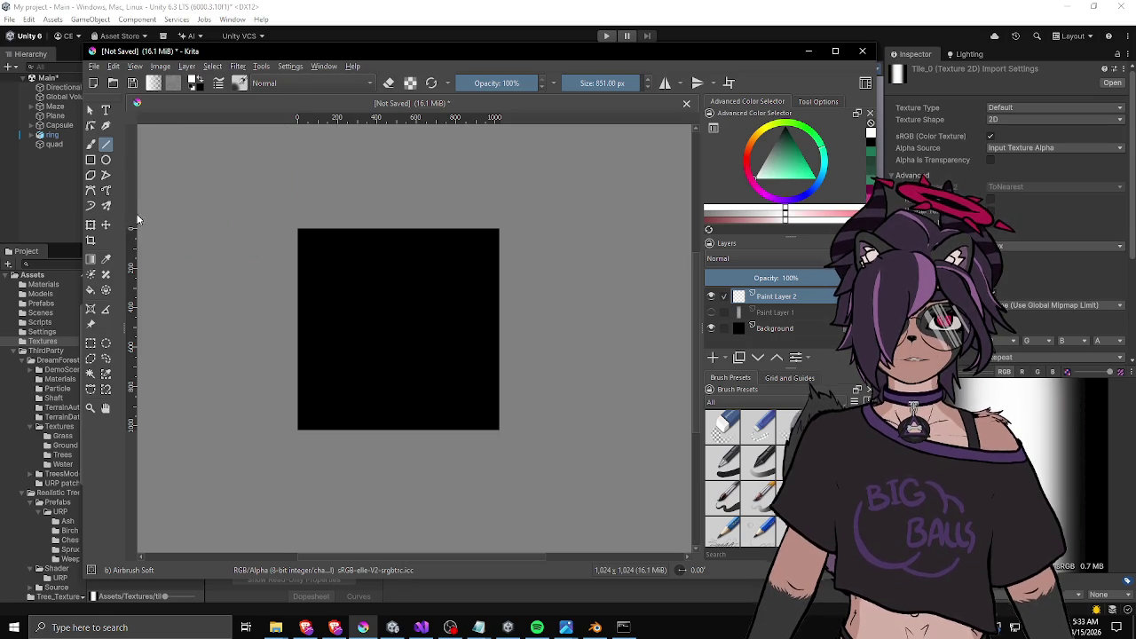
Place a vertical guide at X 512 px and a horizontal guide at about Y 516 px.
left_click_drag(134, 221, 270, 210)
mouse_move(136, 255)
left_mouse_down()
mouse_move(331, 243)
mouse_move(396, 254)
mouse_move(385, 264)
mouse_move(397, 252)
left_mouse_up()
scroll(398, 252, "up", 4)
mouse_move(382, 117)
left_mouse_down()
mouse_move(365, 524)
mouse_move(361, 335)
left_mouse_up()
scroll(365, 524, "down", 4)
scroll(360, 335, "up", 4)
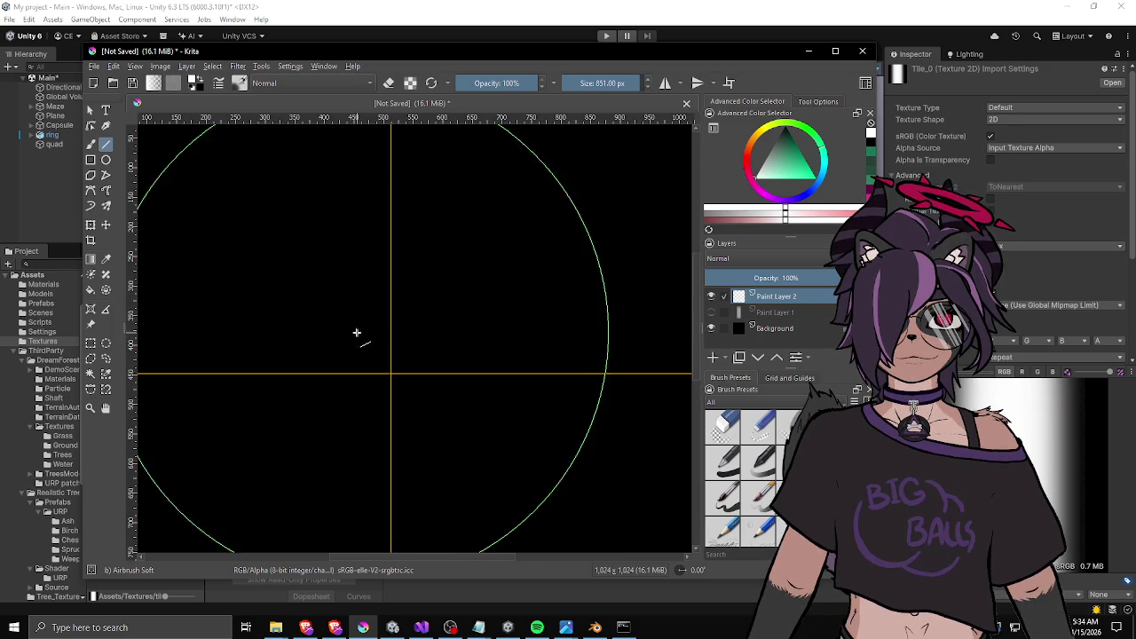
left_click_drag(326, 376, 329, 410)
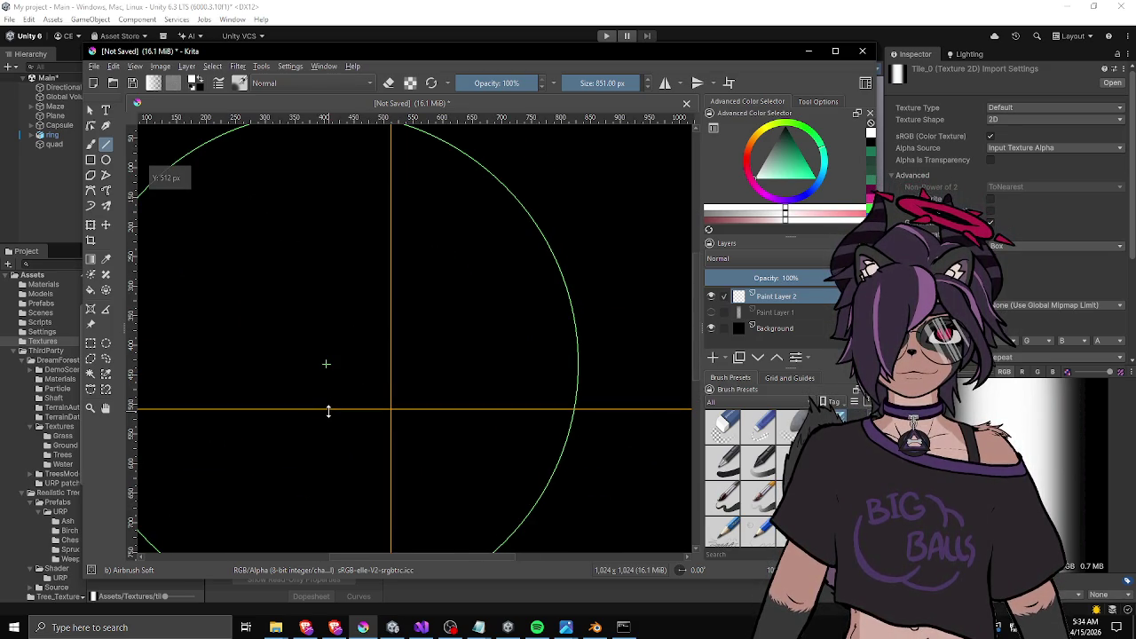
scroll(330, 404, "down", 4)
scroll(375, 413, "up", 3)
left_click_drag(507, 288, 626, 267)
left_click(160, 65)
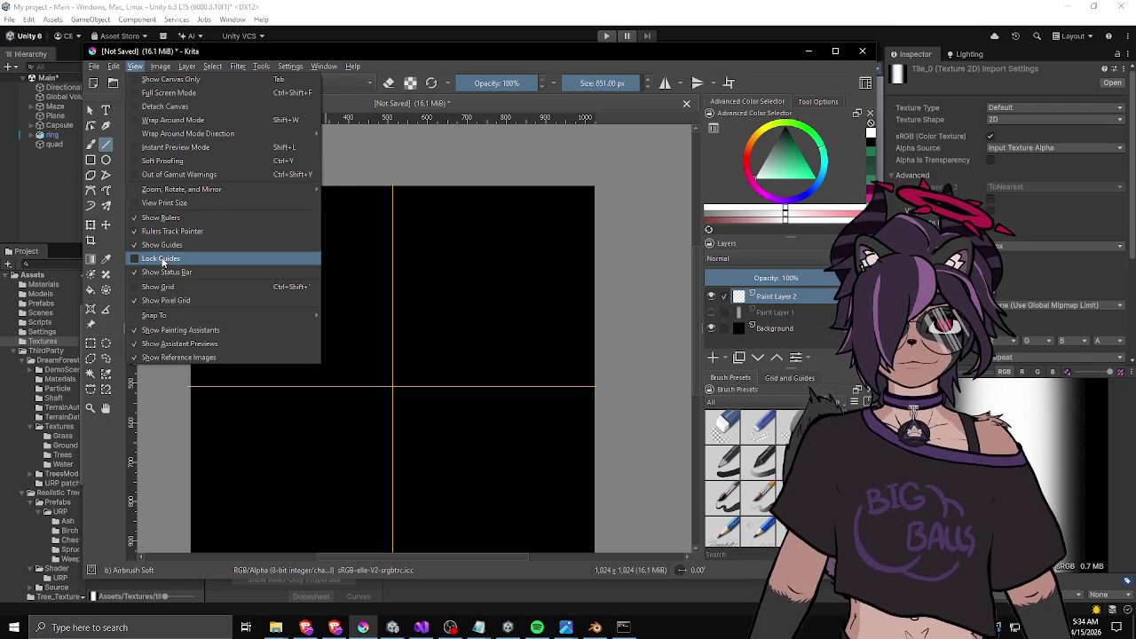
left_click(163, 259)
left_click(159, 66)
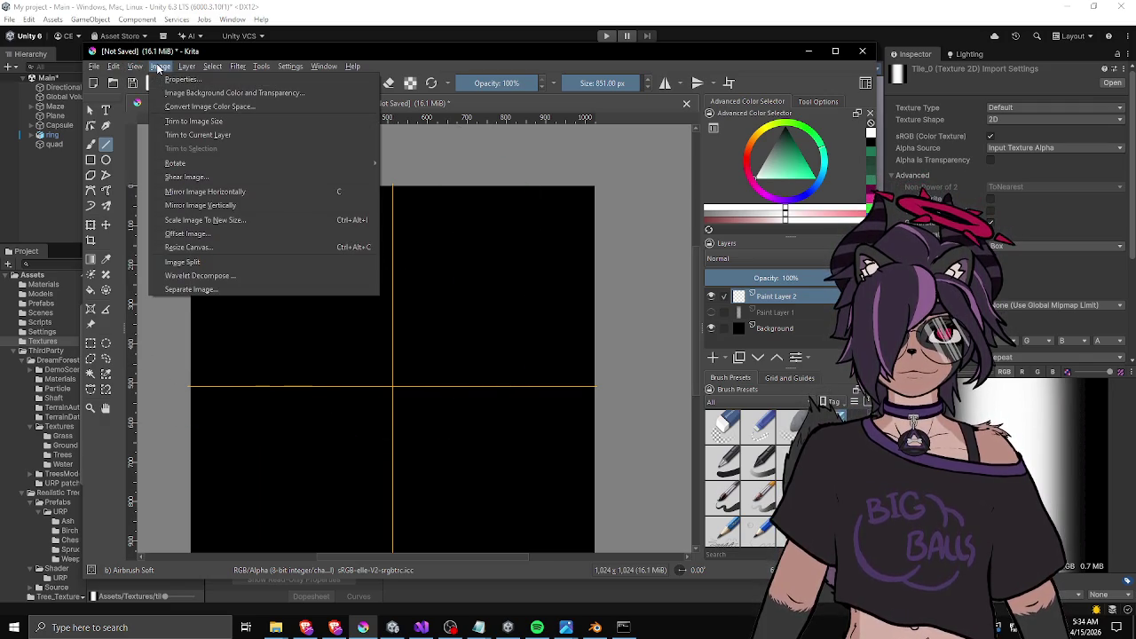
left_click(457, 355)
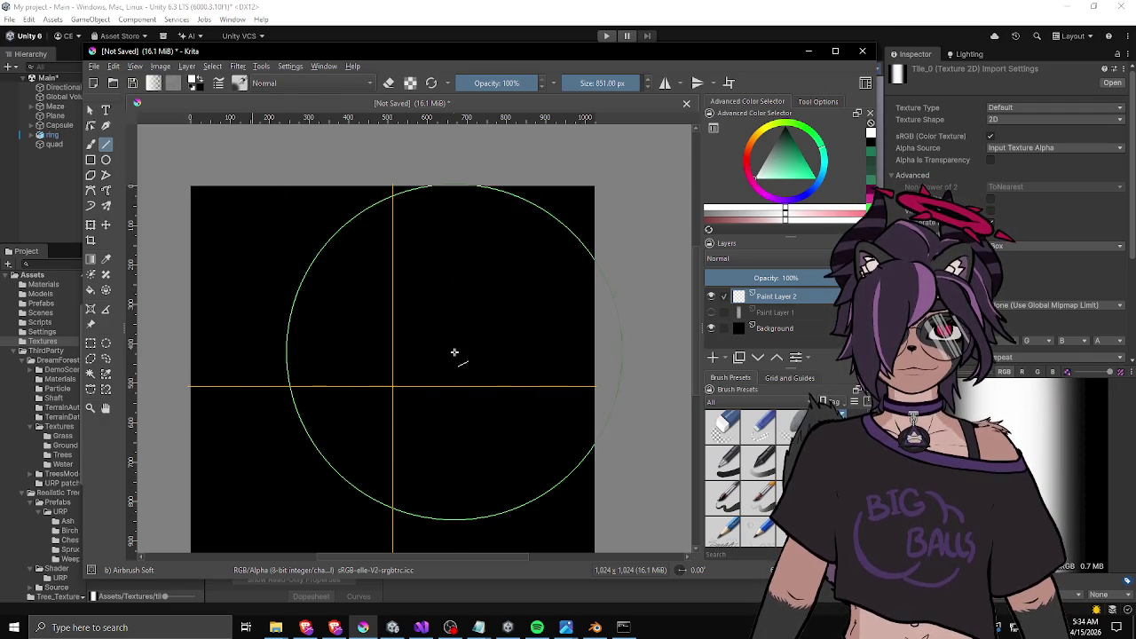
left_click_drag(401, 385, 357, 282)
scroll(381, 302, "up", 2)
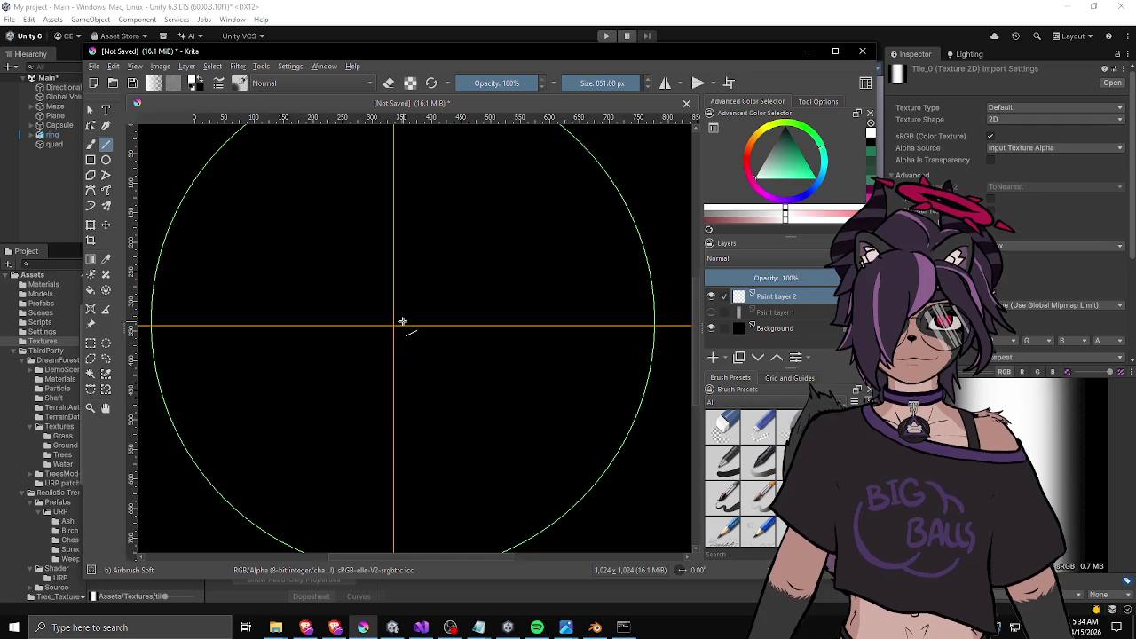
scroll(401, 323, "down", 2)
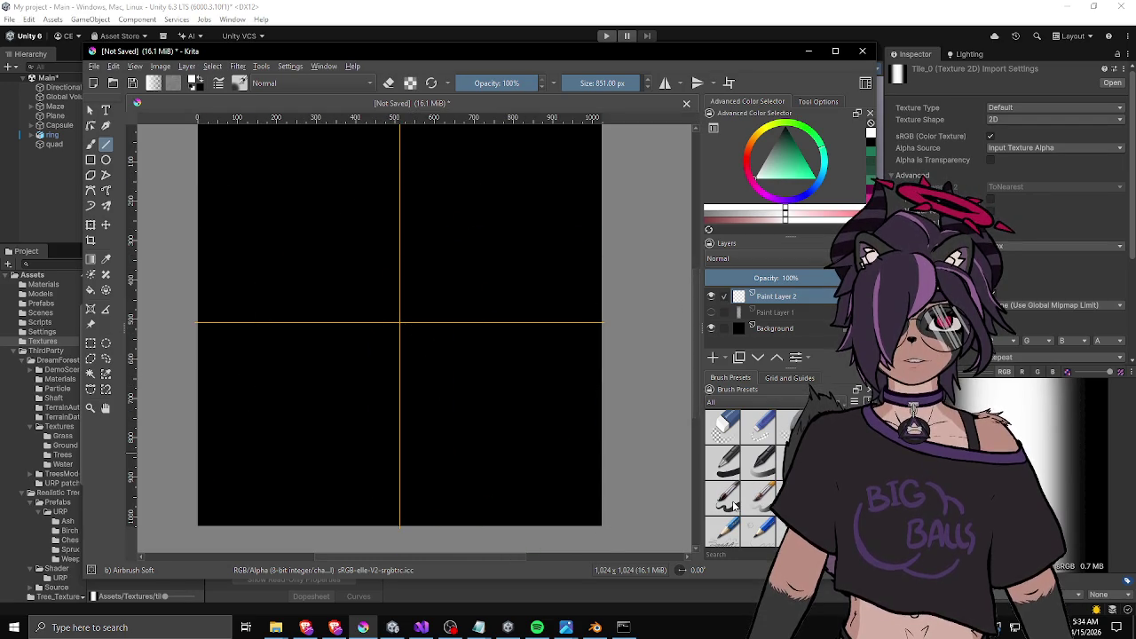
scroll(734, 506, "down", 5)
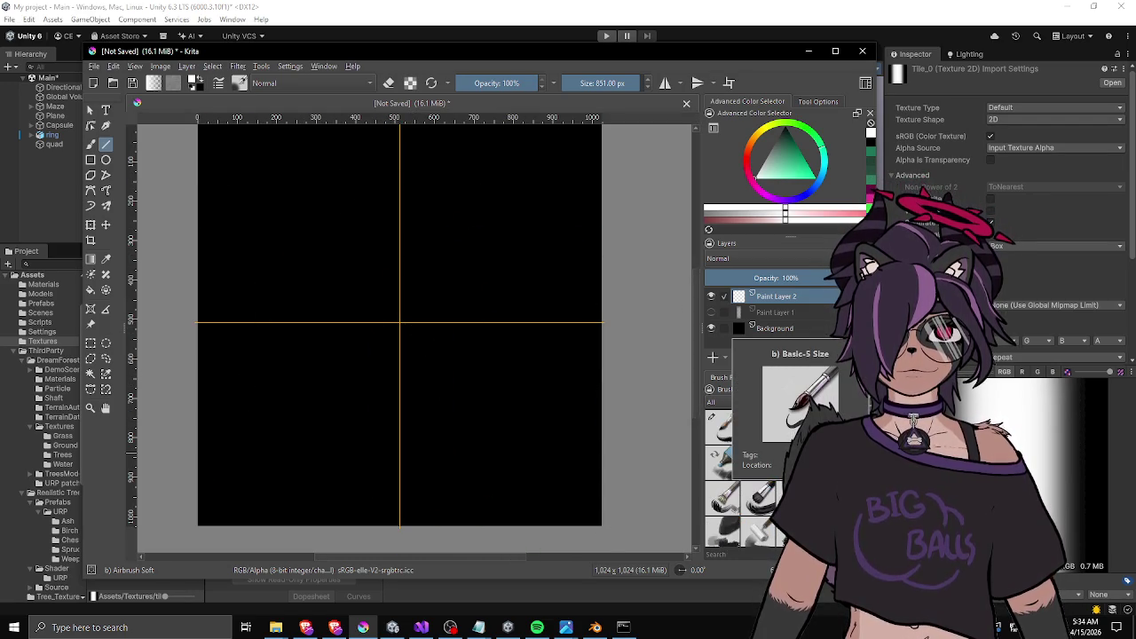
scroll(754, 497, "down", 5)
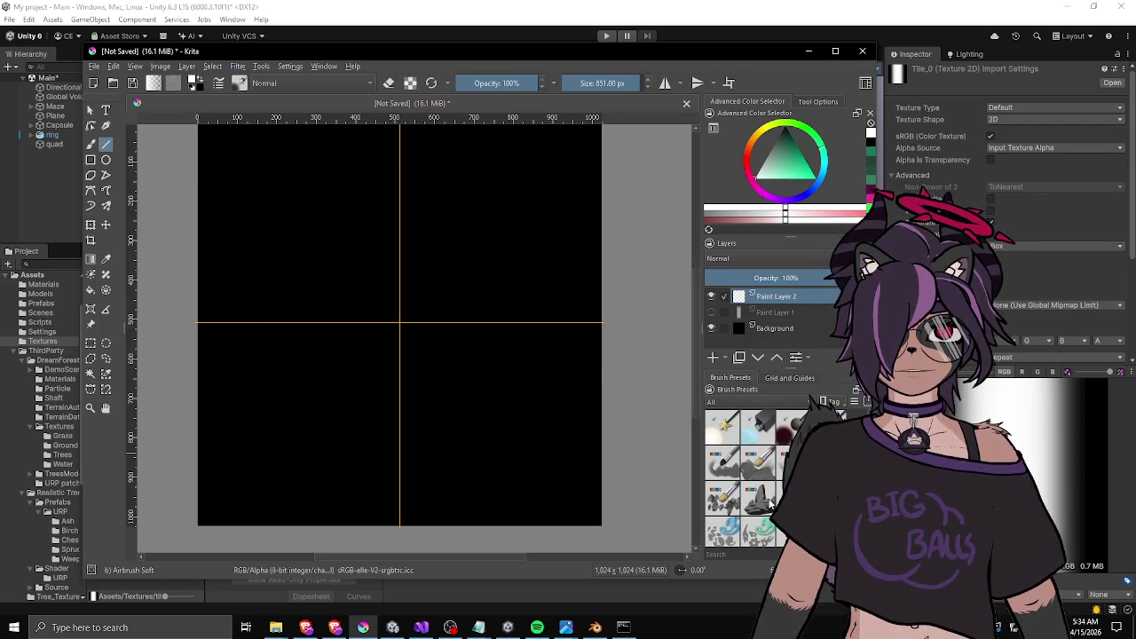
scroll(755, 499, "down", 5)
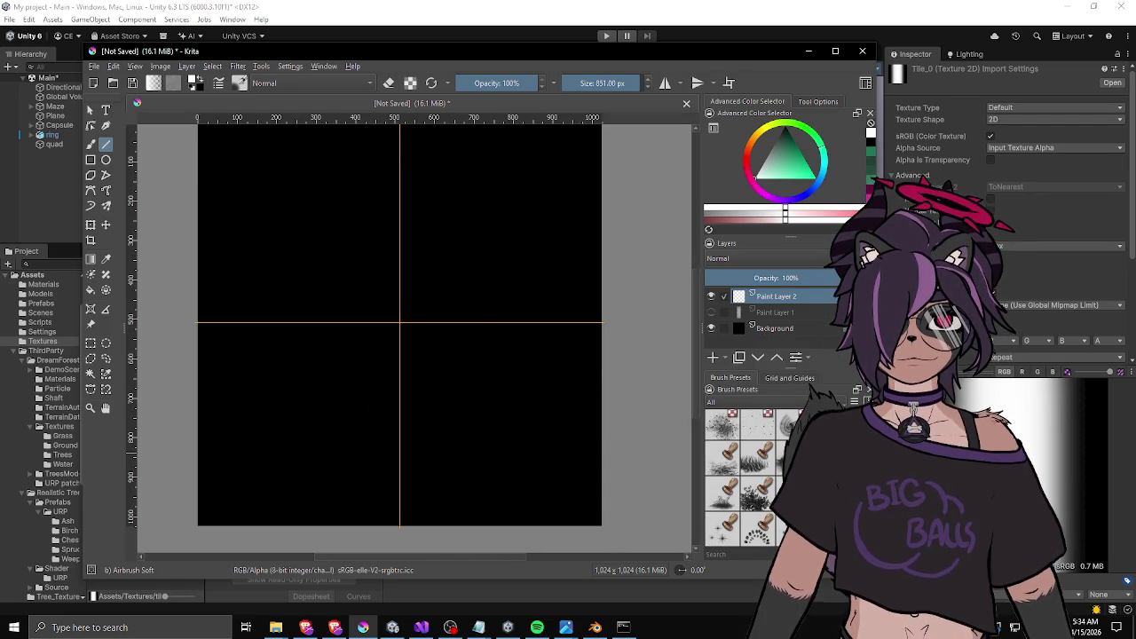
scroll(777, 479, "up", 15)
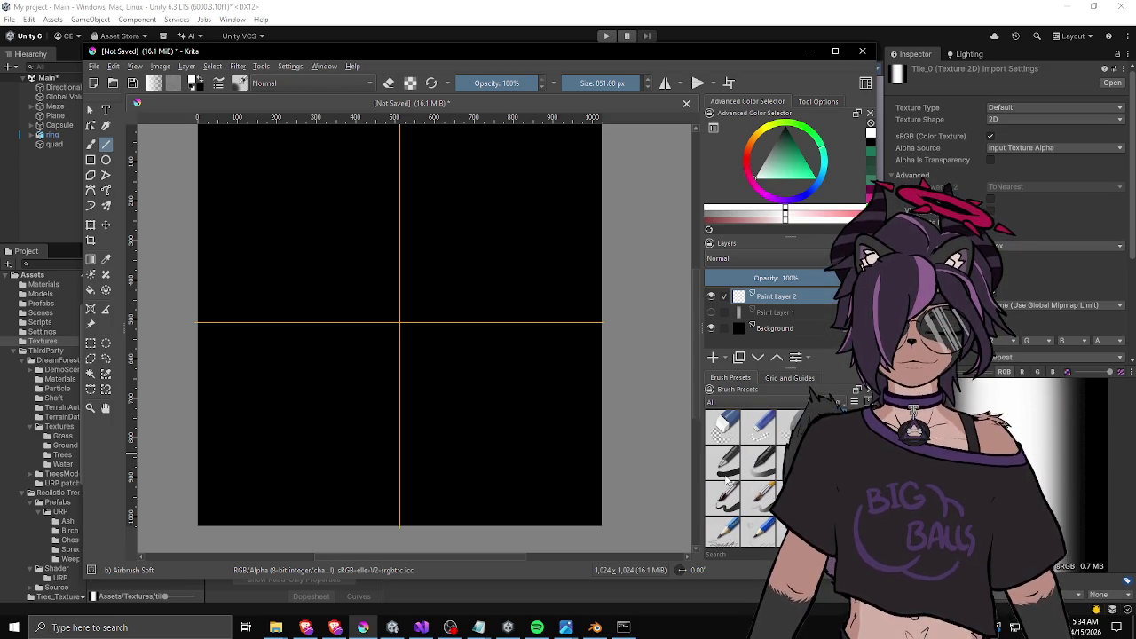
scroll(774, 479, "down", 2)
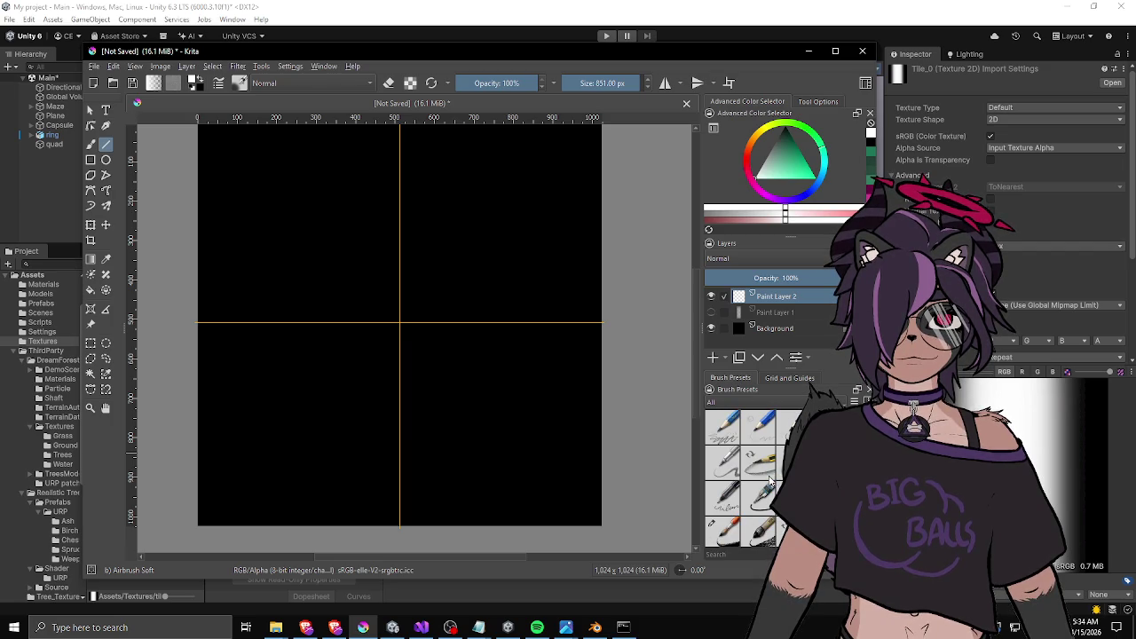
scroll(770, 479, "up", 2)
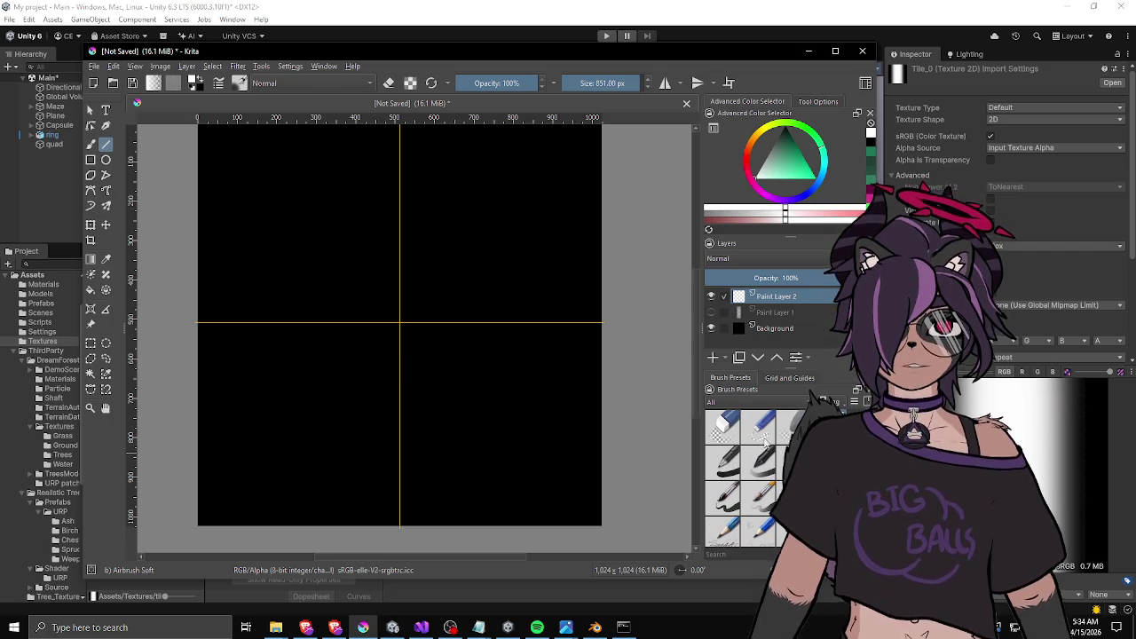
scroll(763, 444, "down", 2)
scroll(755, 479, "up", 2)
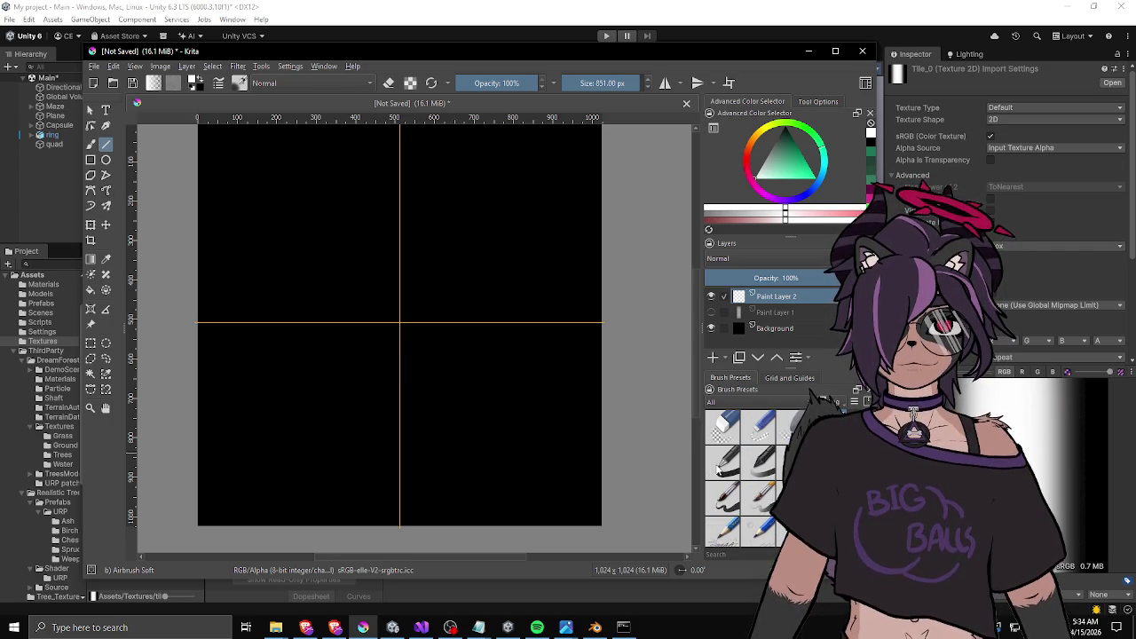
Airbrush straight soft white strokes from the guide crossing down past the bottom and toward the right edge.
mouse_move(533, 426)
left_mouse_down()
mouse_move(399, 531)
mouse_move(385, 471)
mouse_move(386, 290)
mouse_move(399, 308)
mouse_move(399, 528)
left_mouse_up()
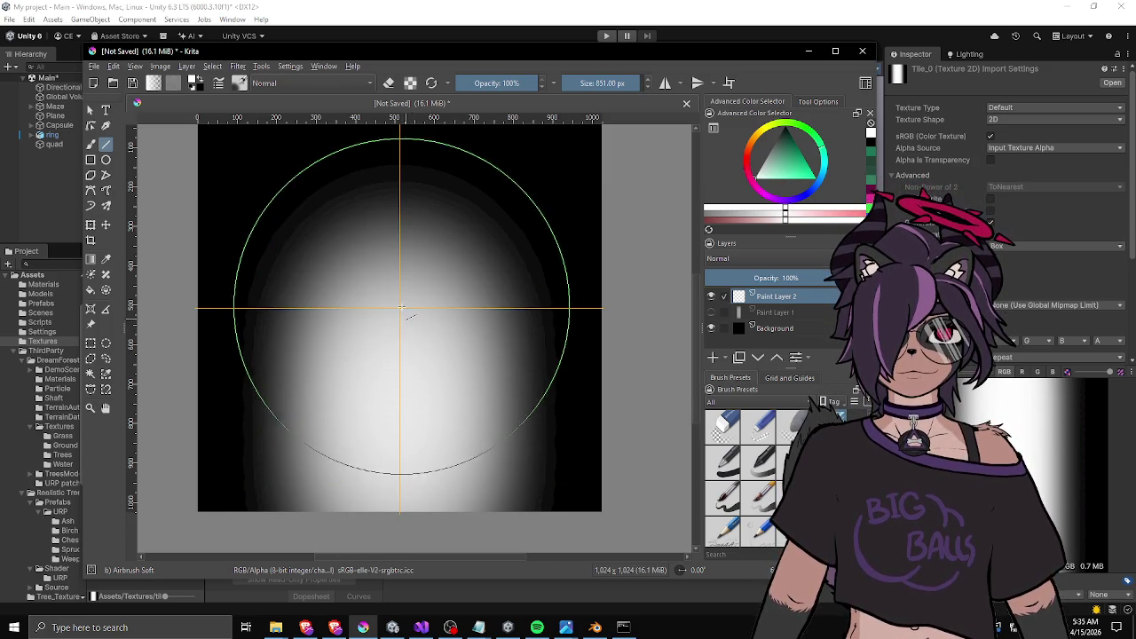
left_click_drag(400, 308, 399, 529)
left_click_drag(399, 308, 399, 540)
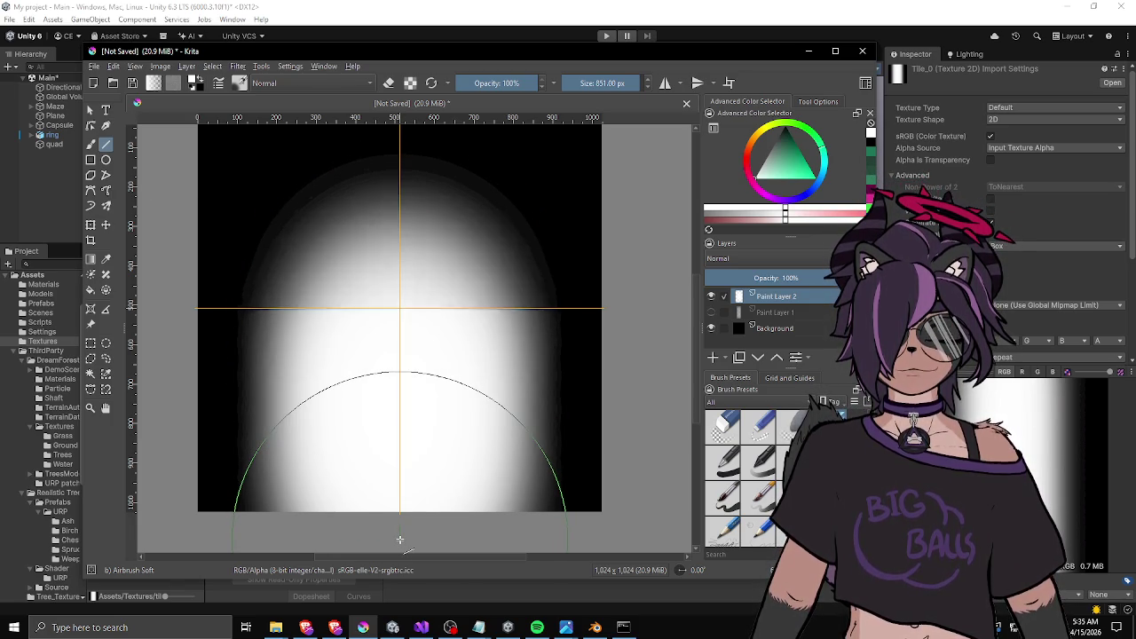
left_click_drag(399, 308, 642, 307)
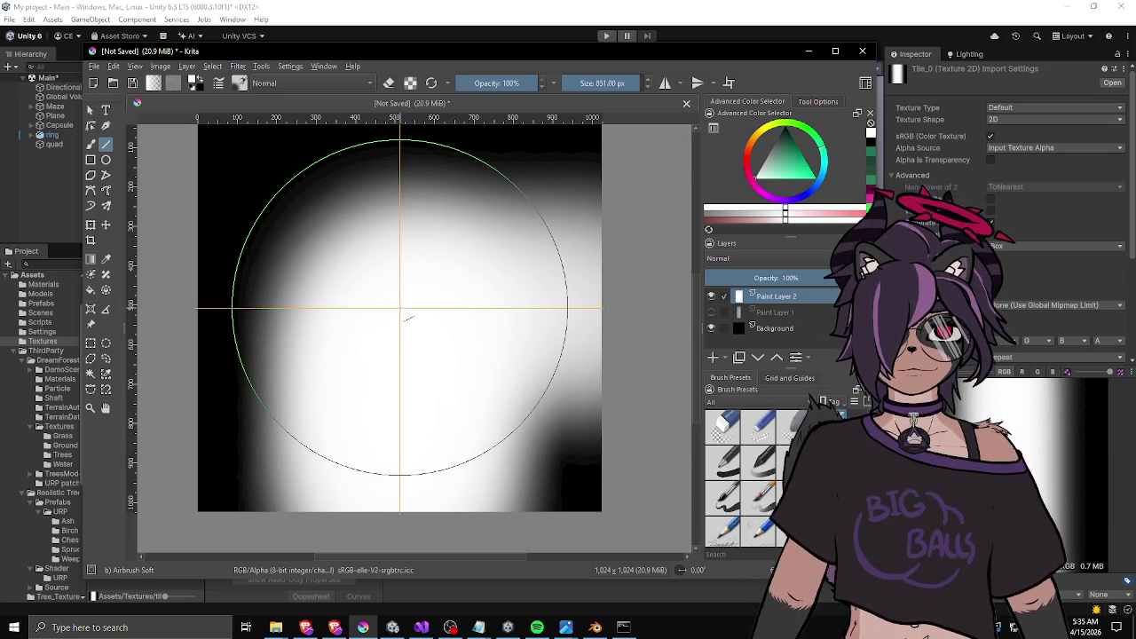
key("ctrl+z")
left_click_drag(399, 308, 647, 309)
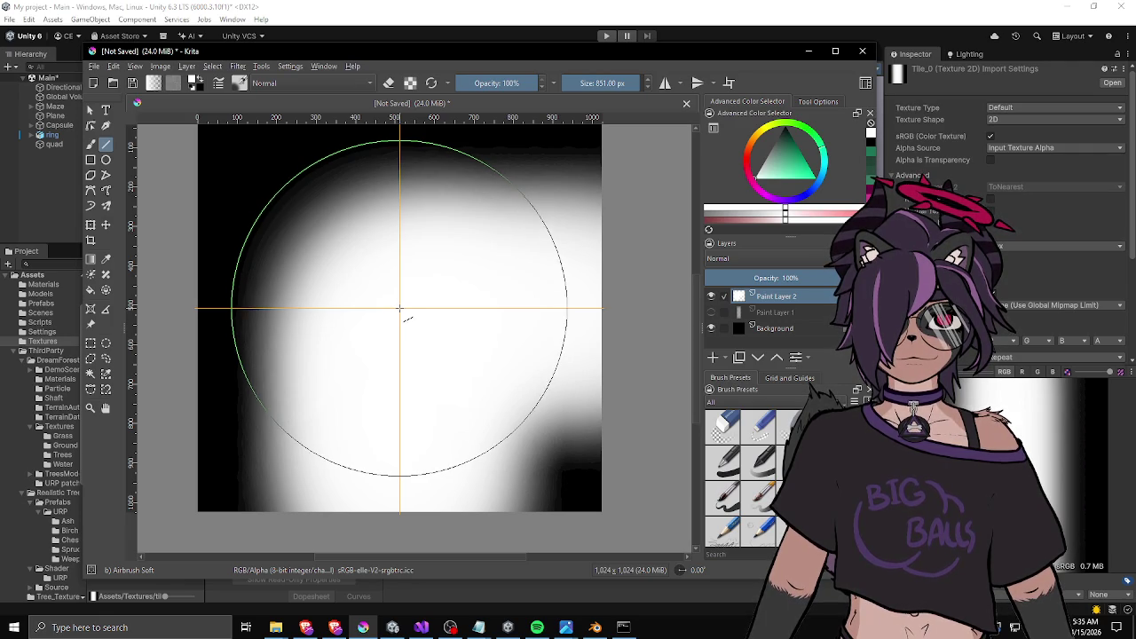
left_click_drag(401, 309, 640, 309)
Set the Airbrush Soft size to 851 px and dab soft white onto the tile's right side.
scroll(456, 343, "down", 4)
scroll(432, 385, "up", 1)
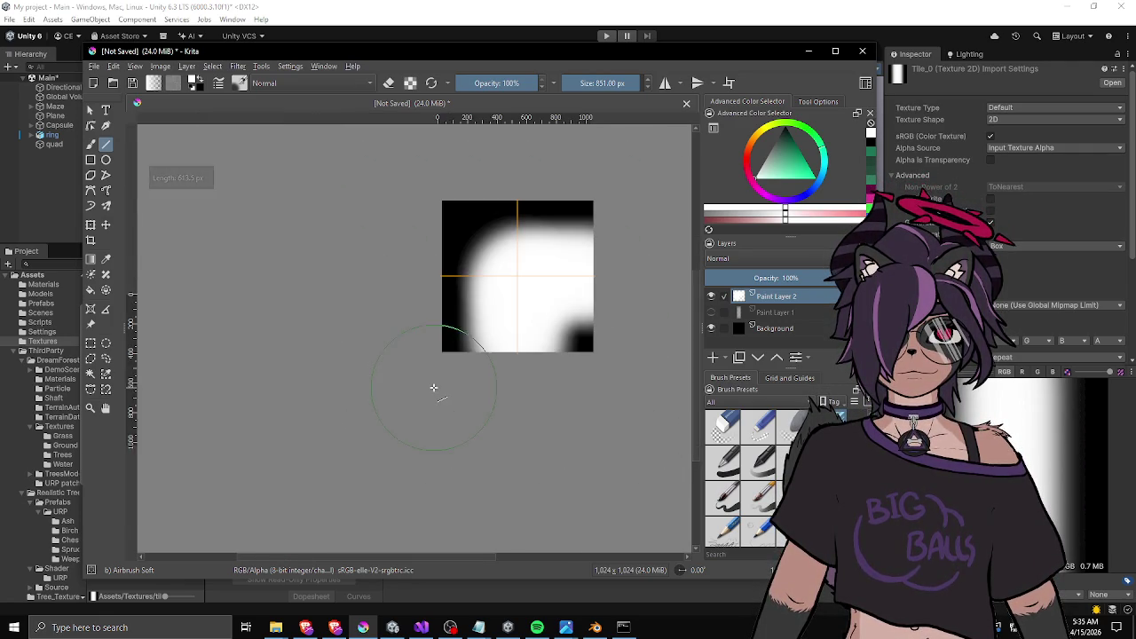
left_click_drag(523, 401, 422, 436)
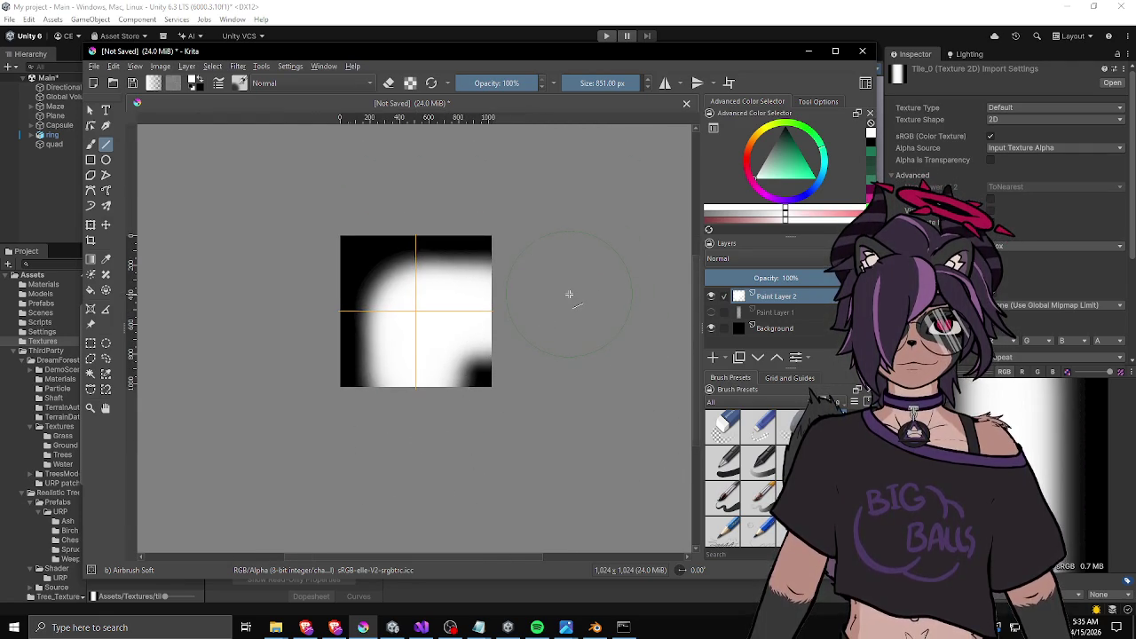
scroll(569, 294, "up", 2)
scroll(535, 292, "down", 1)
left_click_drag(535, 292, 541, 305)
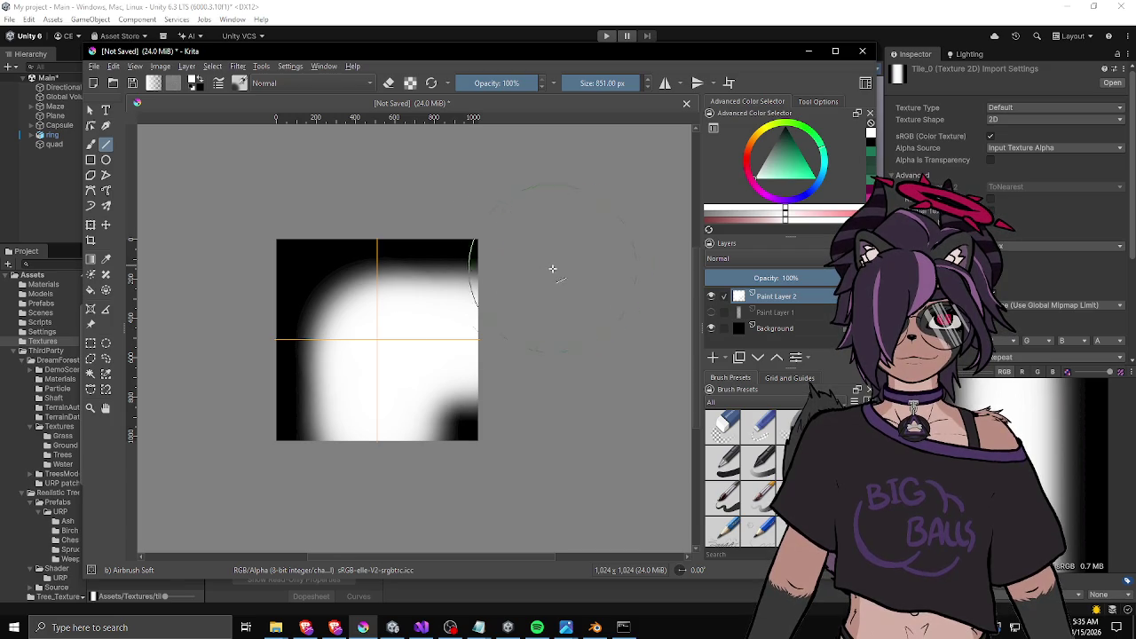
scroll(423, 294, "up", 2)
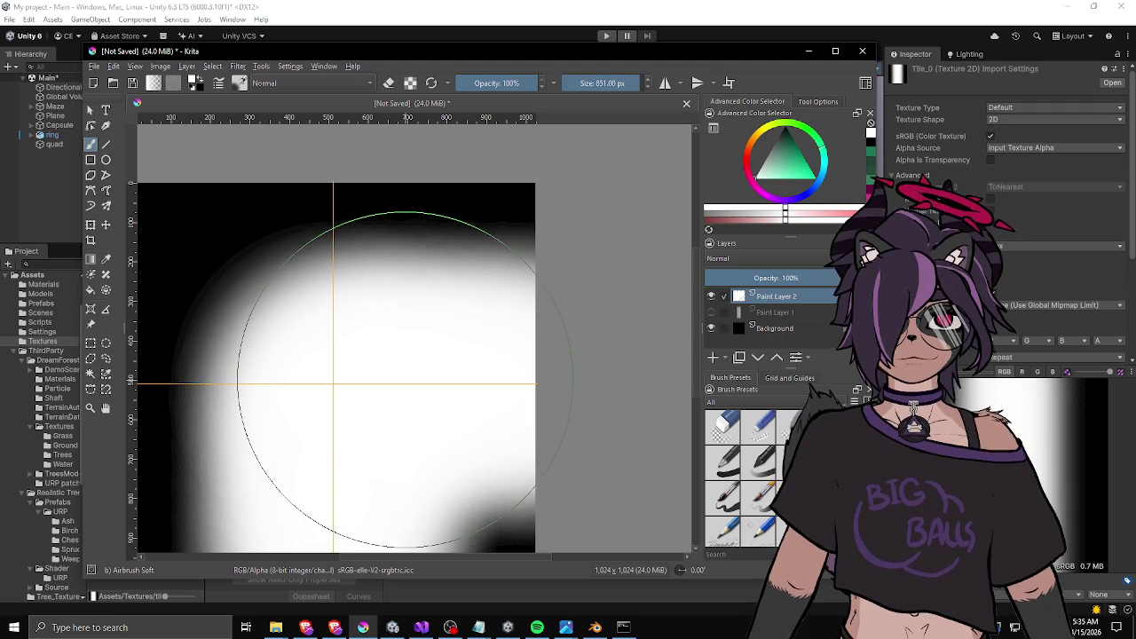
scroll(333, 385, "up", 2)
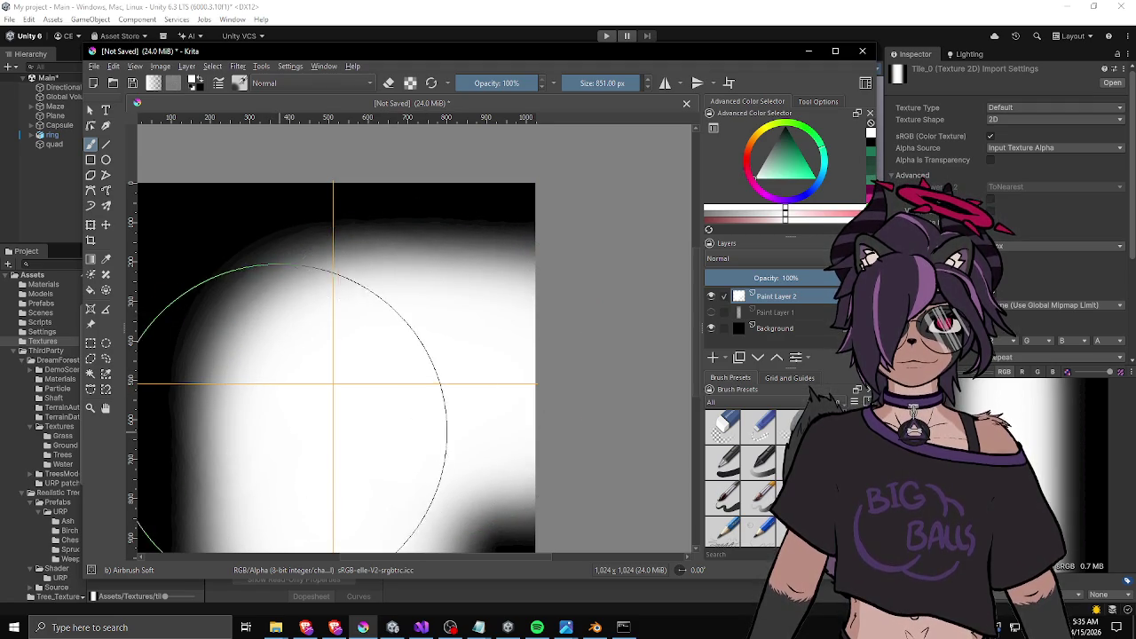
scroll(322, 386, "down", 3)
scroll(315, 390, "up", 3)
scroll(415, 244, "down", 2)
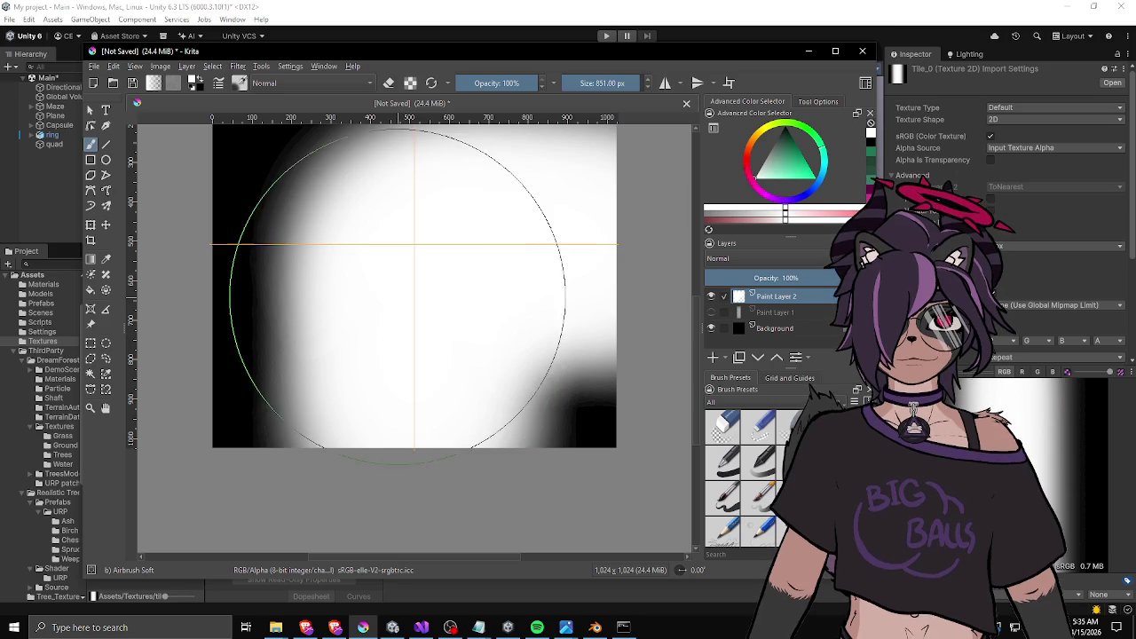
left_click(599, 83)
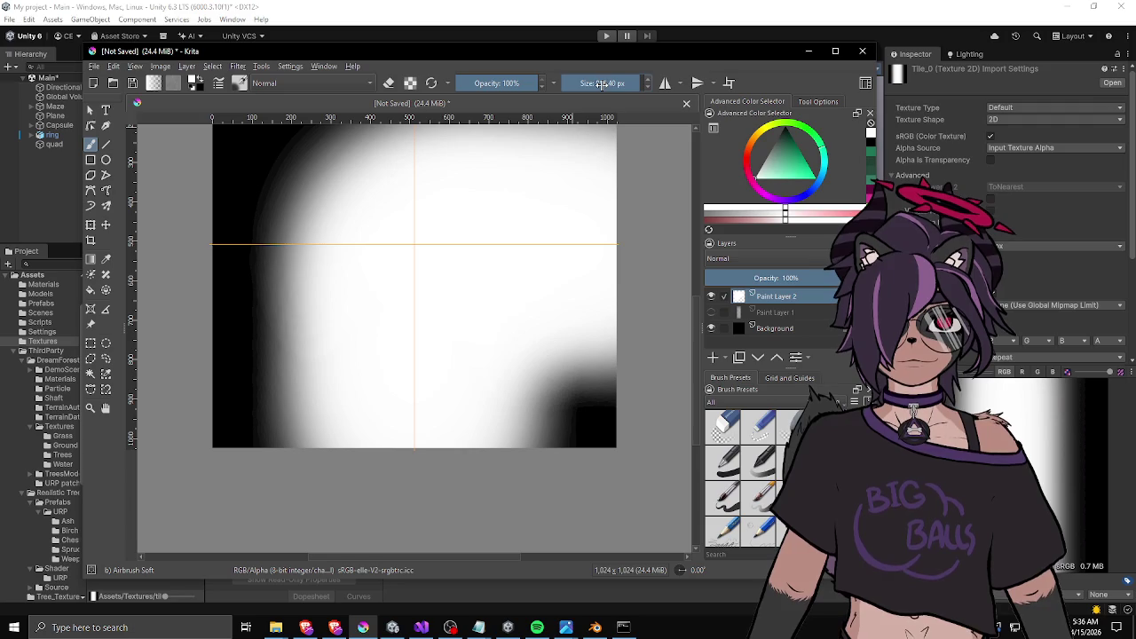
left_click(601, 84)
type("851")
key("Return")
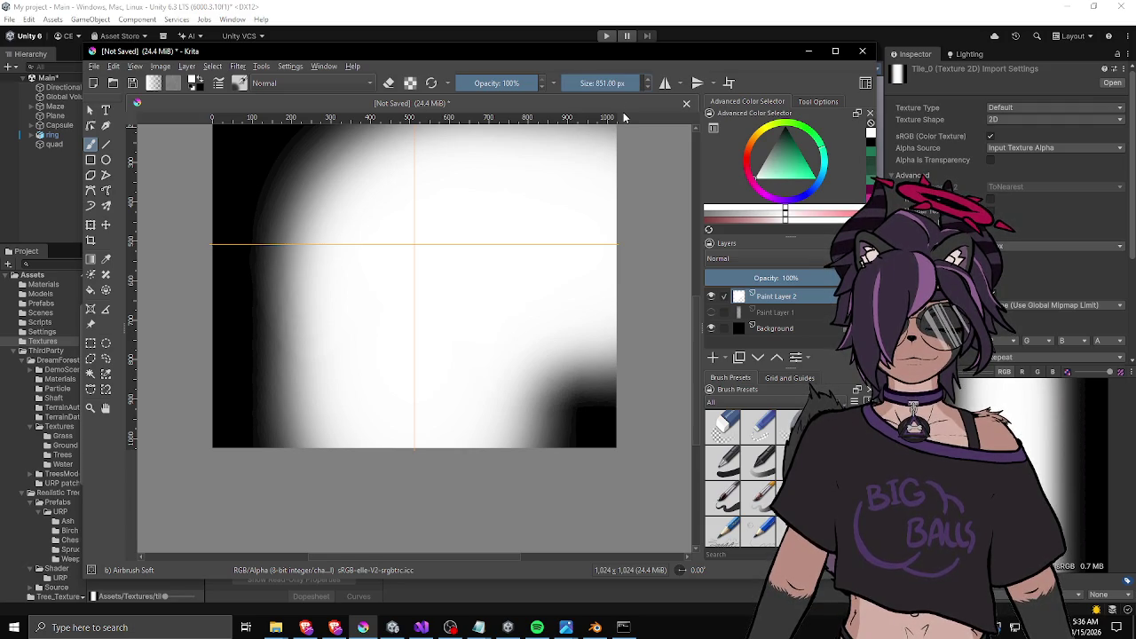
scroll(431, 275, "down", 1)
mouse_move(431, 275)
left_mouse_down()
mouse_move(417, 278)
mouse_move(400, 371)
left_mouse_up()
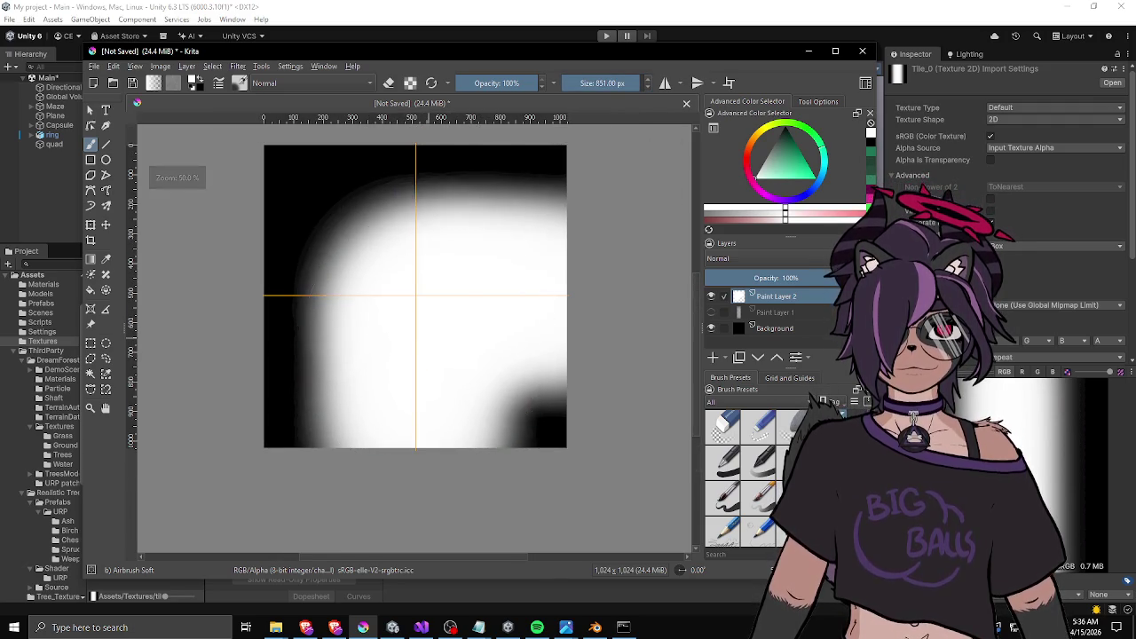
left_click(533, 302)
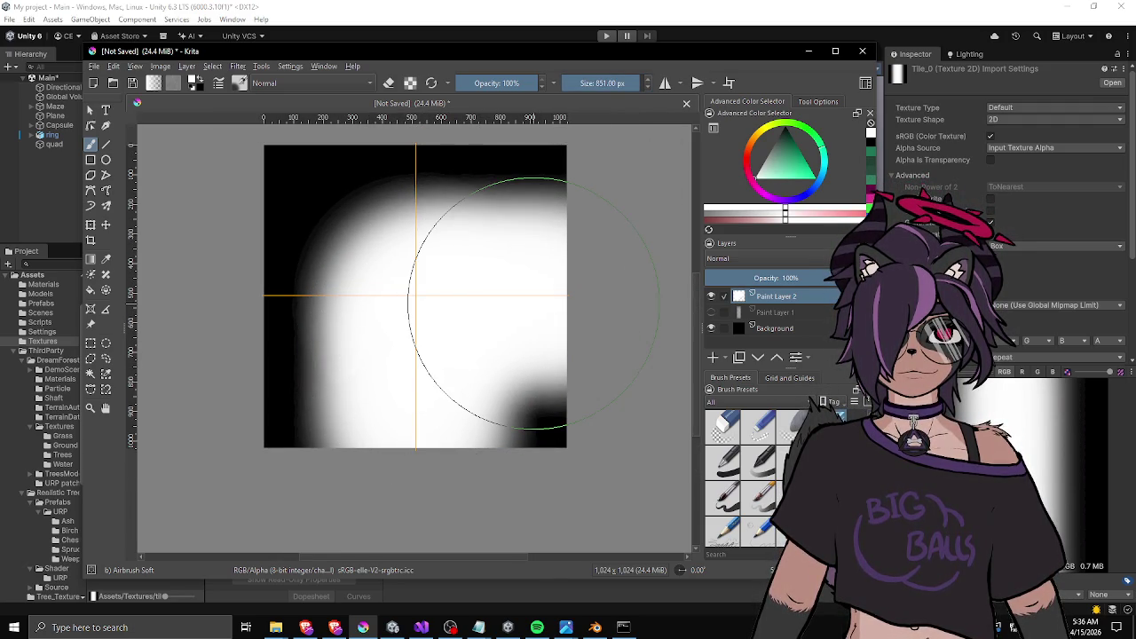
Start exporting the painted tile from the File menu.
scroll(462, 355, "down", 1)
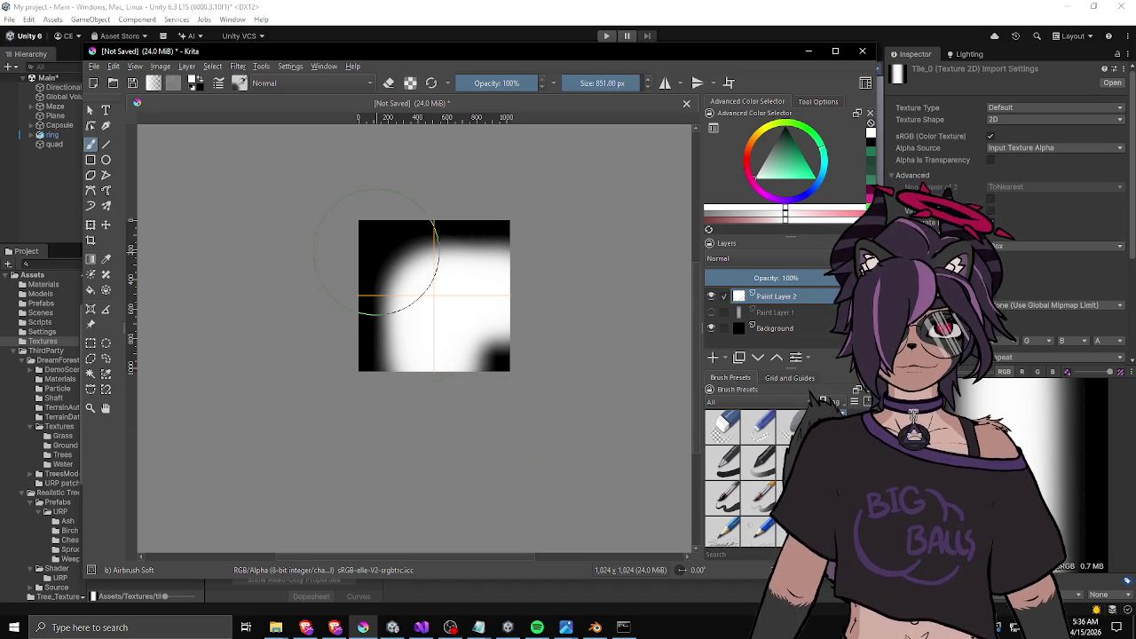
left_click(93, 65)
left_click(149, 180)
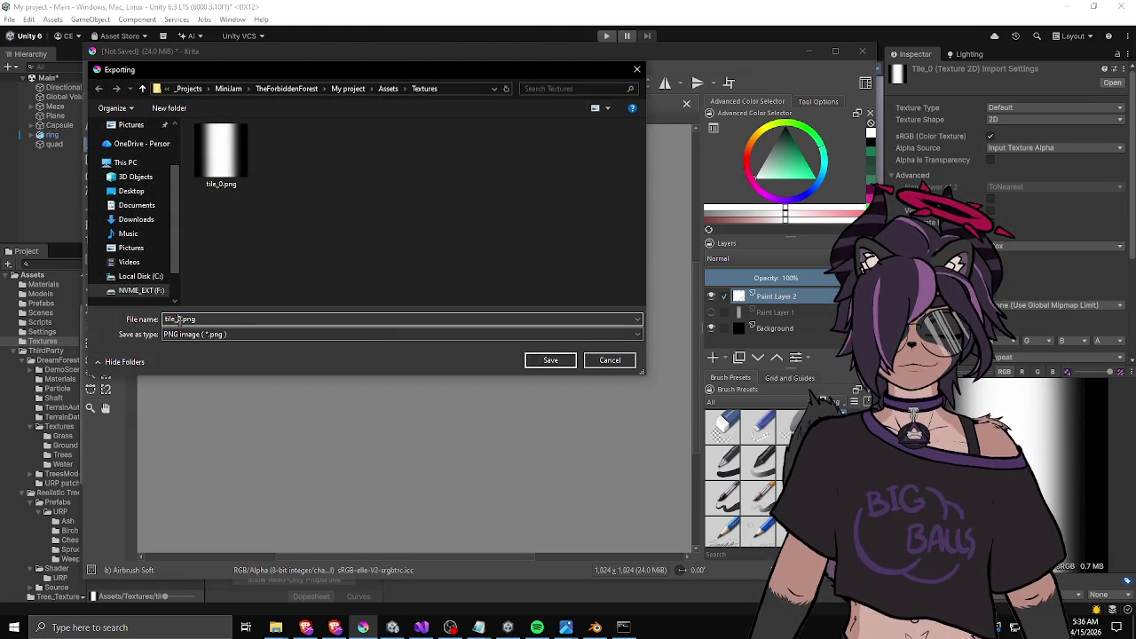
Save the export as tile_1.png, accepting the default PNG options.
left_click(554, 361)
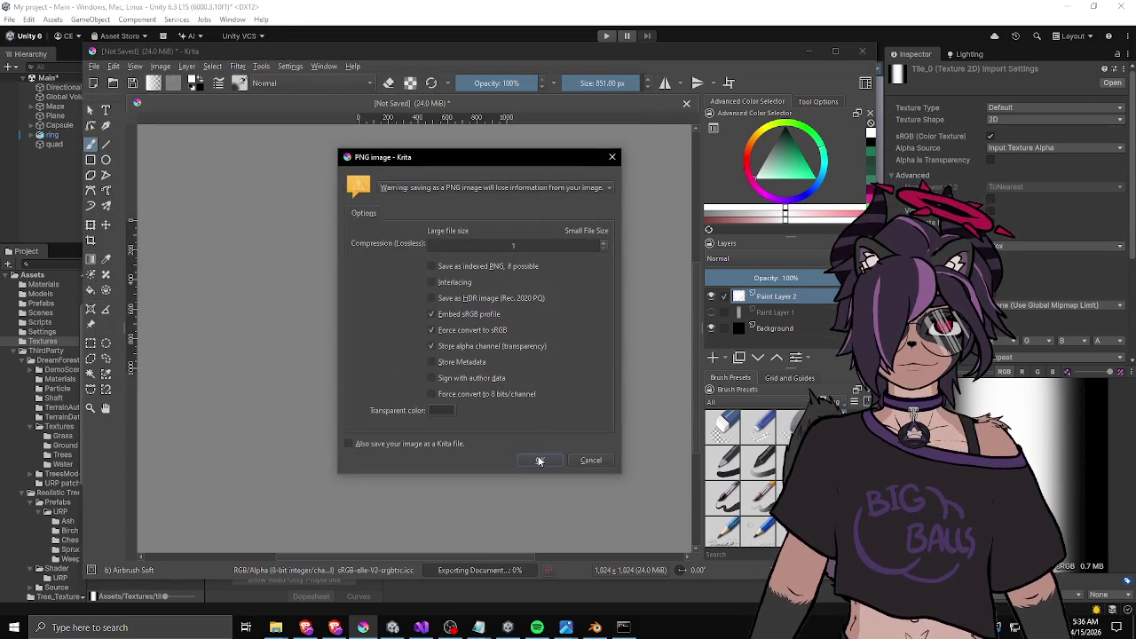
left_click(540, 459)
scroll(418, 293, "up", 1)
Hide Paint Layer 2, then show, select and clear Paint Layer 1 to black.
left_click(711, 295)
left_click(711, 312)
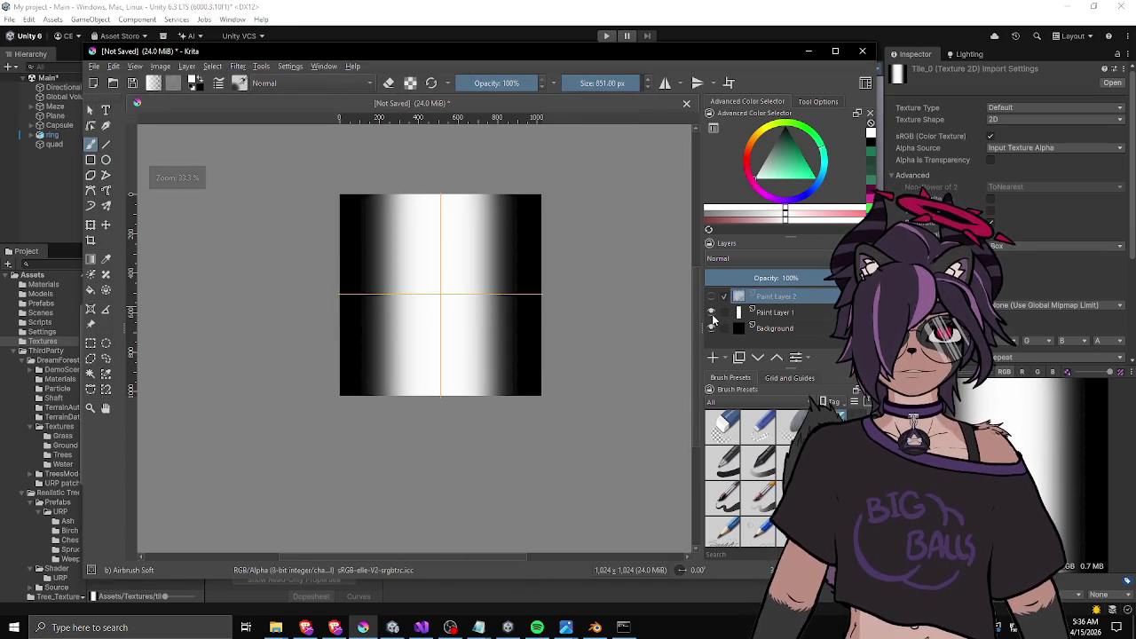
left_click(775, 312)
key("Delete")
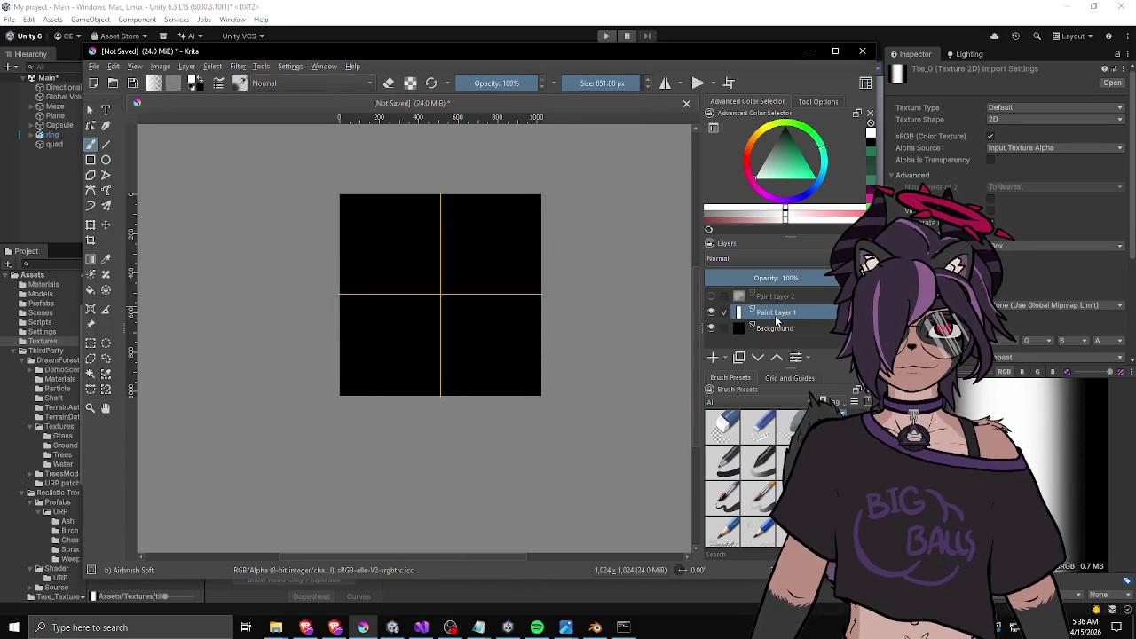
scroll(435, 213, "up", 1)
scroll(435, 213, "down", 1)
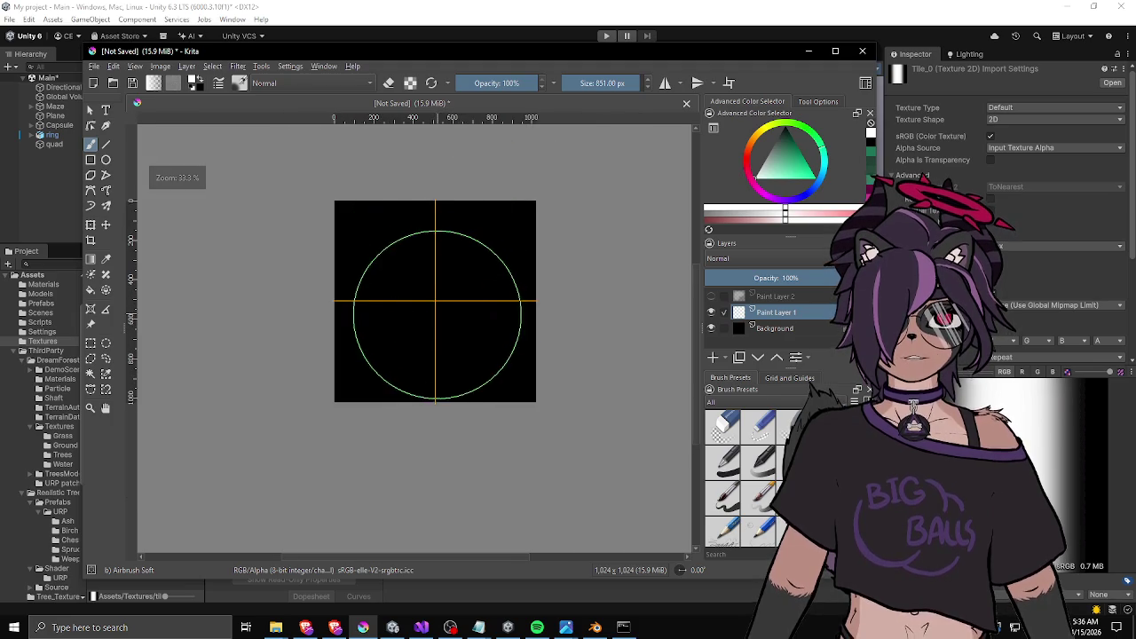
With the Line tool, airbrush full-height vertical strokes through the centre guide to form a wide white band.
left_click(106, 144)
scroll(431, 183, "up", 3)
scroll(436, 236, "down", 2)
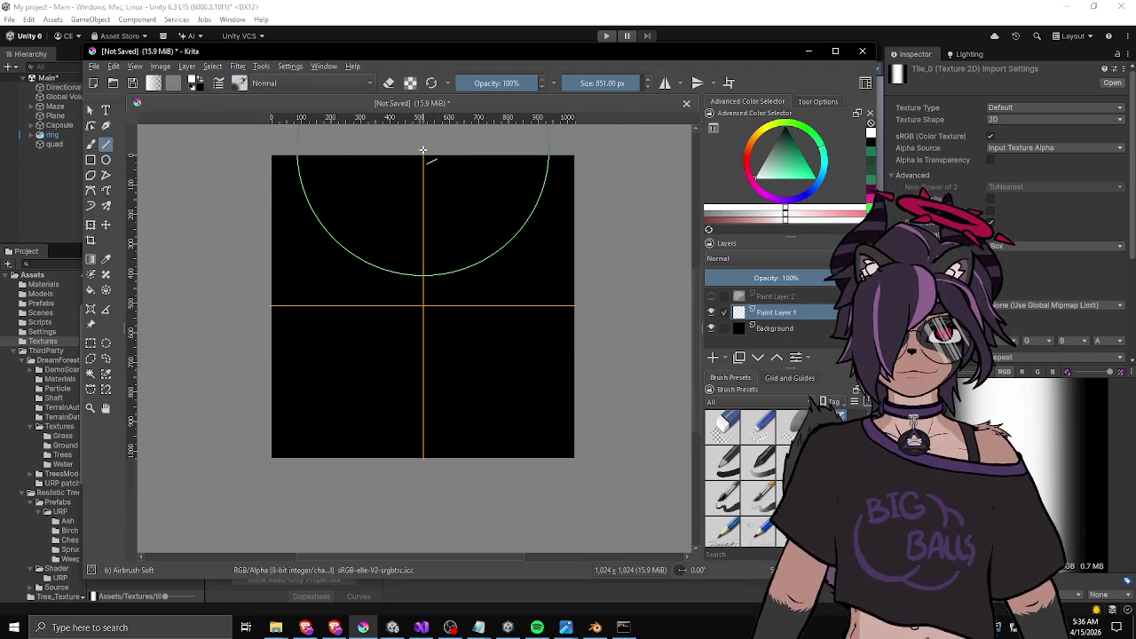
mouse_move(423, 149)
left_mouse_down()
mouse_move(423, 514)
mouse_move(423, 142)
left_mouse_up()
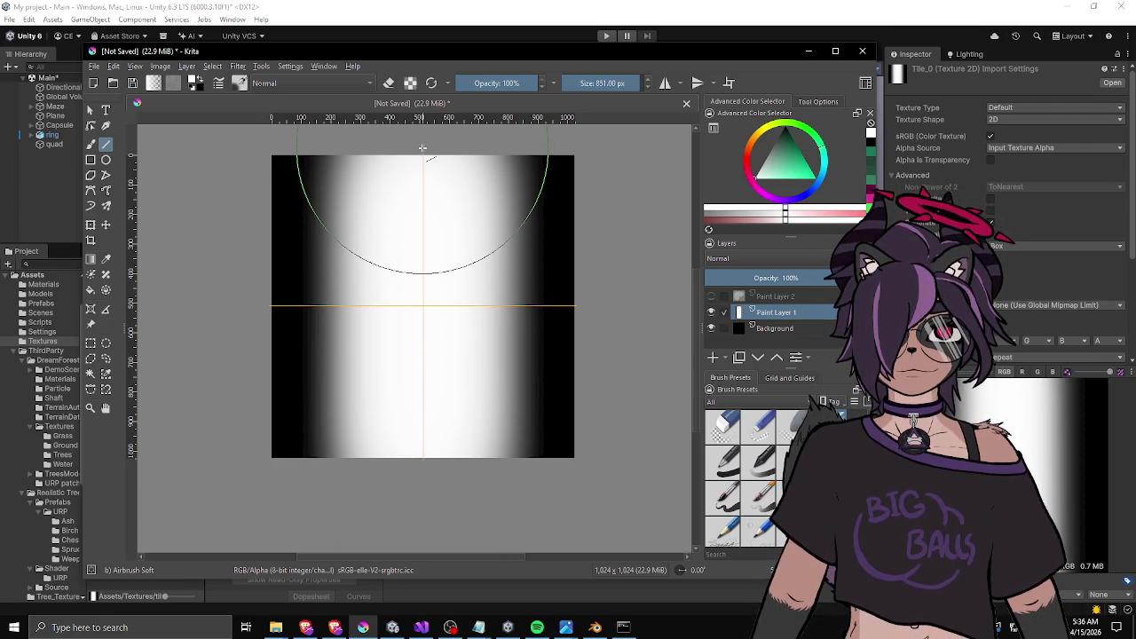
left_click_drag(424, 147, 425, 508)
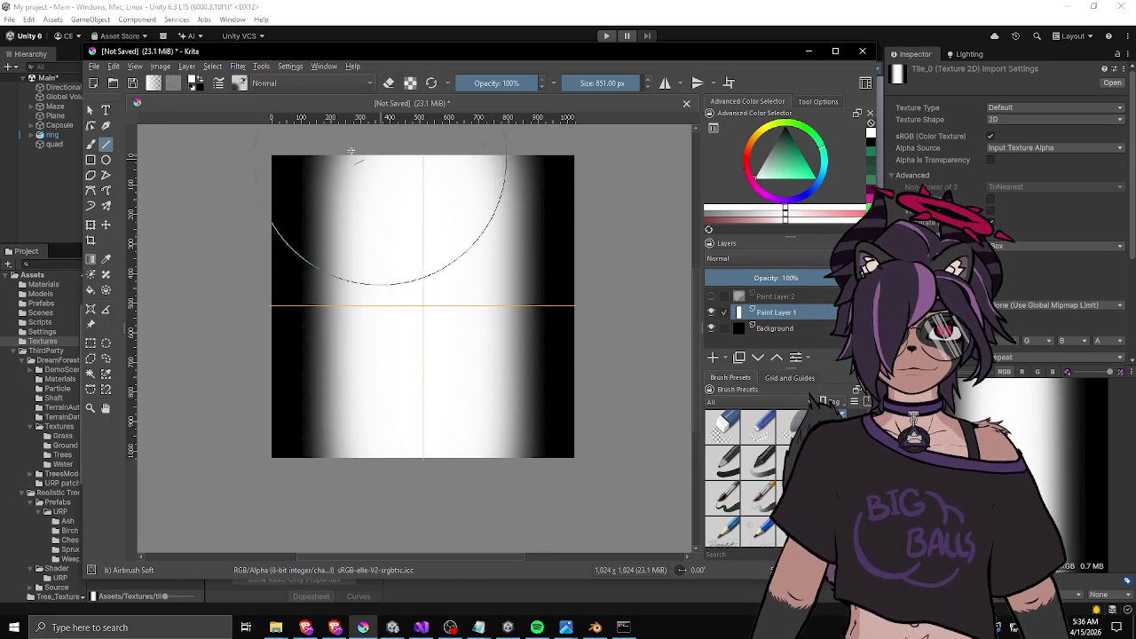
left_click(93, 65)
left_click(136, 190)
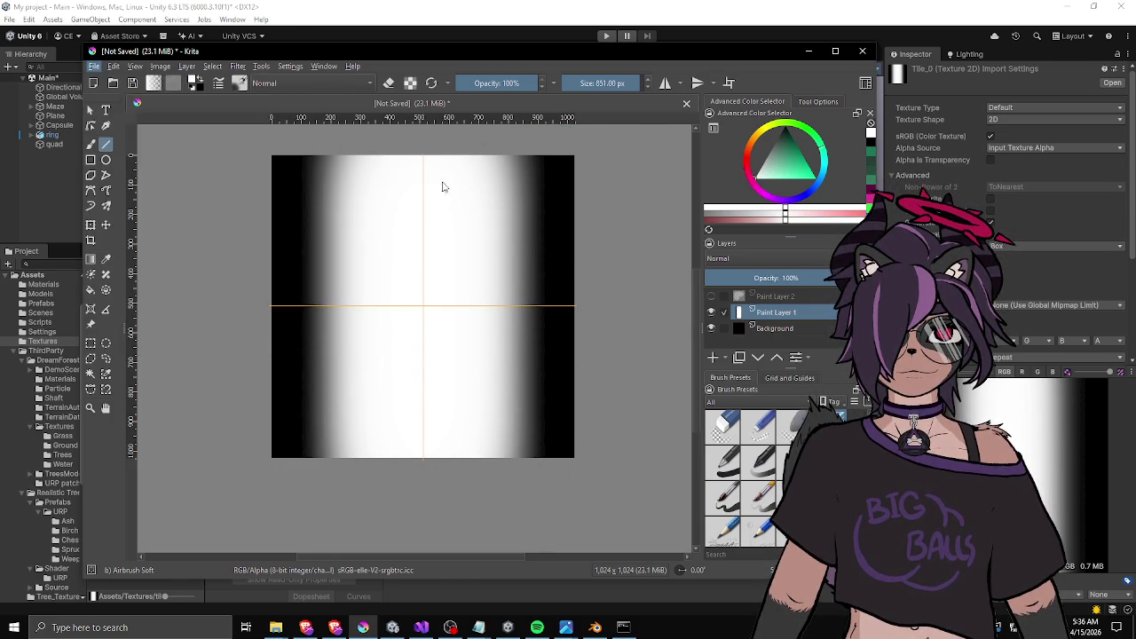
Export the band over tile_0.png, then hide Paint Layer 1 and add a blank Paint Layer 3.
left_click(192, 149)
left_click(550, 360)
left_click(588, 314)
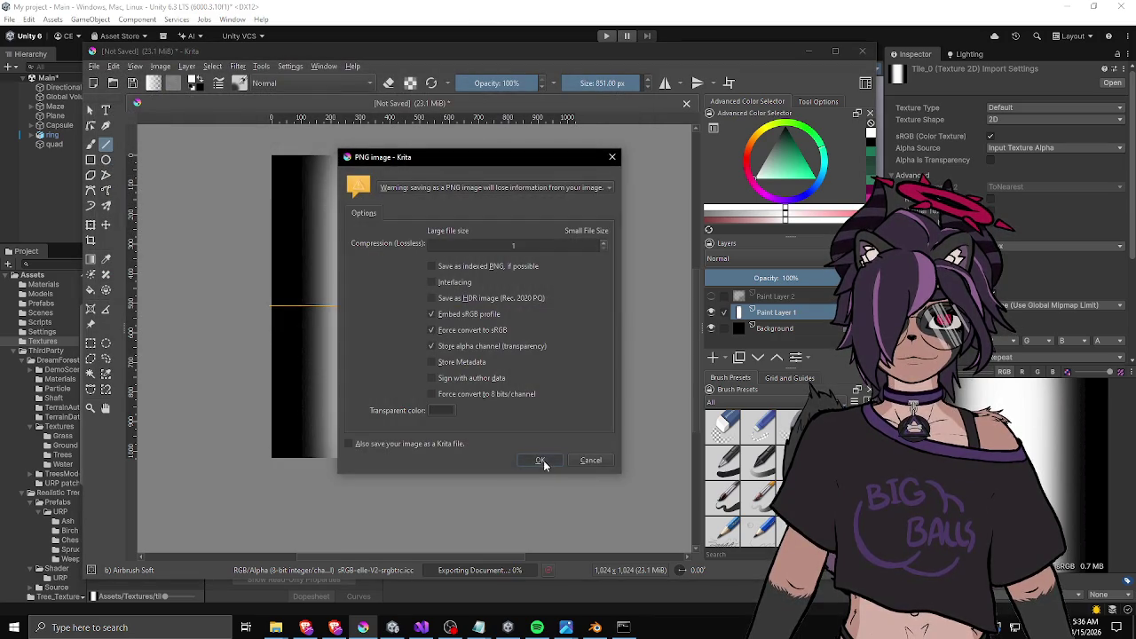
left_click(541, 460)
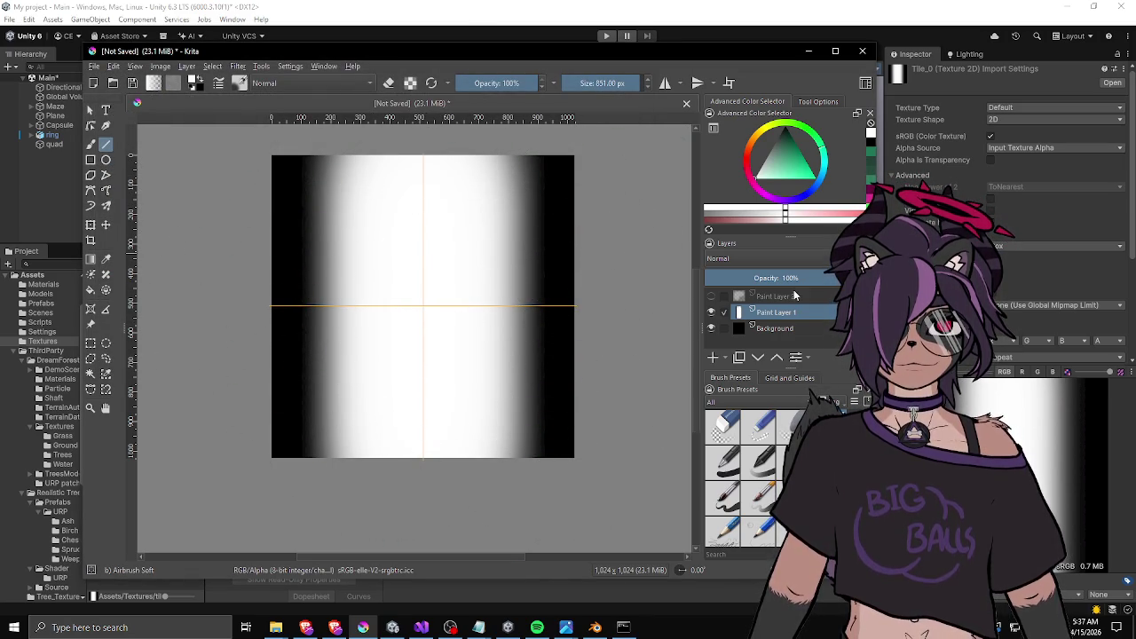
left_click(710, 312)
left_click(713, 357)
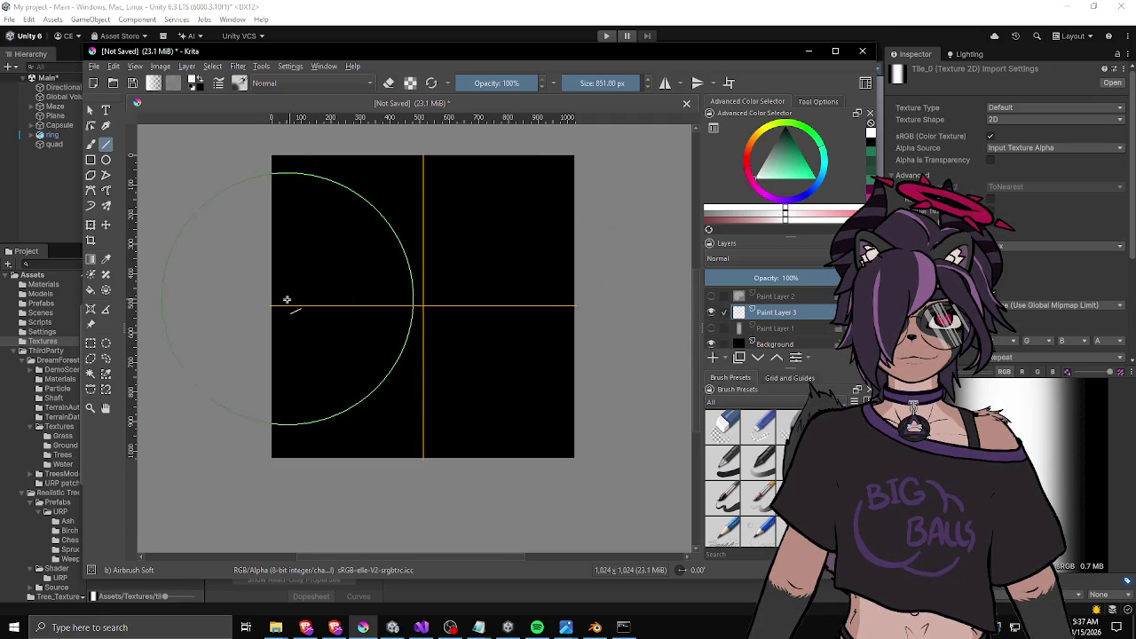
Airbrush three straight horizontal strokes across the tile to strengthen the white band.
left_click_drag(264, 306, 629, 307)
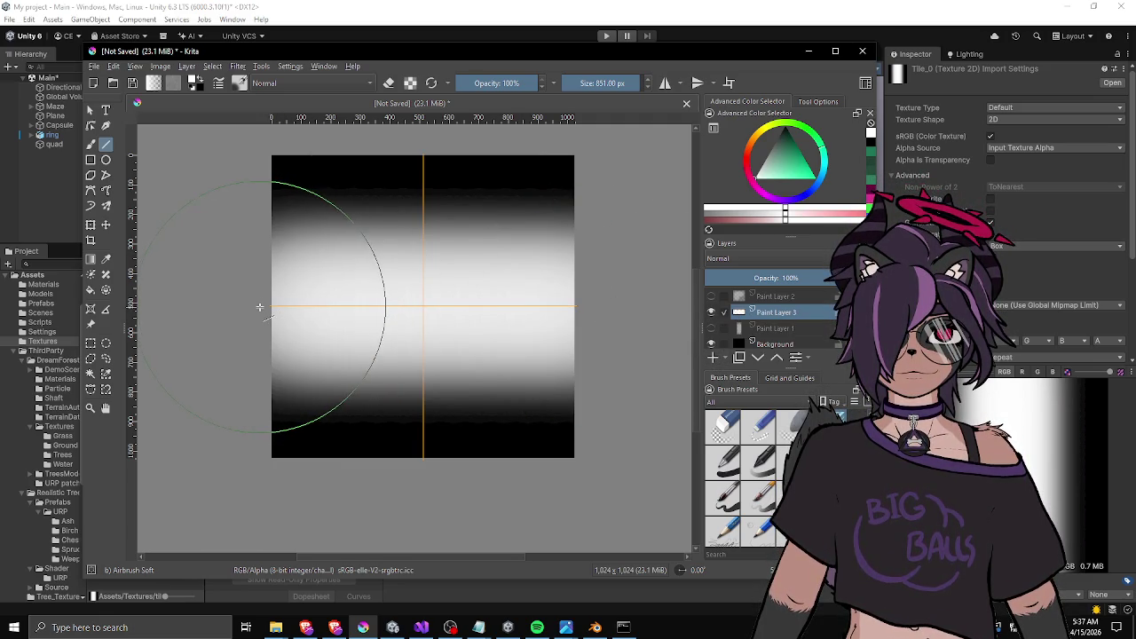
left_click_drag(264, 305, 631, 304)
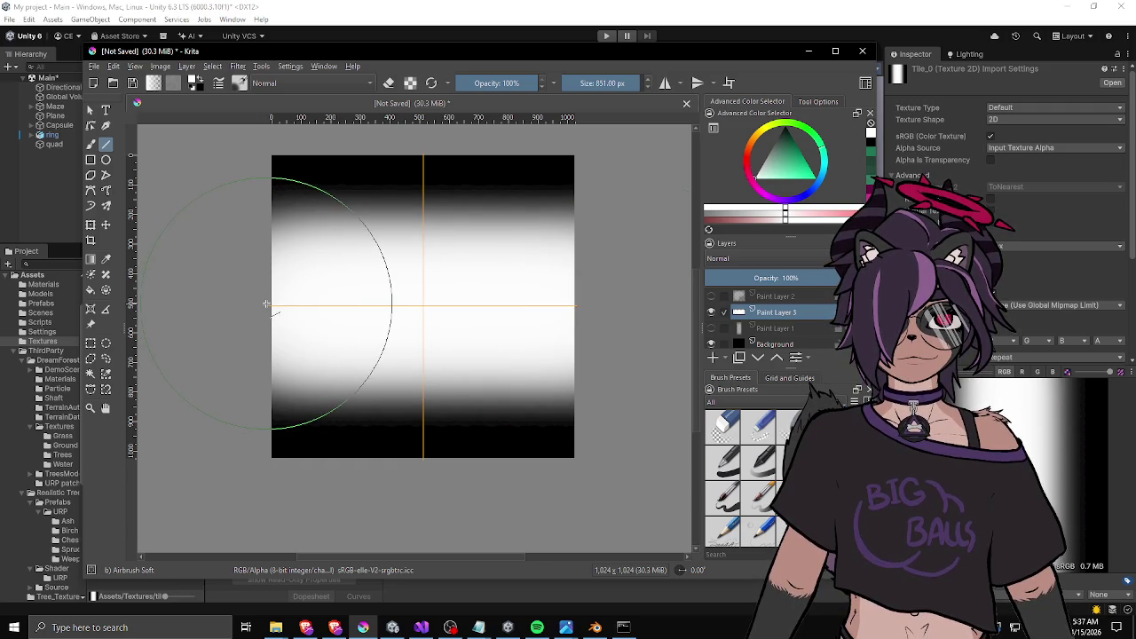
left_click_drag(264, 305, 633, 306)
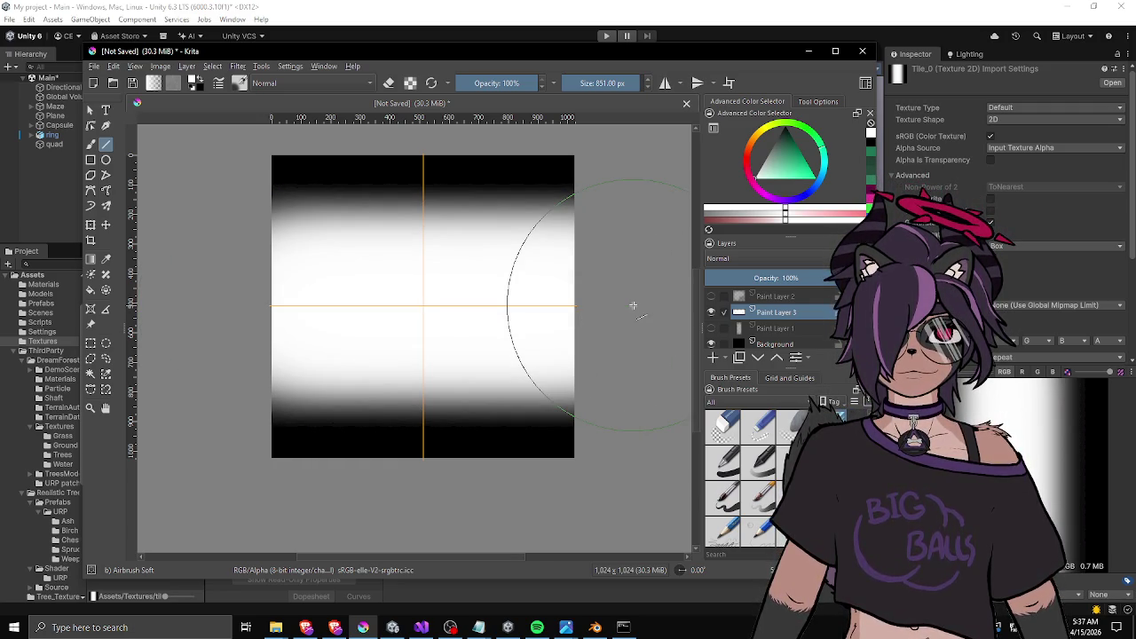
On a new Paint Layer 4, whiten the bottom centre with upward strokes, leaving black bottom corners.
left_click(711, 358)
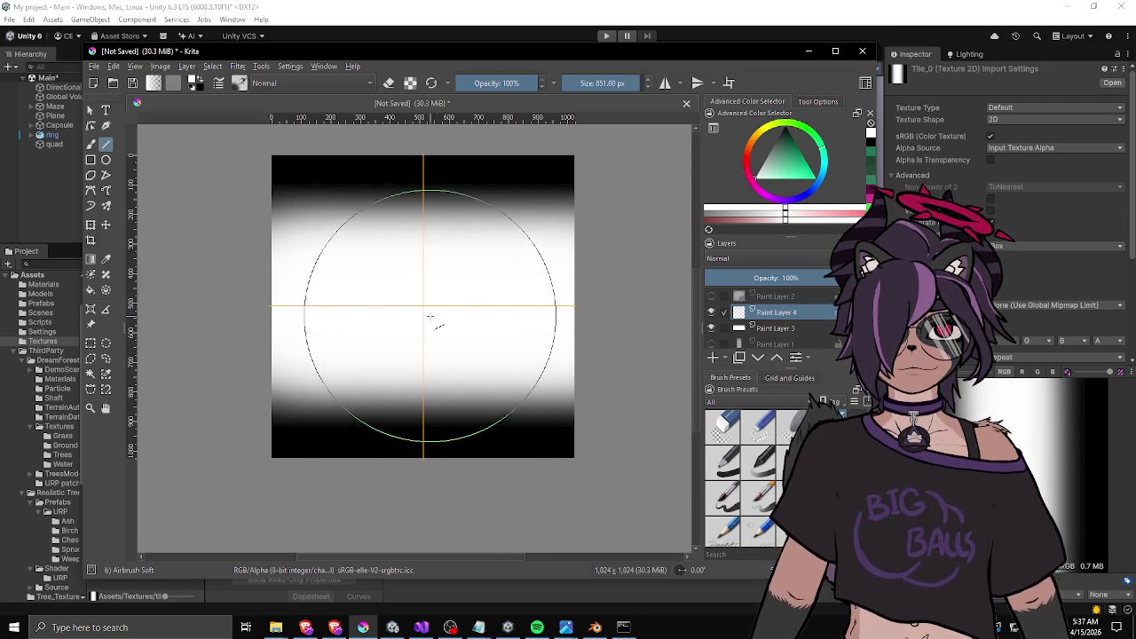
left_click_drag(423, 468, 423, 348)
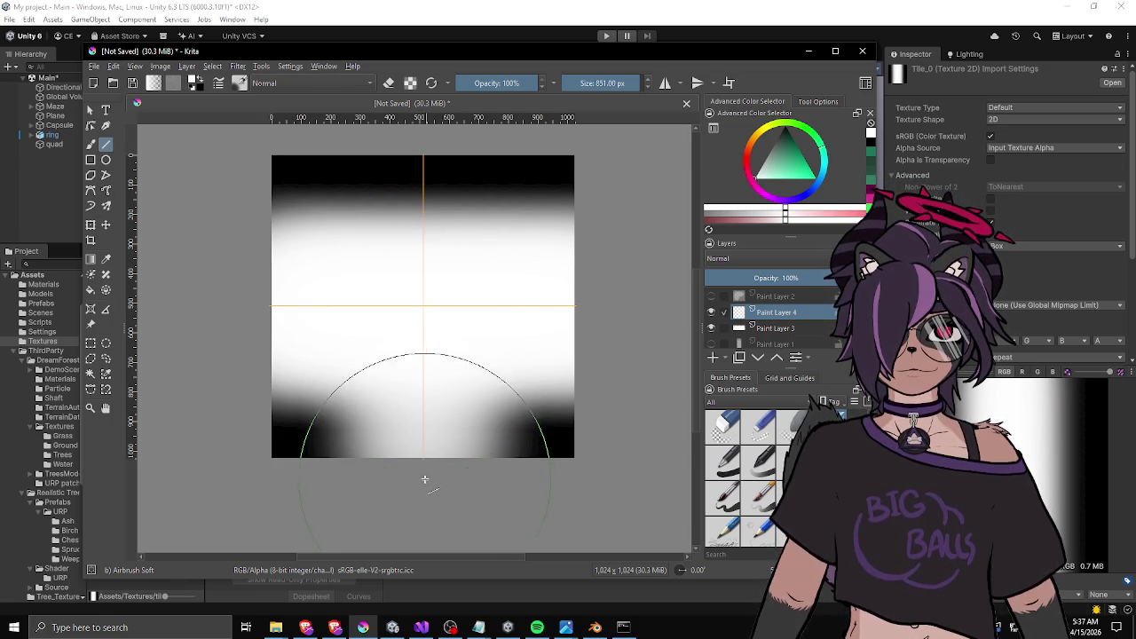
left_click_drag(423, 463, 423, 347)
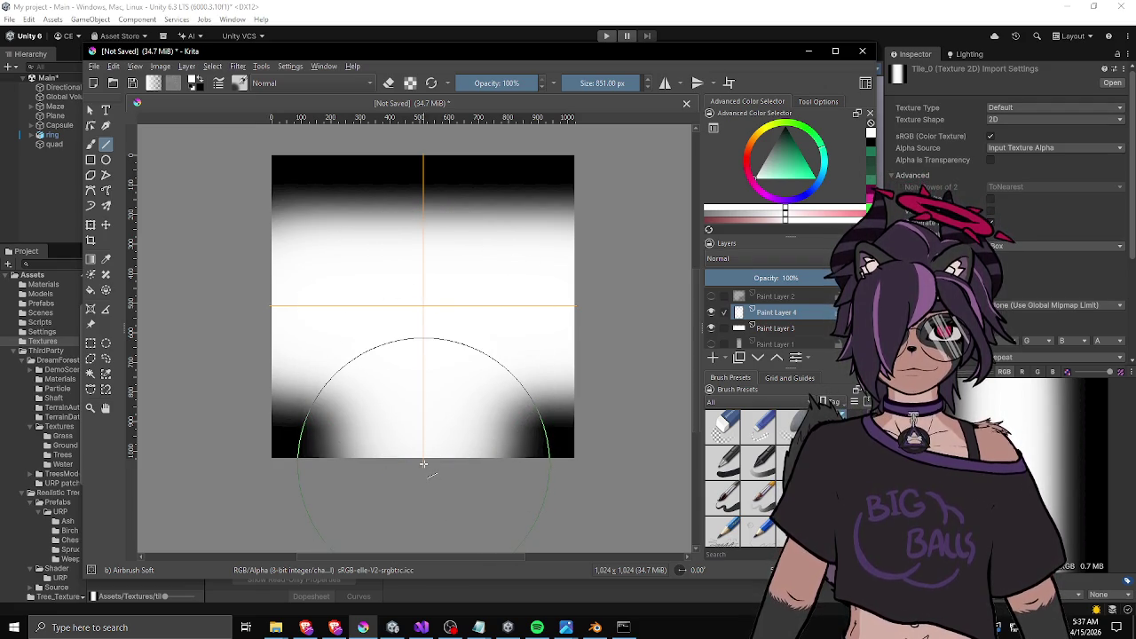
left_click_drag(423, 463, 424, 338)
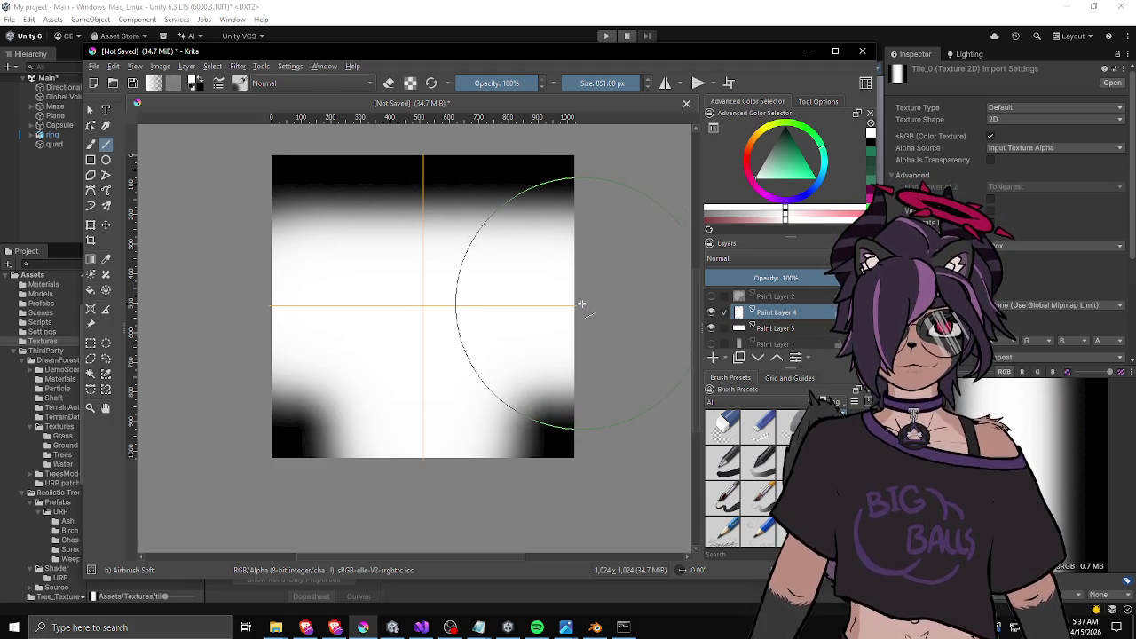
left_click(712, 343)
left_click(711, 343)
left_click(712, 345)
left_click(712, 345)
left_click(711, 344)
left_click(712, 345)
left_click(712, 345)
left_click(712, 344)
left_click(712, 344)
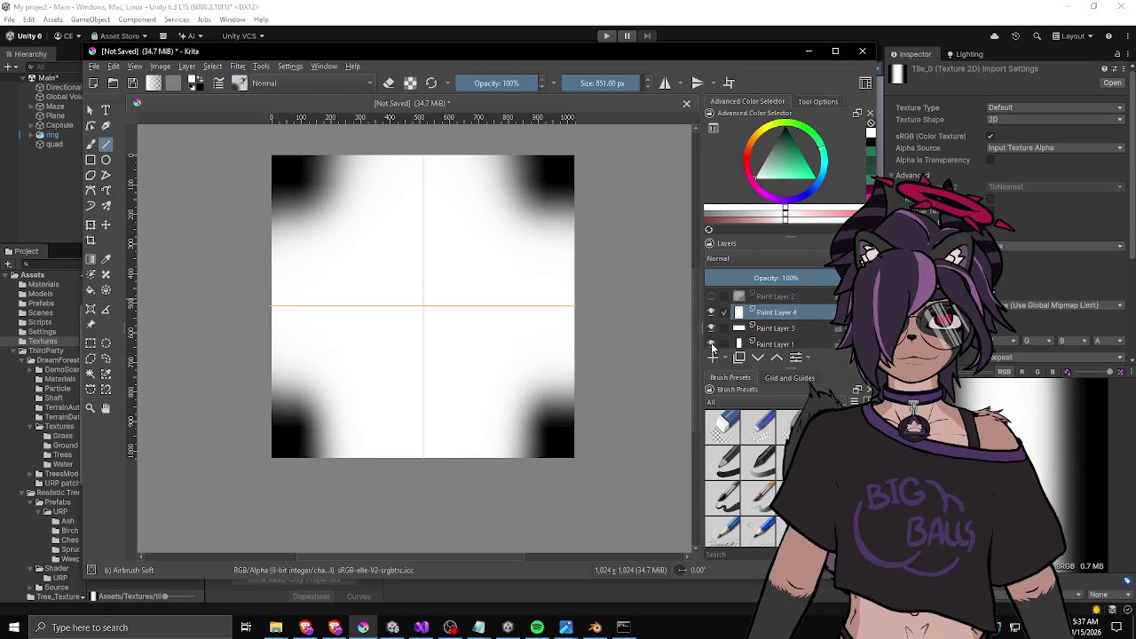
left_click(712, 345)
left_click(712, 344)
left_click(712, 344)
left_click(712, 345)
left_click(711, 344)
left_click(712, 344)
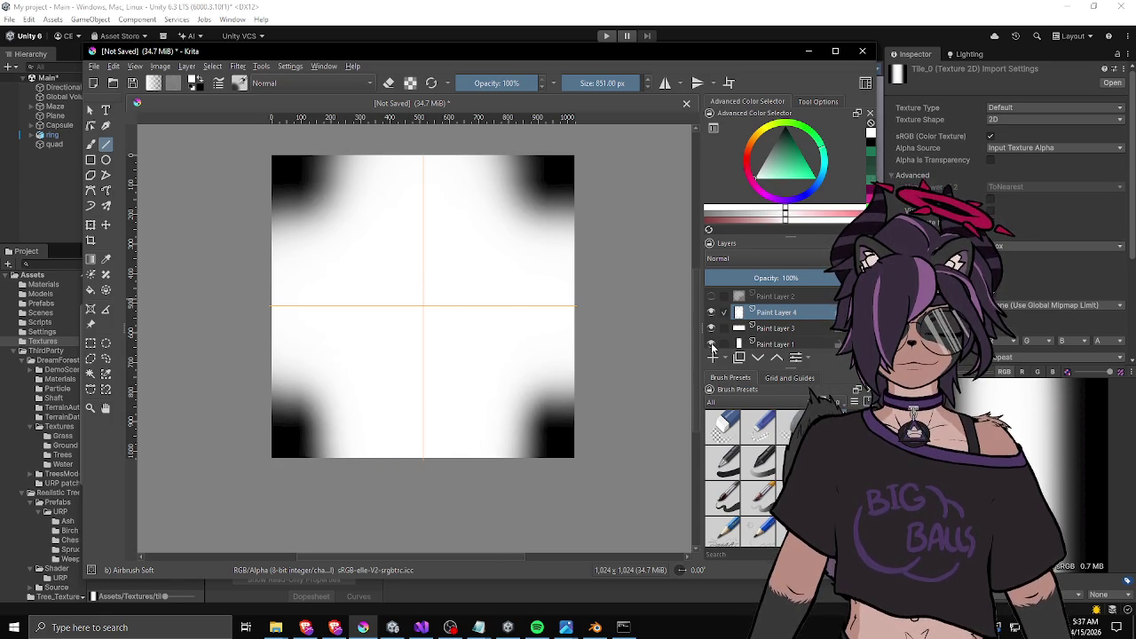
left_click(711, 345)
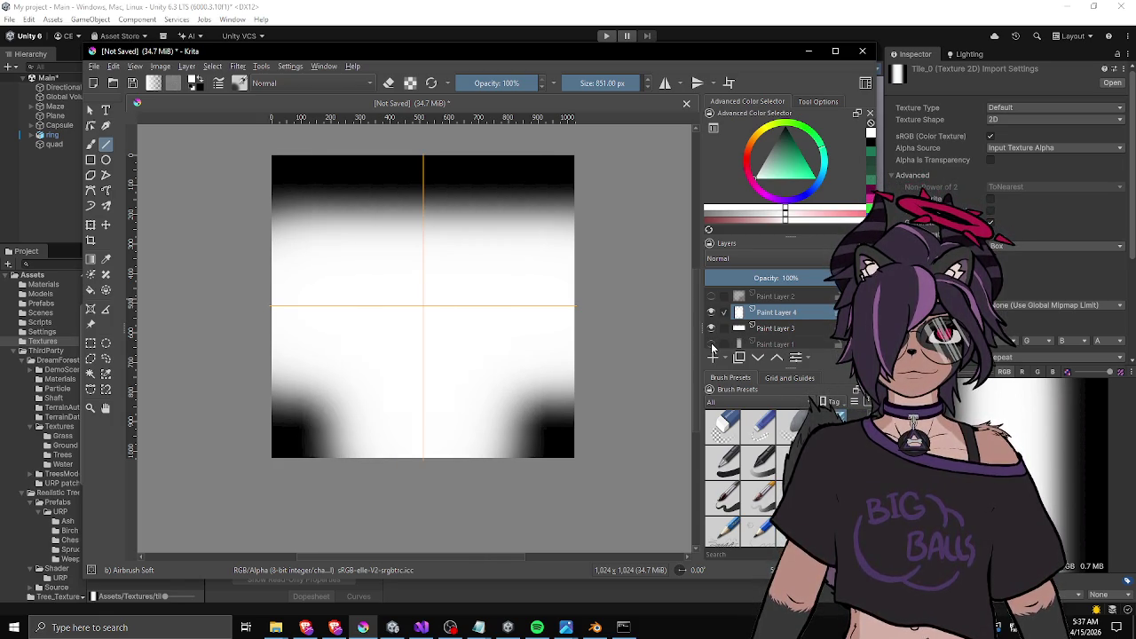
left_click(712, 344)
left_click(712, 345)
left_click(712, 344)
left_click(712, 344)
left_click(712, 344)
left_click(712, 345)
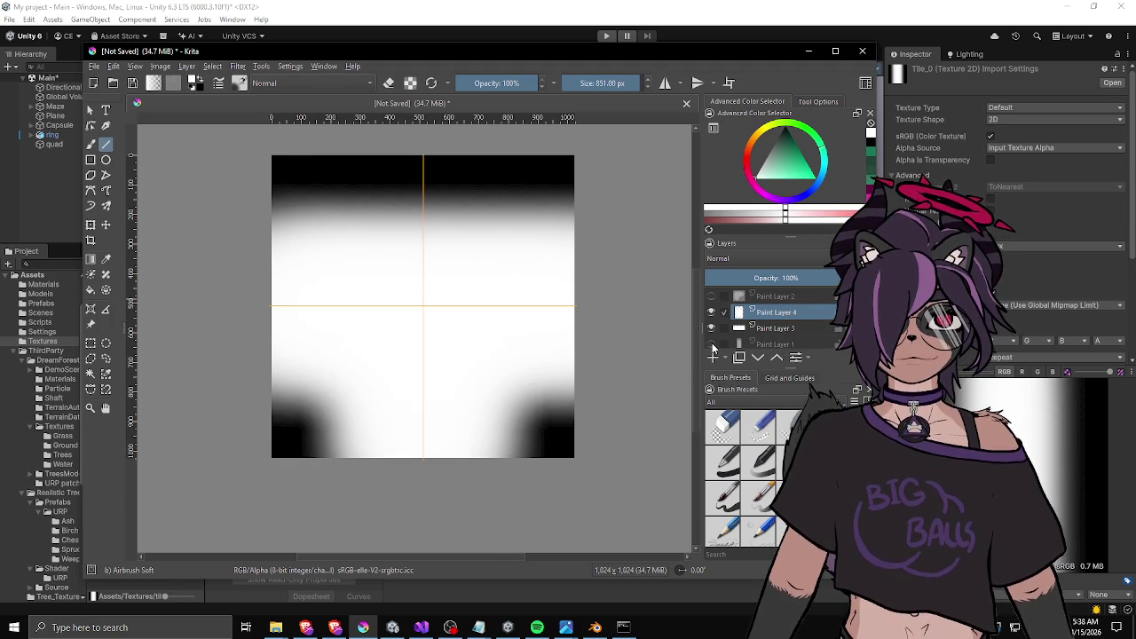
left_click(712, 344)
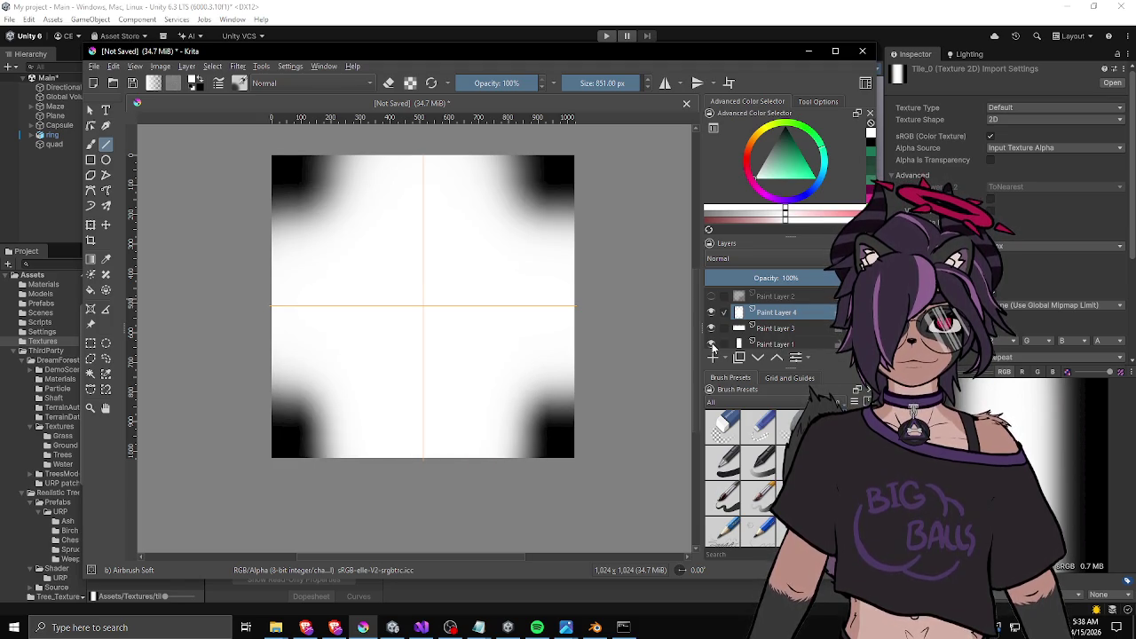
left_click(712, 345)
left_click(711, 345)
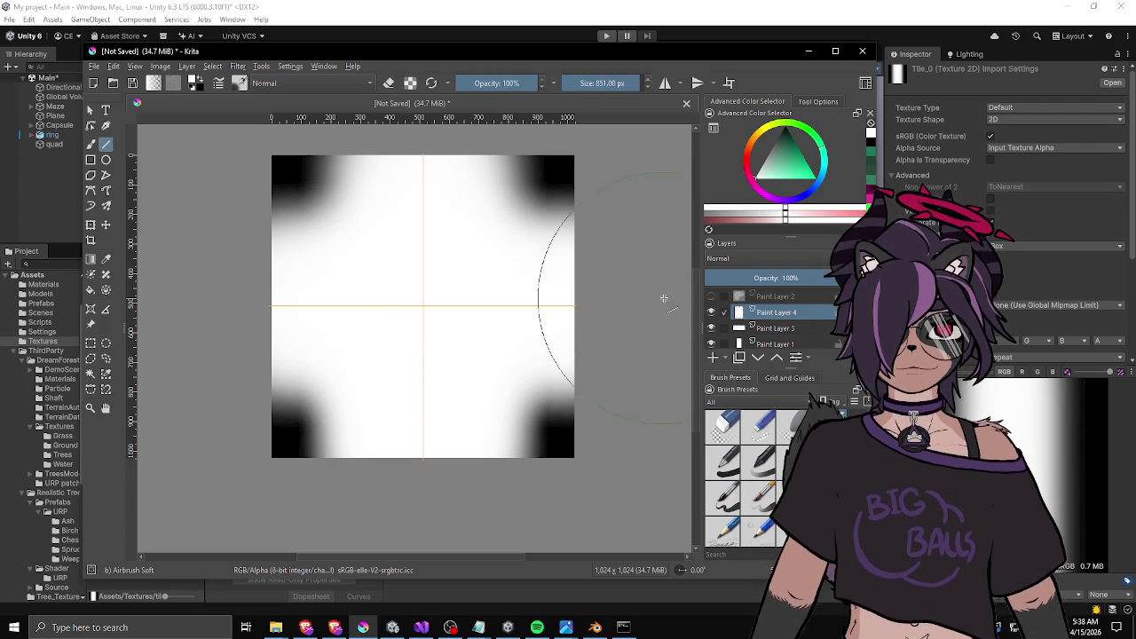
left_click(711, 313)
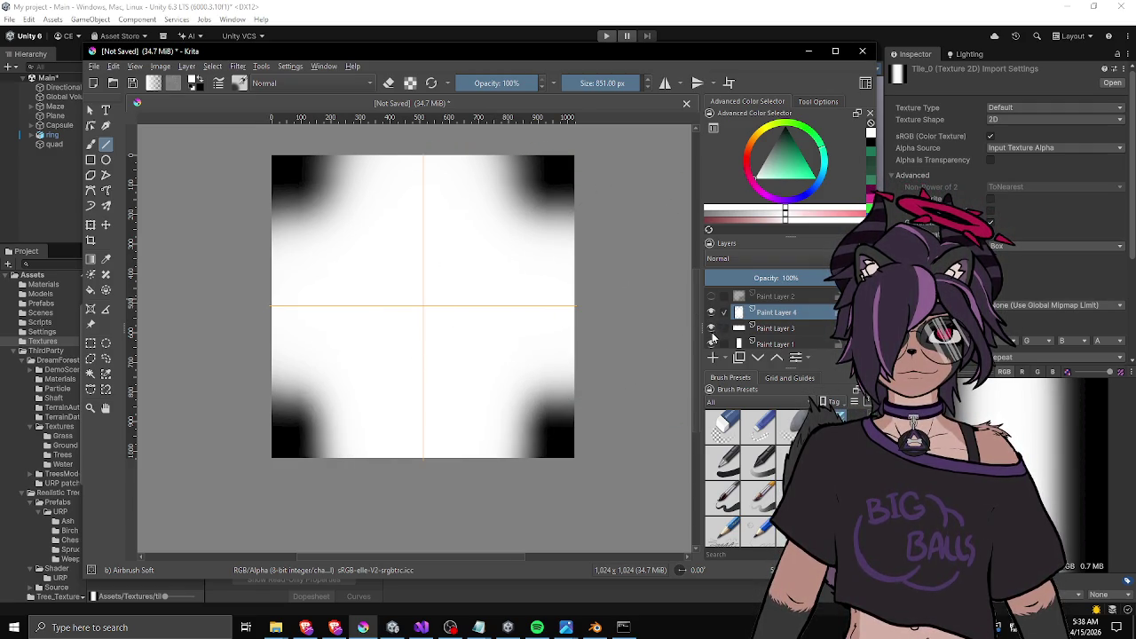
left_click(711, 337)
left_click(712, 341)
left_click(713, 313)
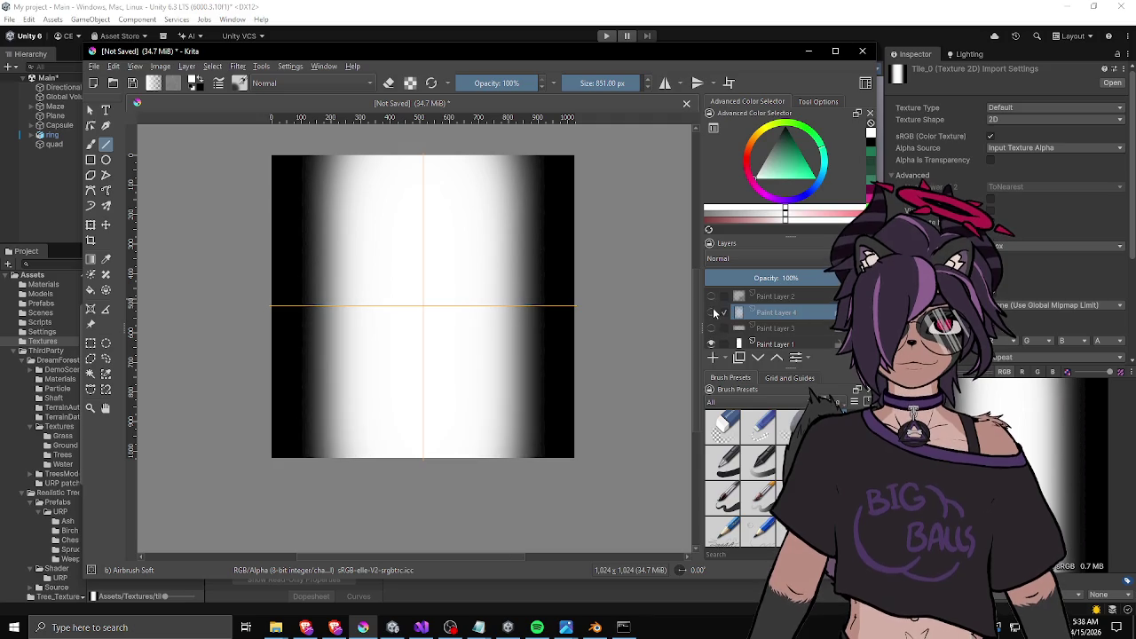
left_click(710, 328)
left_click(710, 329)
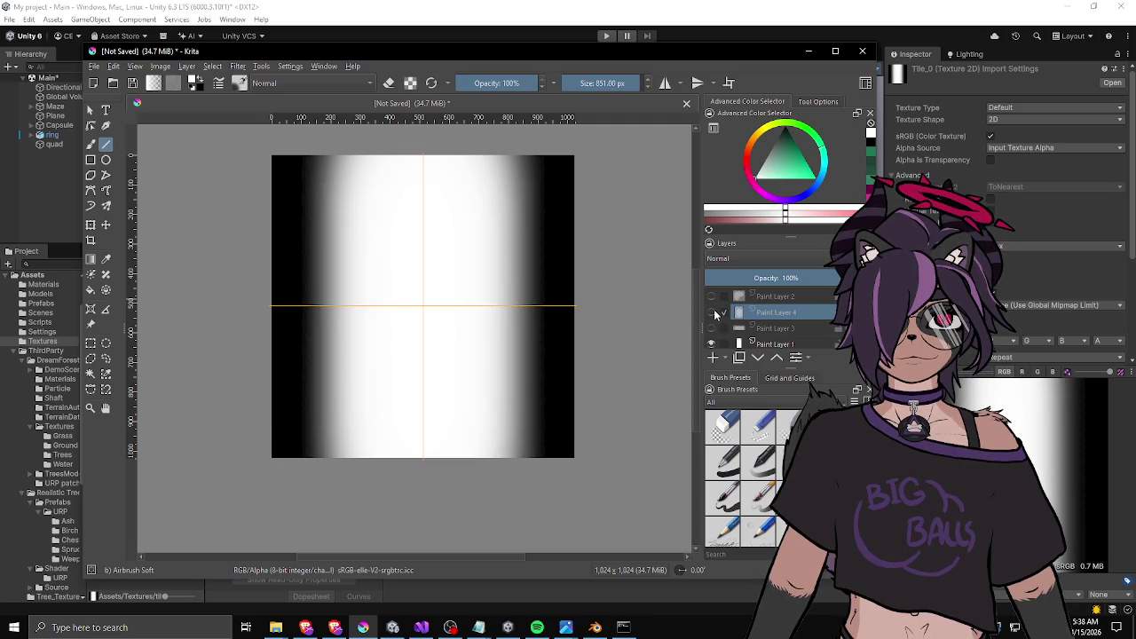
left_click(711, 313)
left_click(710, 298)
left_click(710, 299)
left_click(711, 344)
left_click(710, 313)
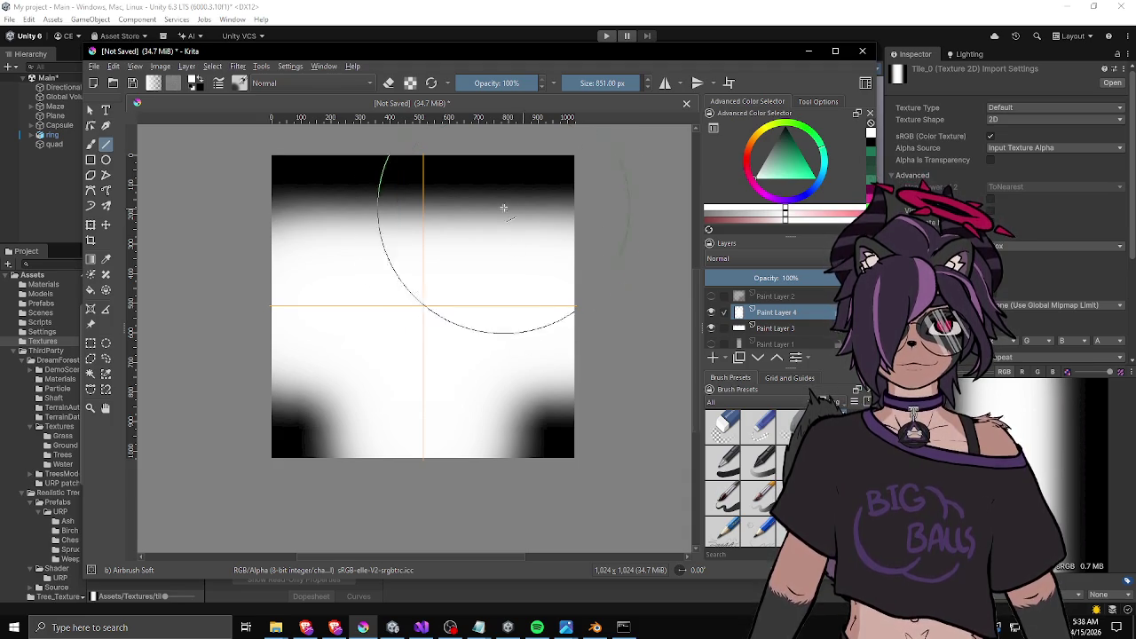
left_click(97, 66)
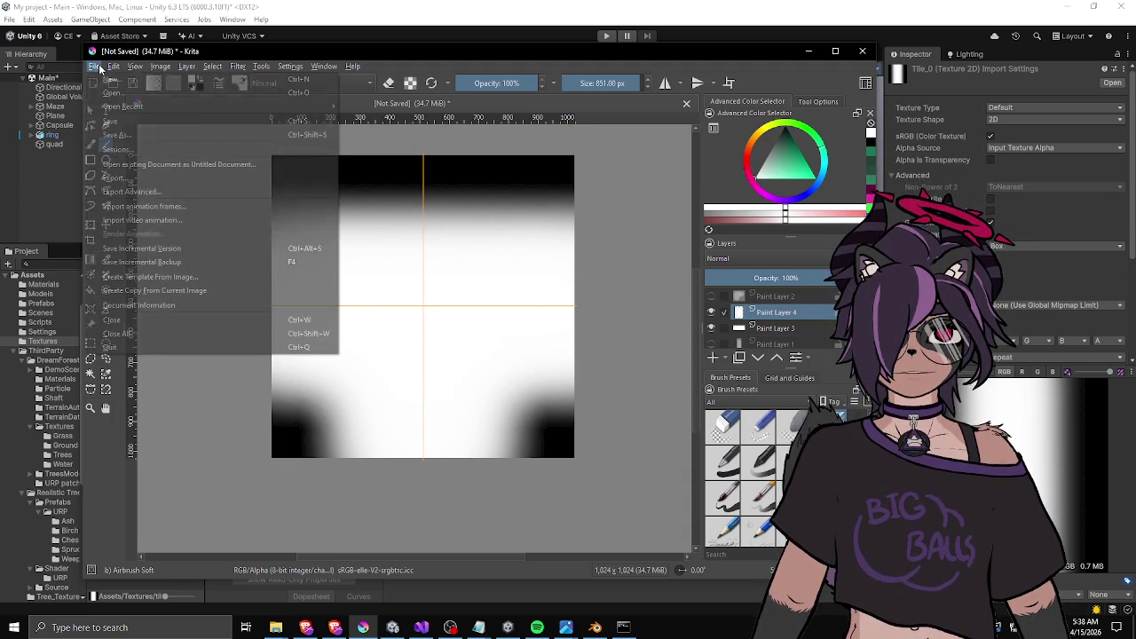
Export the current top-band mask as tile_2.png with default PNG options.
left_click(146, 179)
type("tile_2.png")
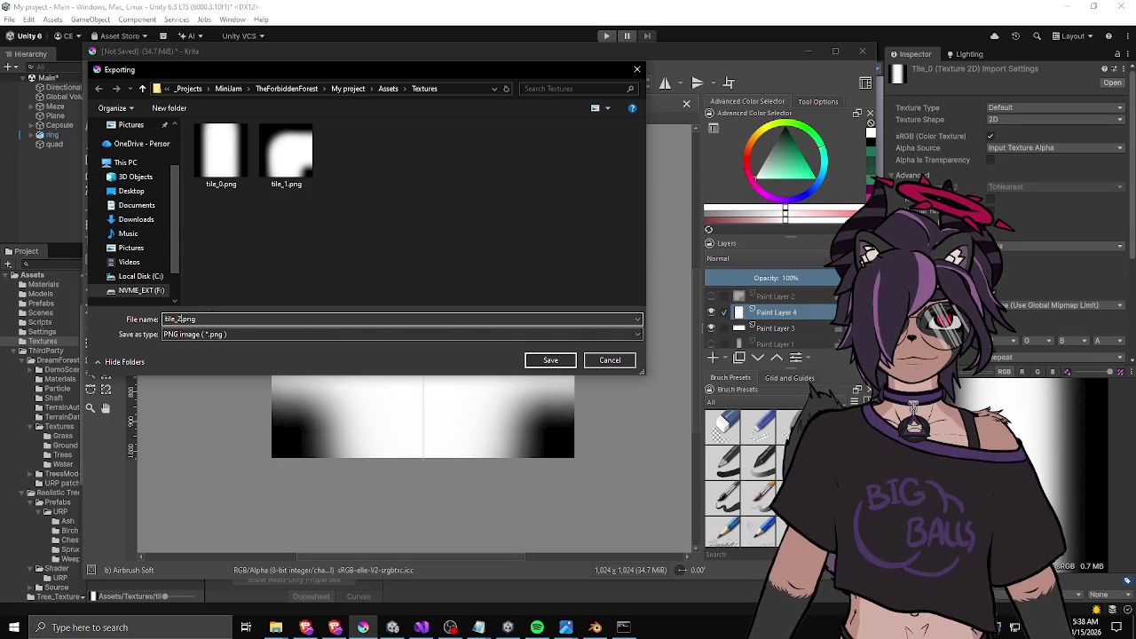
key("Return")
left_click(540, 460)
Show Paint Layer 1 and export the four-corner mask as tile_3.png, then check tile_0 in Unity.
left_click(93, 67)
left_click(124, 178)
left_click(609, 360)
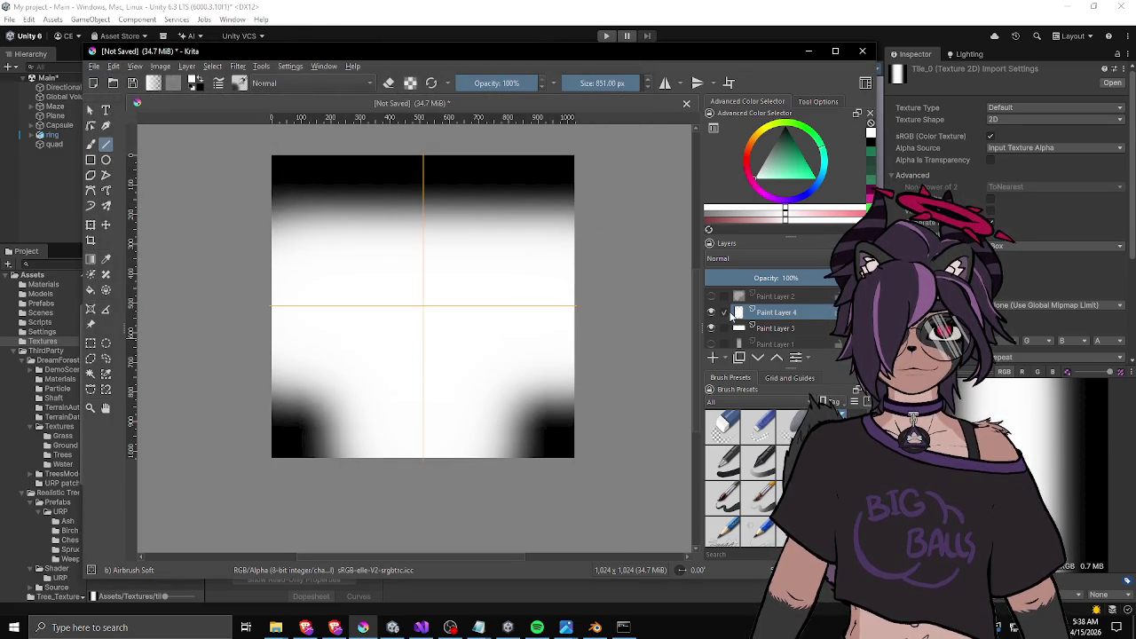
left_click(711, 312)
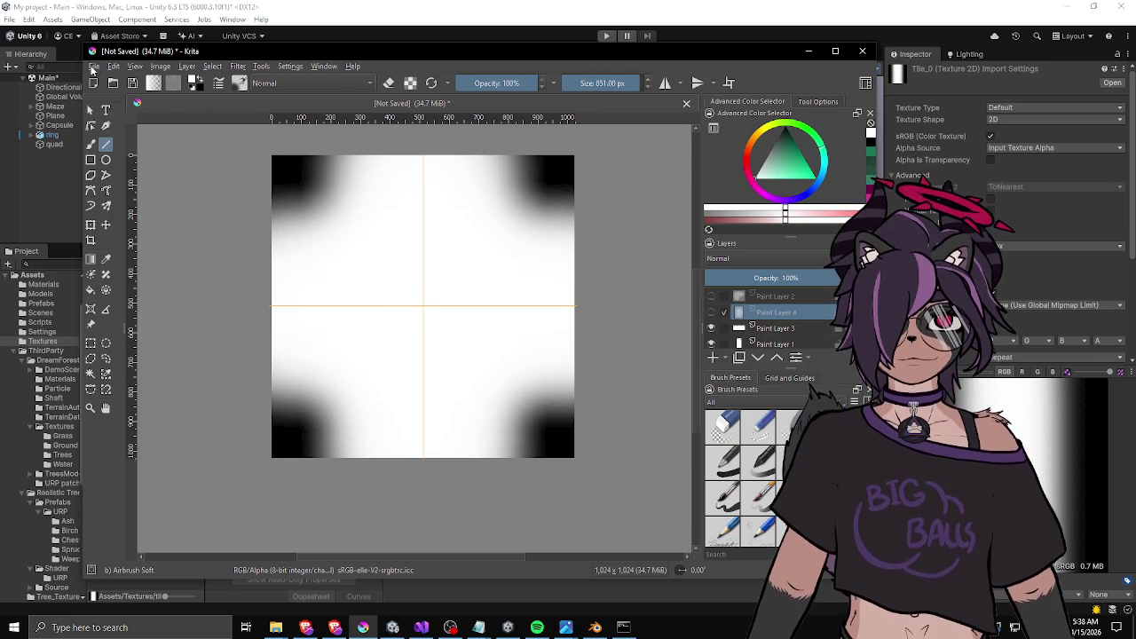
left_click(93, 66)
left_click(115, 178)
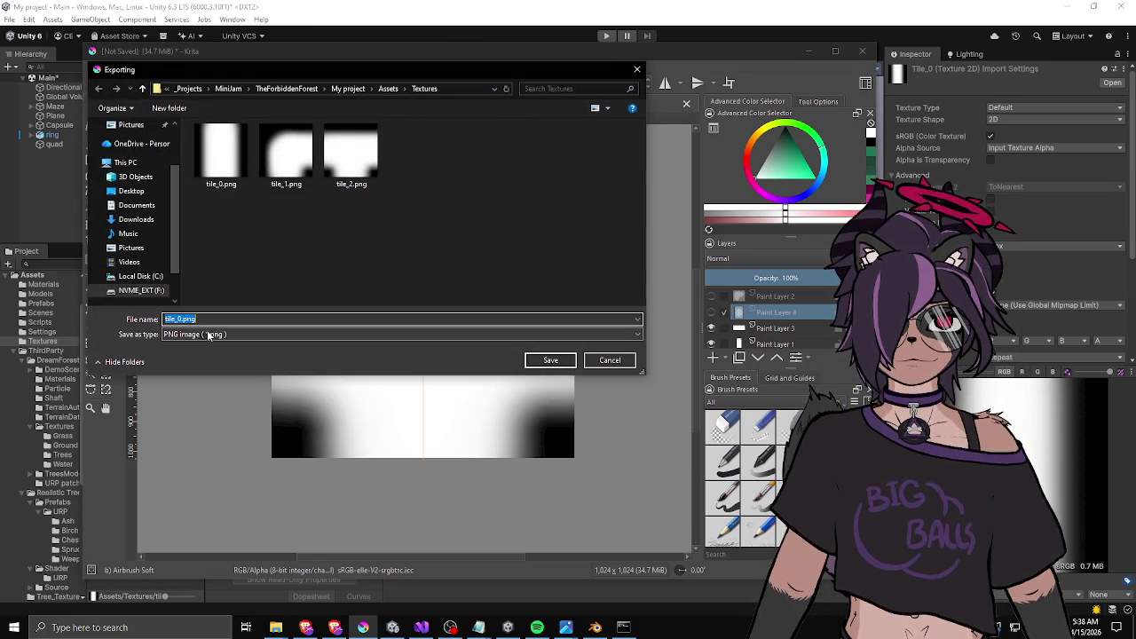
left_click_drag(178, 319, 183, 319)
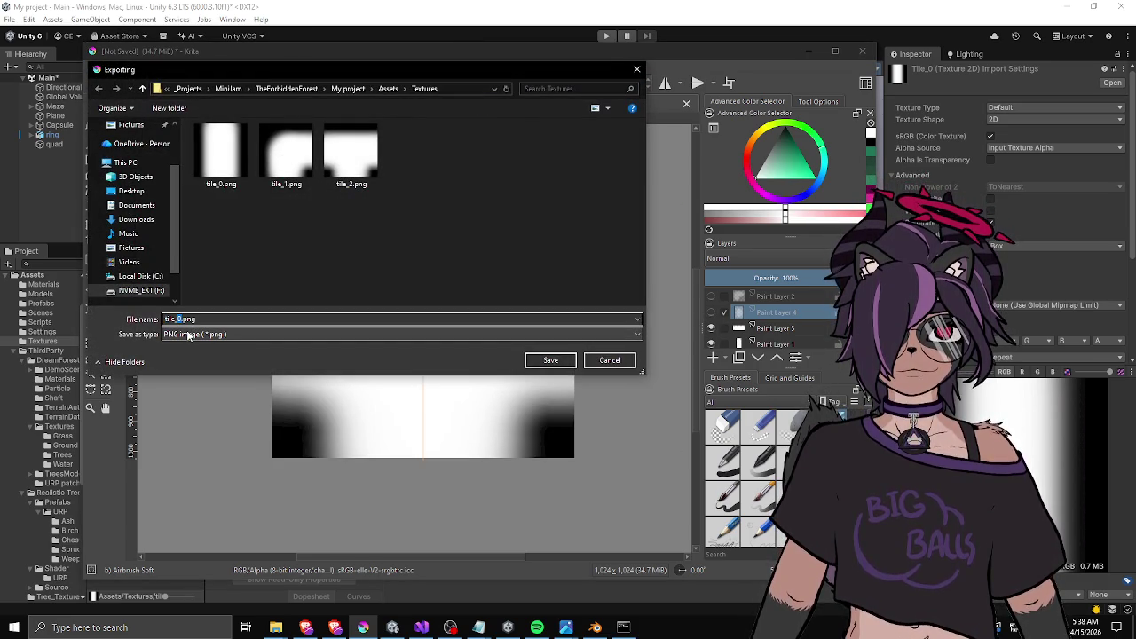
type("3")
key("Return")
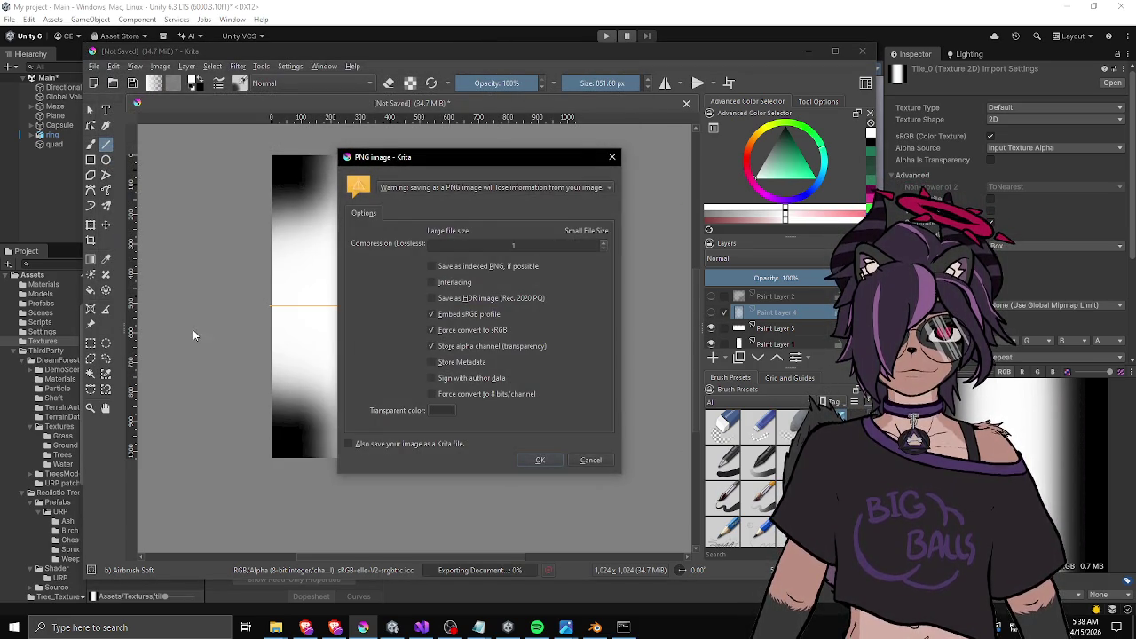
left_click(538, 460)
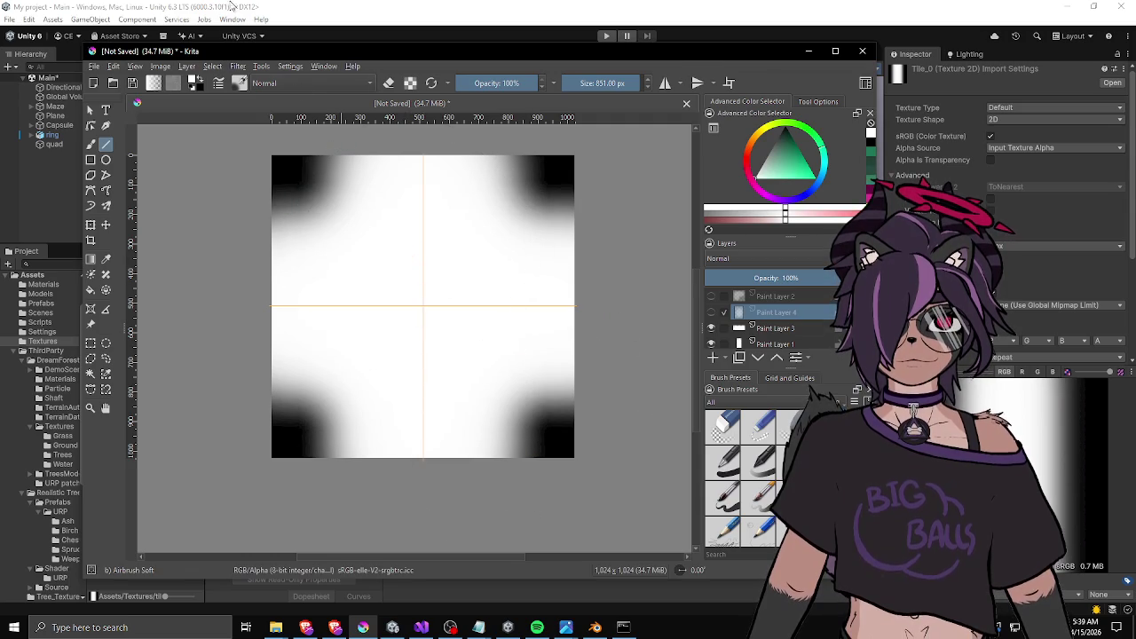
left_click(229, 9)
left_click(124, 298)
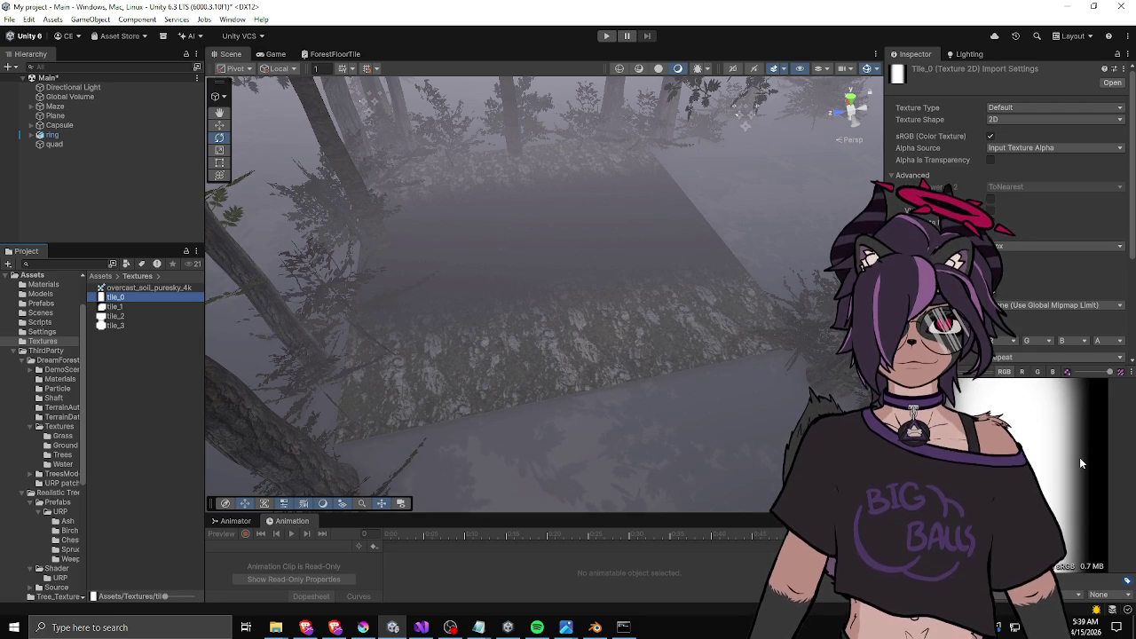
Compare the tile_0 and tile_1 import settings and previews, then select tile_2.
left_click(126, 307)
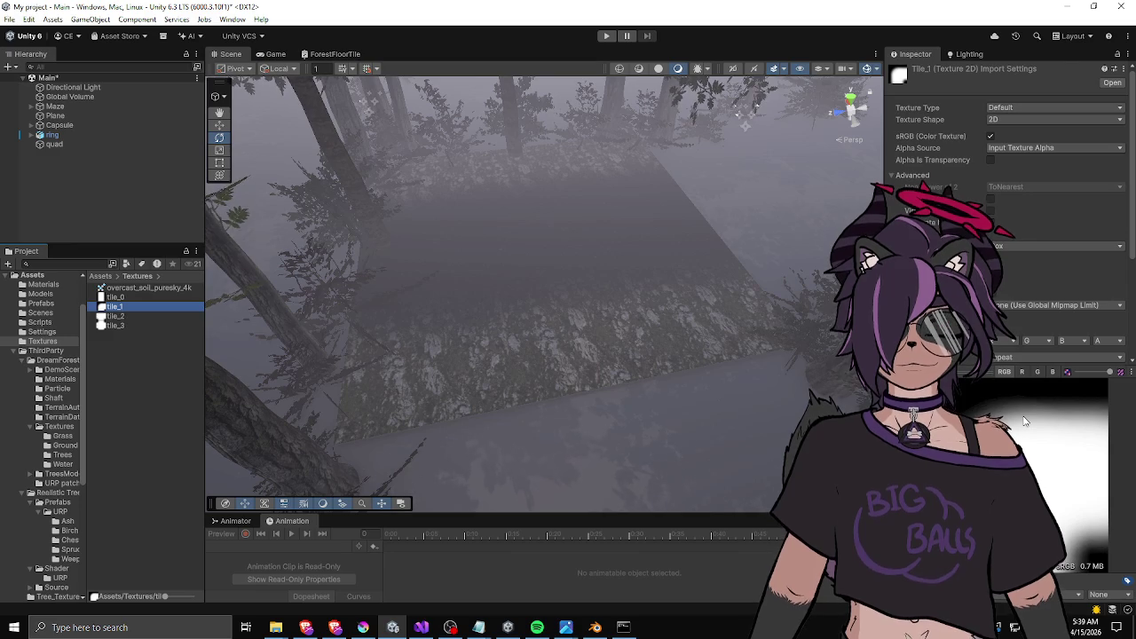
left_click(115, 297)
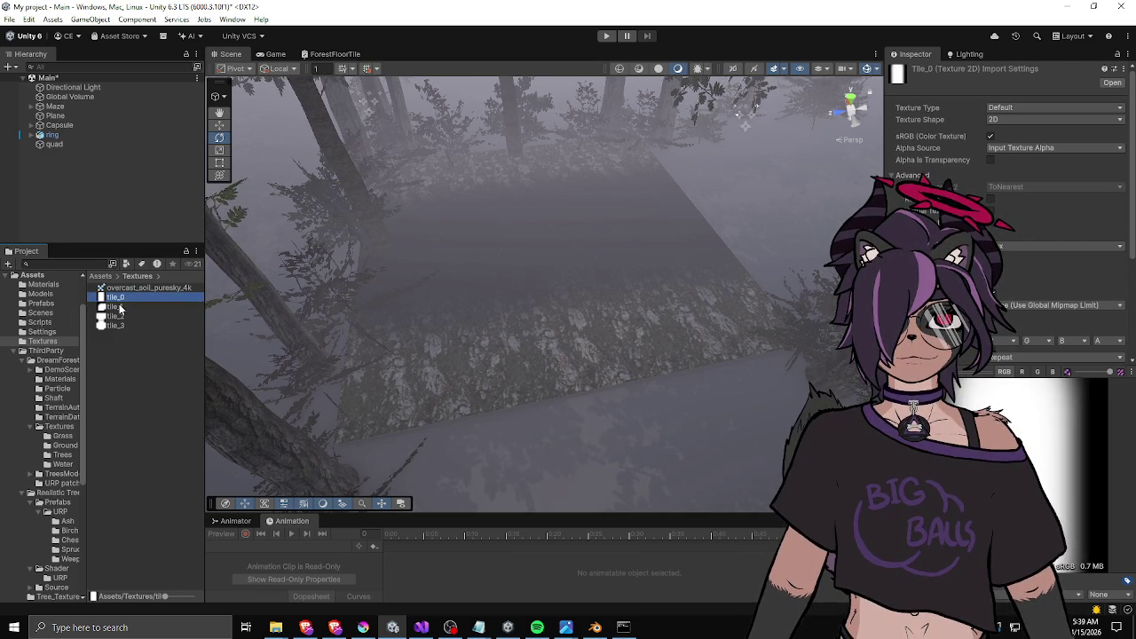
left_click(120, 307)
left_click(116, 306)
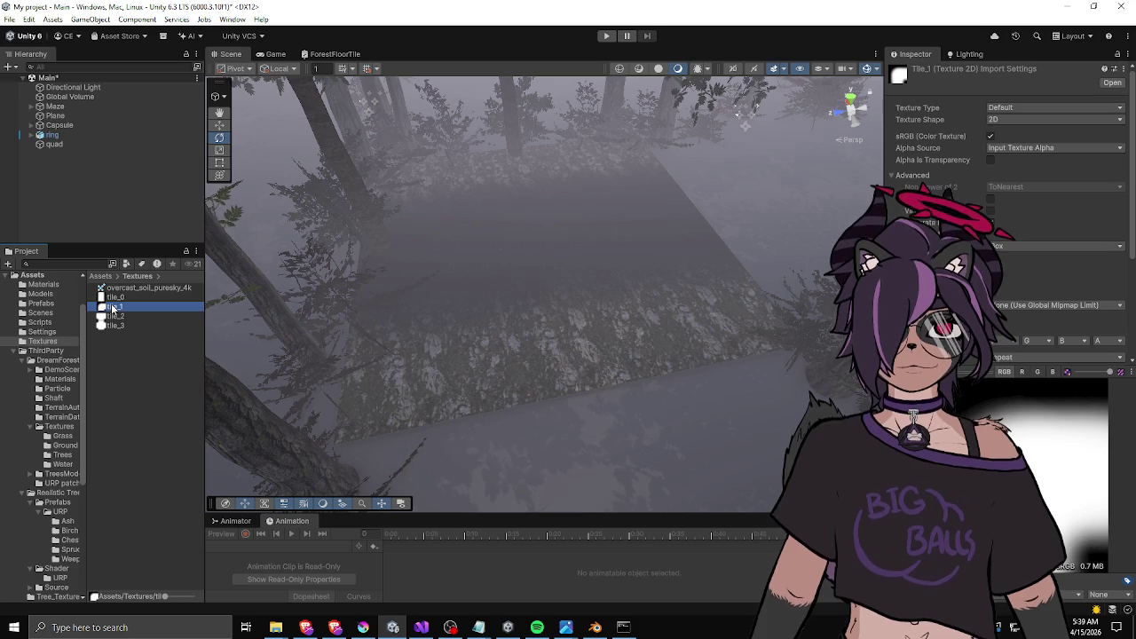
left_click(114, 299)
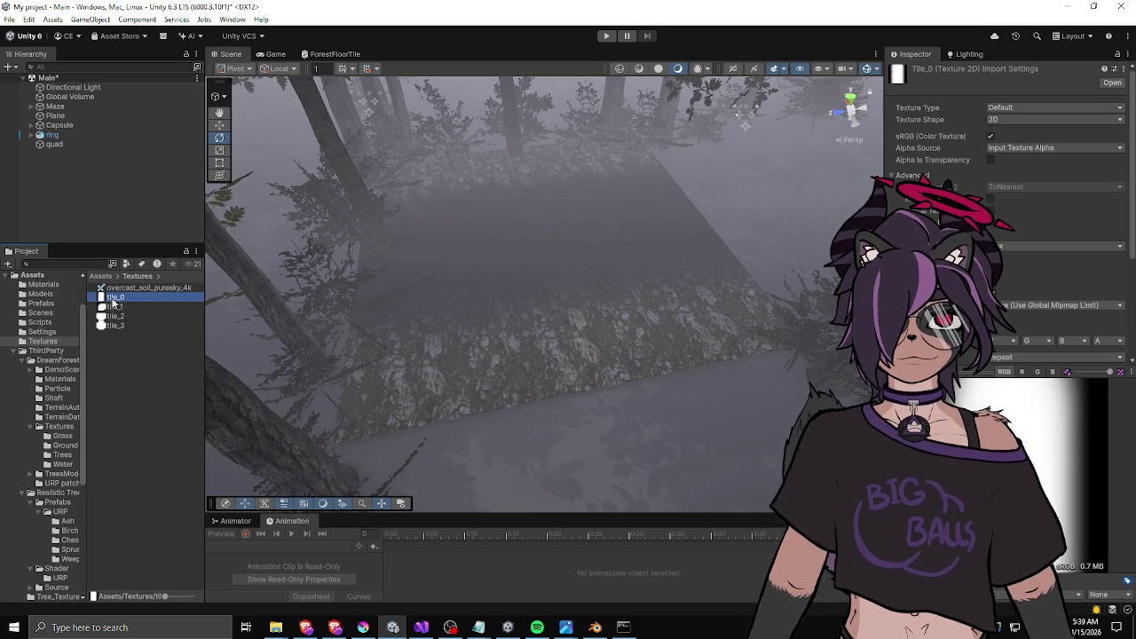
left_click(116, 308)
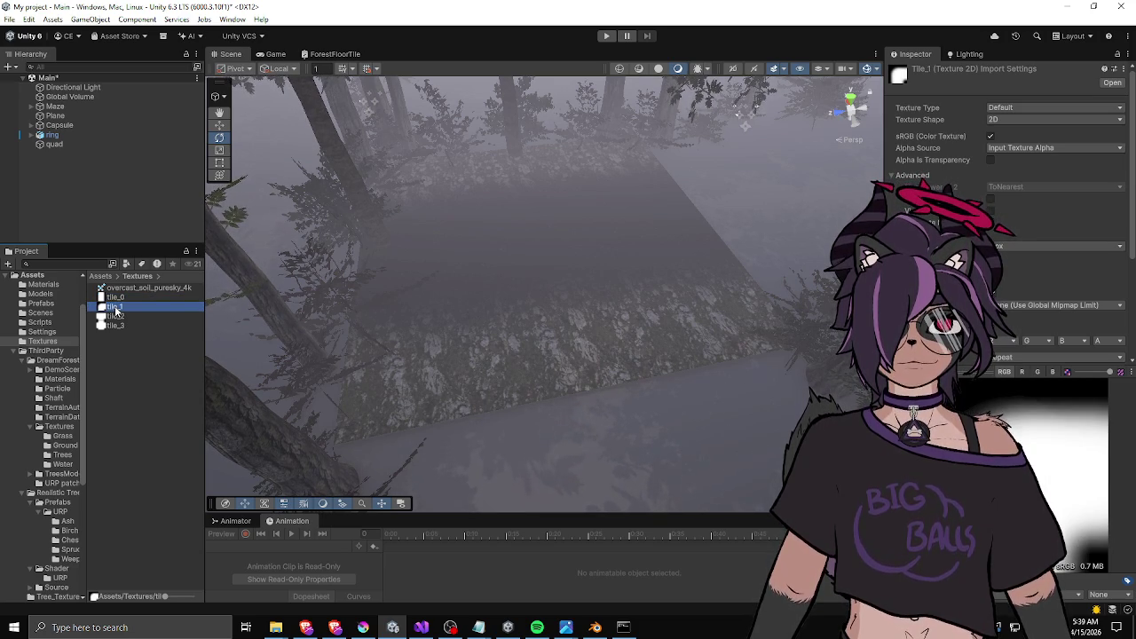
left_click(115, 299)
left_click(115, 308)
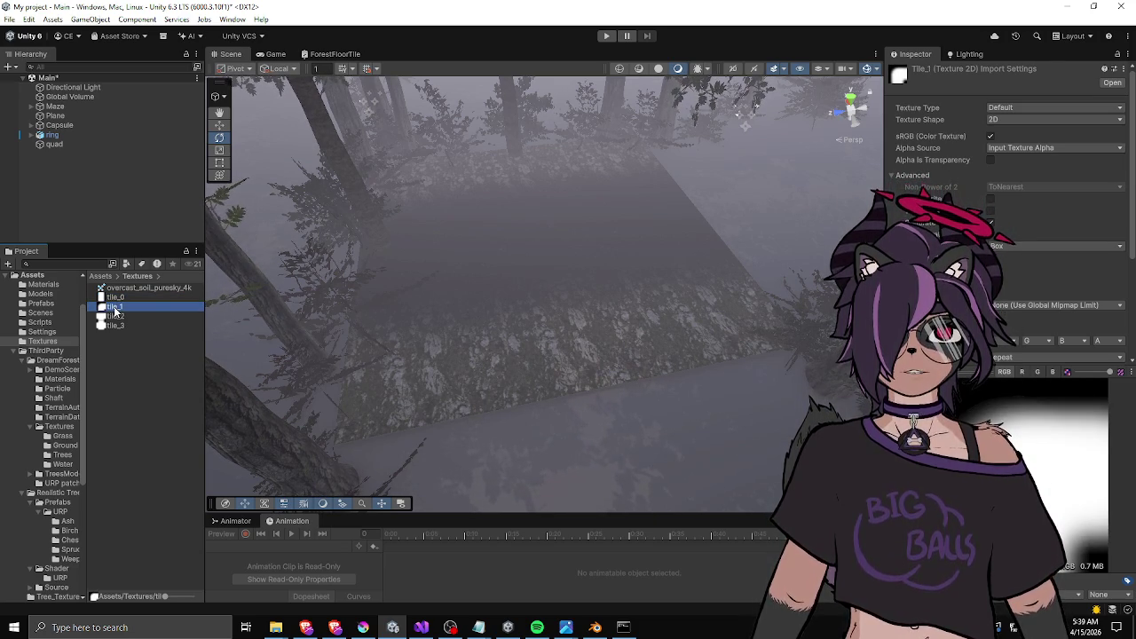
left_click(115, 317)
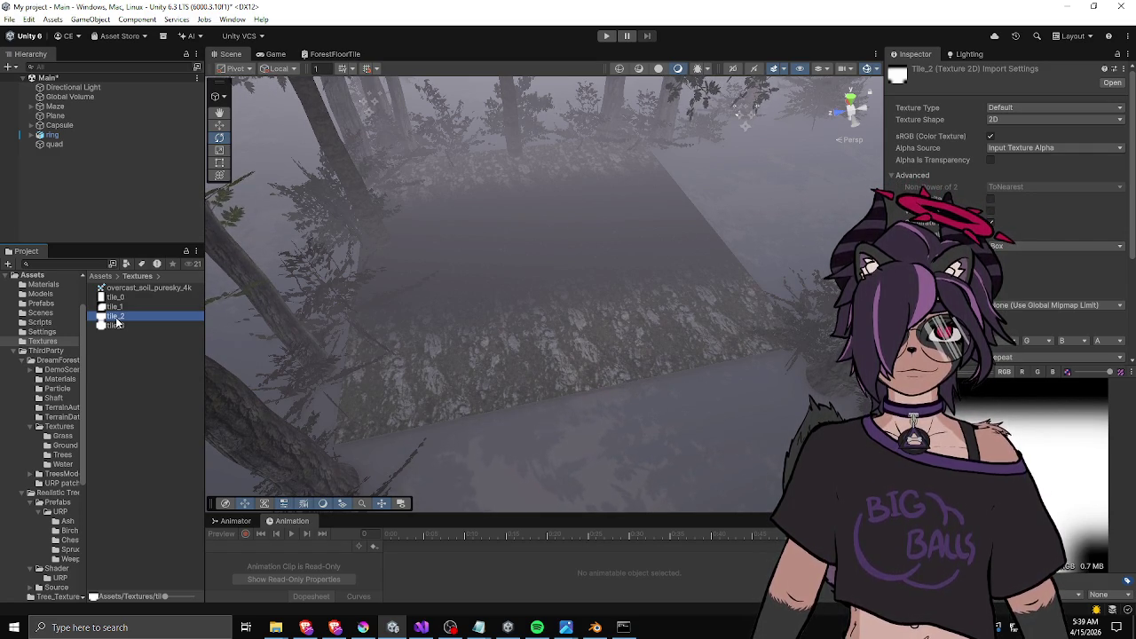
Compare the tile_3, tile_2, tile_0 and tile_1 mask previews, then return to the Krita painting.
left_click(116, 327)
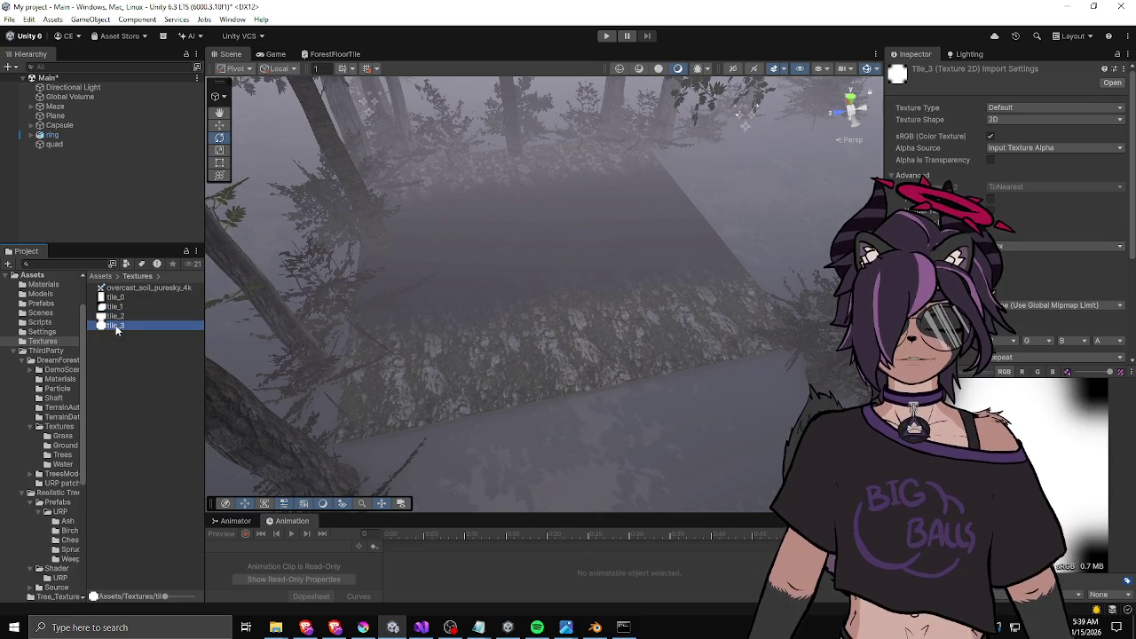
left_click(115, 316)
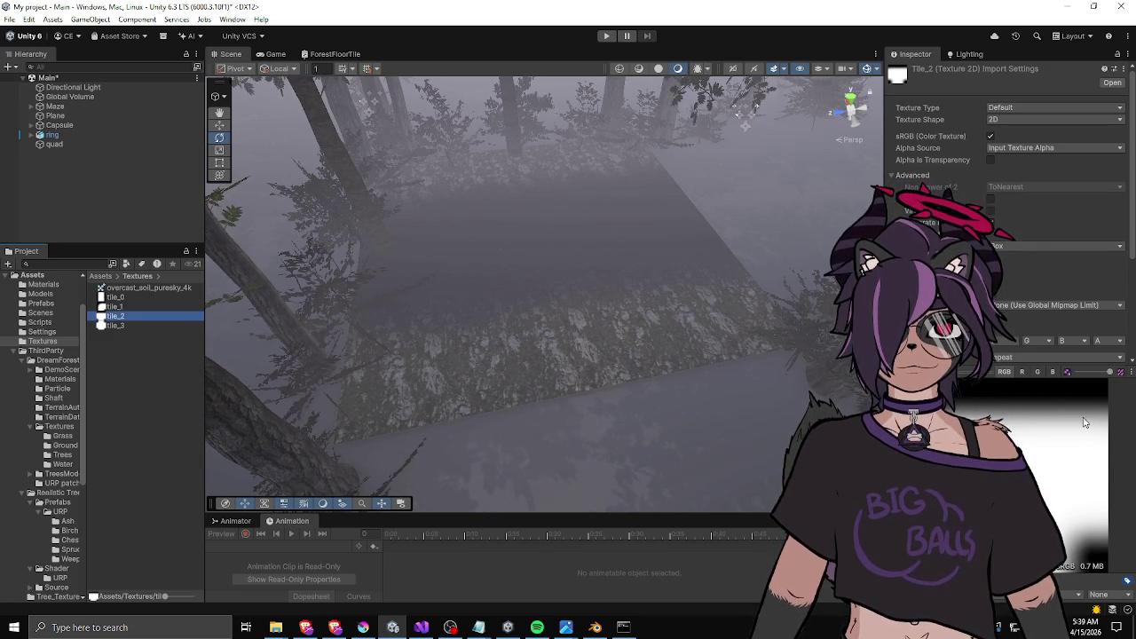
left_click(111, 327)
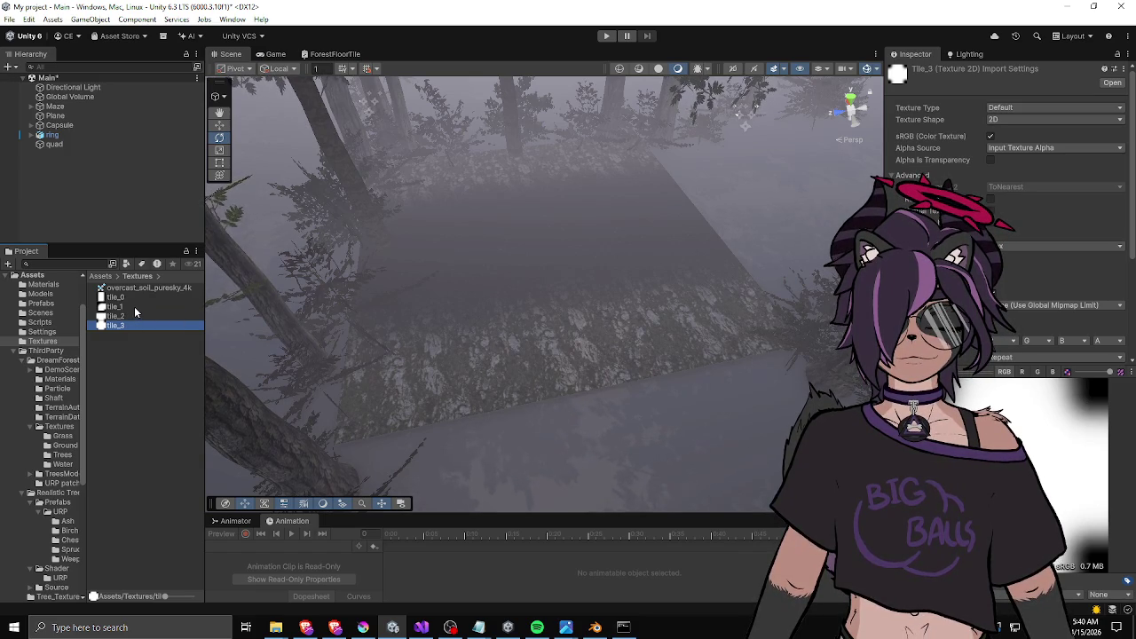
left_click(115, 298)
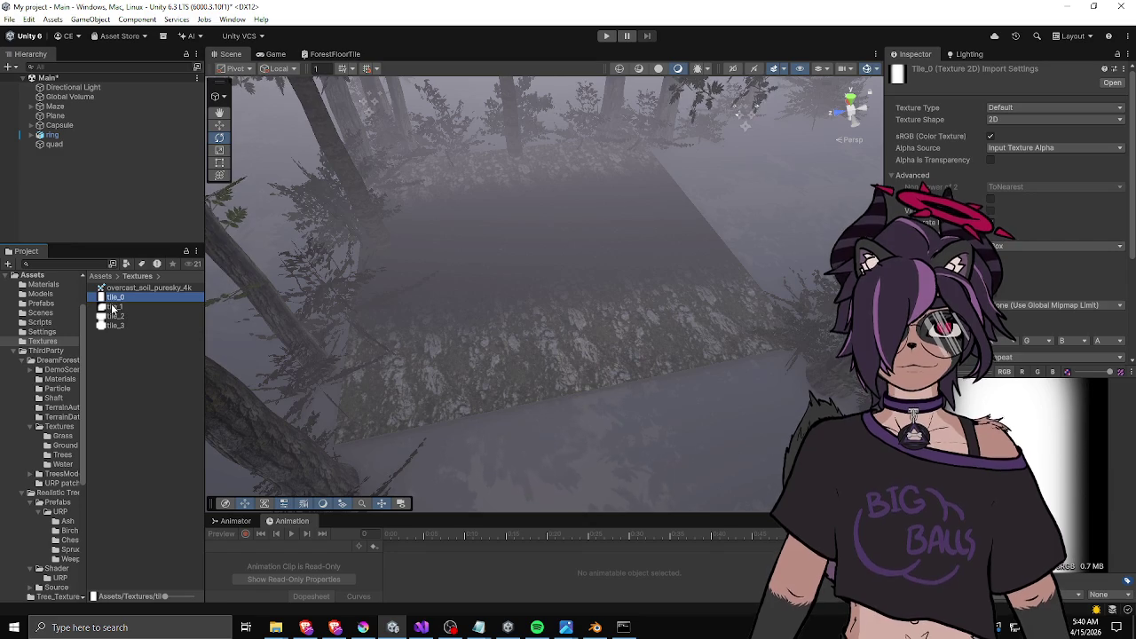
left_click(111, 308)
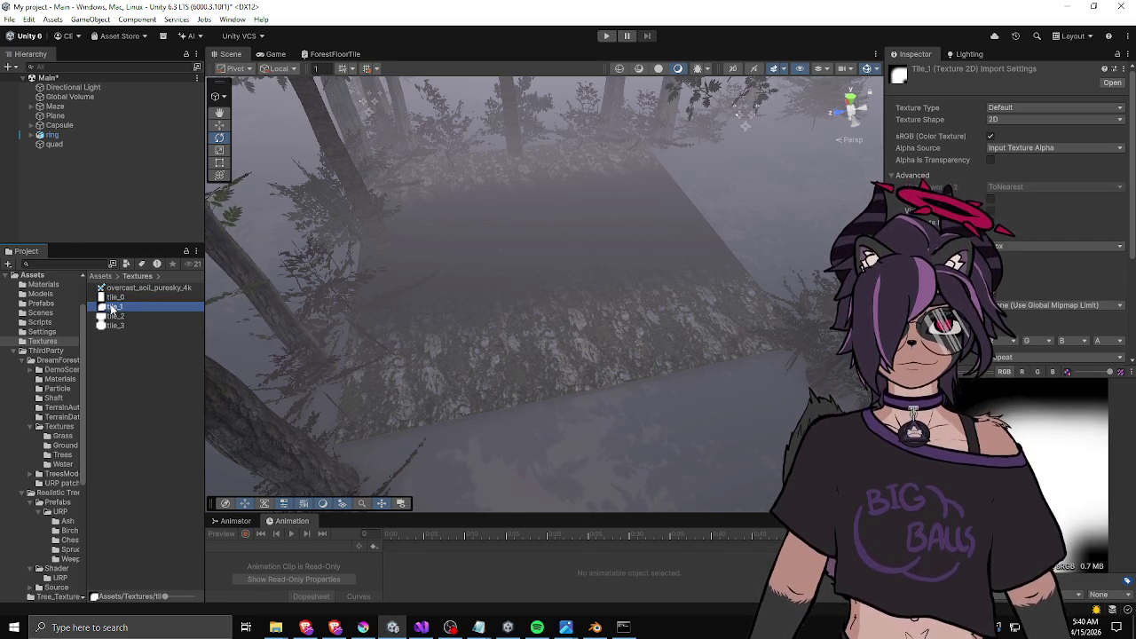
left_click(113, 299)
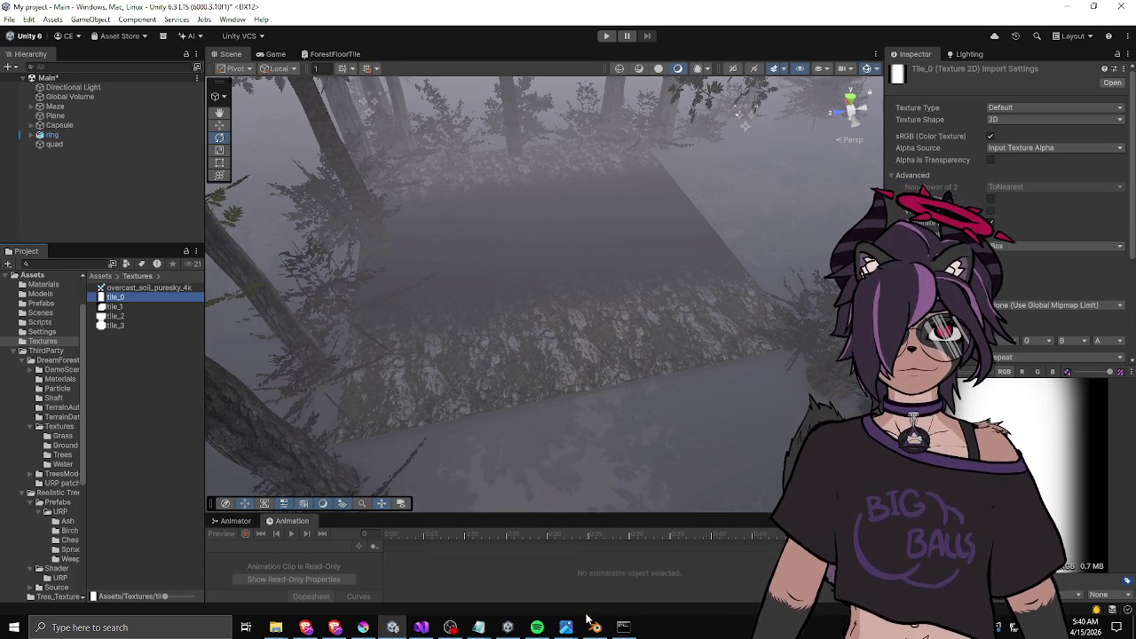
mouse_move(507, 628)
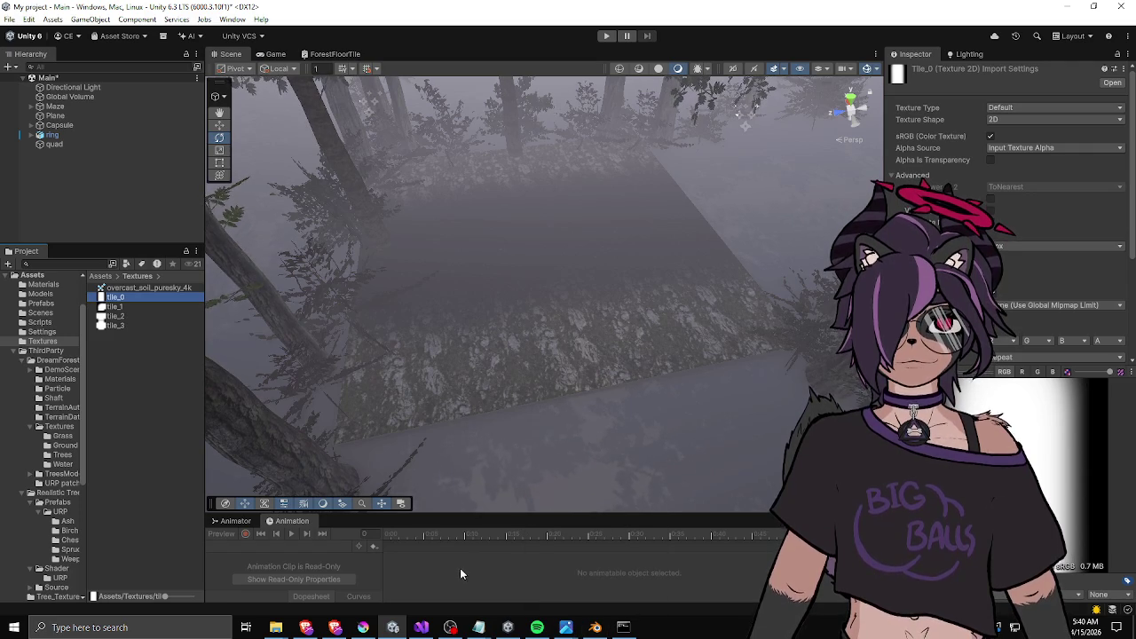
left_click(363, 628)
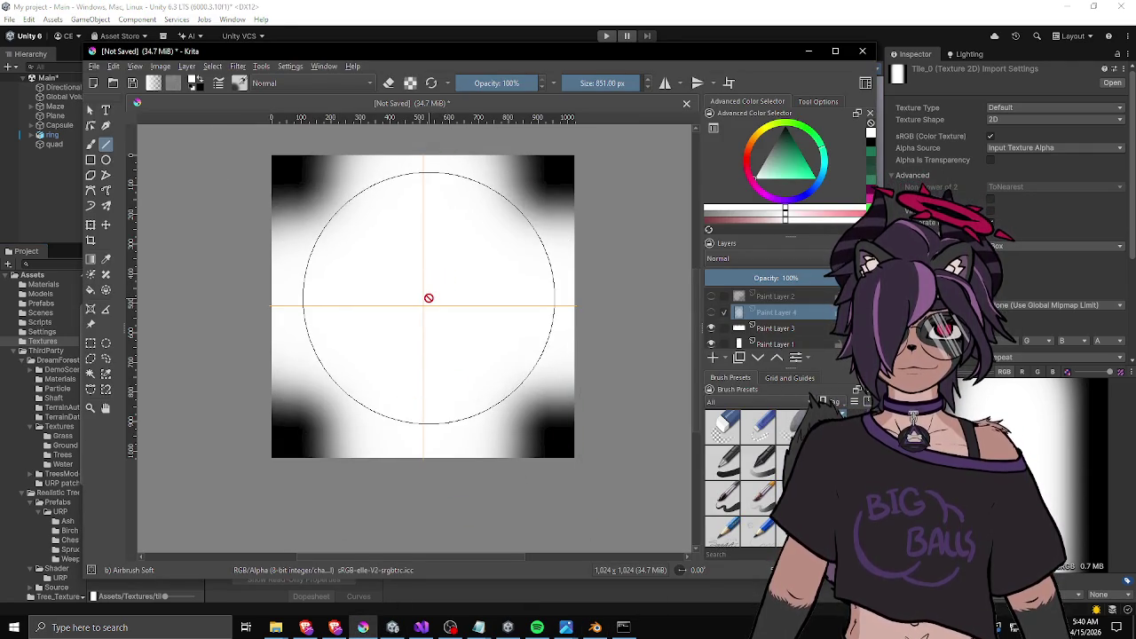
Hide Paint Layer 3's white fill and show Paint Layer 1's gradient band.
left_click(710, 328)
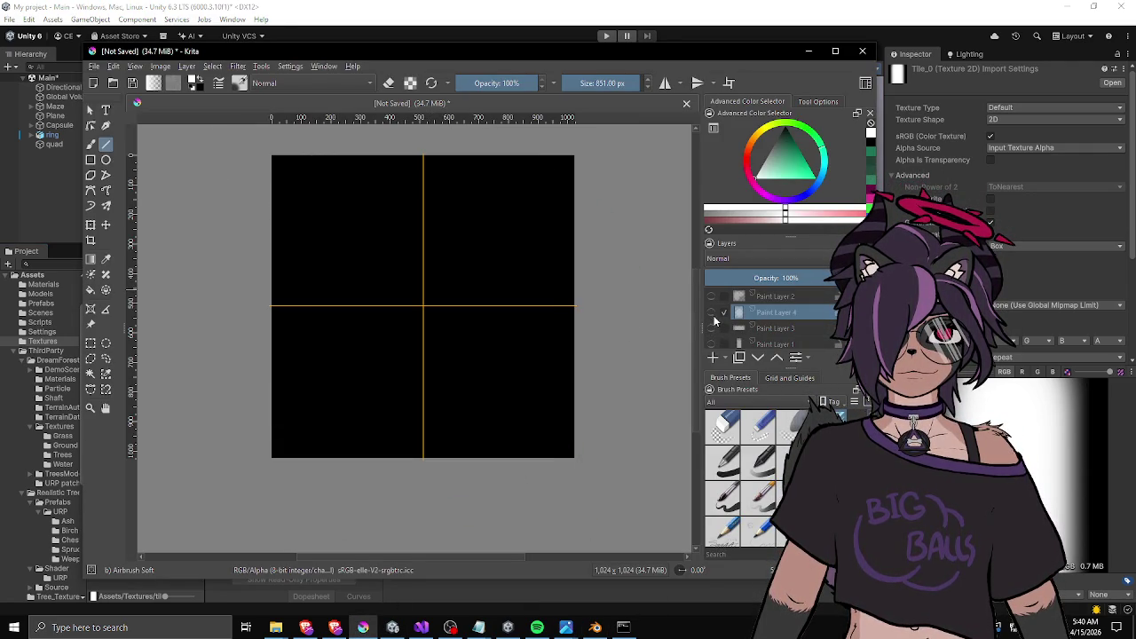
left_click(711, 345)
left_click(711, 344)
left_click(711, 344)
Duplicate Paint Layer 1 and hide the original layer.
left_click(776, 342)
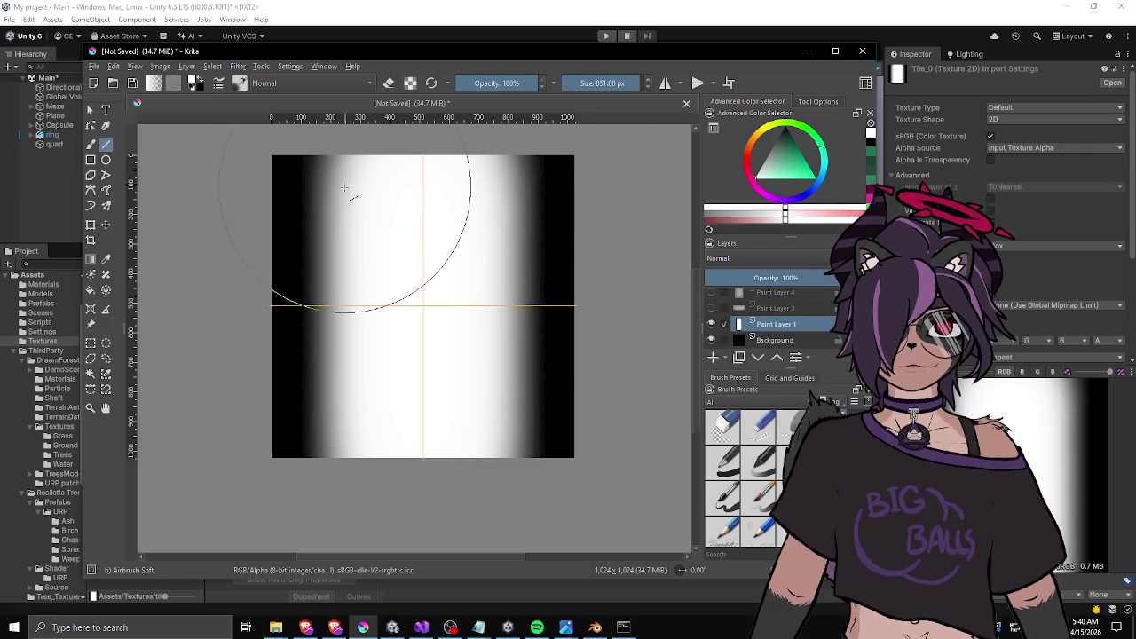
scroll(345, 188, "down", 1)
scroll(345, 188, "up", 2)
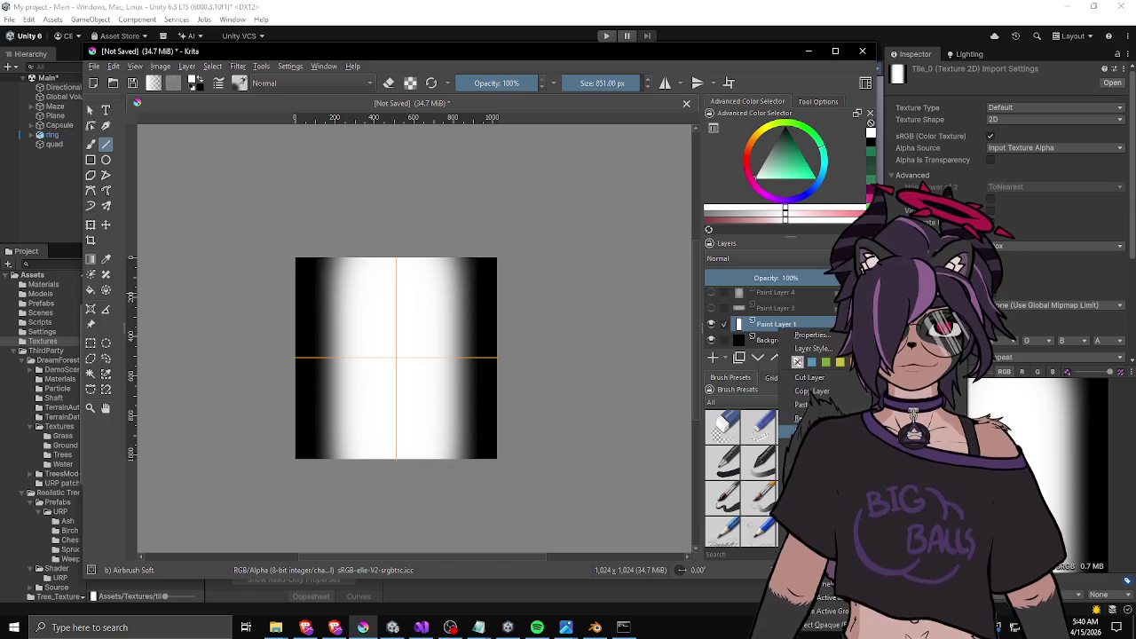
left_click(785, 432)
left_click(716, 338)
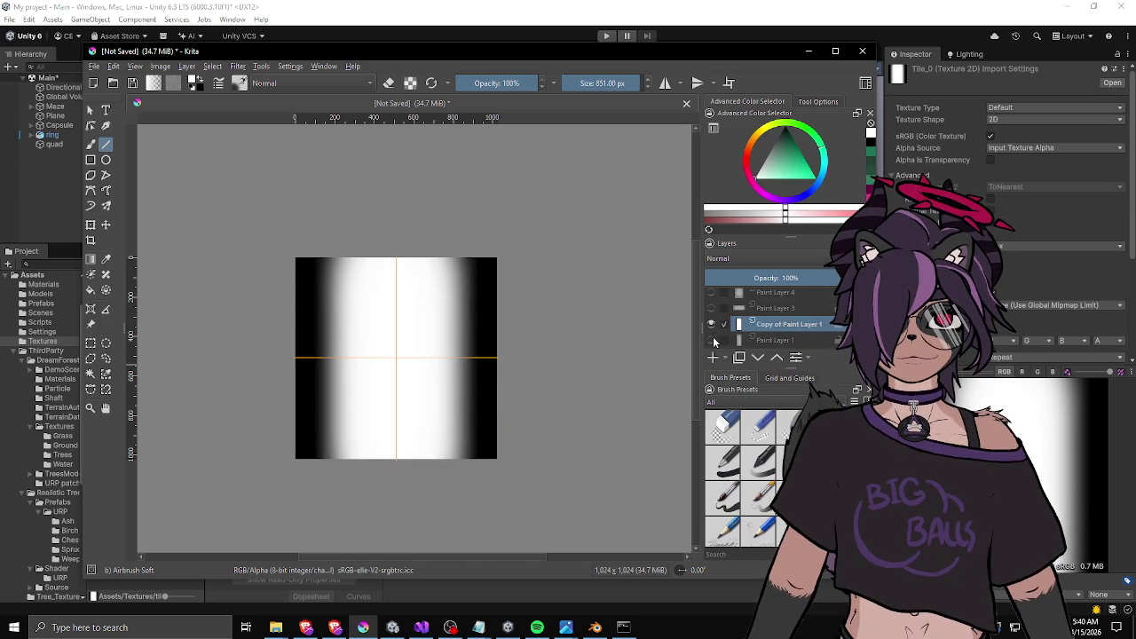
In eraser mode, draw straight-line strokes that darken the band's top edge.
key("e")
mouse_move(279, 257)
left_mouse_down()
mouse_move(484, 248)
mouse_move(381, 260)
mouse_move(277, 255)
left_mouse_up()
mouse_move(337, 257)
left_mouse_down()
mouse_move(606, 257)
mouse_move(465, 246)
mouse_move(578, 314)
mouse_move(595, 350)
mouse_move(312, 204)
mouse_move(329, 223)
mouse_move(221, 414)
mouse_move(476, 278)
mouse_move(459, 231)
mouse_move(411, 228)
left_mouse_up()
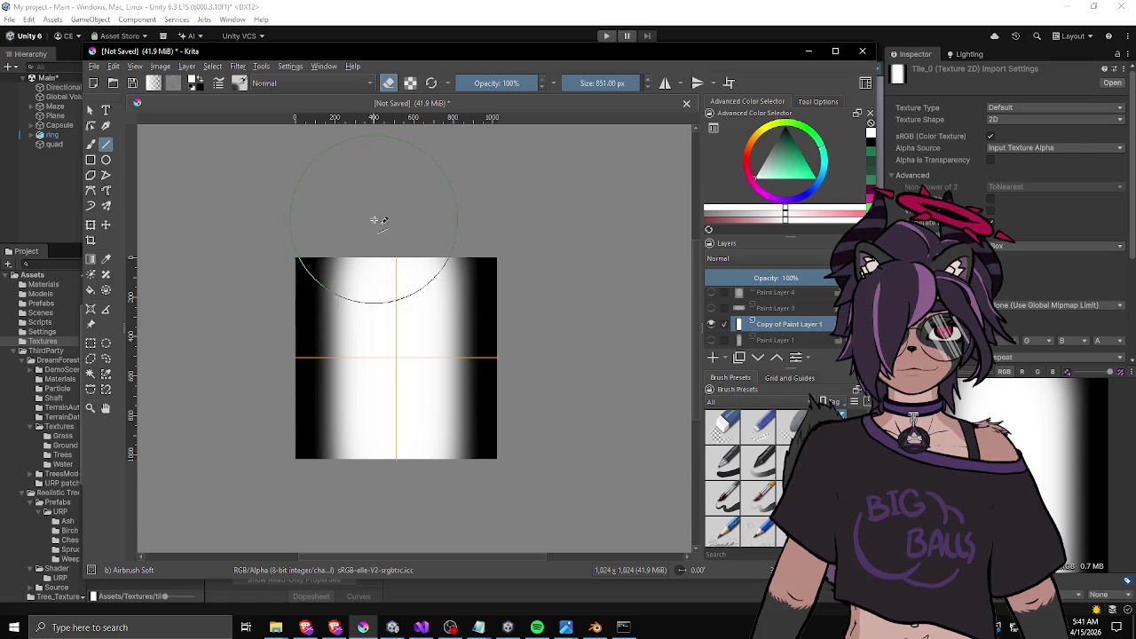
left_click_drag(270, 203, 541, 203)
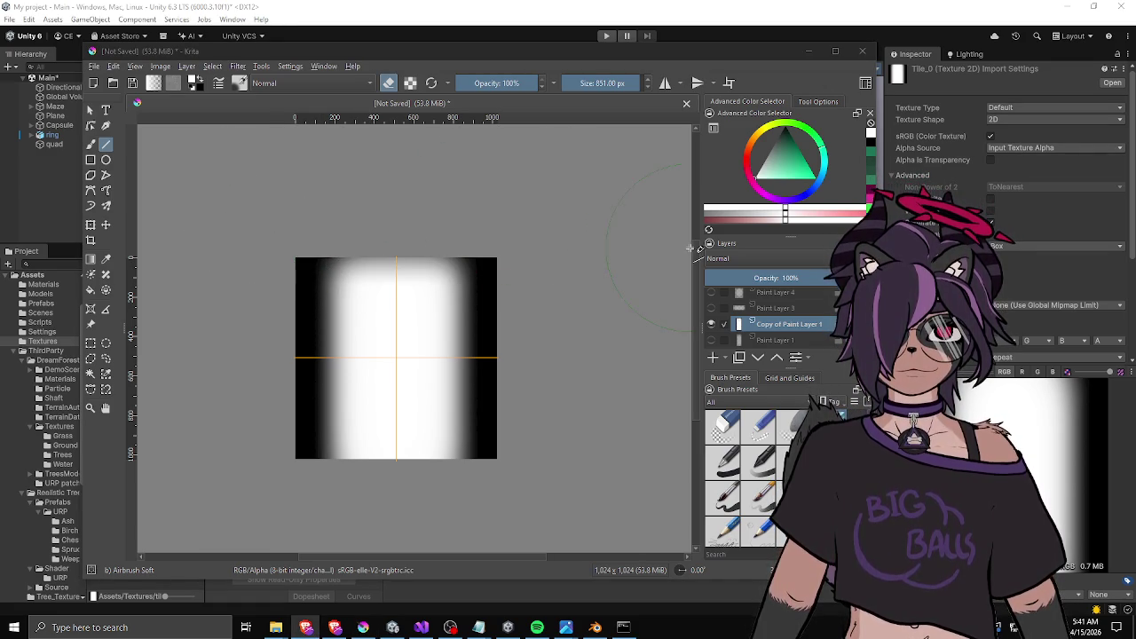
mouse_move(279, 226)
left_mouse_down()
mouse_move(292, 216)
mouse_move(535, 205)
mouse_move(246, 228)
mouse_move(332, 236)
mouse_move(258, 240)
mouse_move(602, 235)
mouse_move(578, 294)
mouse_move(482, 228)
mouse_move(469, 193)
mouse_move(532, 259)
mouse_move(350, 201)
mouse_move(213, 336)
mouse_move(471, 221)
mouse_move(603, 331)
left_mouse_up()
left_click_drag(568, 266, 540, 261)
scroll(568, 263, "down", 3)
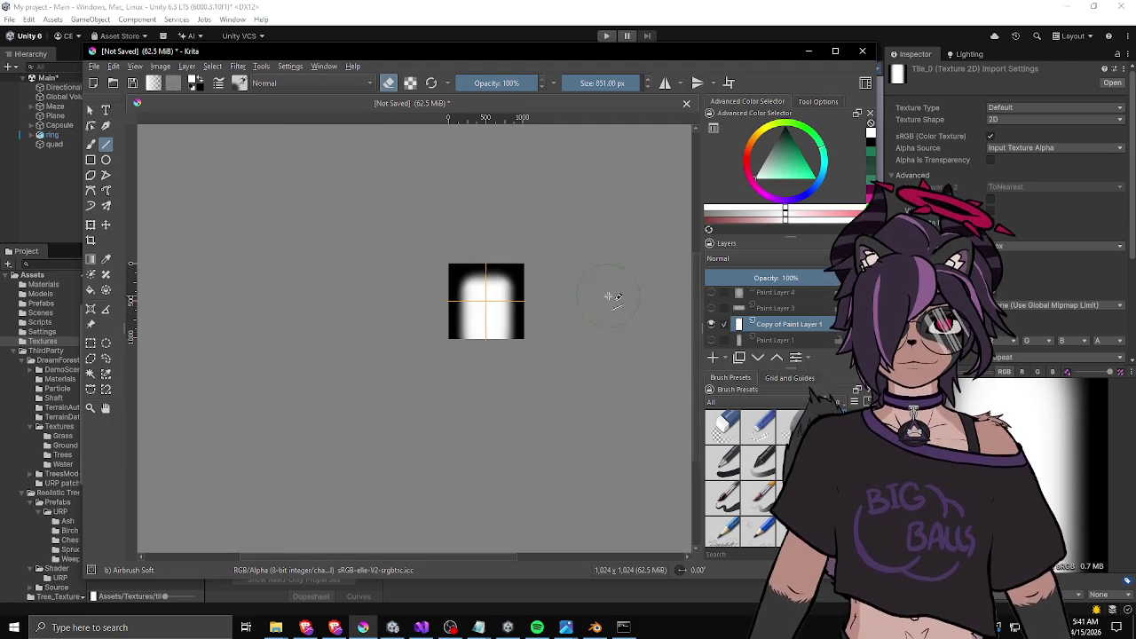
scroll(594, 293, "up", 4)
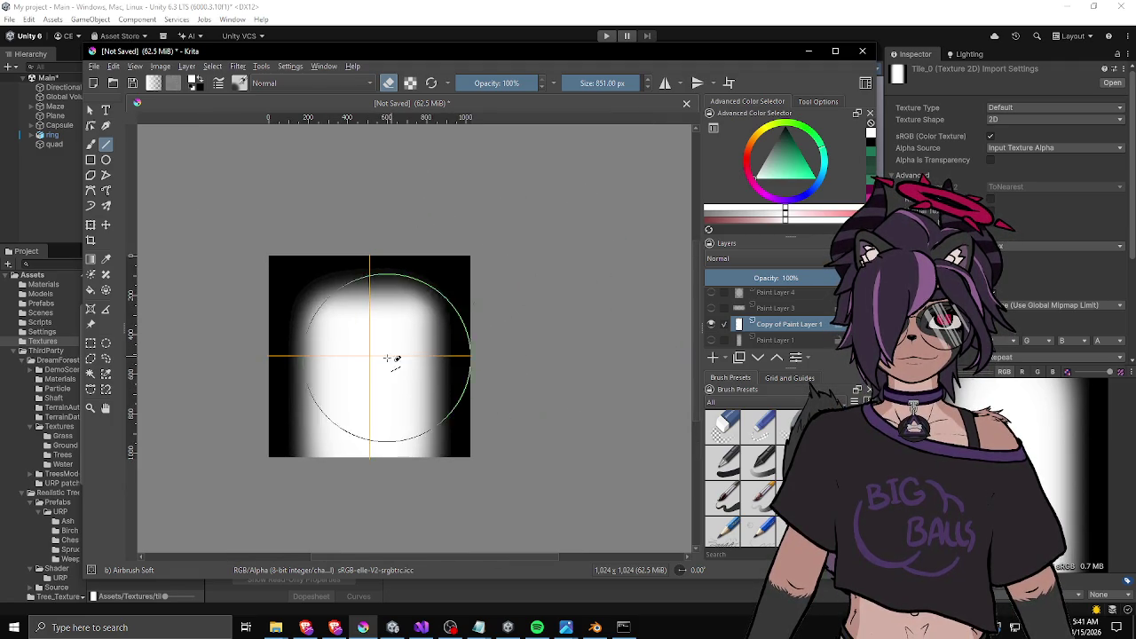
Undo a stray centre stroke, then airbrush the top and top corners to black.
left_click_drag(381, 339, 360, 357)
key("b")
key("ctrl+z")
key("e")
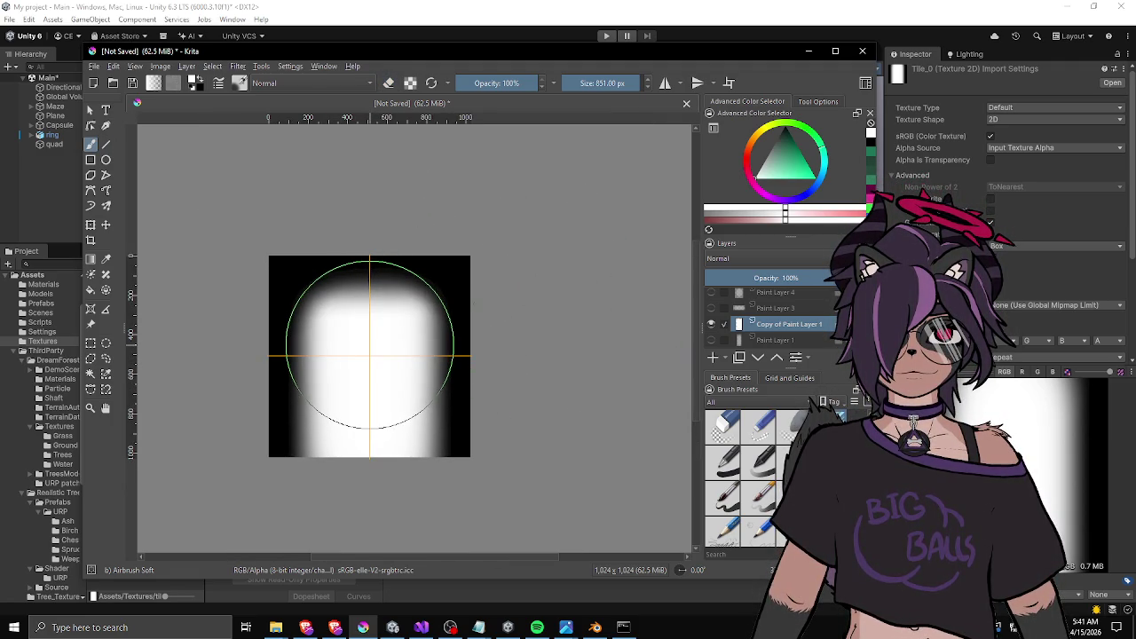
left_click_drag(369, 342, 583, 253)
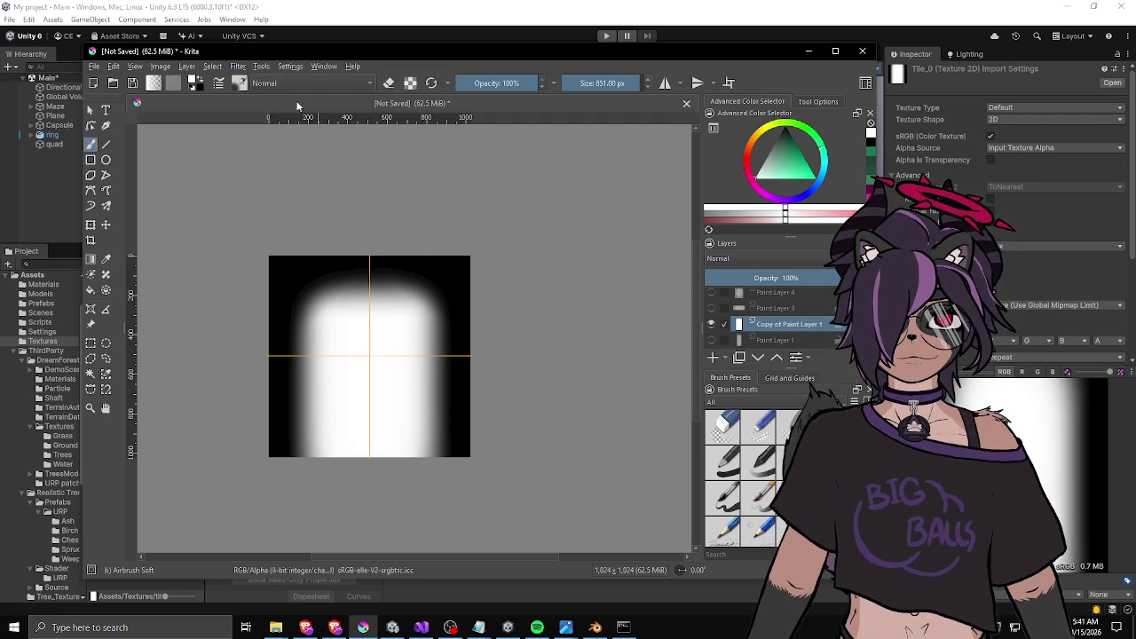
left_click(93, 66)
Export the mask as tile_4.png into Assets/Textures with default PNG settings, then minimize Krita.
left_click(133, 178)
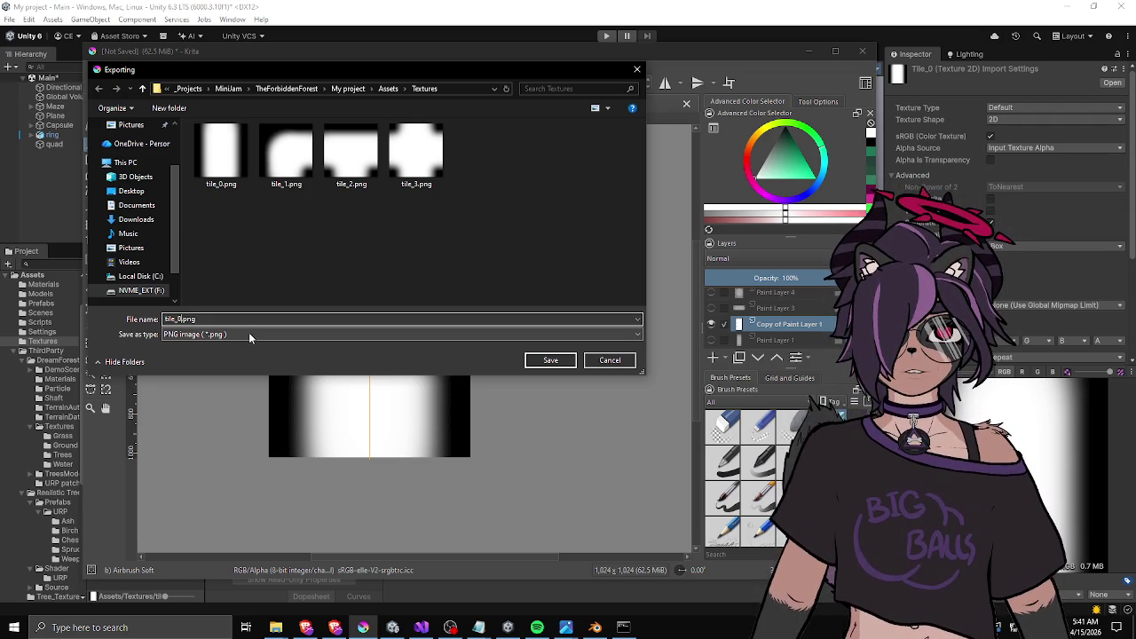
key("Return")
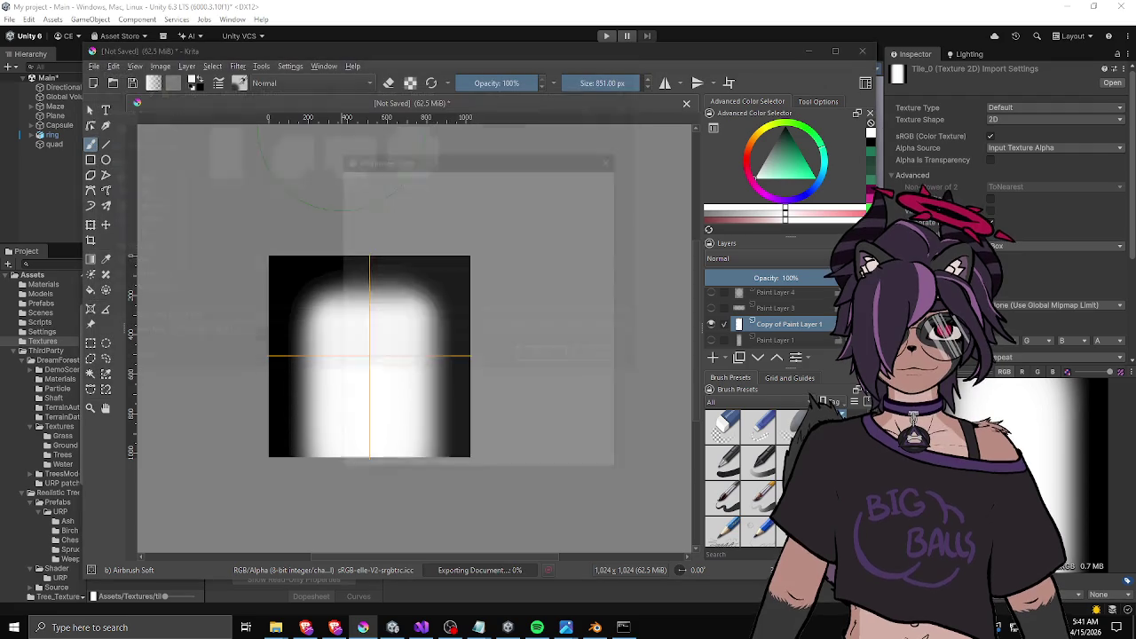
left_click(543, 459)
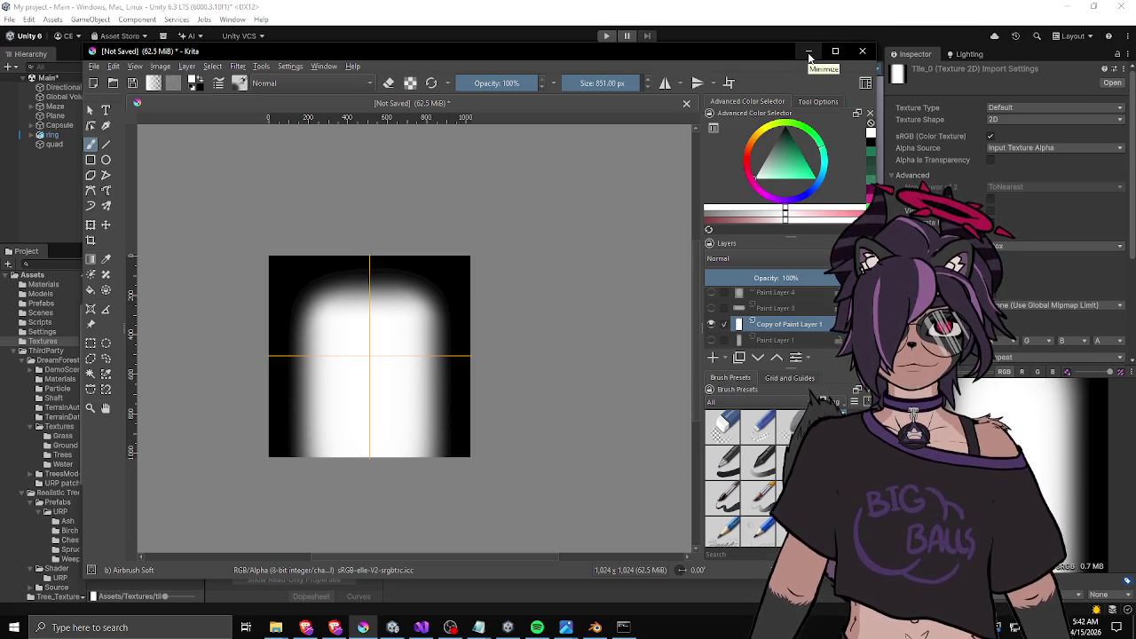
left_click(809, 55)
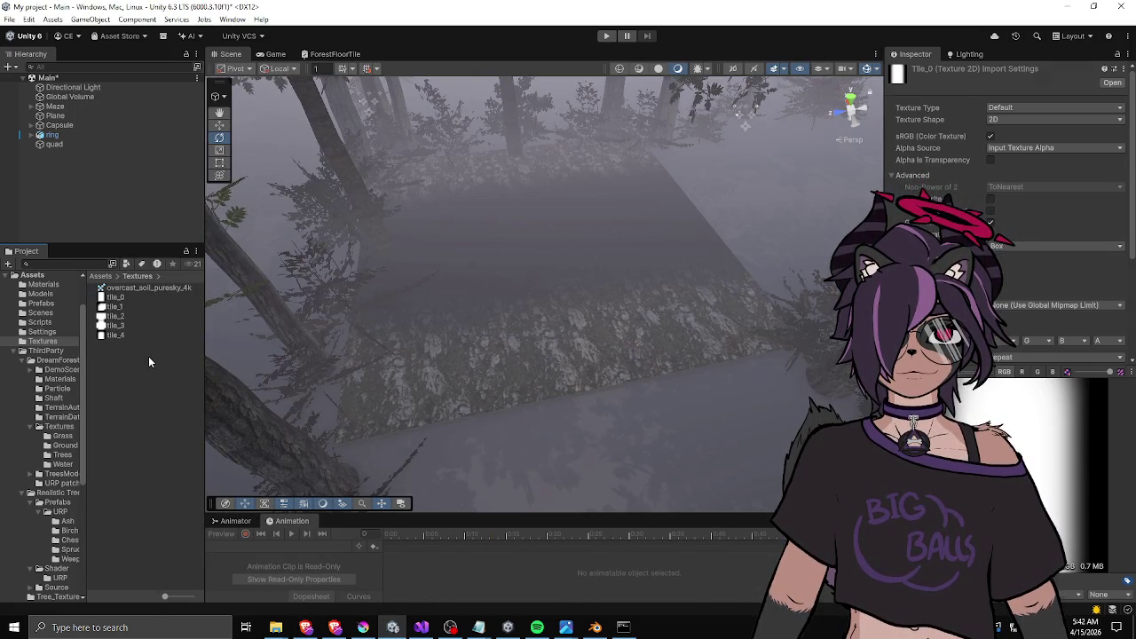
Select the ground quad and rotate it about -90 degrees around Z.
left_click(435, 282)
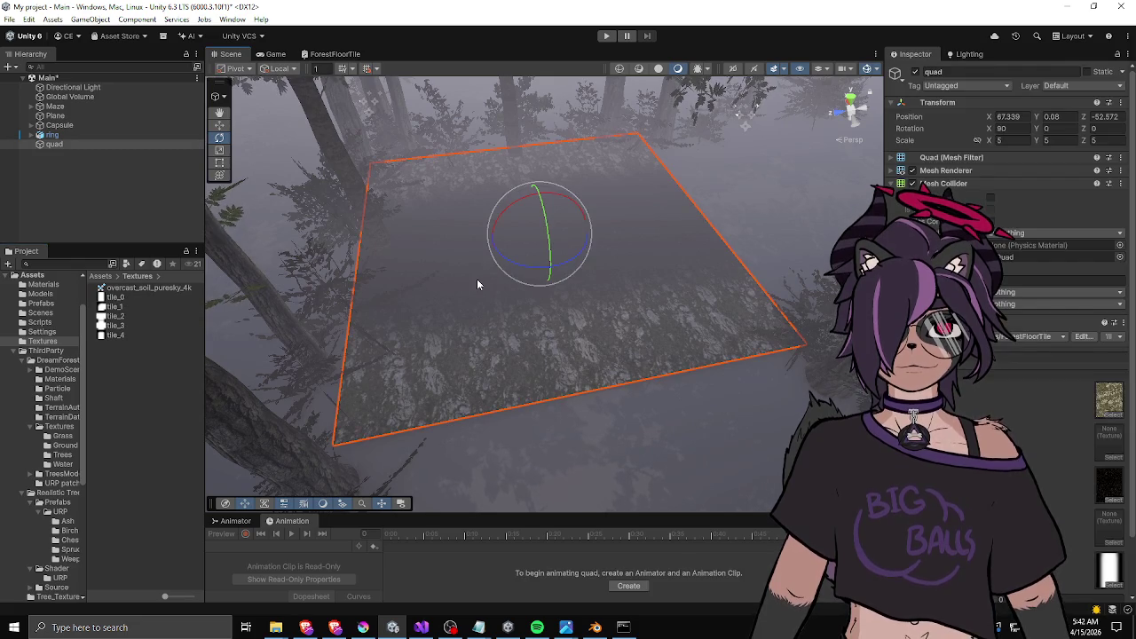
scroll(987, 382, "down", 2)
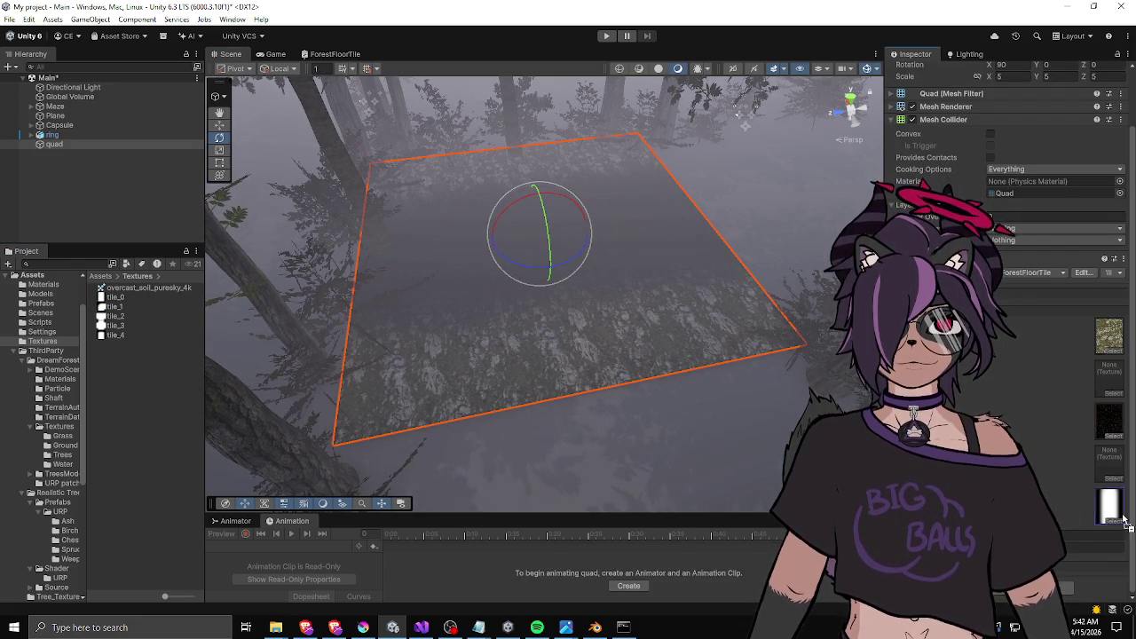
mouse_move(729, 321)
left_mouse_down()
mouse_move(558, 305)
mouse_move(520, 329)
mouse_move(418, 233)
mouse_move(543, 280)
mouse_move(497, 266)
left_mouse_up()
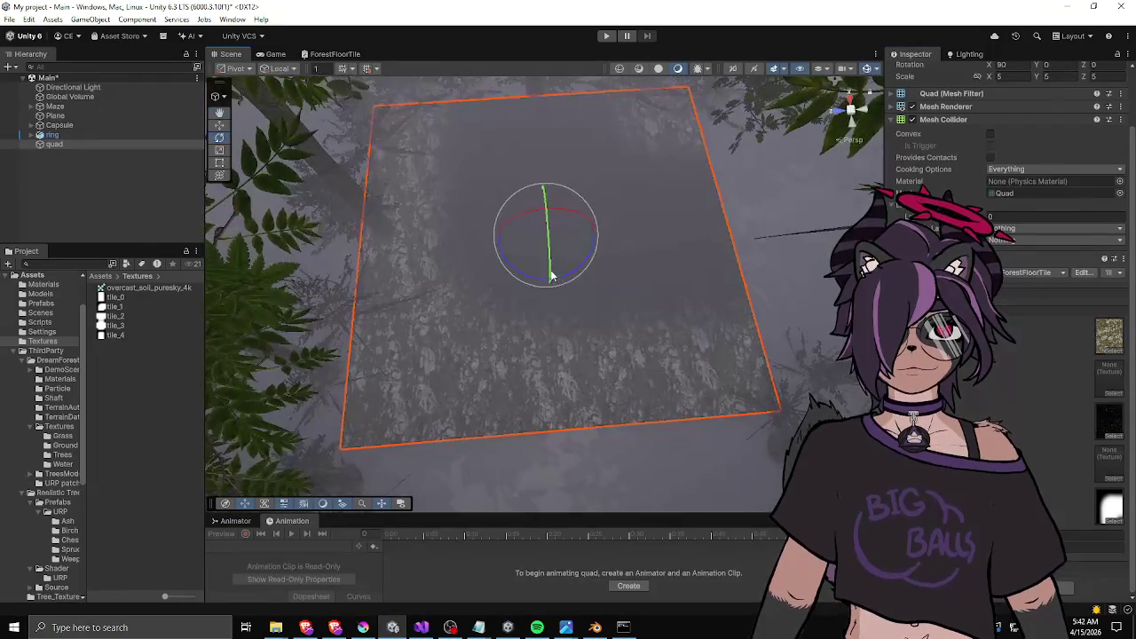
scroll(635, 250, "up", 3)
key("w")
key("e")
mouse_move(570, 254)
left_mouse_down()
mouse_move(431, 310)
mouse_move(449, 323)
mouse_move(558, 310)
mouse_move(545, 240)
mouse_move(541, 261)
mouse_move(553, 181)
mouse_move(560, 215)
left_mouse_up()
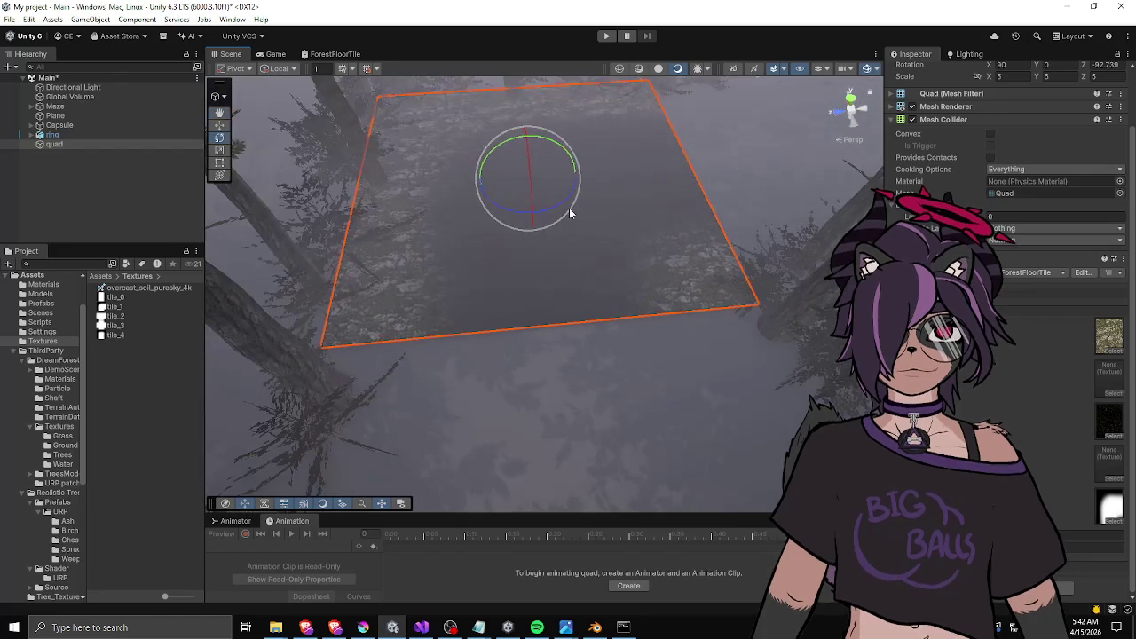
scroll(527, 253, "up", 3)
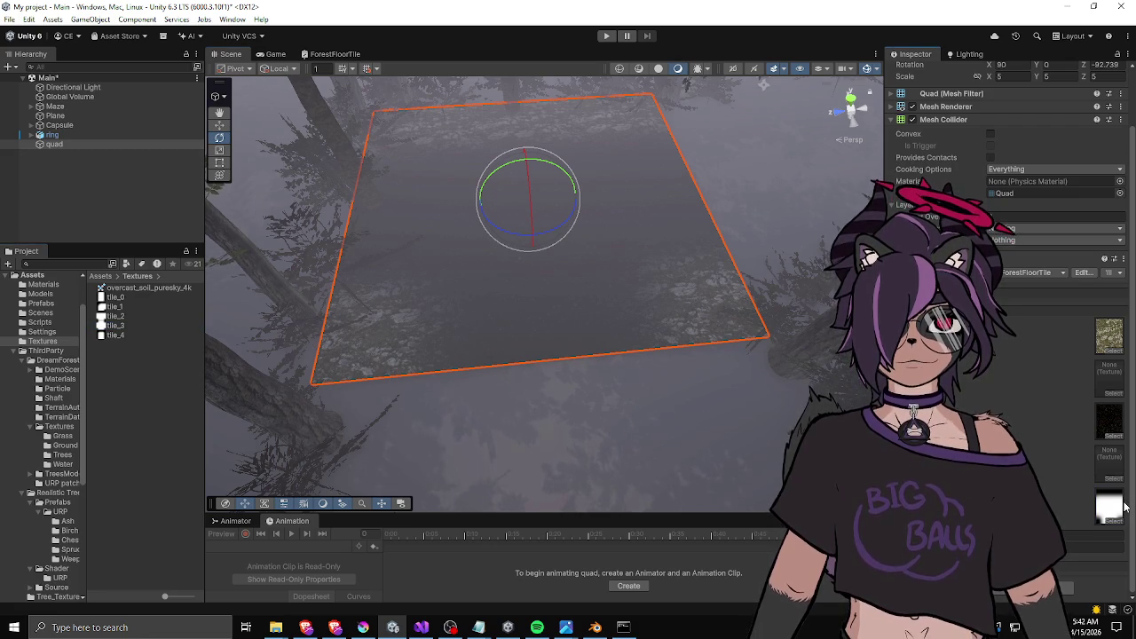
Drag the tile_4 mask onto the quad in the Scene view and open the ForestFloorTile graph.
left_click(111, 326)
left_click(153, 337)
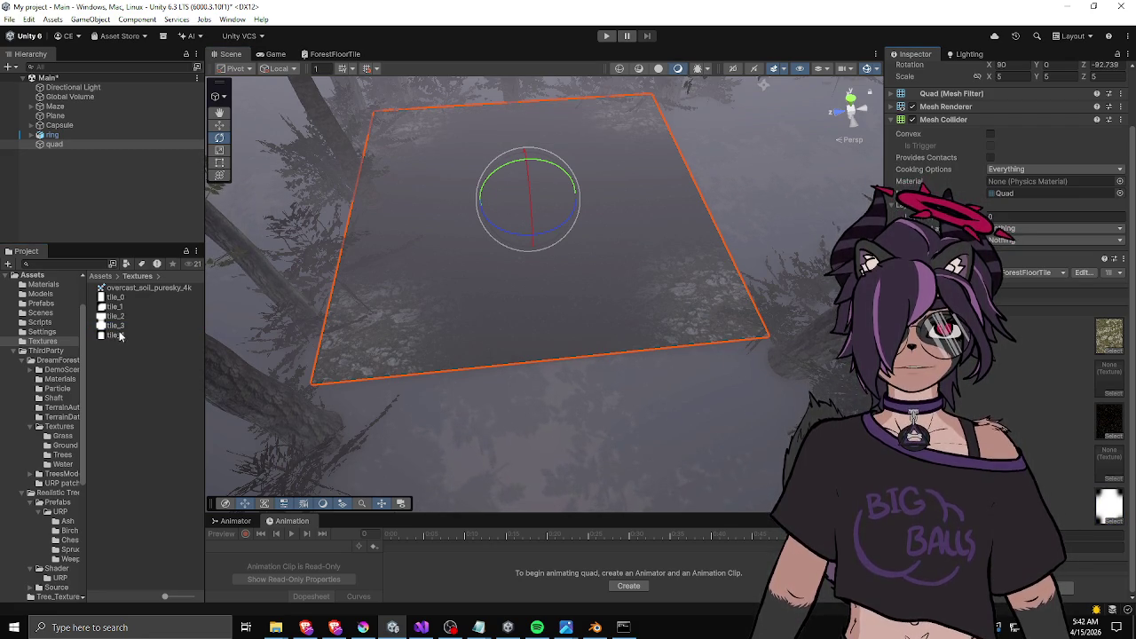
left_click_drag(115, 335, 1108, 508)
mouse_move(466, 272)
left_mouse_down()
mouse_move(560, 393)
mouse_move(436, 304)
mouse_move(346, 219)
mouse_move(456, 246)
mouse_move(482, 296)
mouse_move(509, 308)
left_mouse_up()
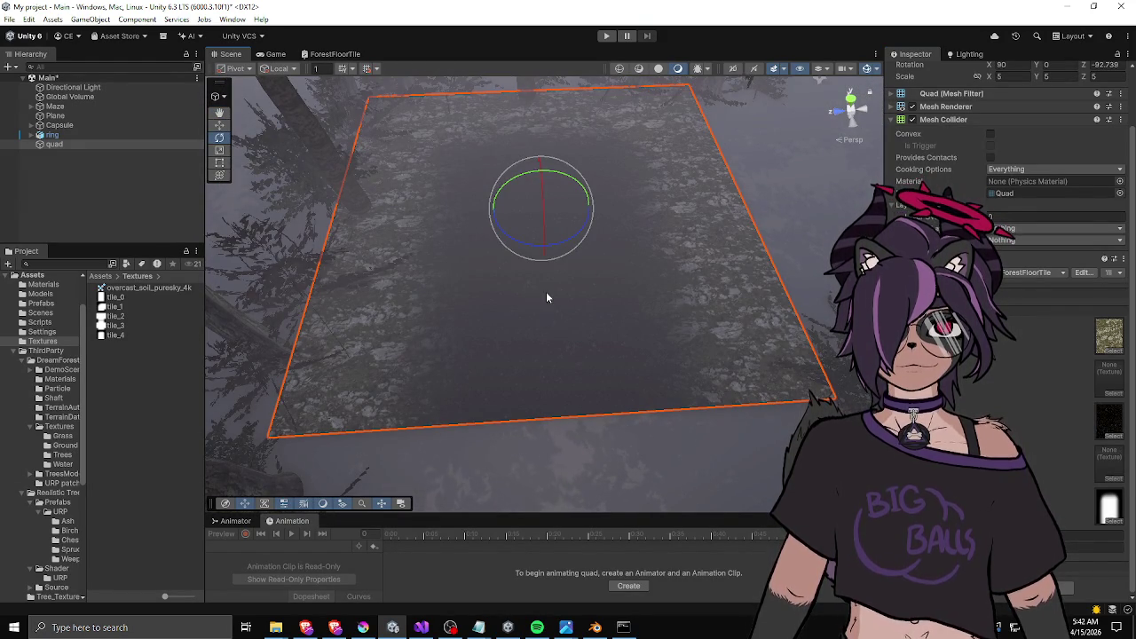
left_click(330, 54)
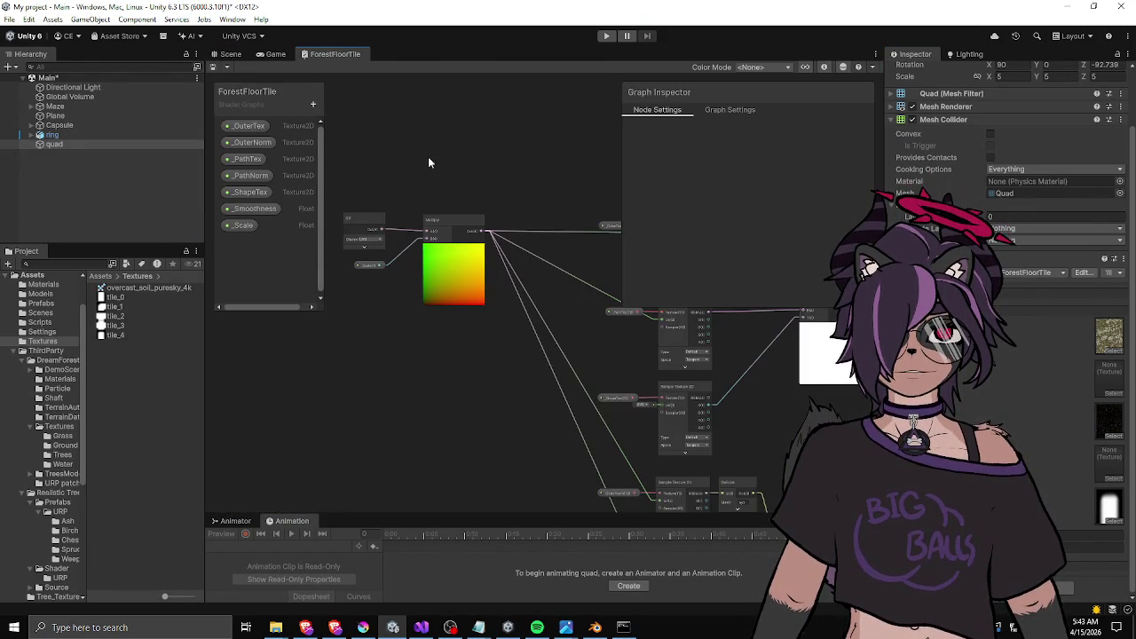
Add a Float property named _Rotation and place it on the graph.
scroll(467, 210, "down", 3)
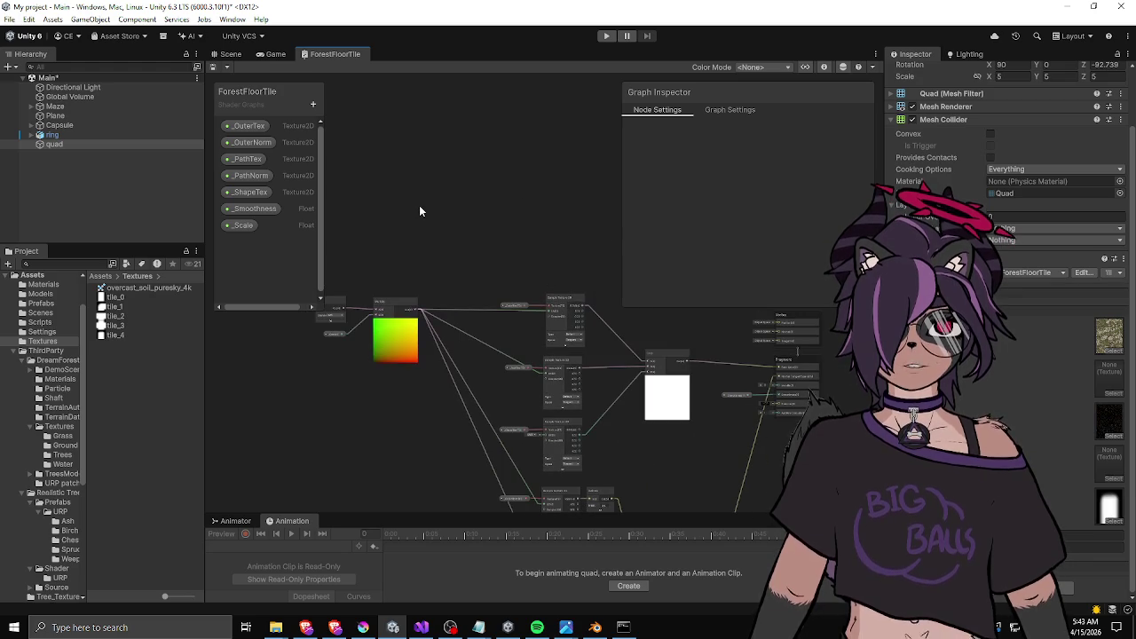
left_click(312, 104)
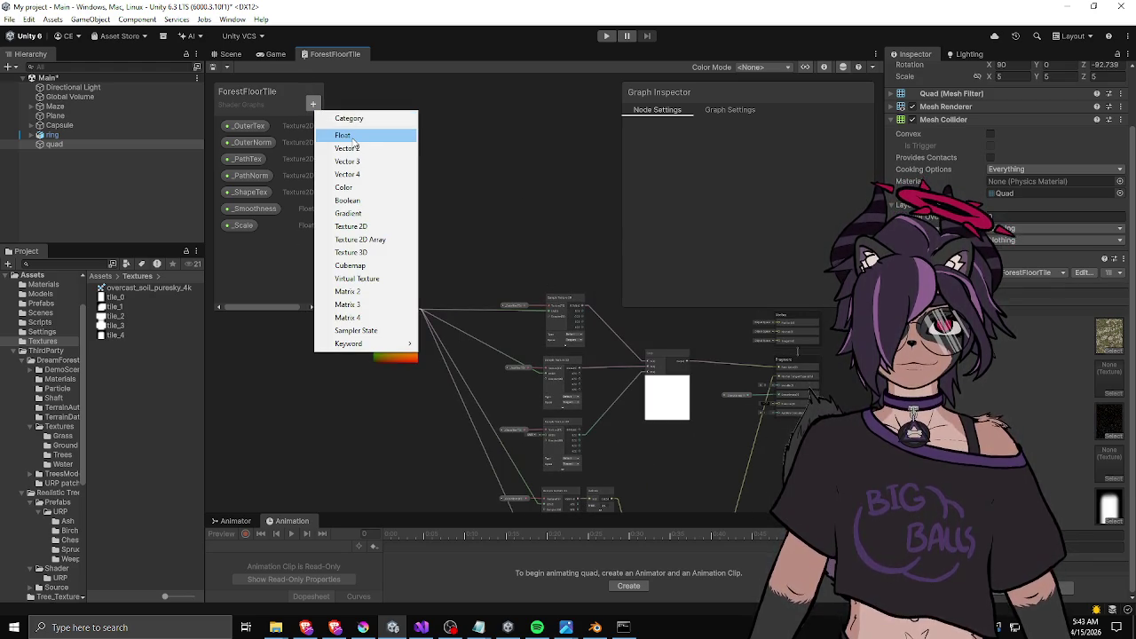
left_click(348, 138)
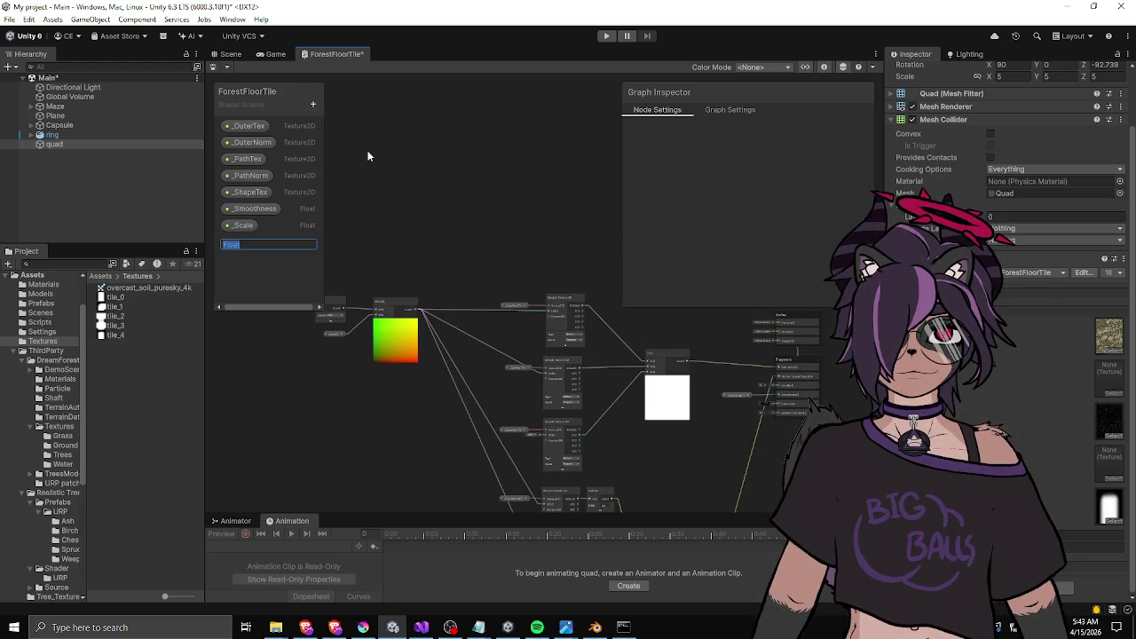
type("_Rotation")
key("Return")
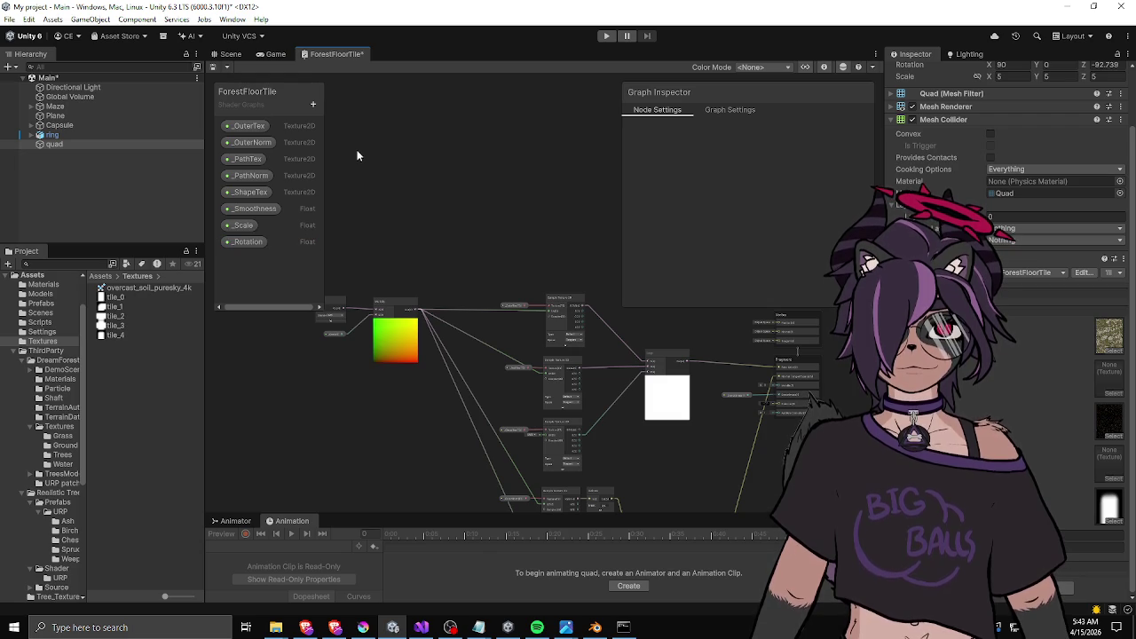
mouse_move(250, 249)
left_mouse_down()
mouse_move(447, 242)
mouse_move(411, 239)
mouse_move(302, 451)
left_mouse_up()
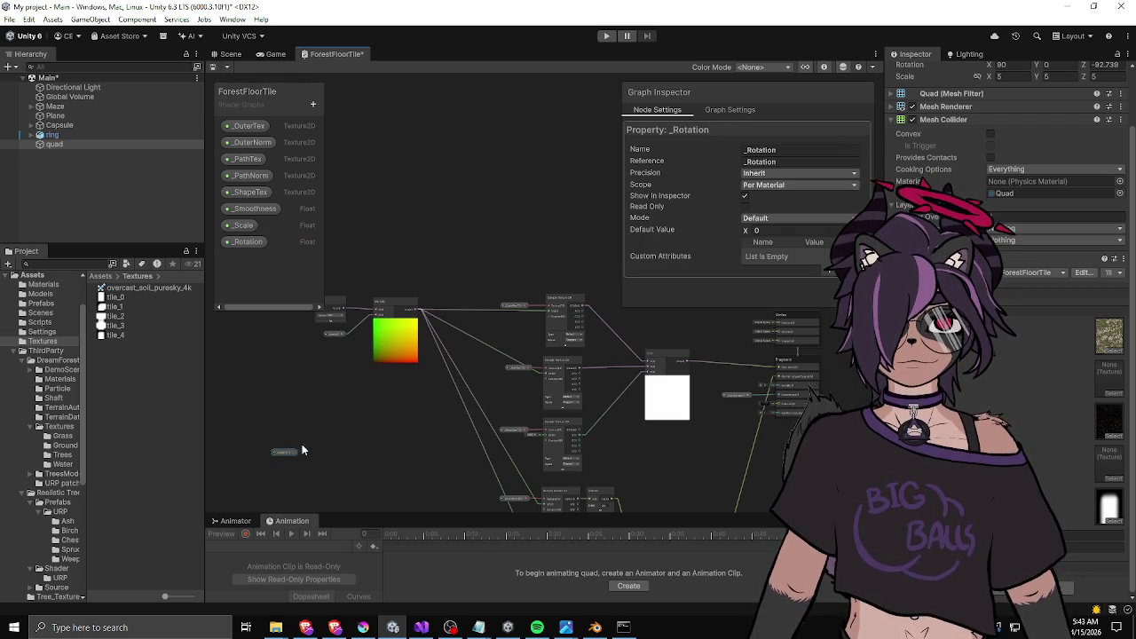
scroll(394, 361, "up", 5)
Add a Degrees To Radians node fed by the _Rotation property.
key("space")
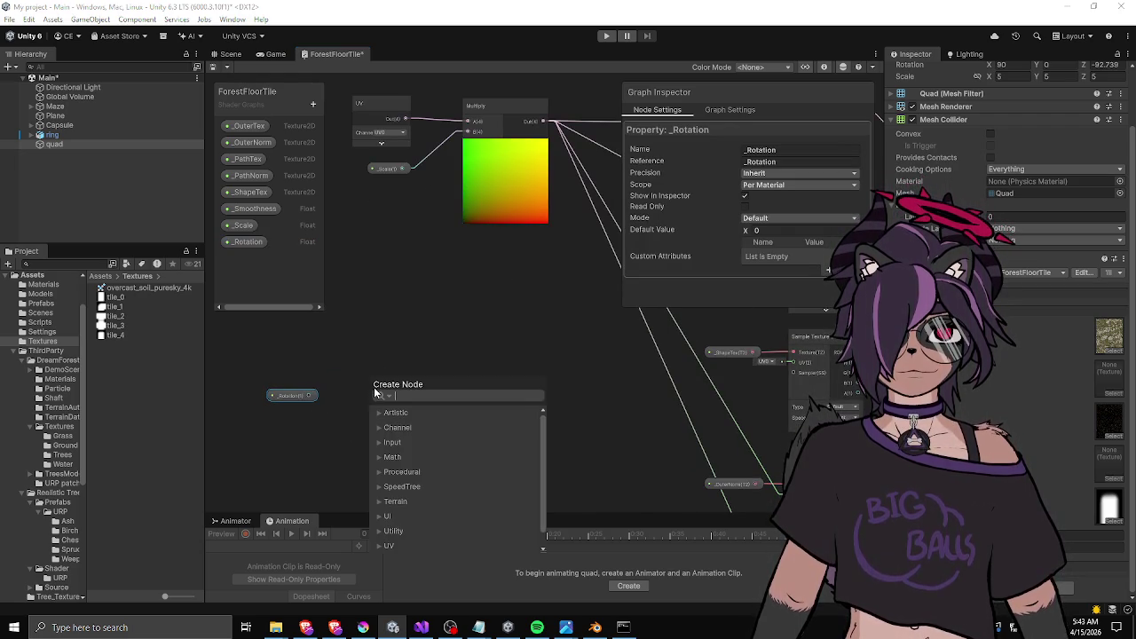
type("deg")
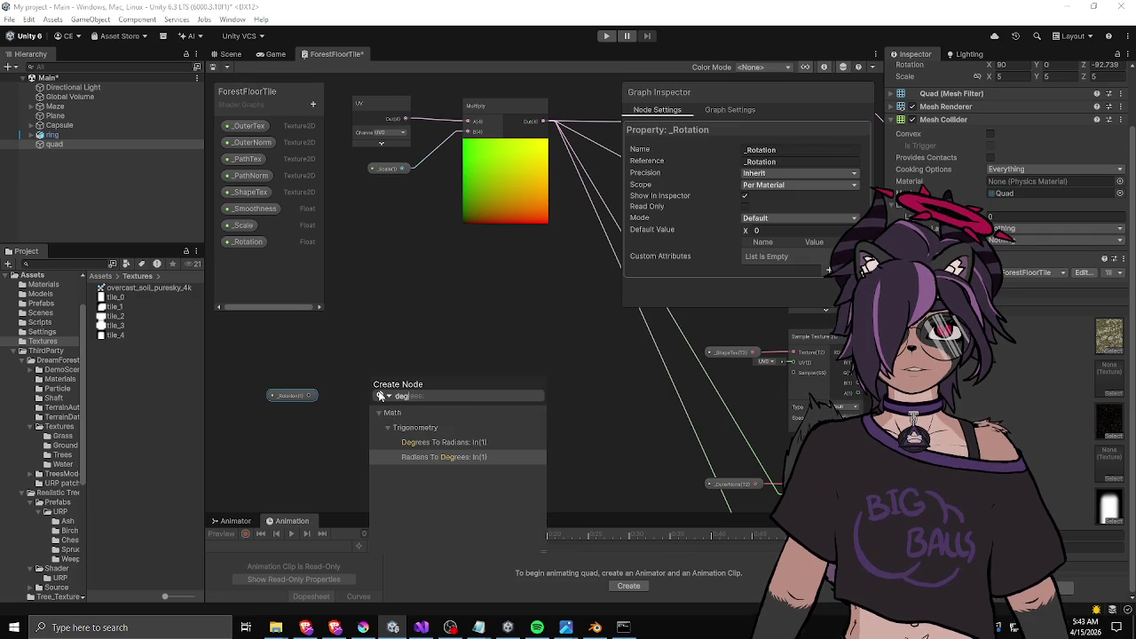
key("Up")
key("Return")
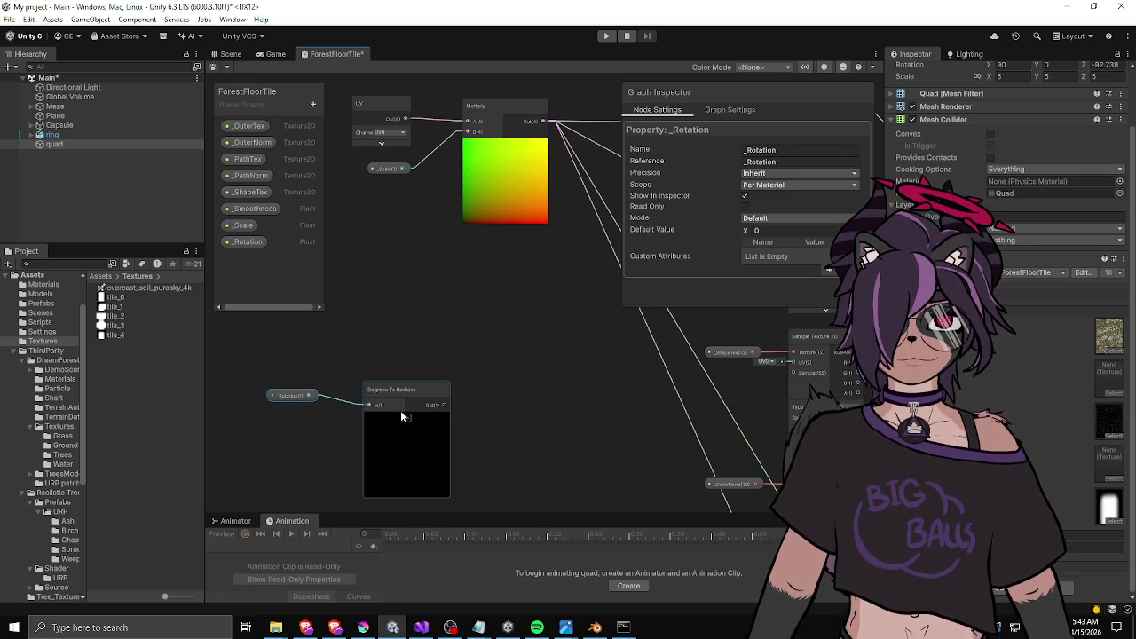
left_click(403, 423)
left_click(410, 418)
left_click_drag(410, 418, 377, 429)
Create a Rotate node through the node search.
right_click(428, 371)
left_click(464, 374)
type("rot")
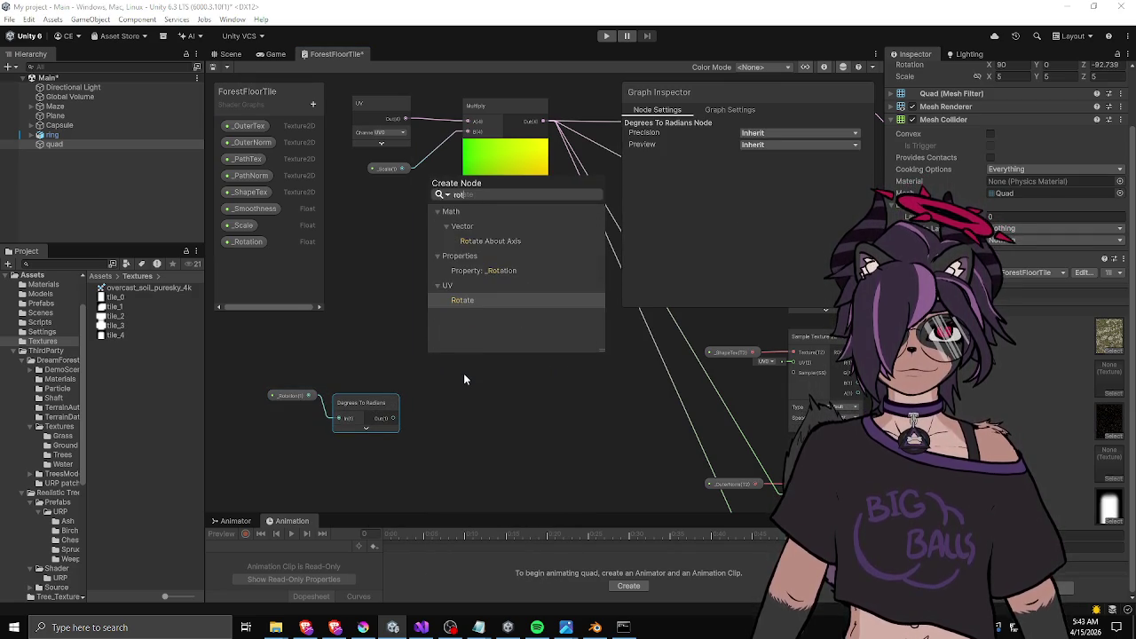
key("Return")
Place the Rotate node and wire the scaled UVs and converted _Rotation angle into it.
mouse_move(463, 373)
left_mouse_down()
mouse_move(527, 351)
mouse_move(607, 351)
left_mouse_up()
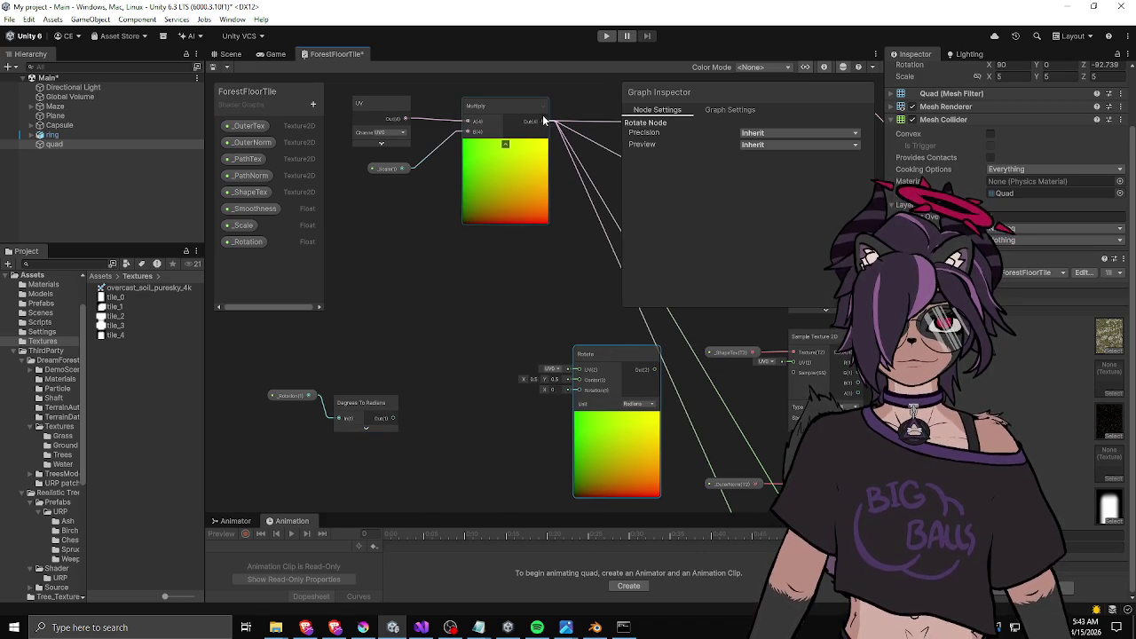
mouse_move(544, 122)
left_mouse_down()
mouse_move(589, 390)
mouse_move(578, 371)
left_mouse_up()
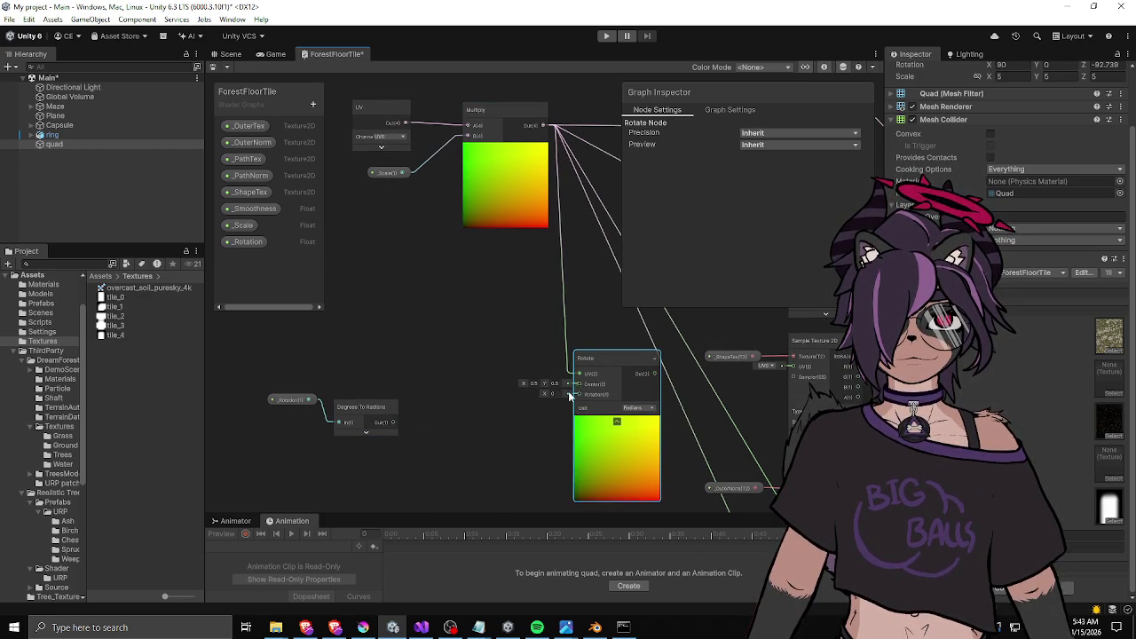
left_click_drag(393, 423, 578, 393)
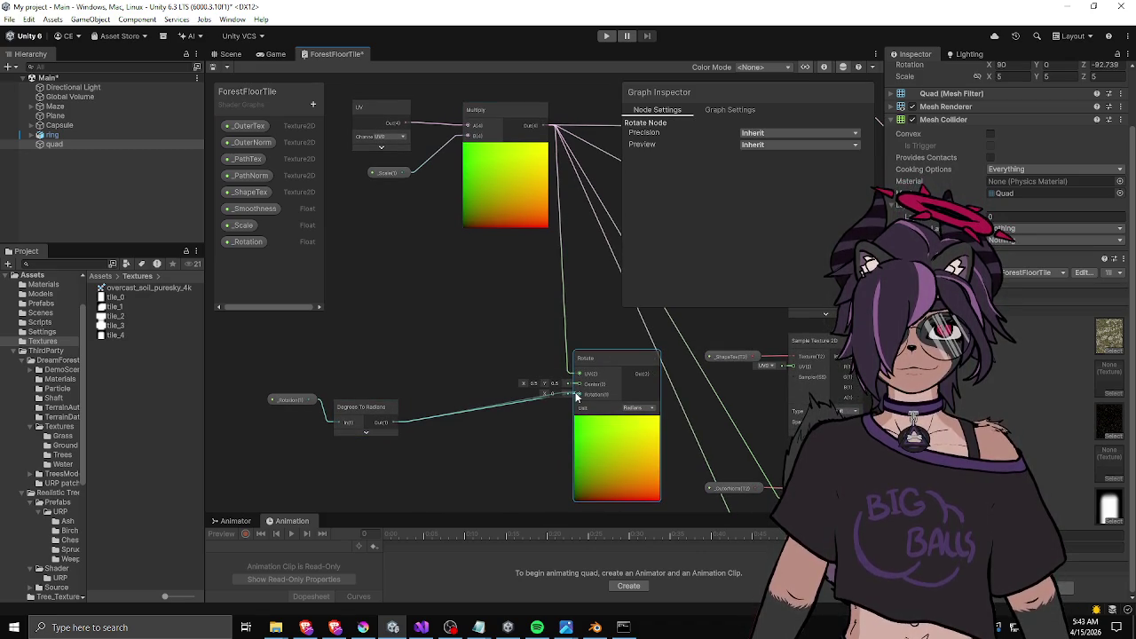
left_click_drag(367, 417, 370, 406)
Reposition the Multiply and Rotate nodes and feed rotated UVs into the middle Sample Texture 2D.
left_click_drag(484, 347, 374, 358)
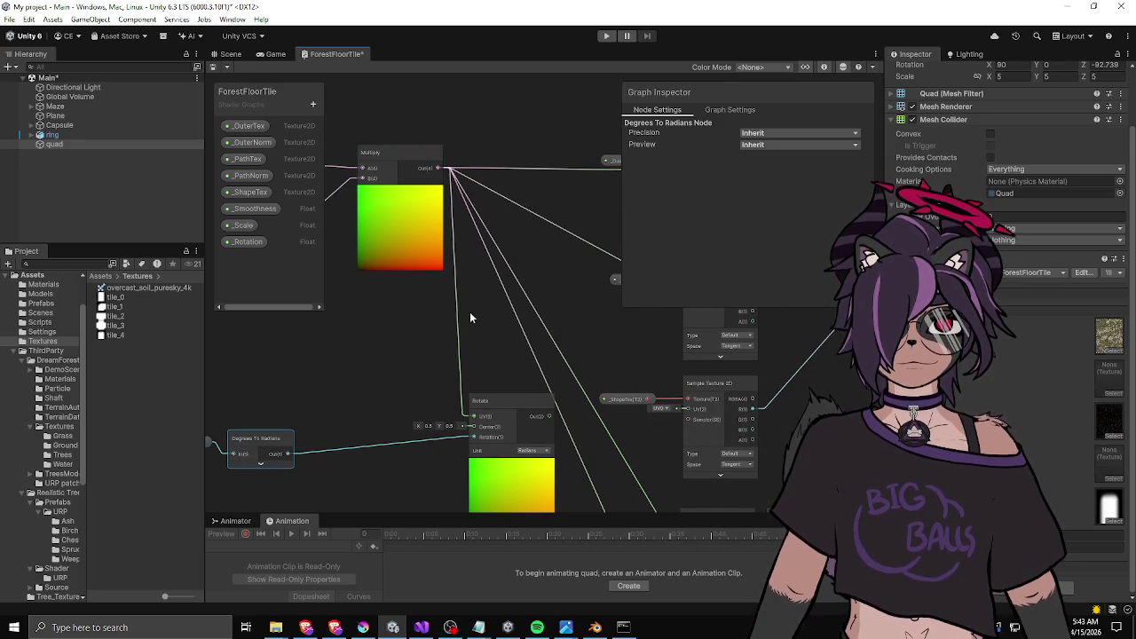
left_click_drag(417, 149, 356, 149)
mouse_move(529, 408)
left_mouse_down()
mouse_move(446, 389)
mouse_move(433, 343)
mouse_move(582, 192)
left_mouse_up()
scroll(460, 360, "down", 2)
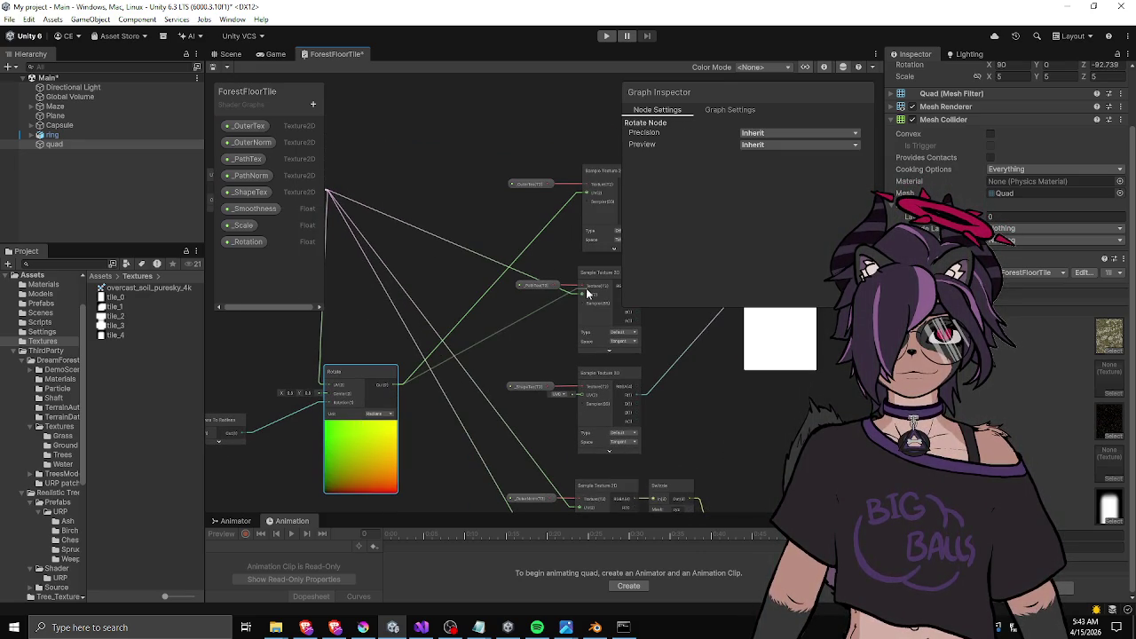
left_click_drag(494, 414, 525, 286)
left_click_drag(433, 258, 612, 378)
Rearrange the Rotate, UV, _Scale and Multiply nodes into a tidier layout.
left_click_drag(606, 480, 609, 428)
mouse_move(490, 196)
left_mouse_down()
mouse_move(439, 376)
mouse_move(600, 381)
left_mouse_up()
left_click_drag(515, 374, 560, 250)
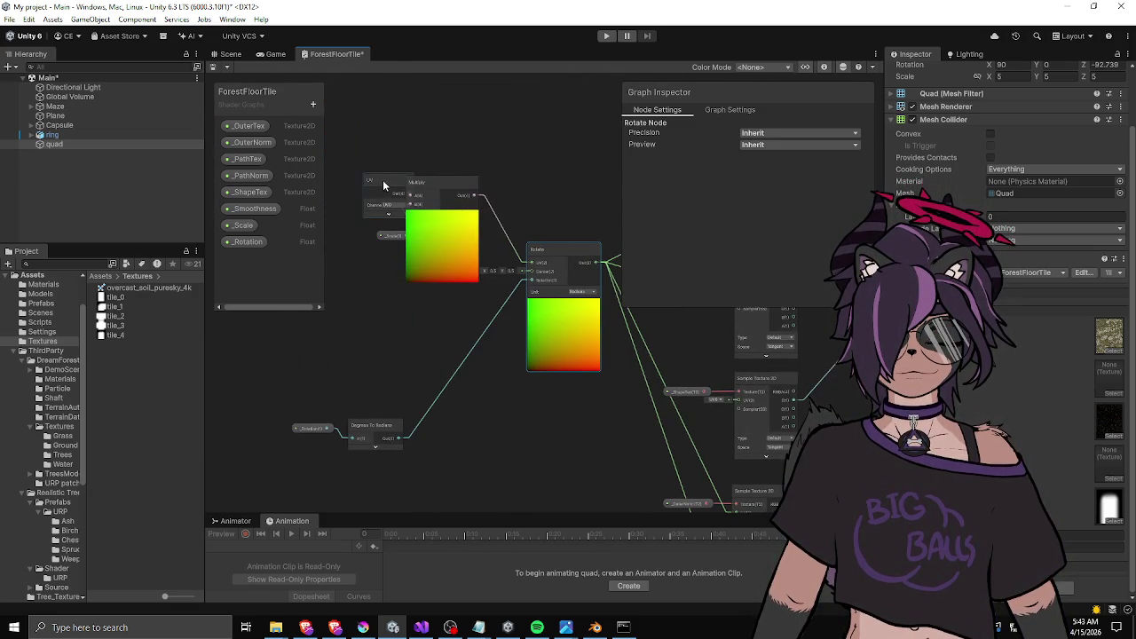
left_click_drag(383, 181, 331, 195)
left_click_drag(391, 235, 333, 269)
mouse_move(441, 181)
left_mouse_down()
mouse_move(420, 257)
mouse_move(433, 239)
mouse_move(573, 239)
left_mouse_up()
mouse_move(433, 315)
left_mouse_down()
mouse_move(524, 199)
mouse_move(483, 240)
mouse_move(502, 259)
left_mouse_up()
left_click_drag(474, 309, 487, 310)
left_click(487, 311)
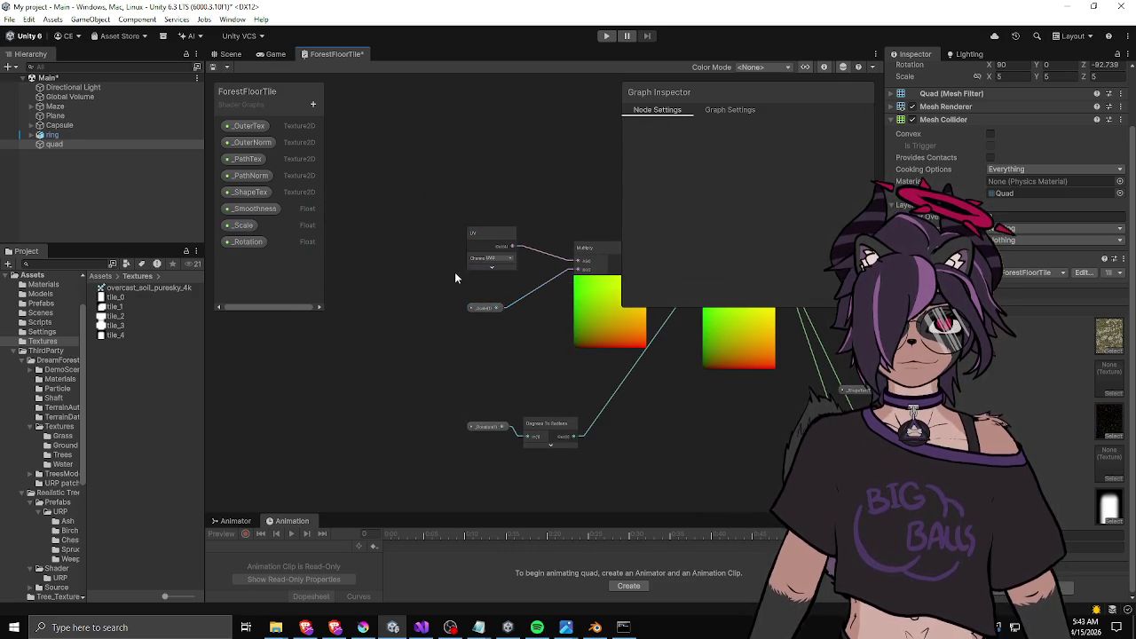
left_click_drag(479, 233, 466, 250)
left_click_drag(493, 306, 500, 299)
Collapse the Multiply node's preview and center the graph on the rotation chain.
left_click_drag(615, 292, 437, 288)
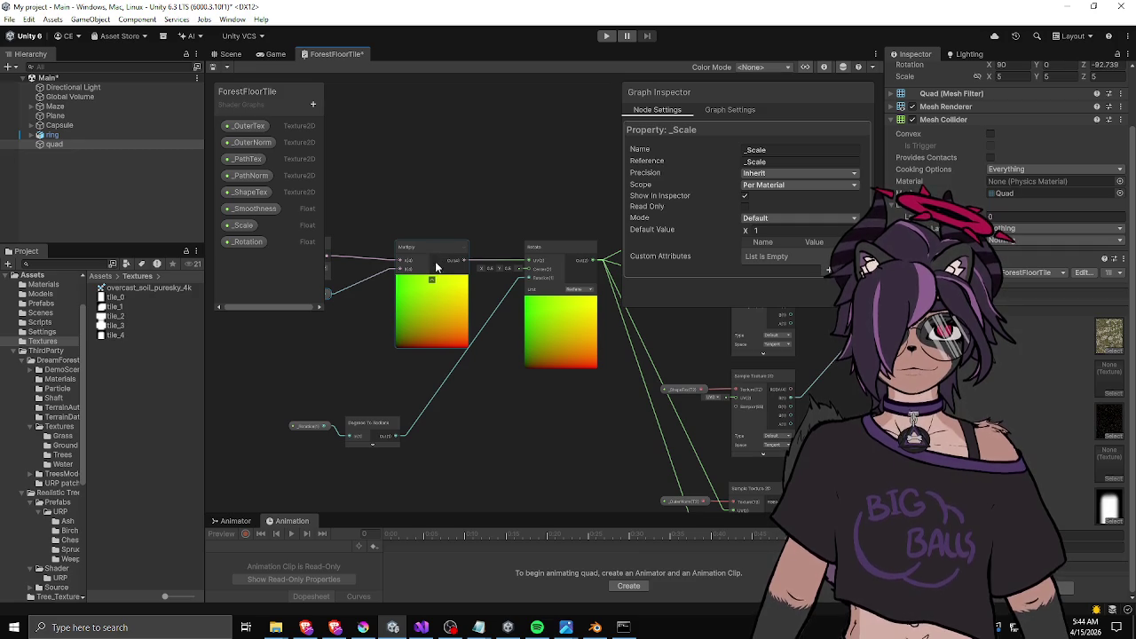
left_click(438, 254)
left_click(432, 280)
left_click_drag(420, 253, 404, 252)
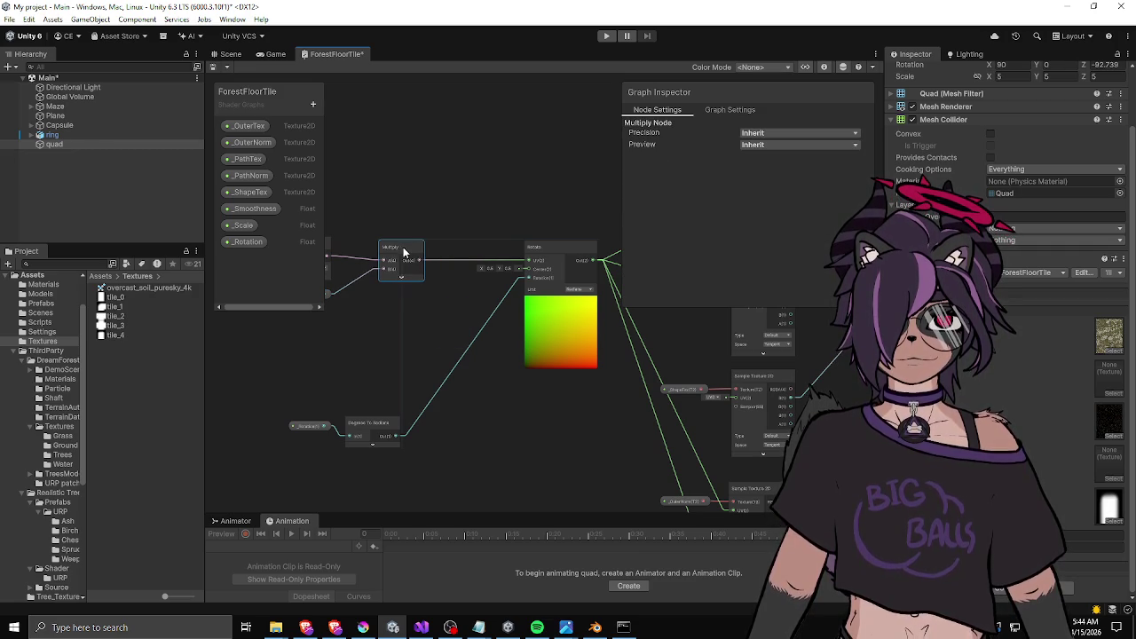
left_click(534, 337)
left_click_drag(515, 342, 461, 356)
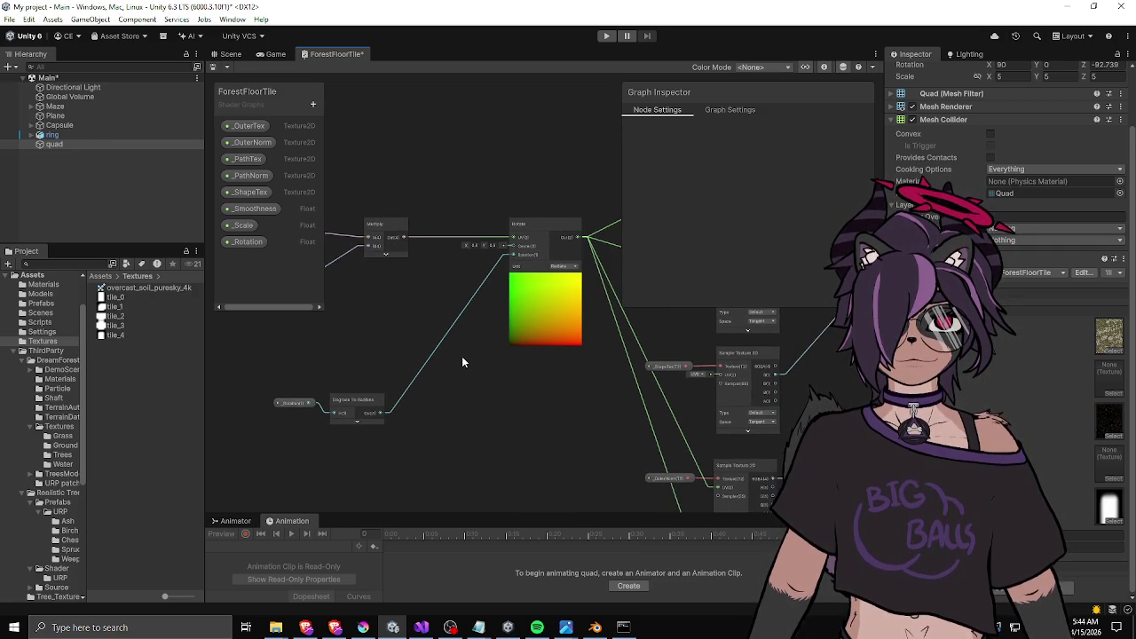
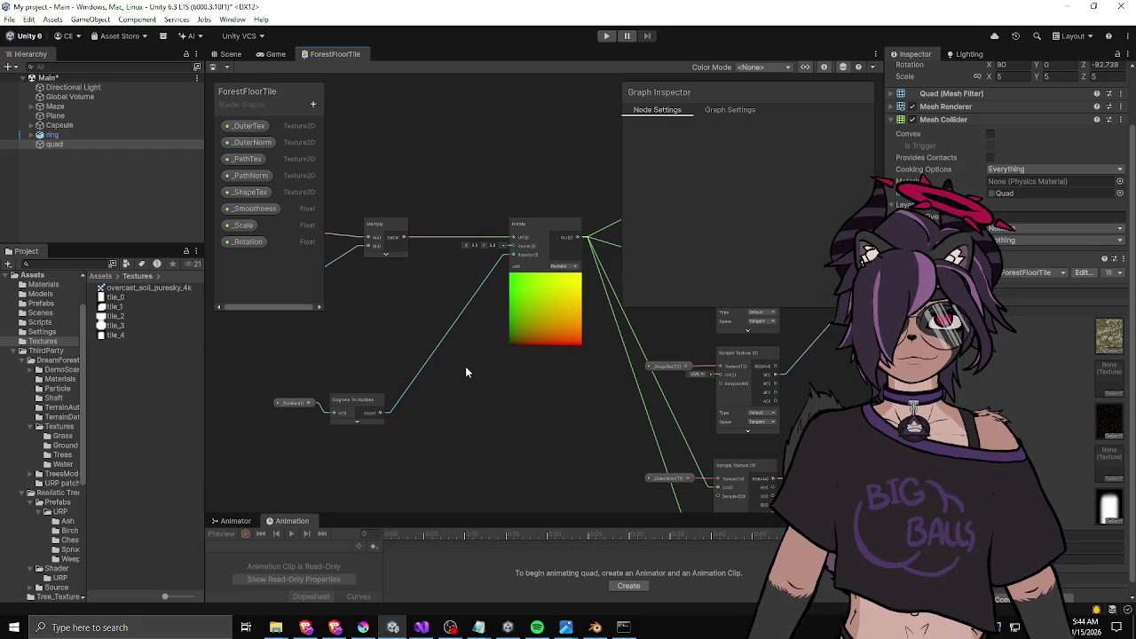
Bring the Krita maze-idea.kra sketch to the front and pick a pencil brush.
left_click(362, 630)
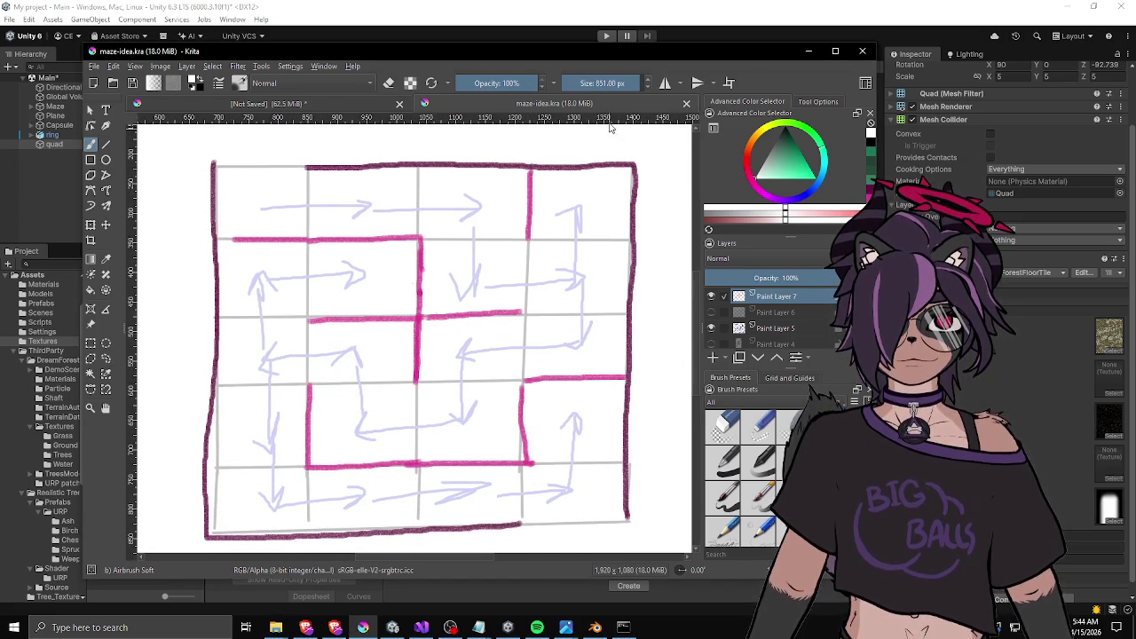
left_click(728, 528)
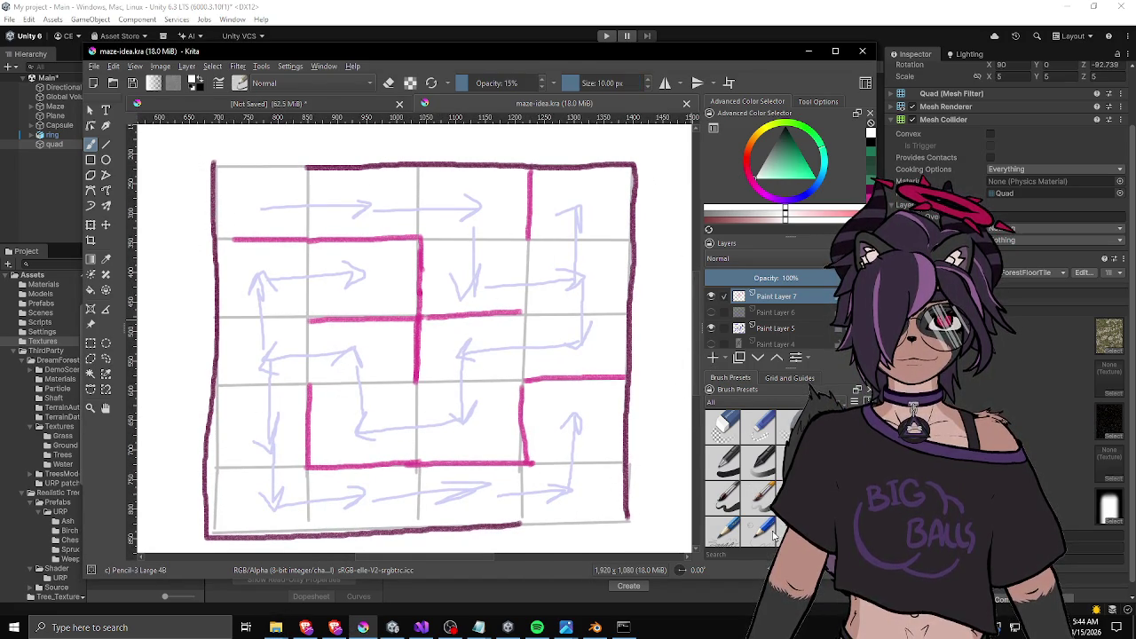
Switch to the Ink-3 Gpen brush and pick green, undoing the test strokes.
scroll(734, 529, "down", 2)
left_click(762, 486)
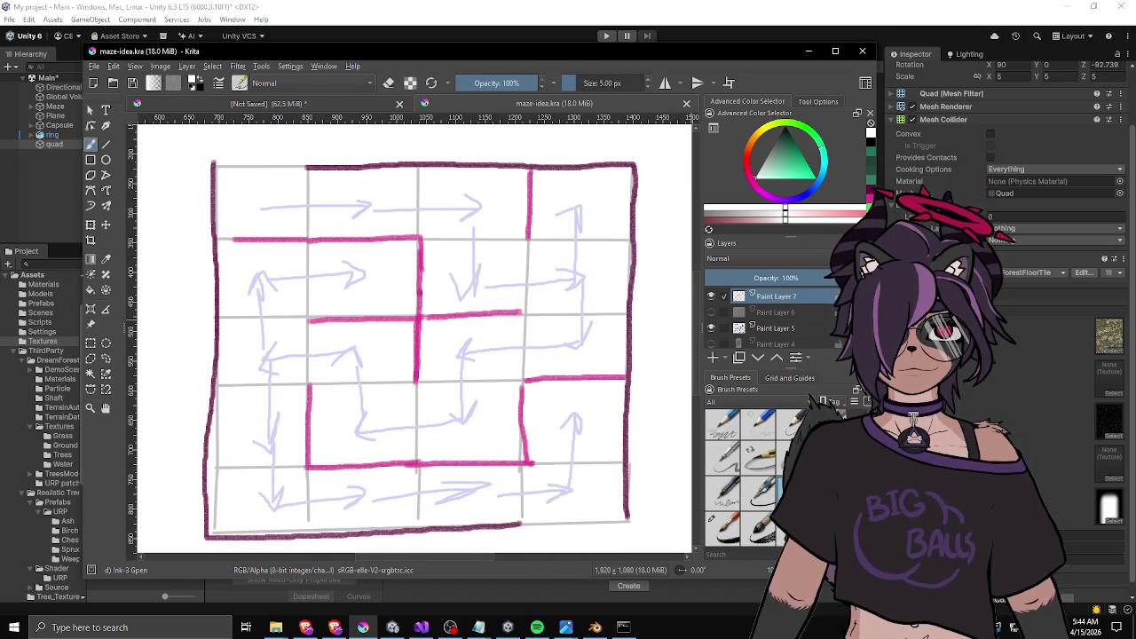
mouse_move(529, 264)
left_mouse_down()
mouse_move(530, 326)
mouse_move(466, 302)
left_mouse_up()
key("ctrl+z")
left_click(798, 163)
left_click_drag(533, 250, 504, 300)
key("ctrl+z")
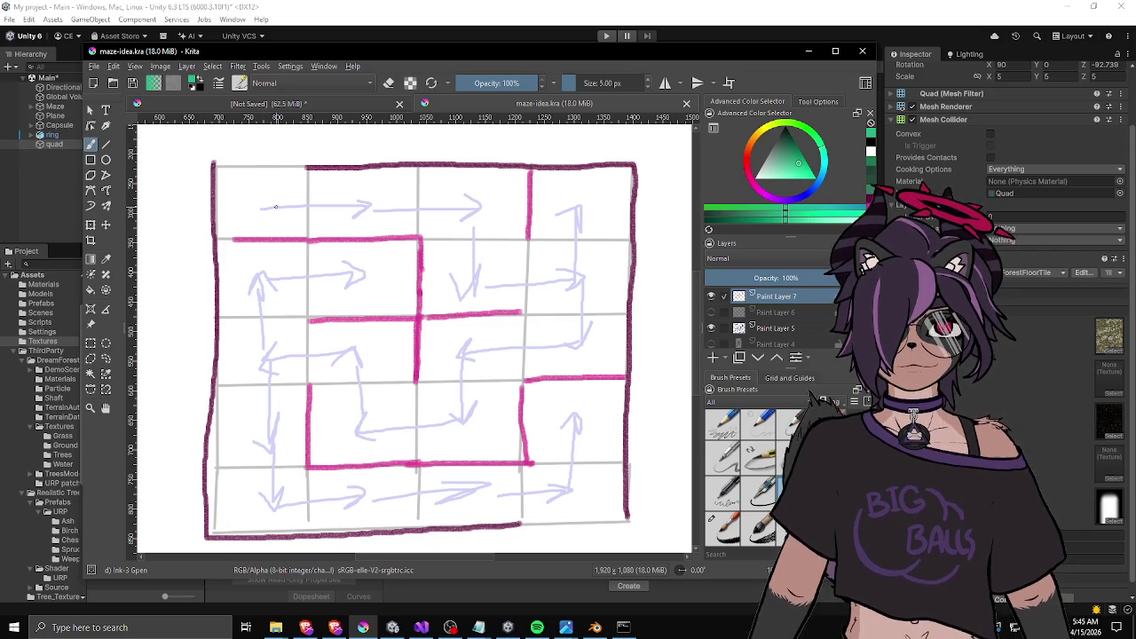
Draw trial green lines, an L-shaped path and circles on the maze, undoing each.
left_click_drag(254, 284, 263, 452)
left_click_drag(252, 358, 387, 356)
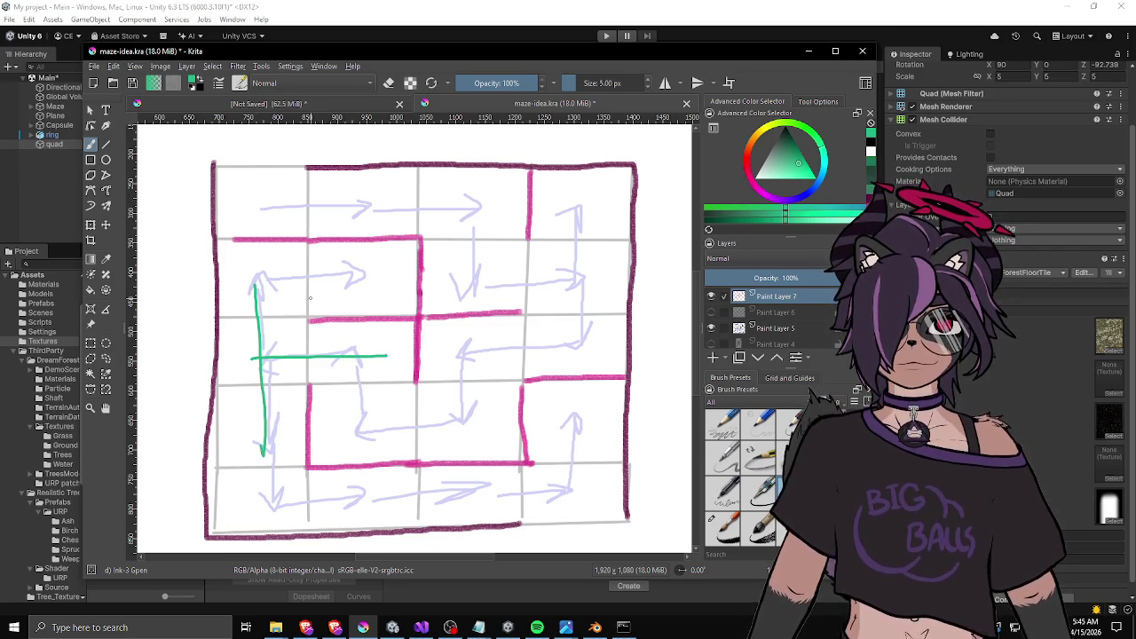
key("ctrl+z")
key("ctrl+z")
left_click_drag(268, 283, 359, 277)
key("ctrl+z")
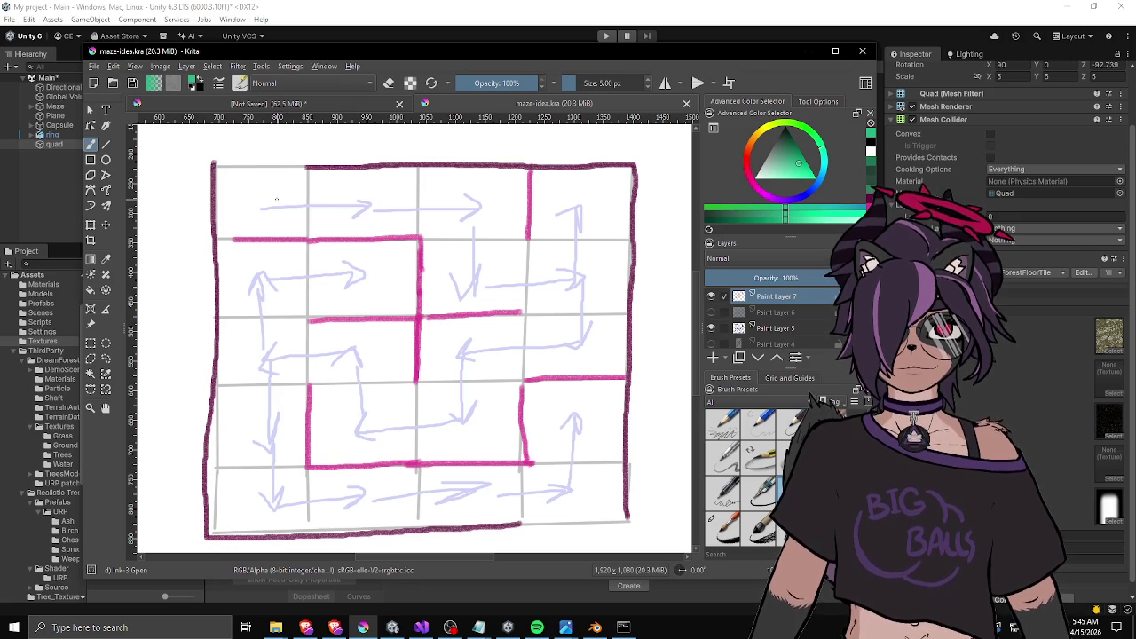
mouse_move(263, 351)
left_mouse_down()
mouse_move(261, 276)
mouse_move(348, 273)
left_mouse_up()
key("ctrl+z")
key("ctrl+z")
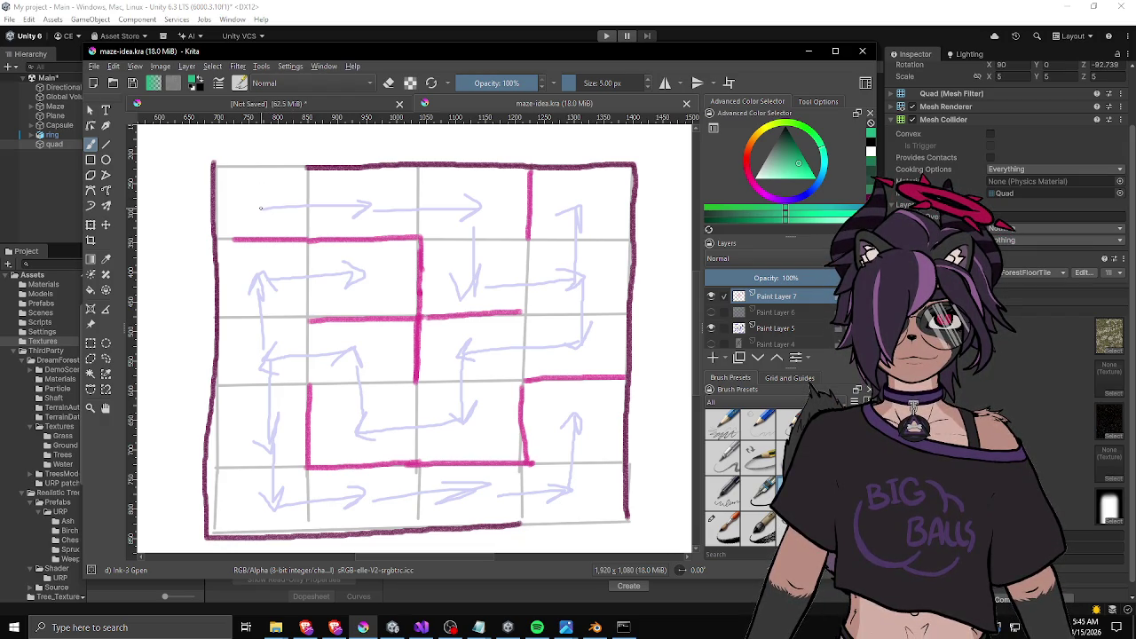
left_click_drag(243, 184, 249, 182)
key("ctrl+z")
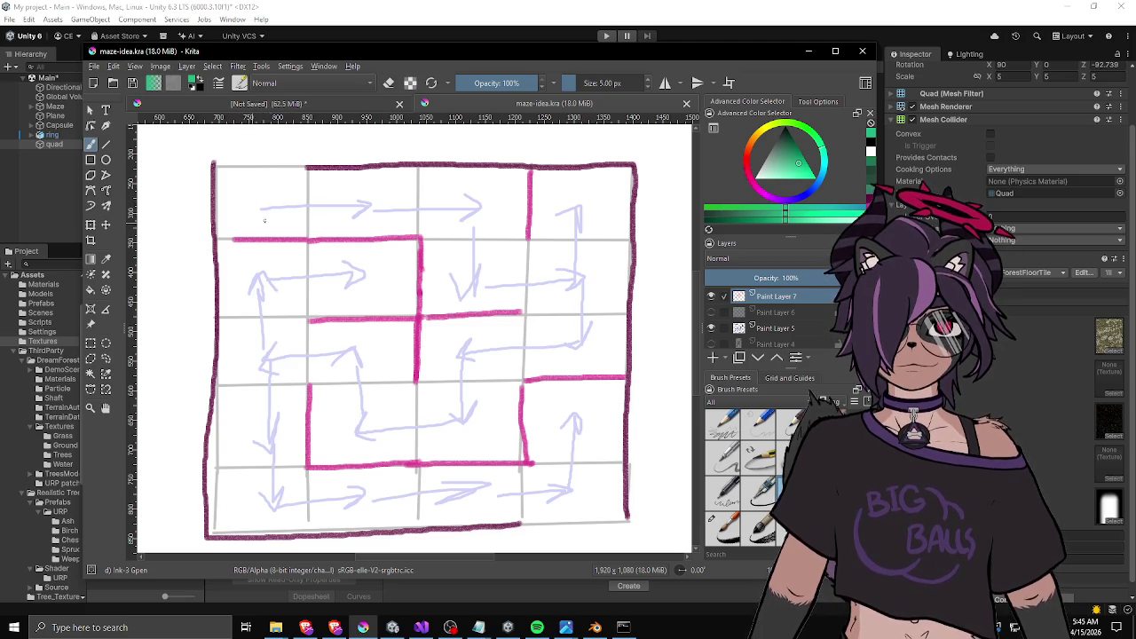
left_click_drag(258, 222, 259, 220)
key("ctrl+z")
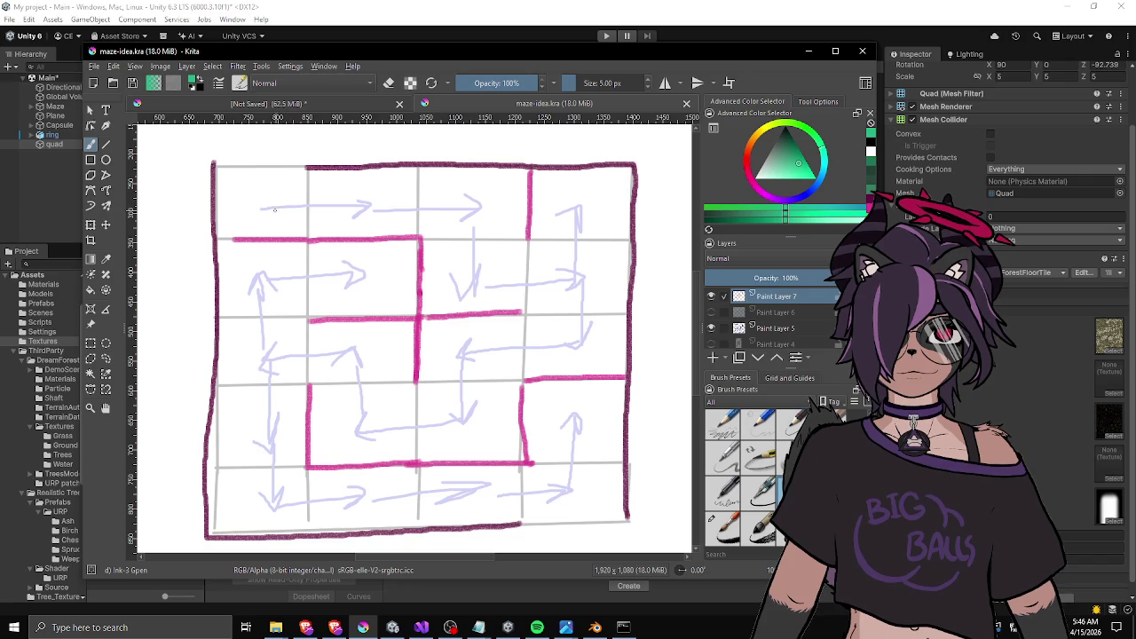
mouse_move(243, 265)
left_mouse_down()
mouse_move(294, 264)
mouse_move(353, 190)
left_mouse_up()
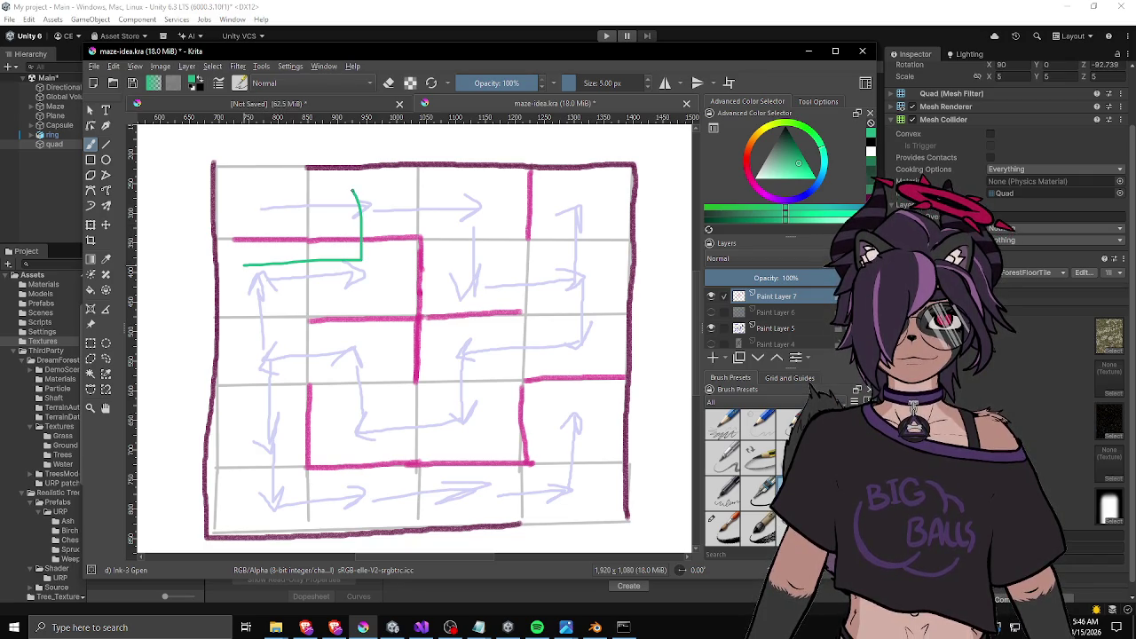
key("ctrl+z")
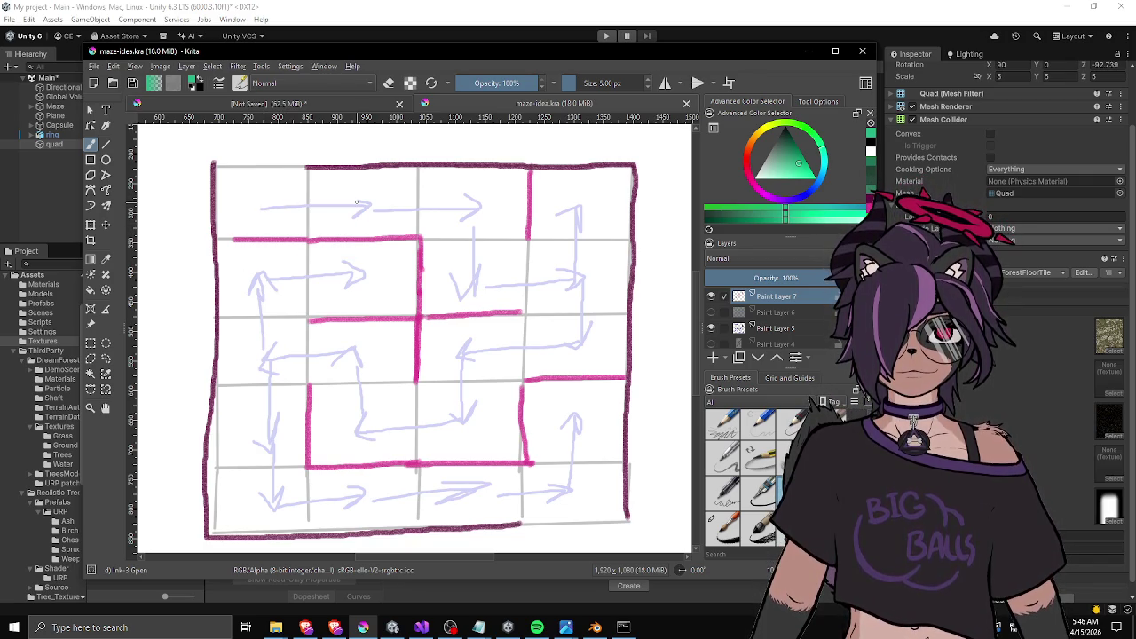
left_click_drag(357, 202, 354, 214)
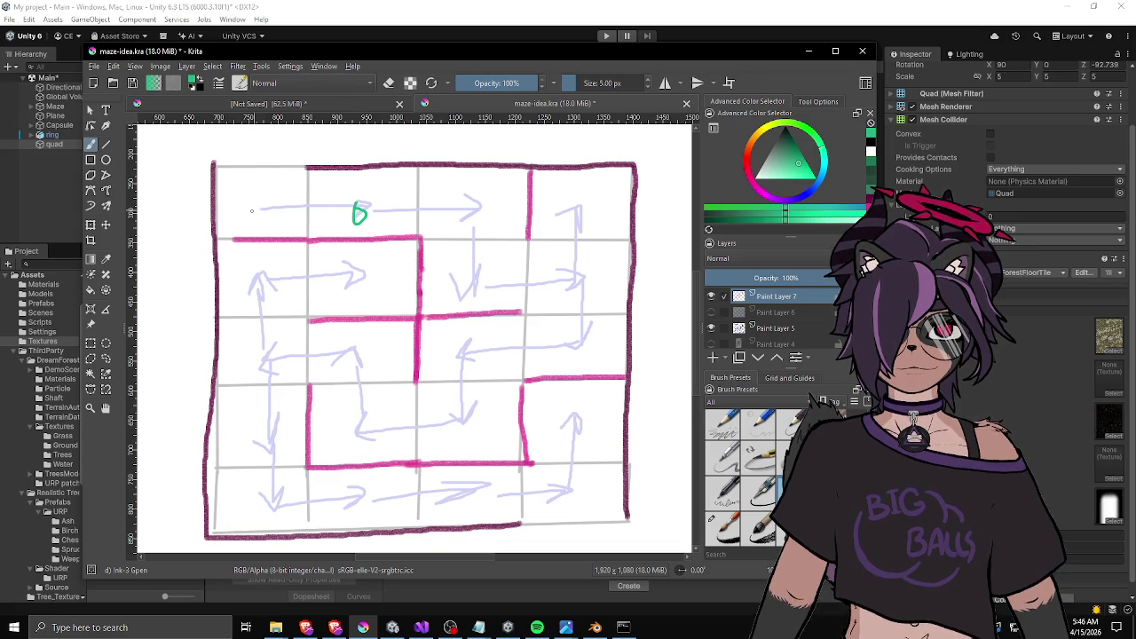
key("ctrl+z")
key("ctrl+z")
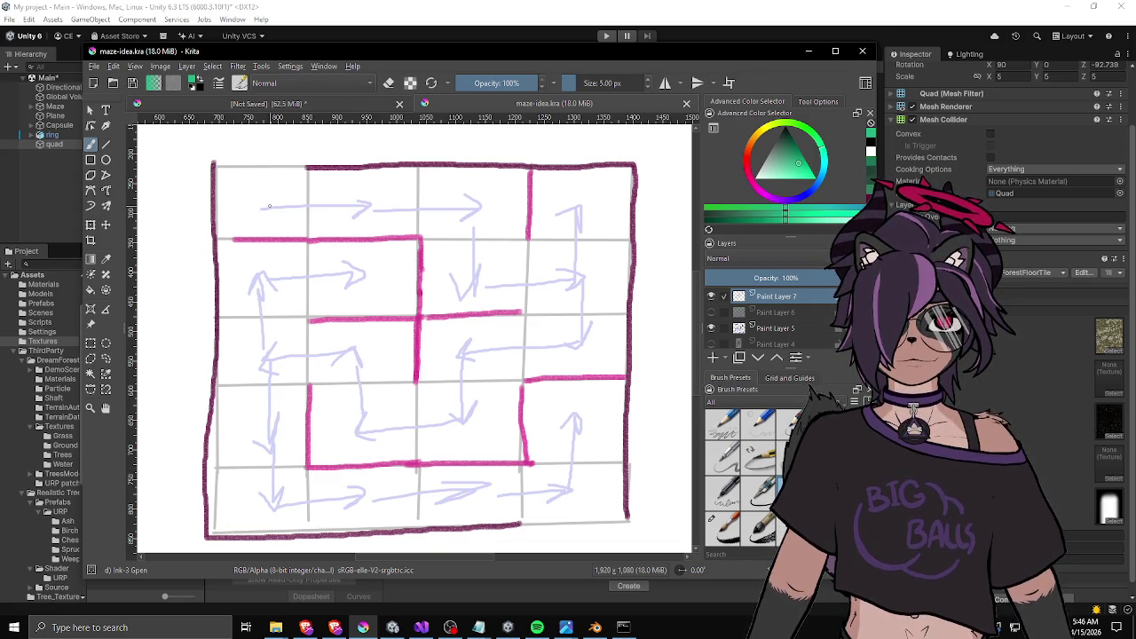
left_click_drag(261, 207, 367, 200)
key("ctrl+z")
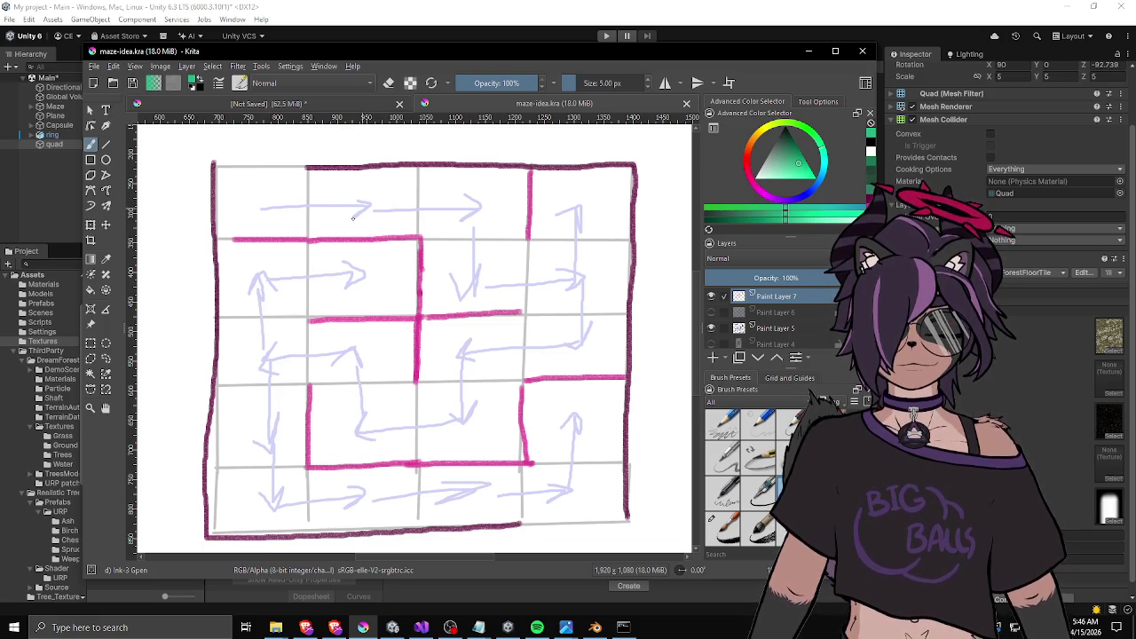
mouse_move(352, 355)
left_mouse_down()
mouse_move(257, 362)
mouse_move(263, 277)
mouse_move(268, 292)
left_mouse_up()
left_click_drag(265, 393, 267, 432)
mouse_move(273, 414)
left_mouse_down()
mouse_move(241, 447)
mouse_move(225, 401)
left_mouse_up()
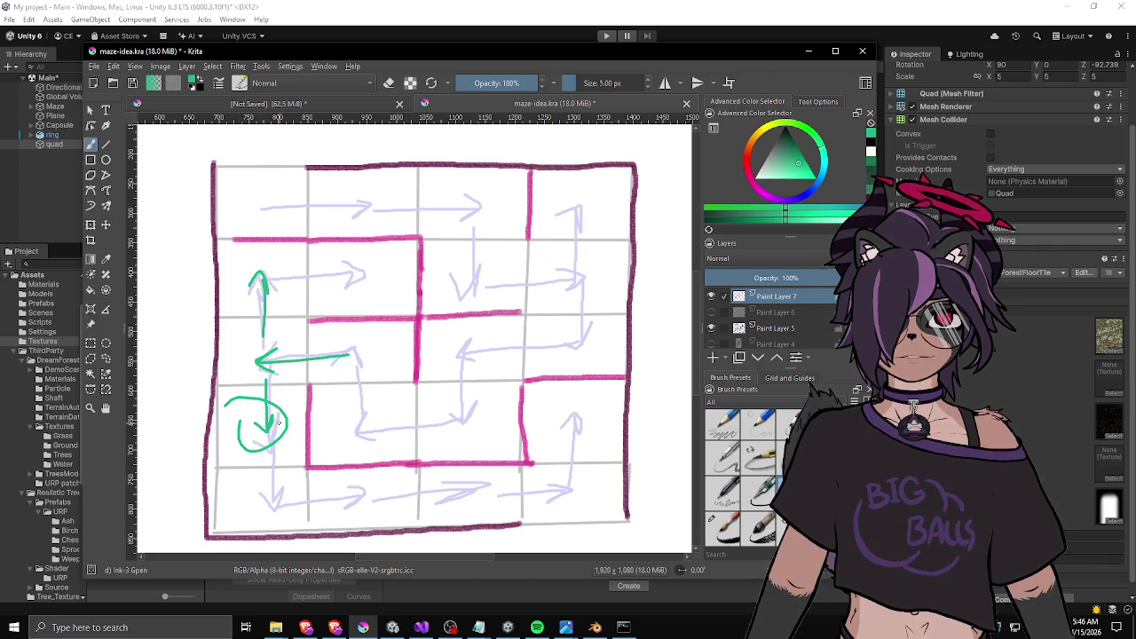
left_click_drag(247, 257, 247, 268)
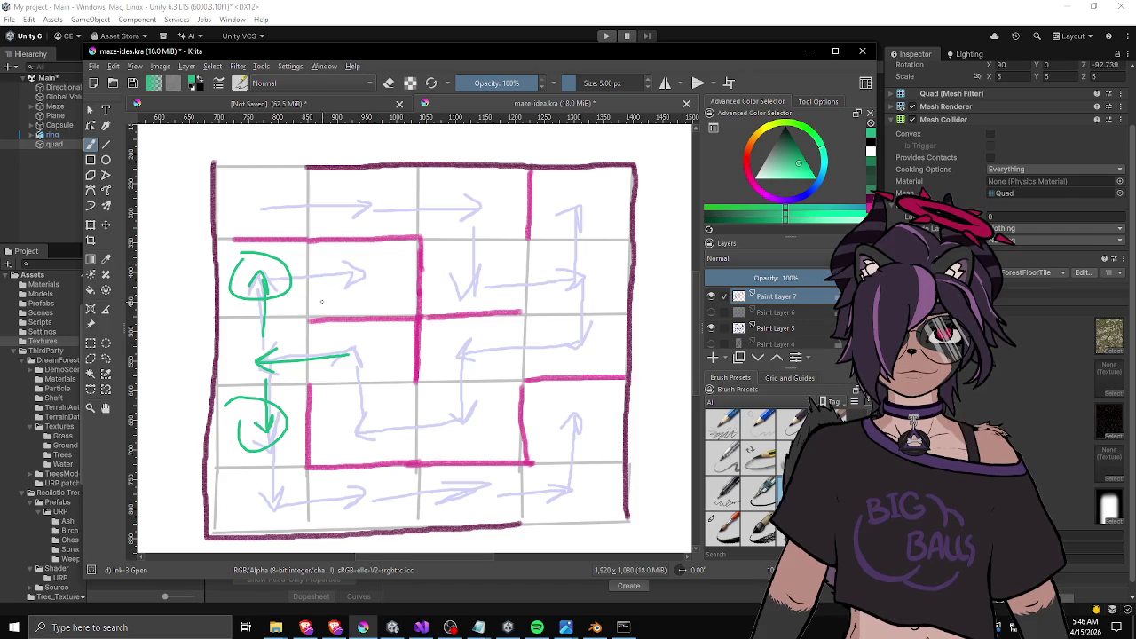
left_click_drag(181, 356, 379, 352)
left_click_drag(251, 300, 251, 397)
key("ctrl+z")
key("ctrl+z")
key("ctrl+z")
key("ctrl+z")
key("ctrl+z")
key("ctrl+z")
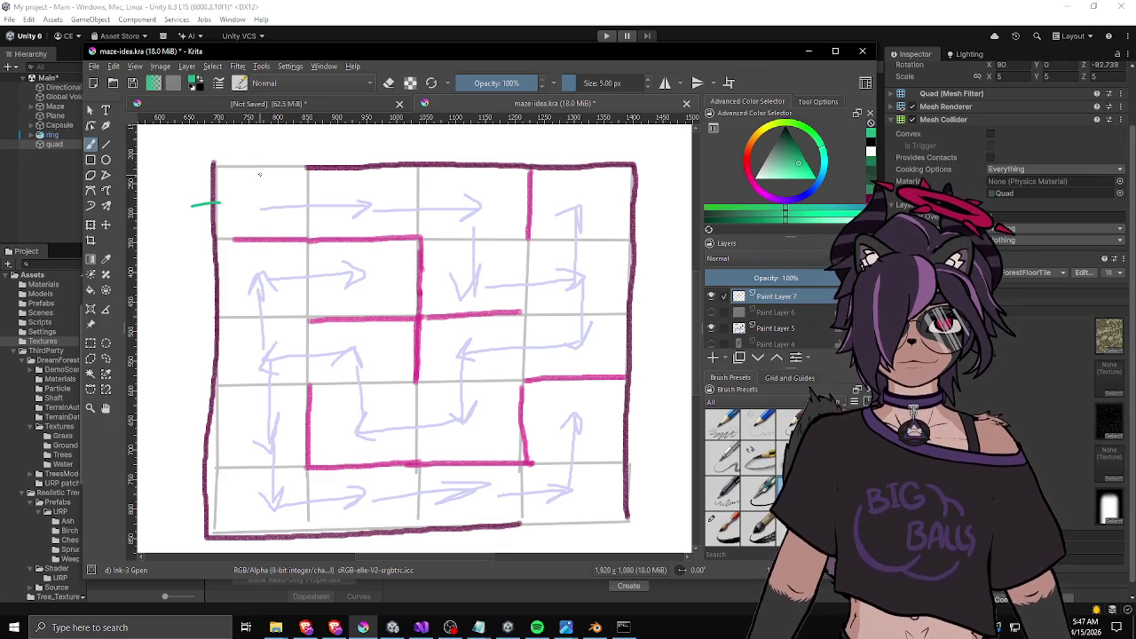
Draw and undo green marks and an arc on the top-left cells, then minimize Krita.
left_click_drag(259, 156, 258, 183)
key("ctrl+z")
left_click_drag(259, 221, 261, 258)
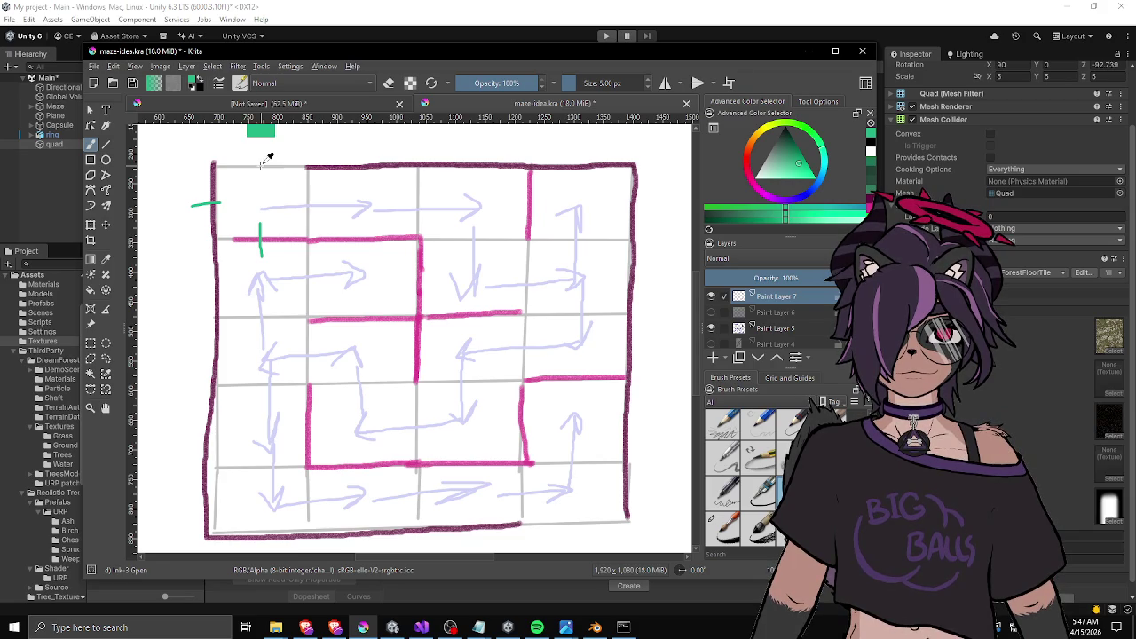
key("ctrl+z")
key("ctrl+z")
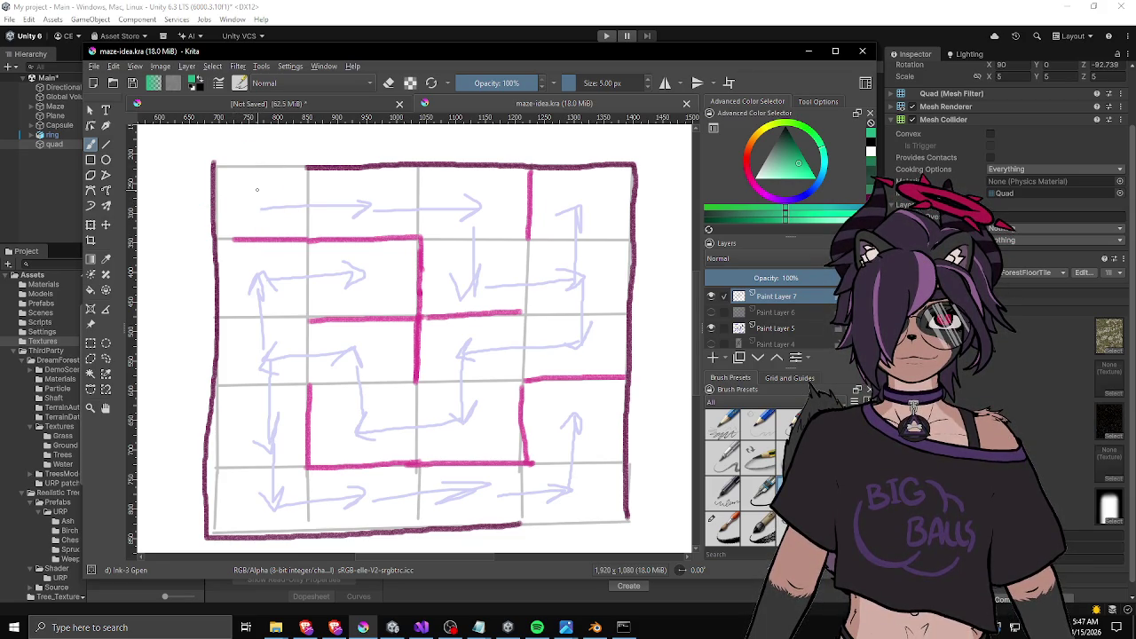
left_click_drag(261, 159, 262, 184)
mouse_move(205, 210)
left_mouse_down()
mouse_move(227, 211)
mouse_move(267, 268)
left_mouse_up()
key("ctrl+z")
left_click_drag(295, 206, 331, 202)
left_click(310, 198, "ctrl")
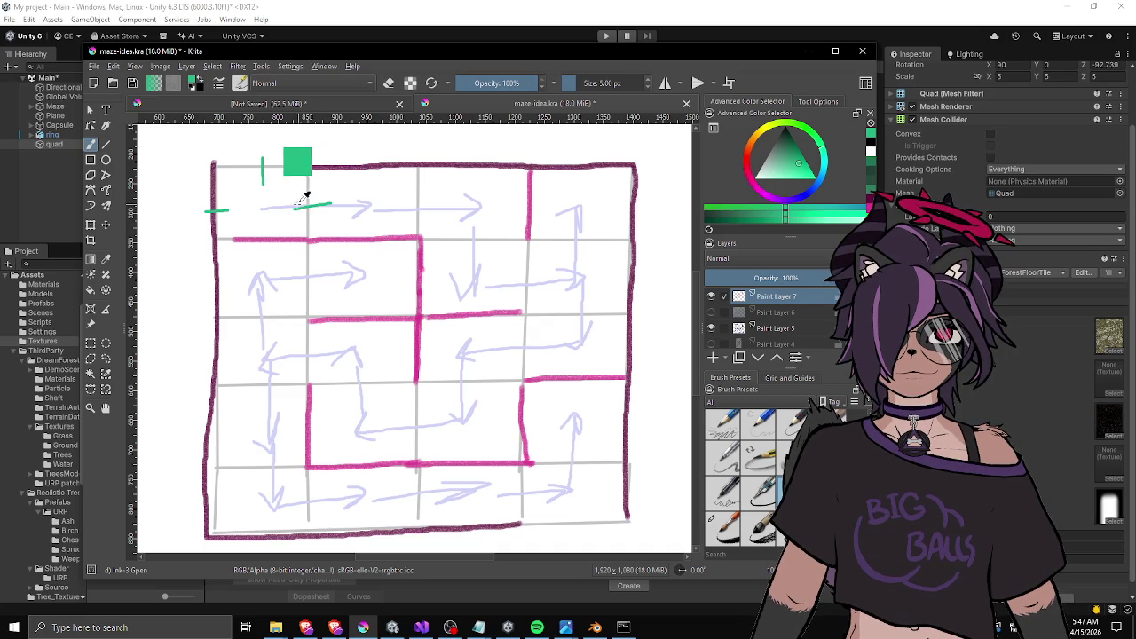
left_click_drag(284, 199, 363, 197)
key("ctrl+z")
key("ctrl+z")
key("ctrl+z")
key("ctrl+z")
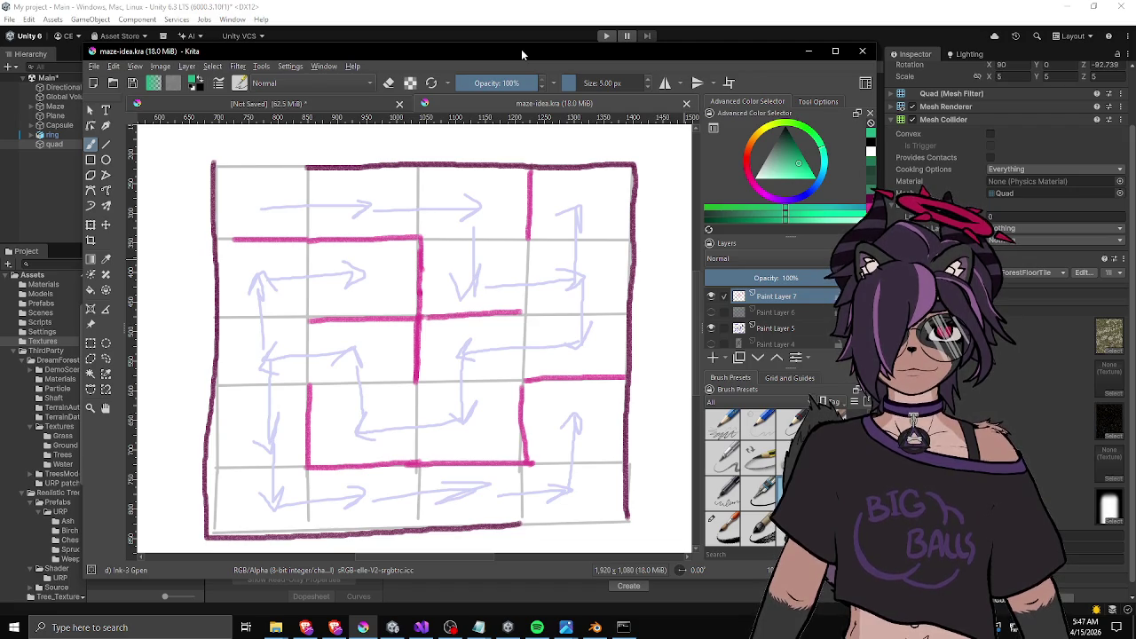
left_click(808, 51)
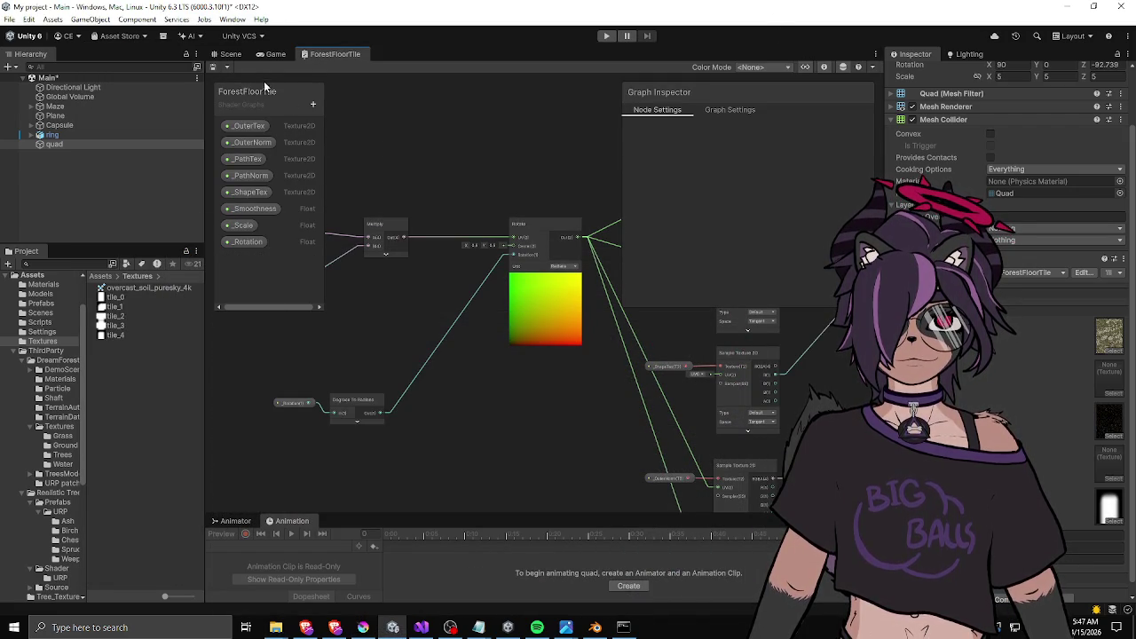
In the Scene view, select the quad and set its rotation to X 90, Z 0.
left_click(232, 55)
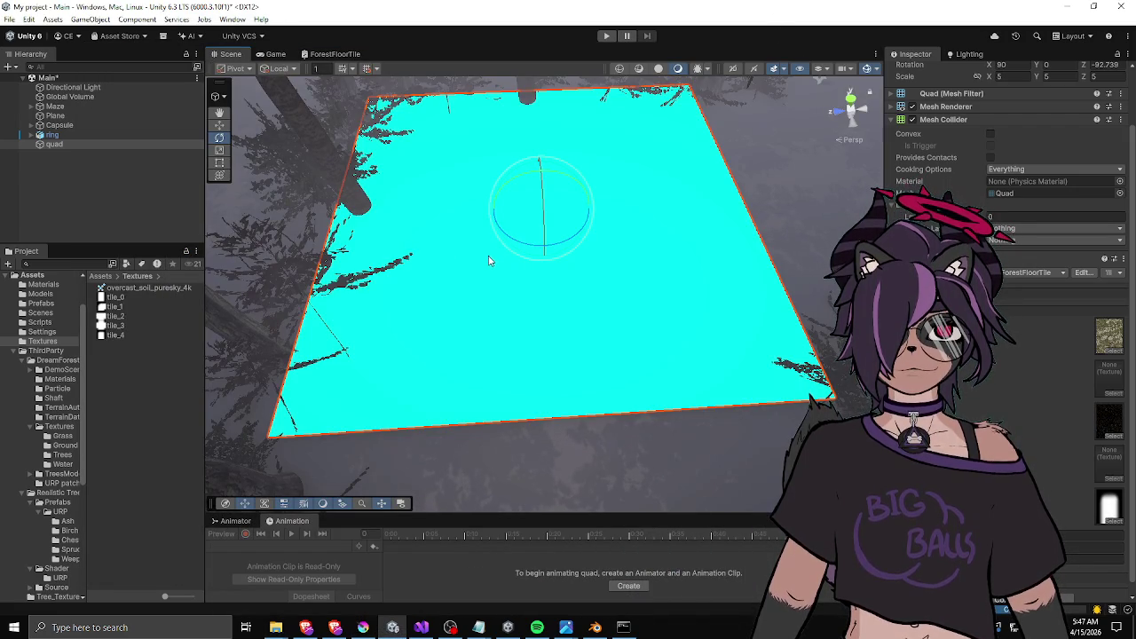
left_click(664, 240)
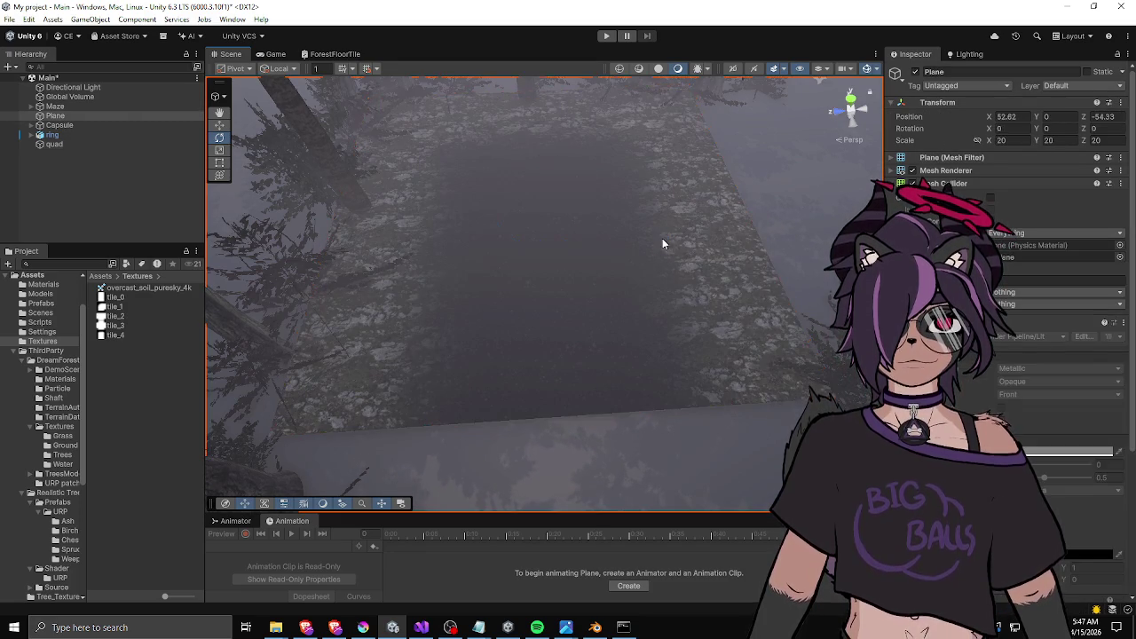
left_click(655, 234)
left_click(1020, 128)
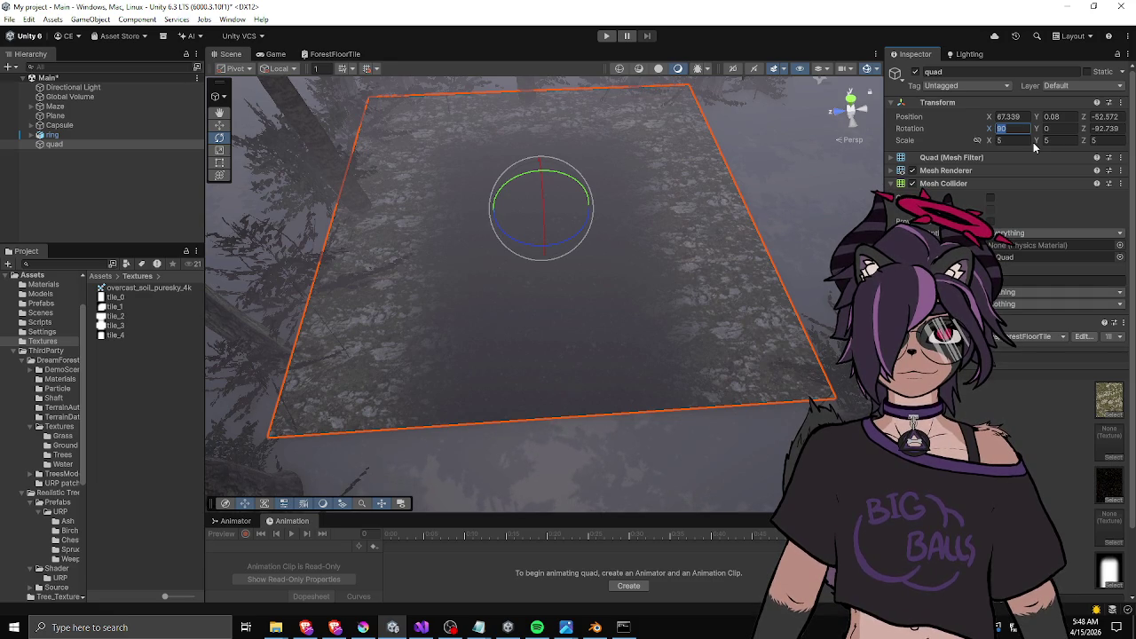
type("90")
left_click(1100, 129)
type("0")
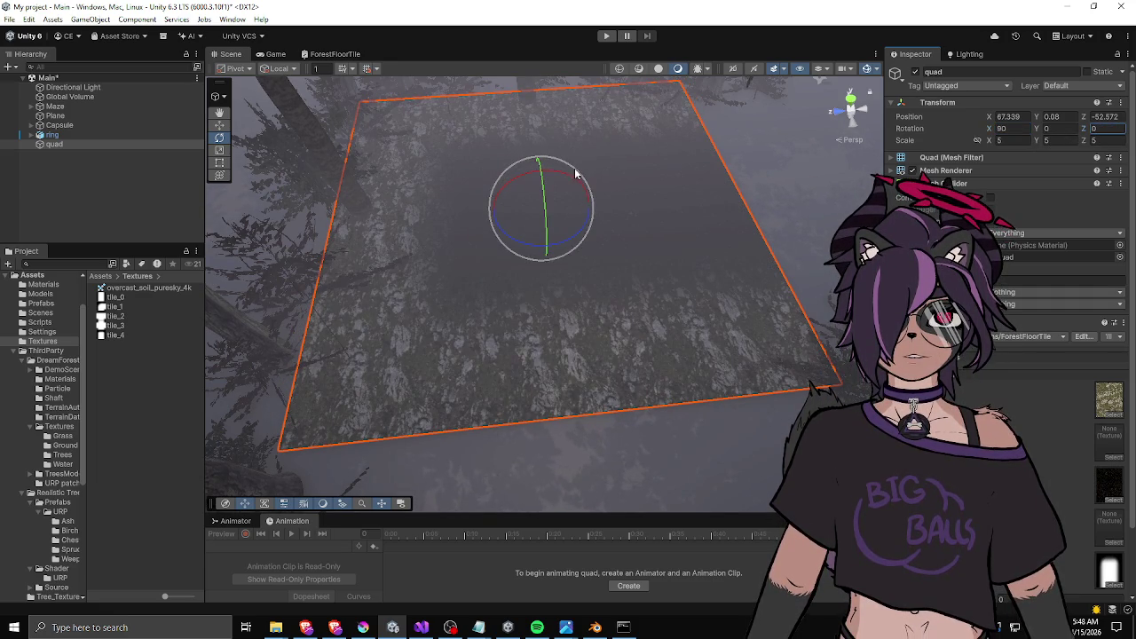
scroll(1003, 177, "down", 3)
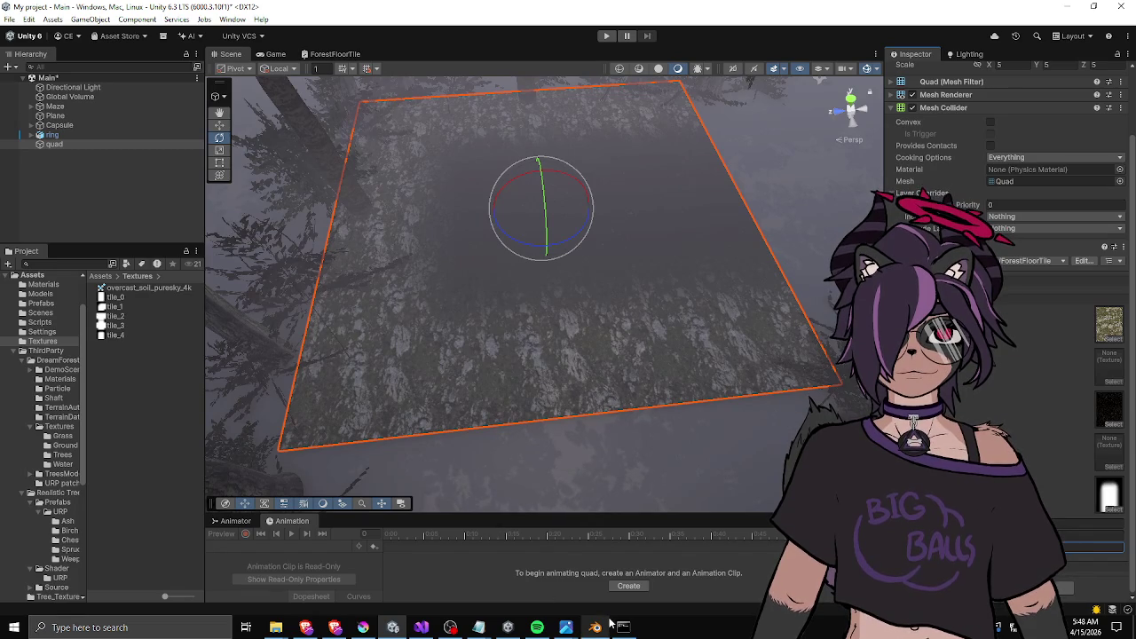
Open the ForestFloorTile shader graph and shift the Degrees To Radians and _Rotation nodes left.
mouse_move(609, 624)
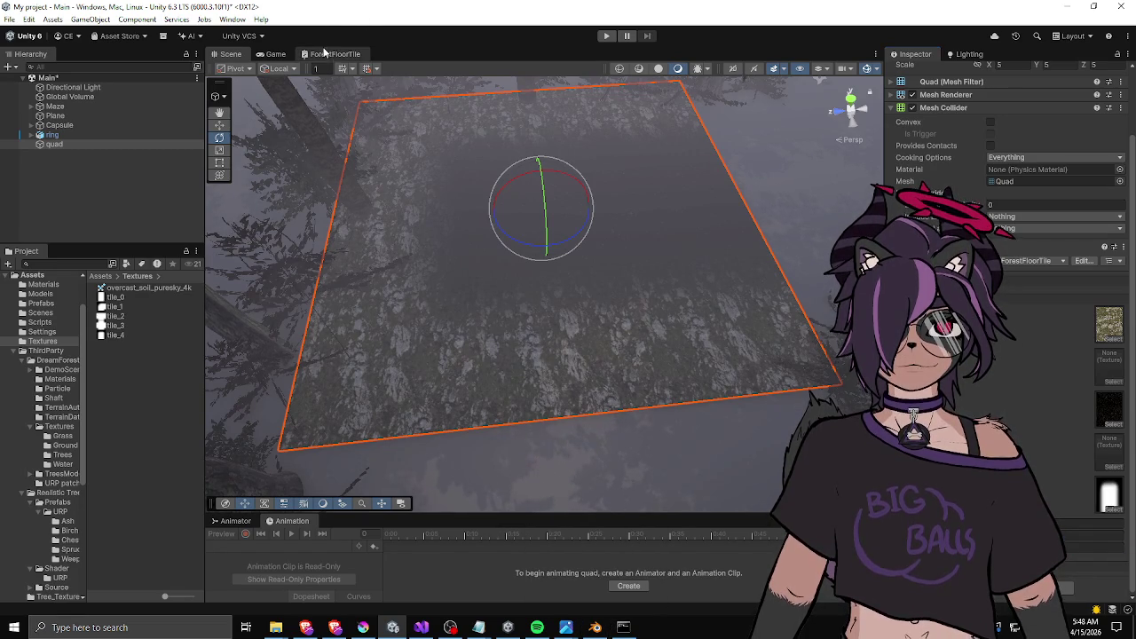
left_click(333, 55)
mouse_move(439, 388)
left_mouse_down()
mouse_move(486, 303)
mouse_move(436, 272)
mouse_move(600, 371)
mouse_move(581, 353)
mouse_move(511, 335)
mouse_move(611, 340)
left_mouse_up()
left_click_drag(472, 345, 363, 354)
left_click_drag(507, 304, 405, 302)
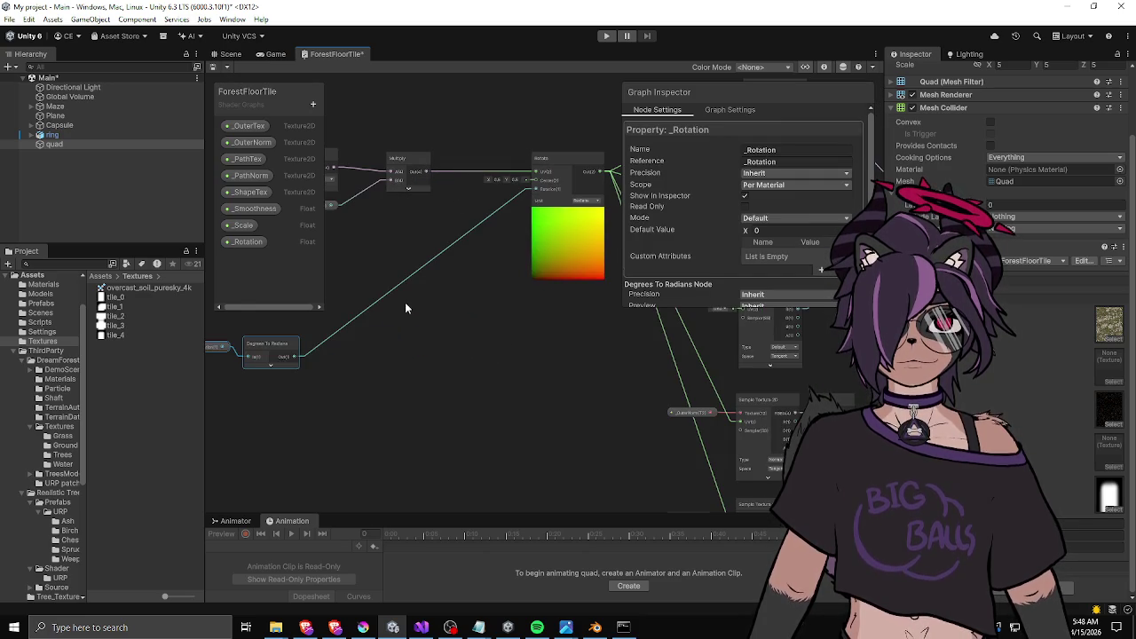
Duplicate the Rotate node and wire its output into the lower Sample Texture's UV input.
left_click(560, 159)
key("ctrl+d")
mouse_move(570, 173)
left_mouse_down()
mouse_move(388, 346)
mouse_move(408, 336)
left_mouse_up()
left_click_drag(340, 157, 427, 145)
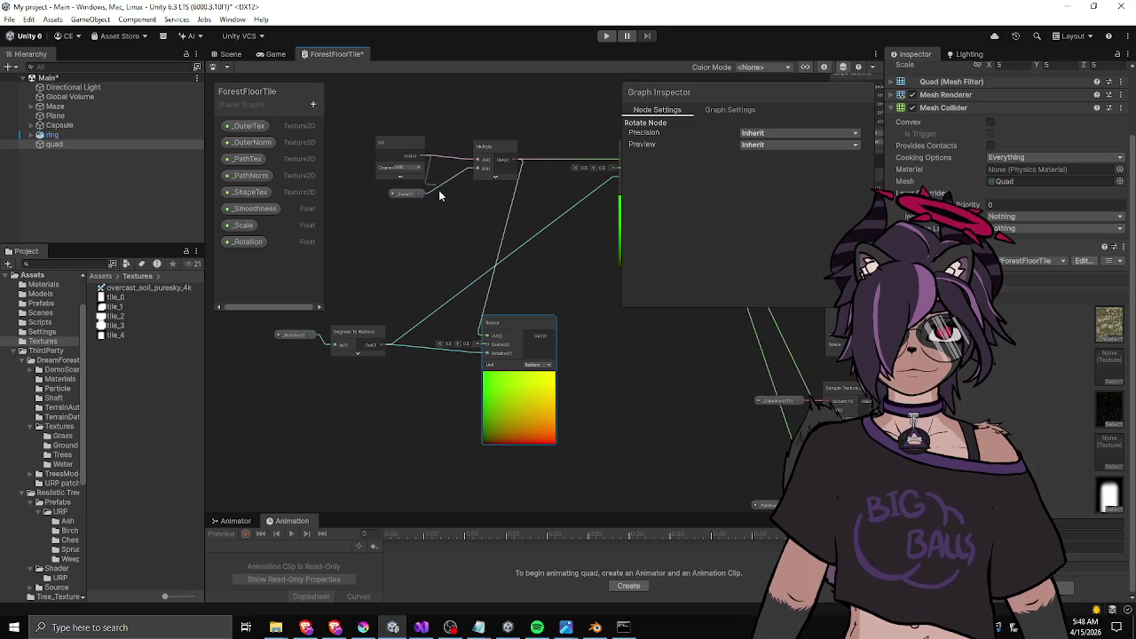
mouse_move(600, 337)
left_mouse_down()
mouse_move(462, 240)
mouse_move(374, 204)
mouse_move(608, 346)
mouse_move(601, 340)
mouse_move(608, 453)
mouse_move(611, 437)
left_mouse_up()
mouse_move(490, 402)
left_mouse_down()
mouse_move(412, 317)
mouse_move(419, 407)
mouse_move(450, 318)
mouse_move(387, 366)
mouse_move(573, 312)
left_mouse_up()
left_click_drag(471, 303, 404, 334)
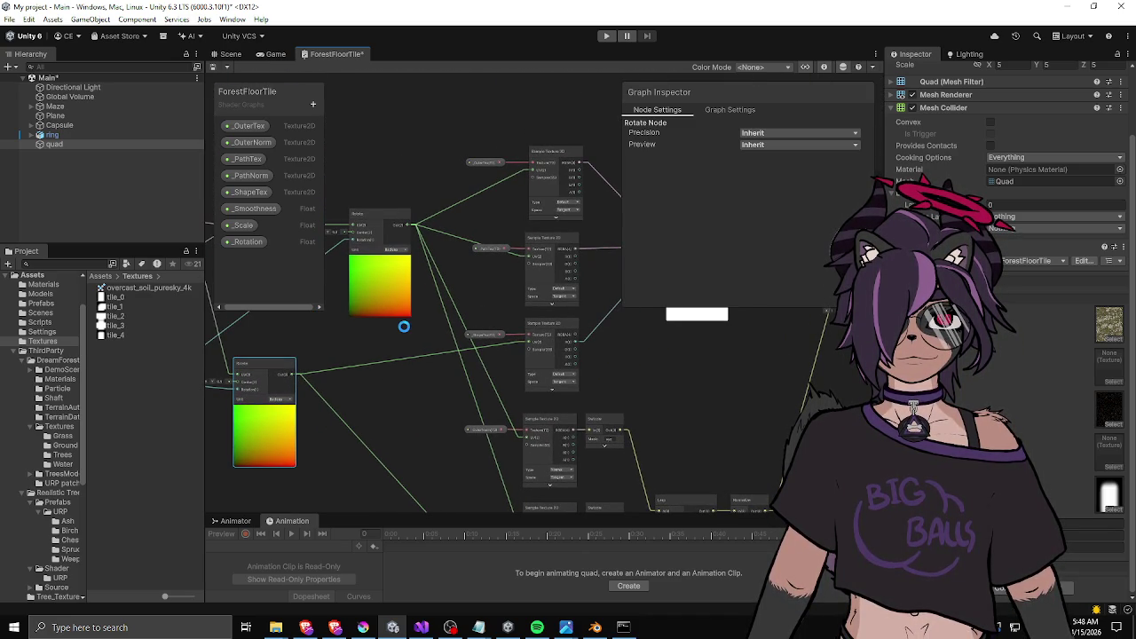
left_click(229, 54)
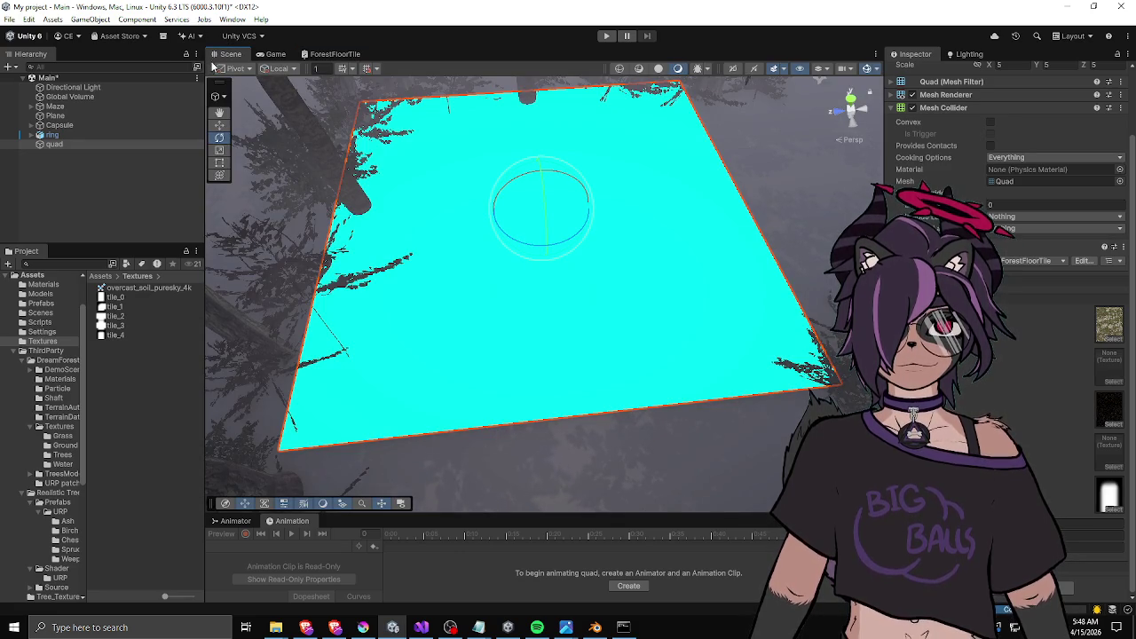
left_click(315, 58)
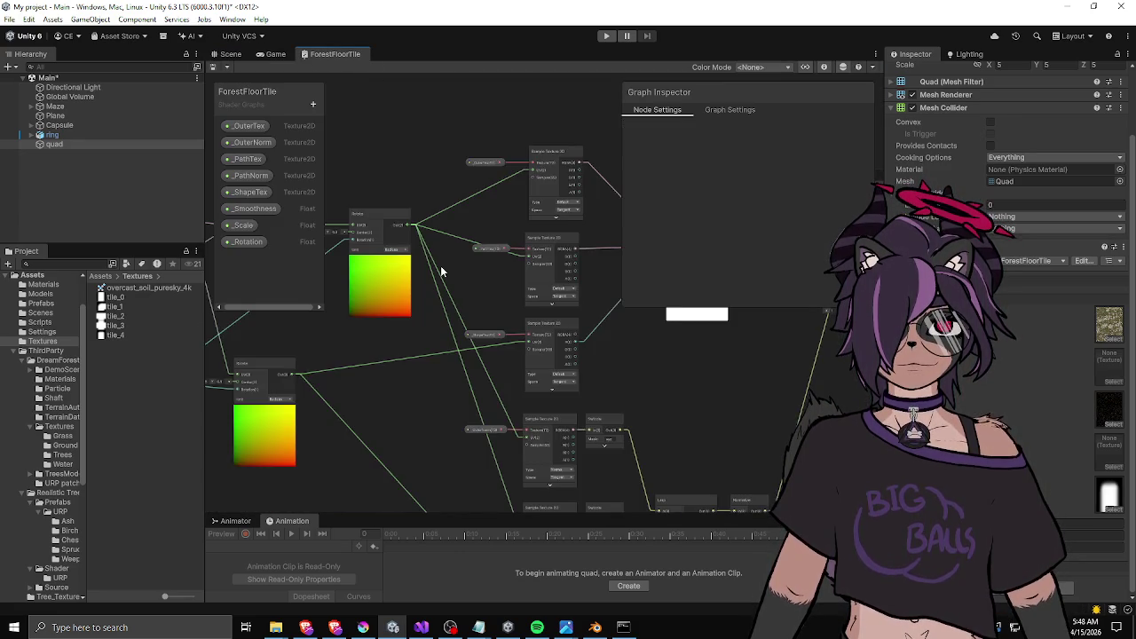
scroll(440, 266, "up", 5)
mouse_move(357, 346)
left_mouse_down()
mouse_move(402, 173)
mouse_move(433, 295)
left_mouse_up()
scroll(402, 173, "up", 1)
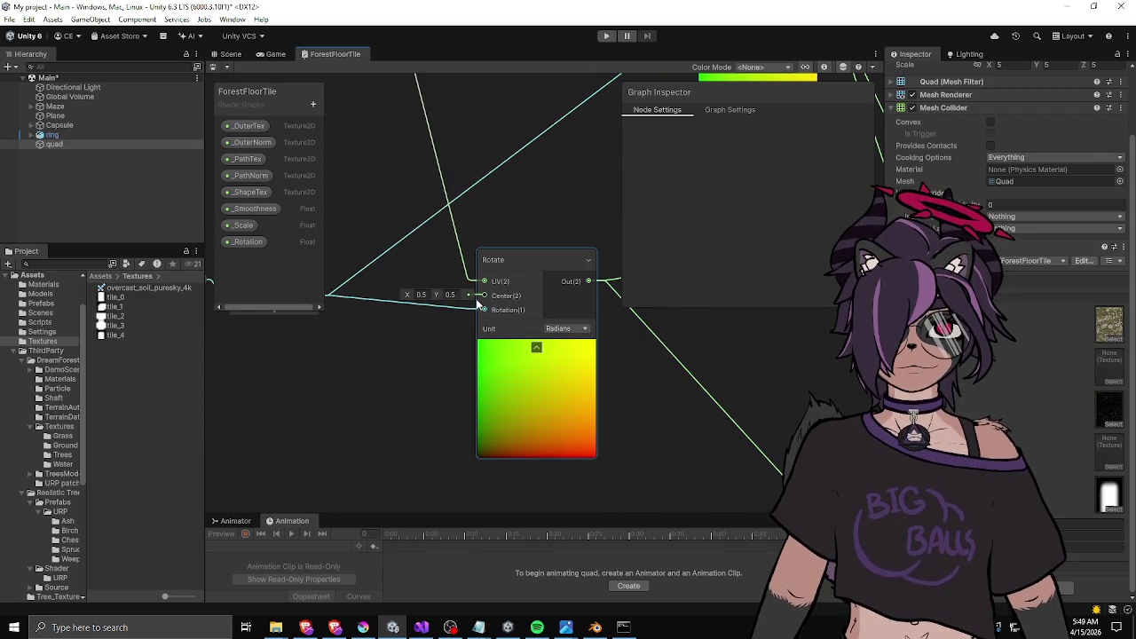
left_click_drag(495, 296, 508, 206)
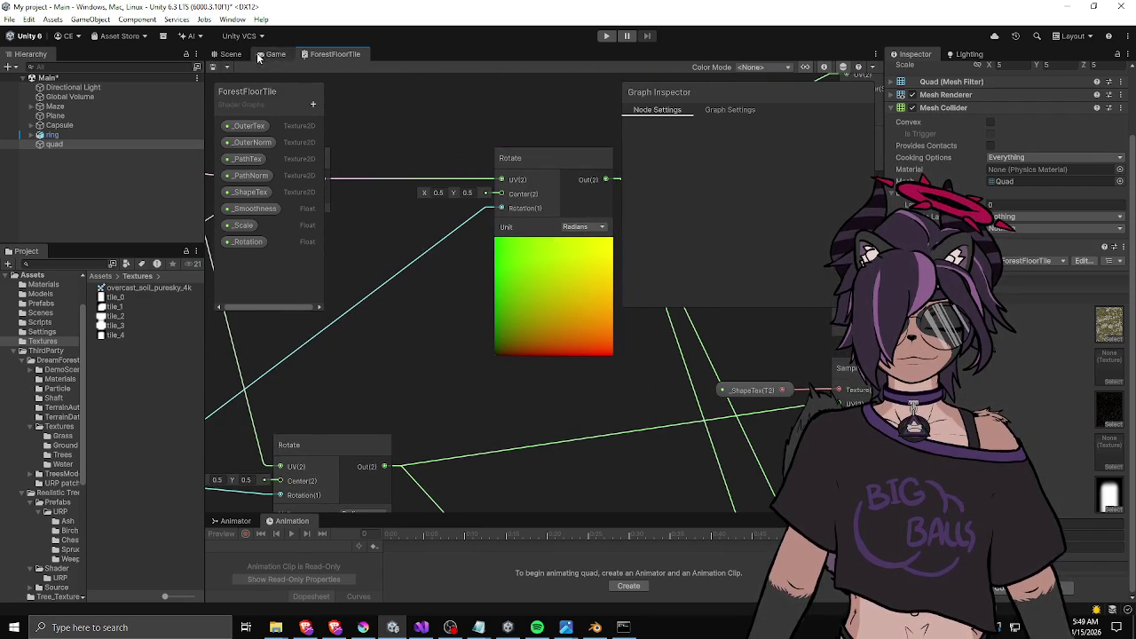
left_click(228, 54)
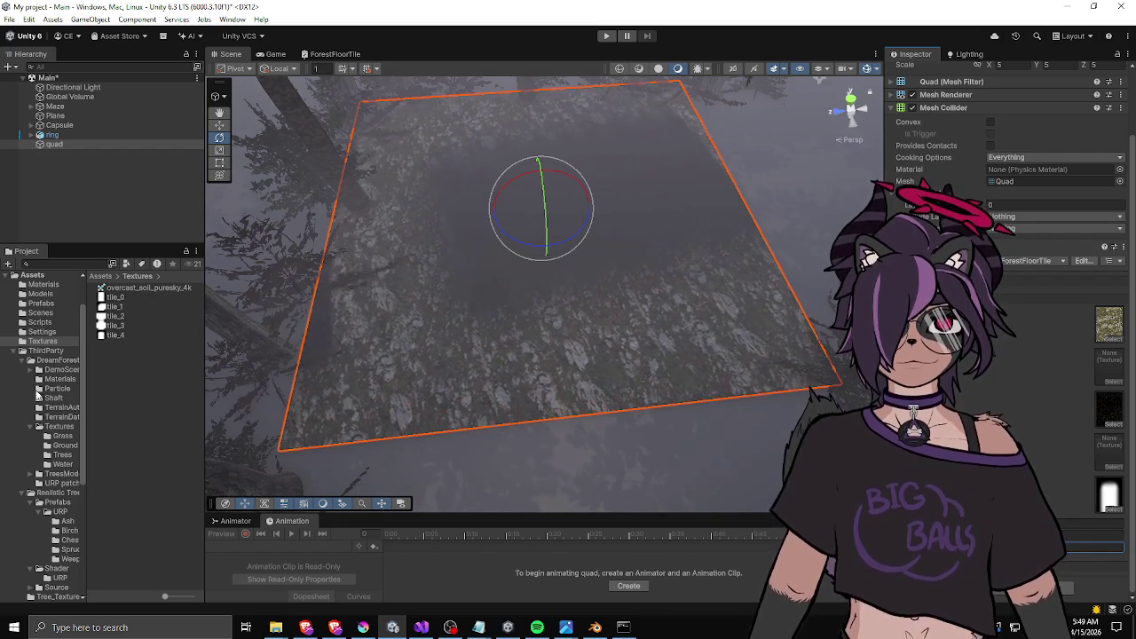
Rearrange the lower Rotate and Multiply nodes side by side in the ForestFloorTile graph.
left_click(326, 53)
scroll(544, 266, "up", 3)
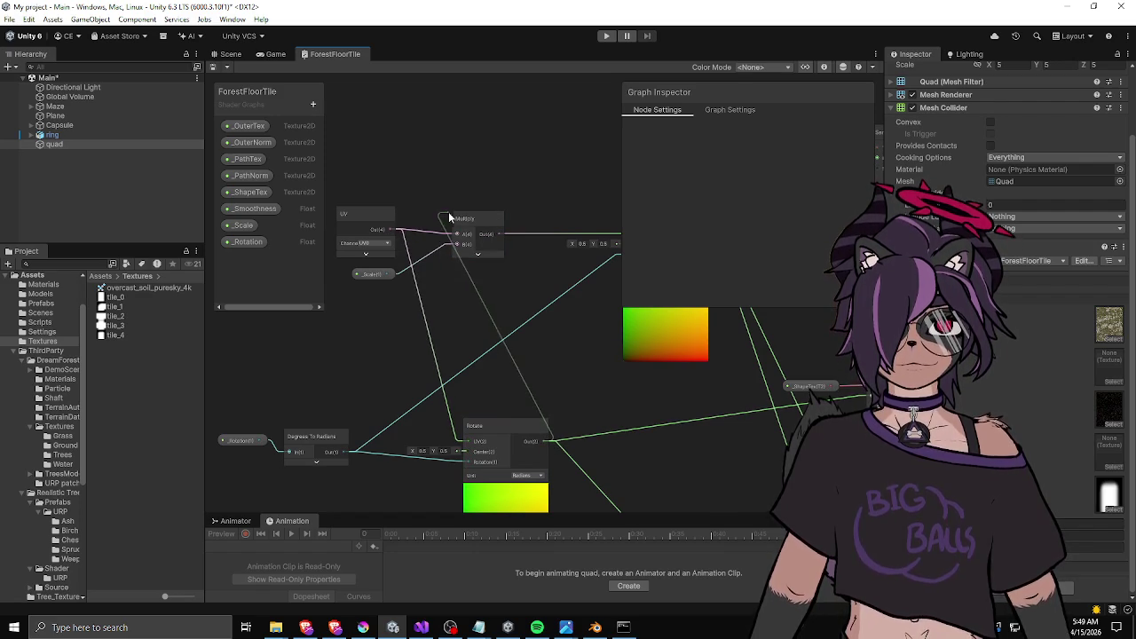
left_click_drag(637, 233, 528, 236)
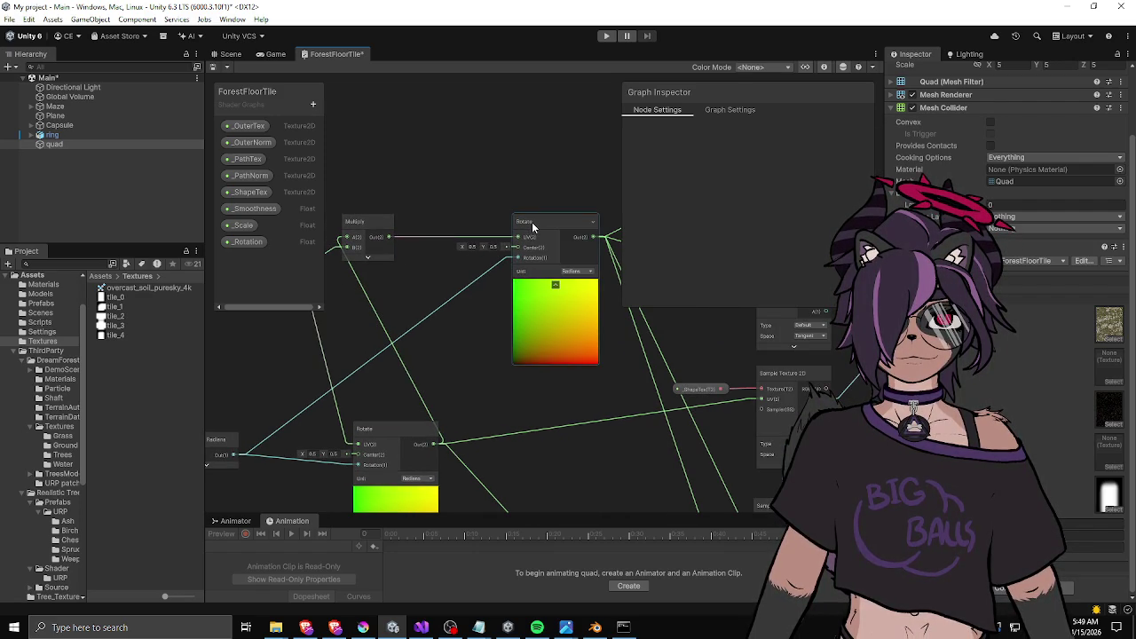
scroll(448, 296, "down", 1)
mouse_move(399, 407)
left_mouse_down()
mouse_move(415, 359)
mouse_move(385, 296)
mouse_move(362, 302)
left_mouse_up()
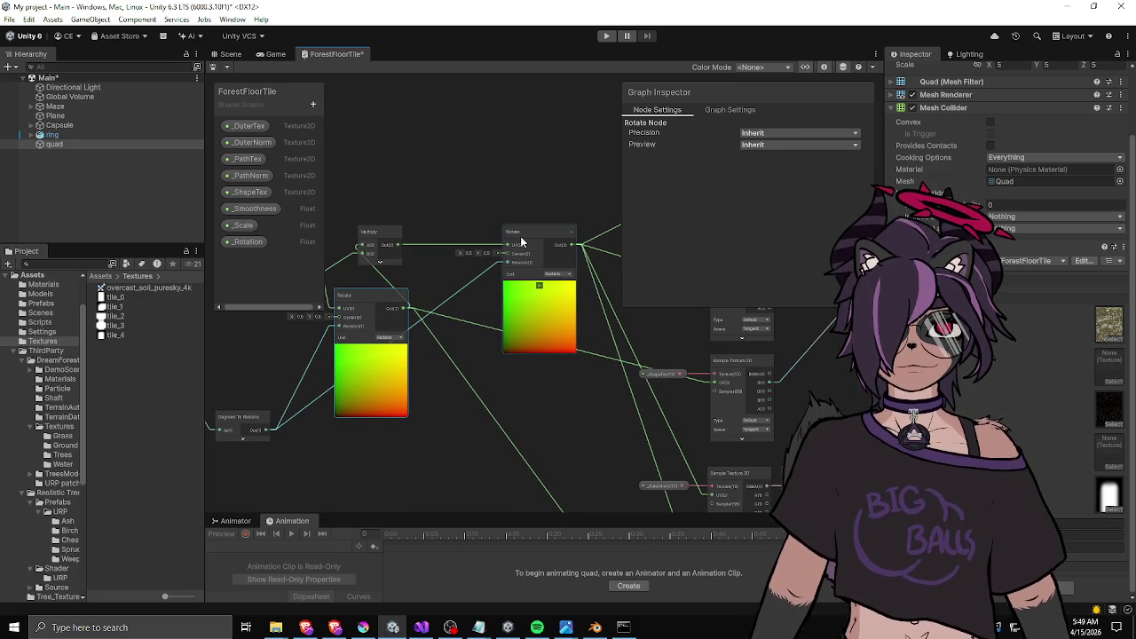
left_click_drag(380, 234, 445, 236)
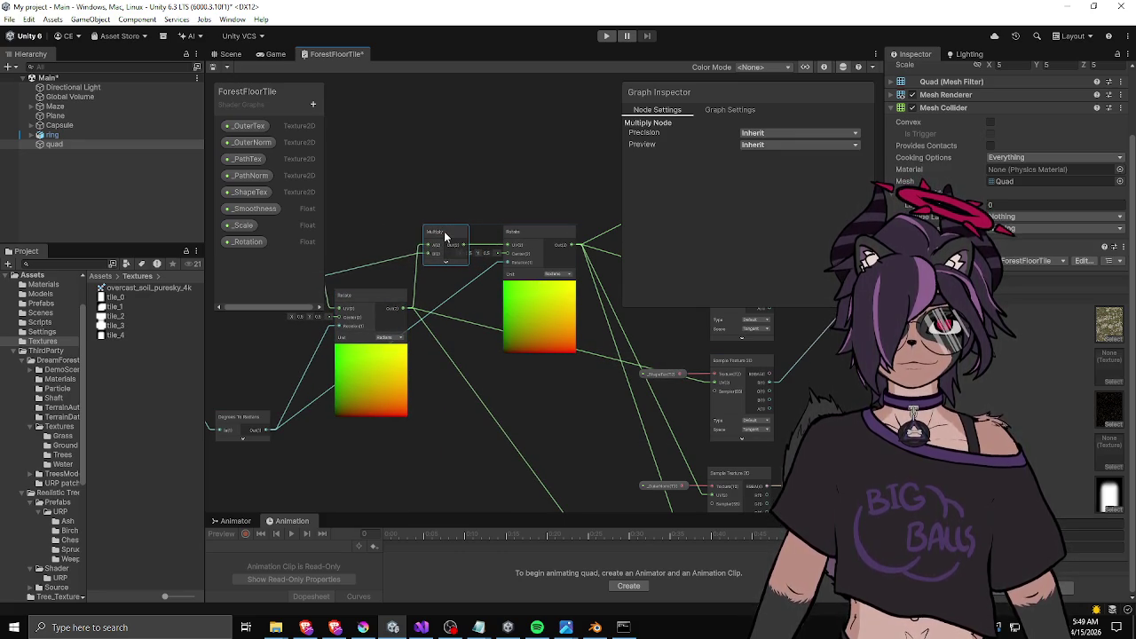
left_click(525, 230)
left_click_drag(525, 231, 448, 211)
key("Delete")
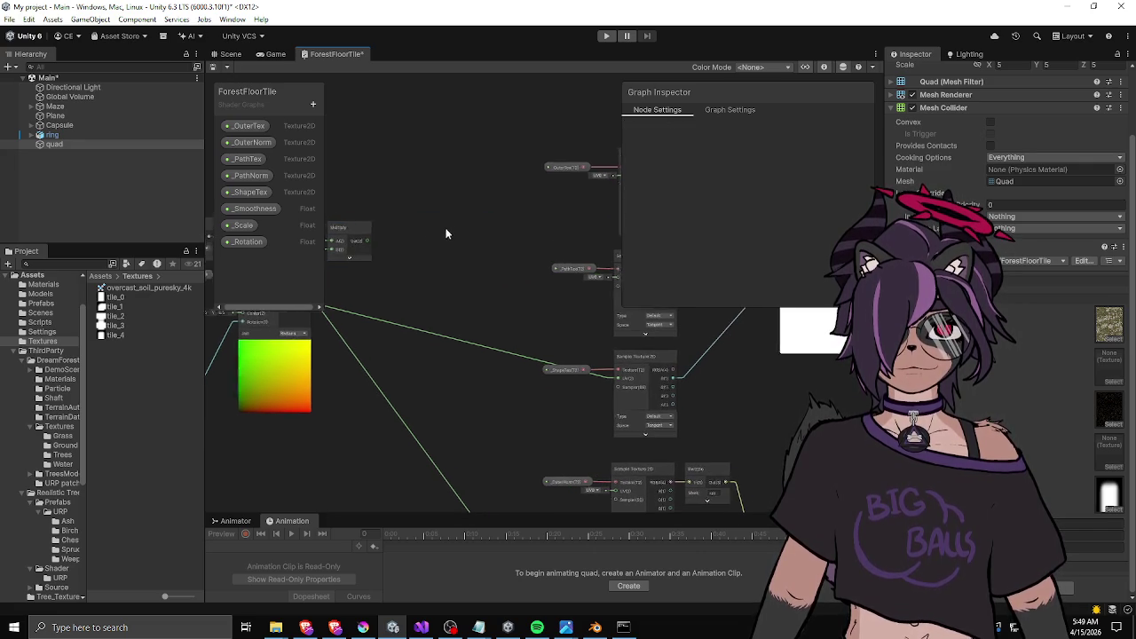
left_click_drag(365, 244, 434, 260)
key("ctrl+z")
key("ctrl+z")
key("ctrl+z")
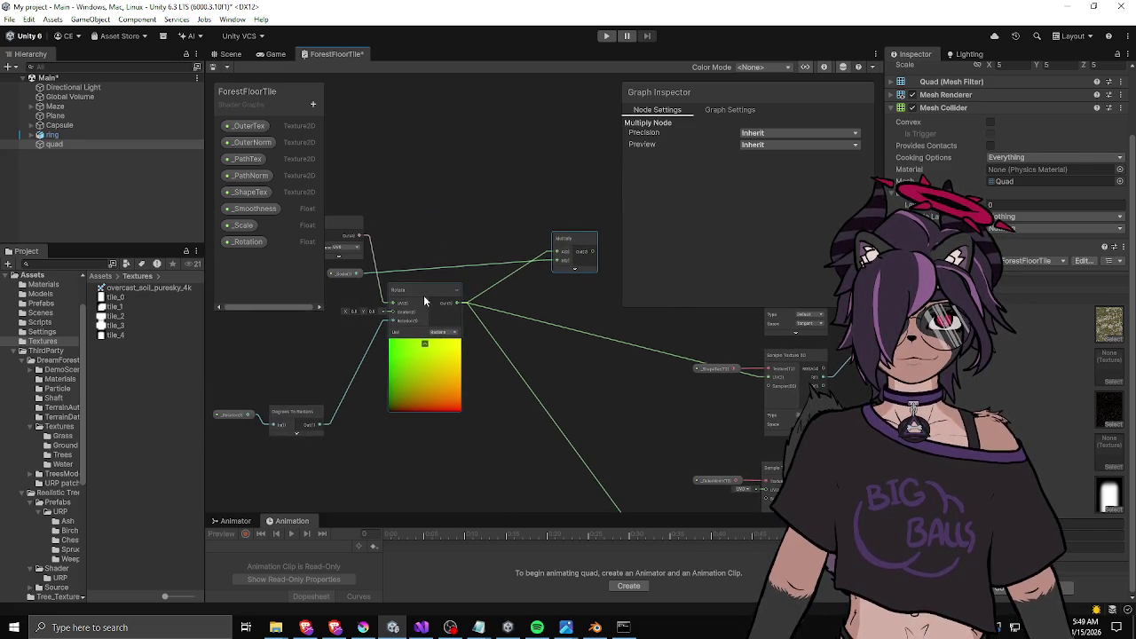
key("ctrl+z")
key("ctrl+z")
key("ctrl+z")
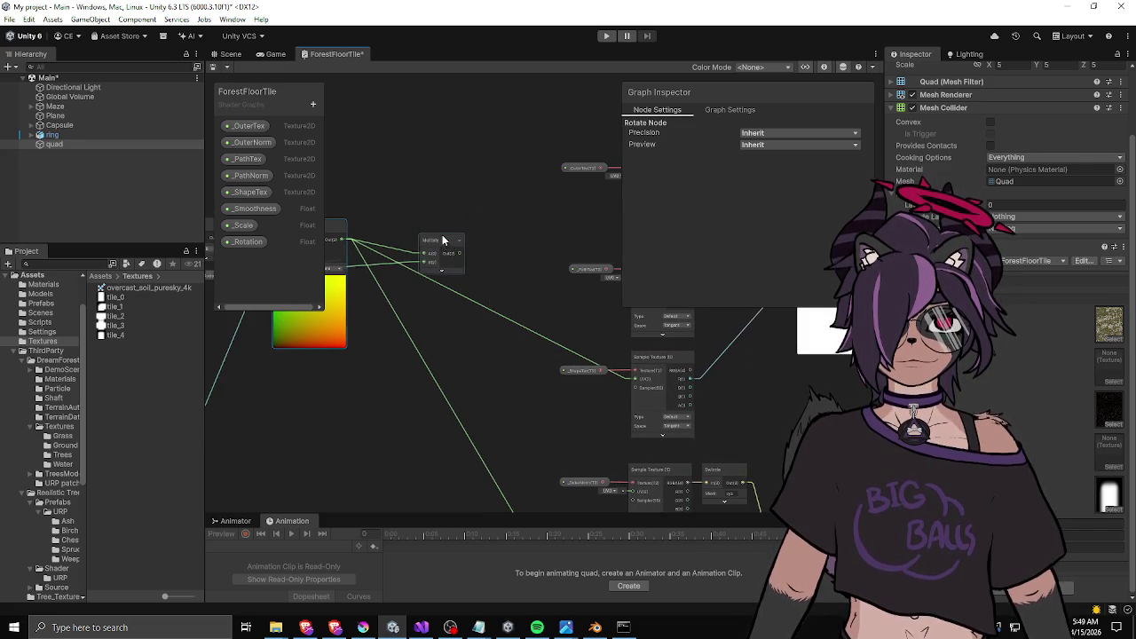
Connect _Scale to Multiply's B input and feed Multiply's output into the first and third sampler UVs.
mouse_move(343, 266)
left_mouse_down()
mouse_move(533, 277)
mouse_move(542, 289)
left_mouse_up()
left_click(543, 289)
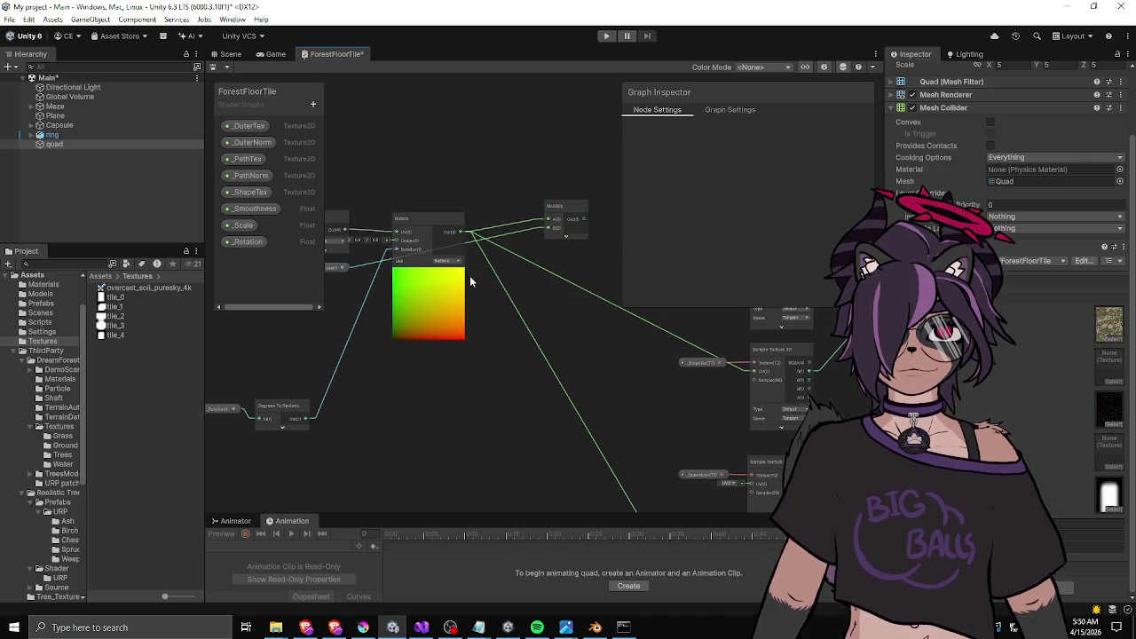
mouse_move(333, 267)
left_mouse_down()
mouse_move(551, 271)
mouse_move(496, 174)
mouse_move(487, 181)
left_mouse_up()
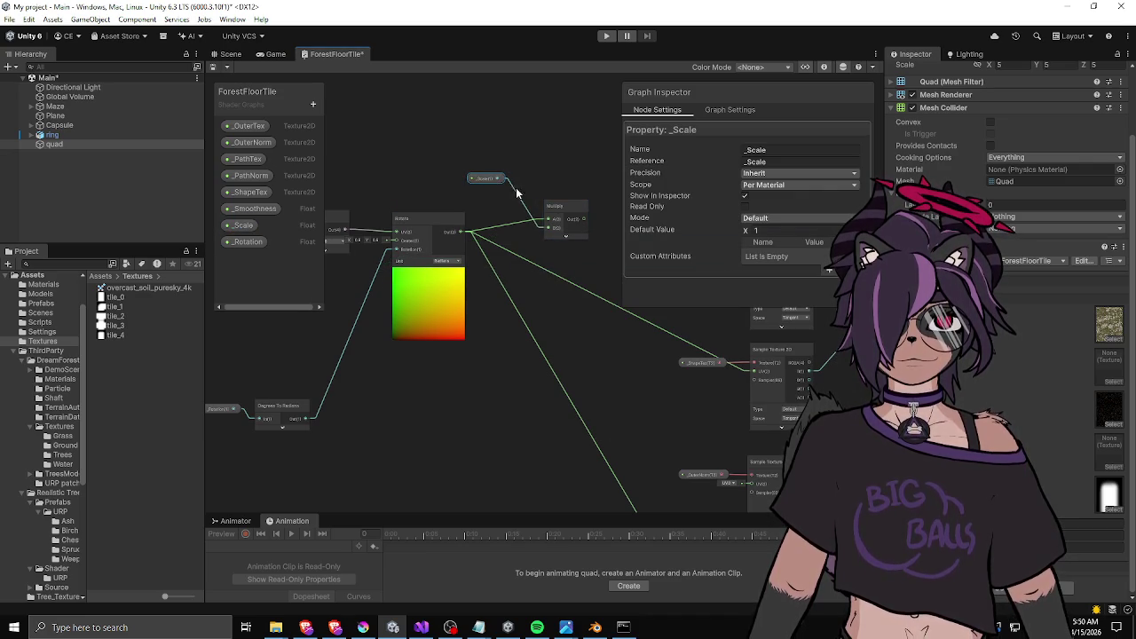
mouse_move(547, 227)
left_mouse_down()
mouse_move(498, 179)
mouse_move(502, 197)
left_mouse_up()
mouse_move(558, 166)
left_mouse_down()
mouse_move(666, 169)
mouse_move(418, 151)
mouse_move(431, 220)
mouse_move(594, 168)
left_mouse_up()
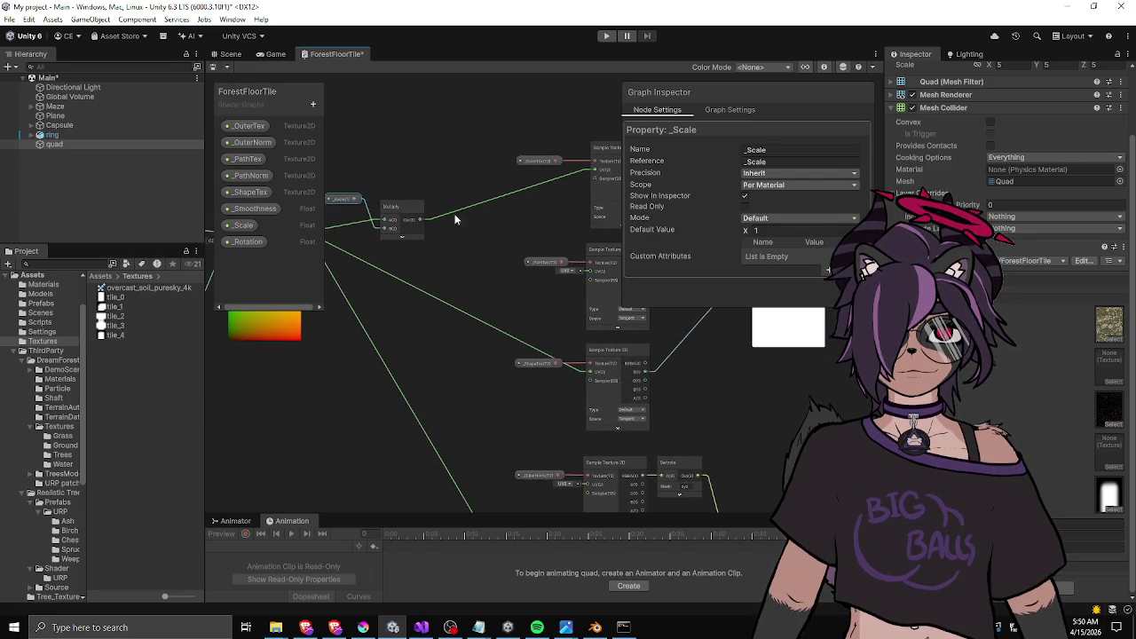
mouse_move(426, 220)
left_mouse_down()
mouse_move(575, 269)
mouse_move(503, 190)
mouse_move(418, 152)
mouse_move(411, 88)
mouse_move(527, 329)
mouse_move(562, 367)
left_mouse_up()
mouse_move(398, 98)
left_mouse_down()
mouse_move(554, 477)
mouse_move(559, 463)
left_mouse_up()
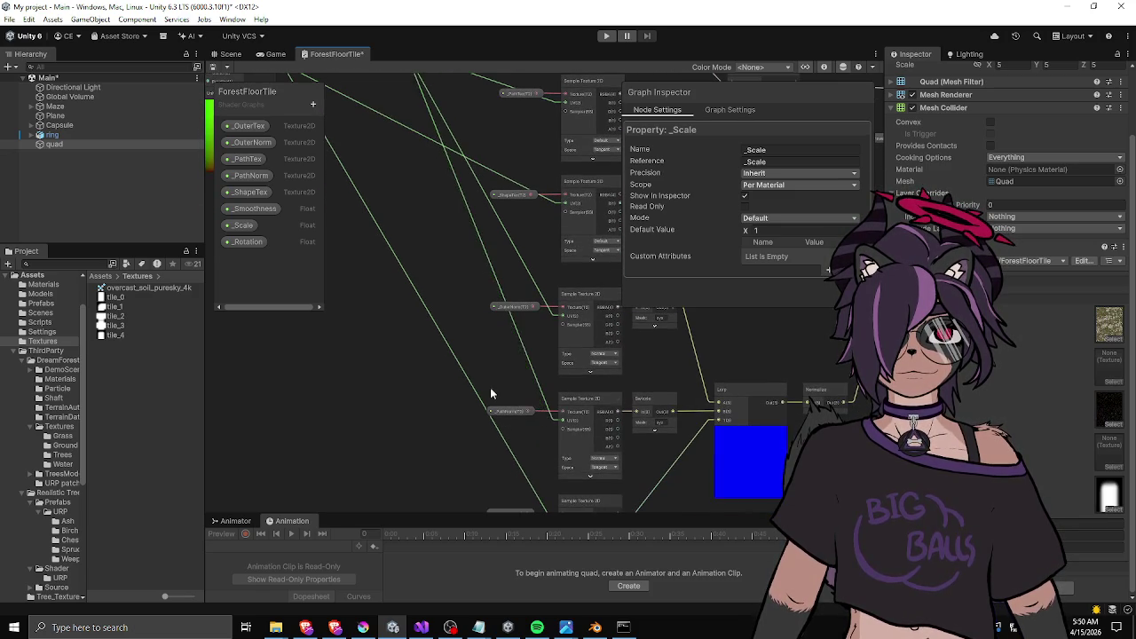
scroll(448, 347, "down", 2)
left_click_drag(451, 354, 455, 410)
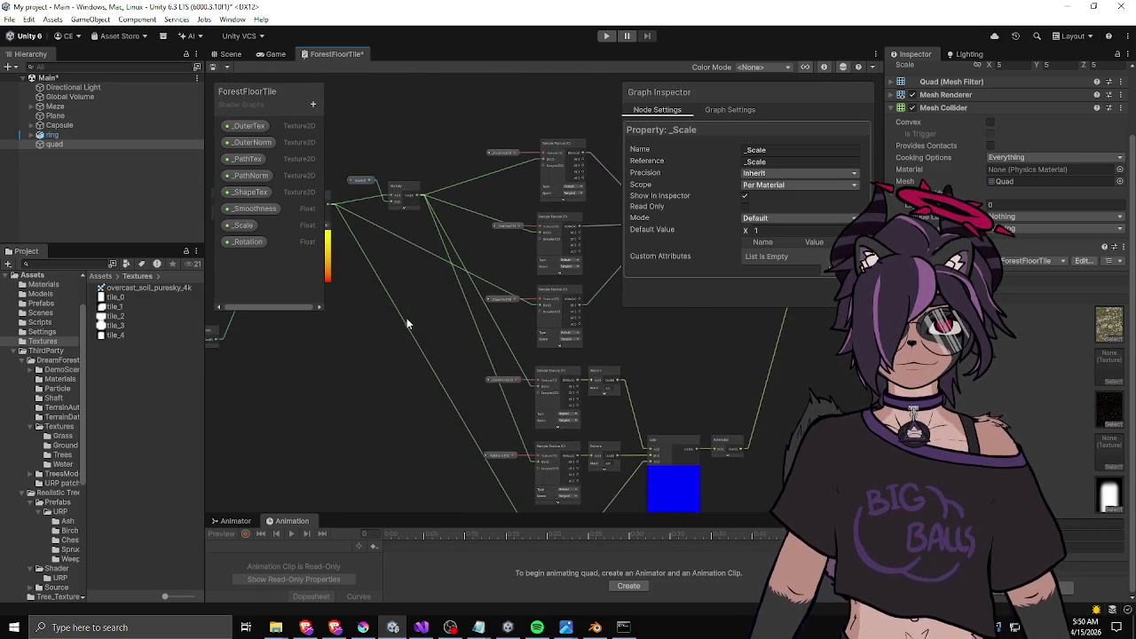
scroll(526, 321, "up", 2)
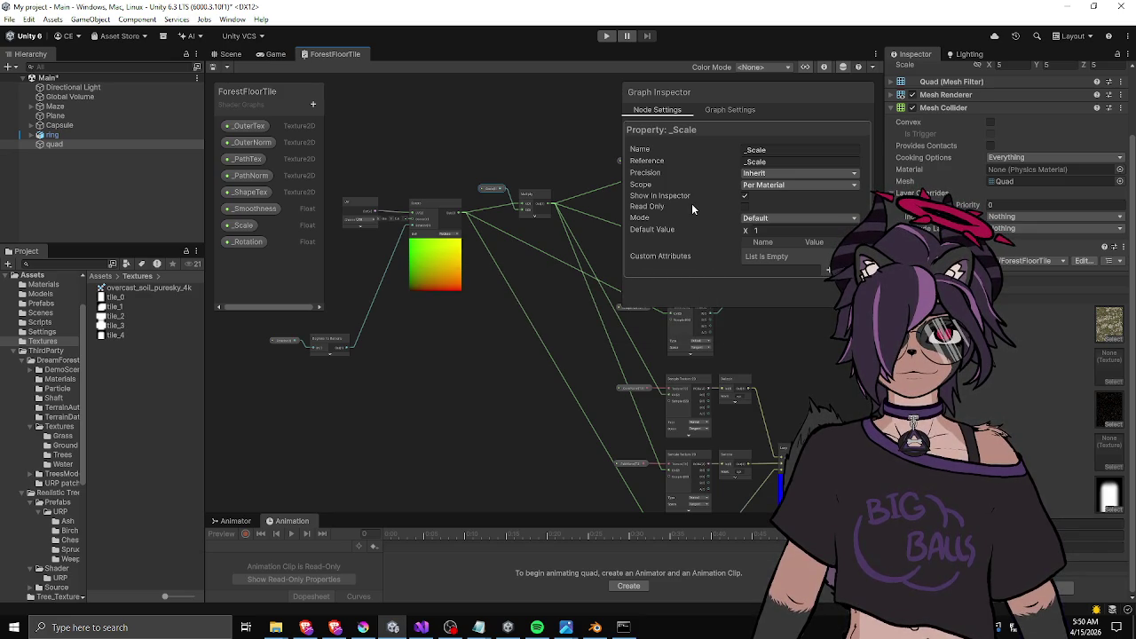
left_click(230, 54)
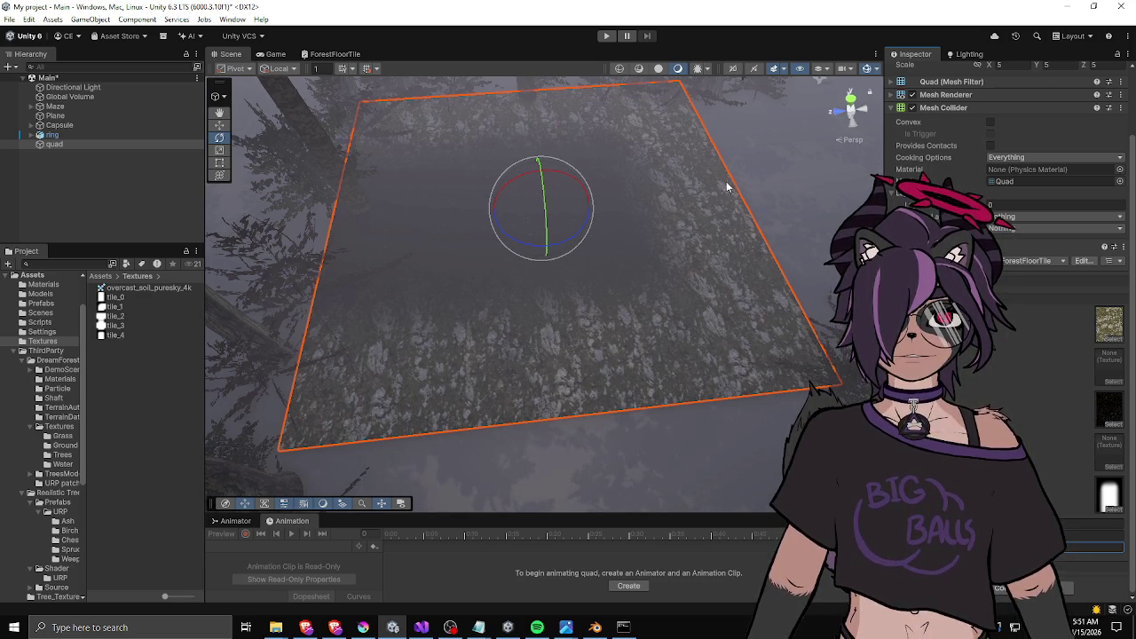
Orbit the scene camera around the floor quad.
scroll(689, 186, "down", 2)
left_click_drag(664, 218, 595, 236)
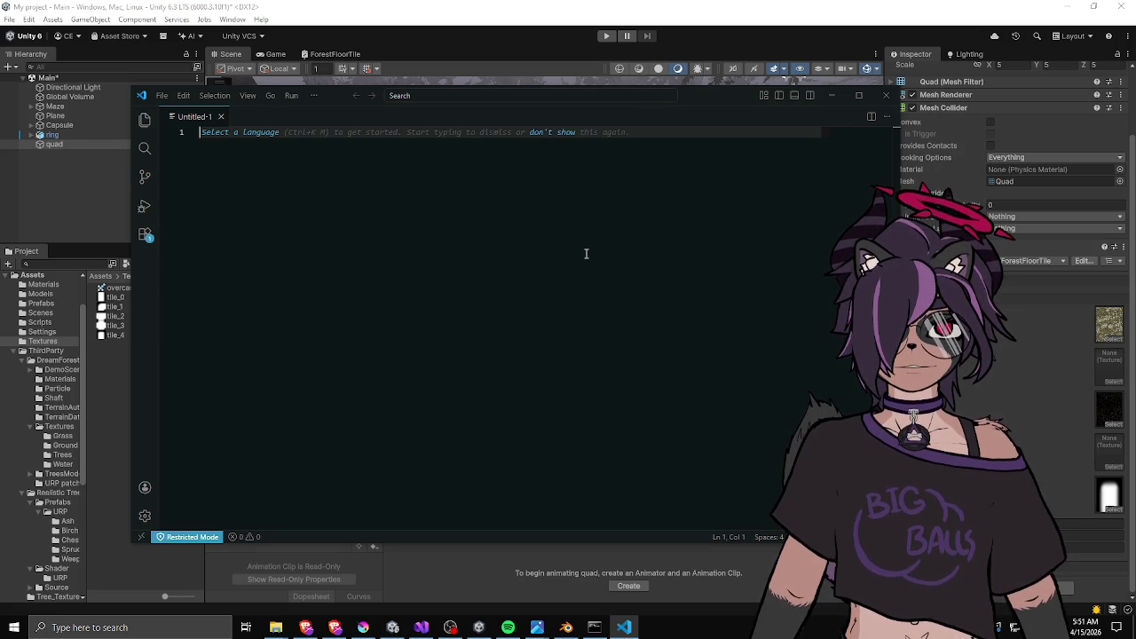
Complete the L T R B header and add the rows 0 0 1 0 and 0 0 1 1.
type("u")
type("T R B")
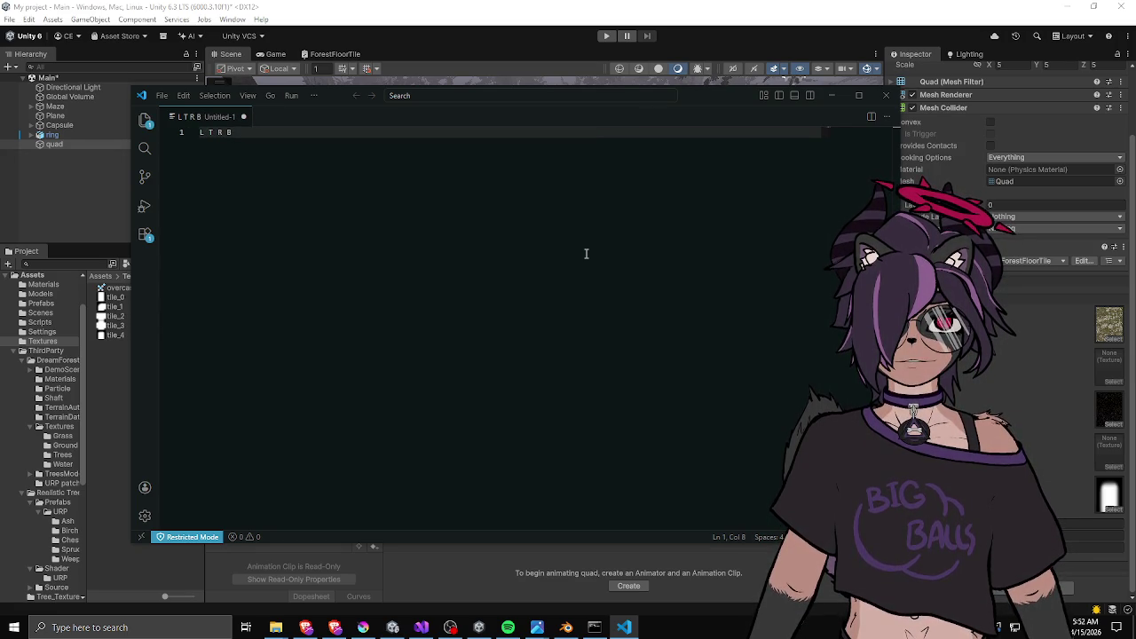
key("Return")
key("Return")
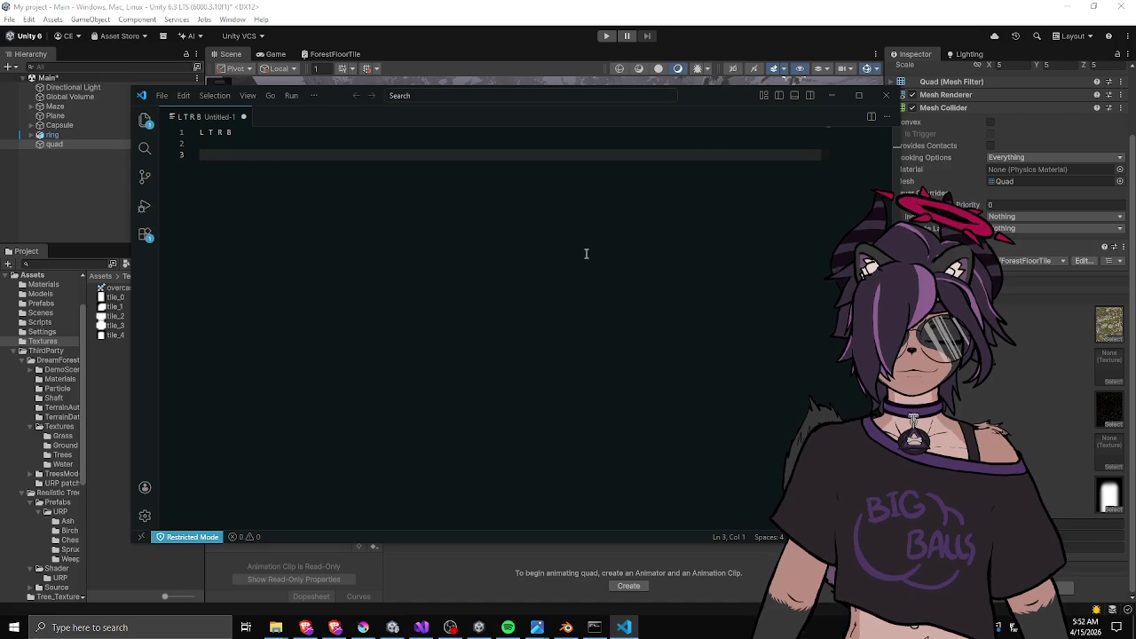
type("0 0 0 0")
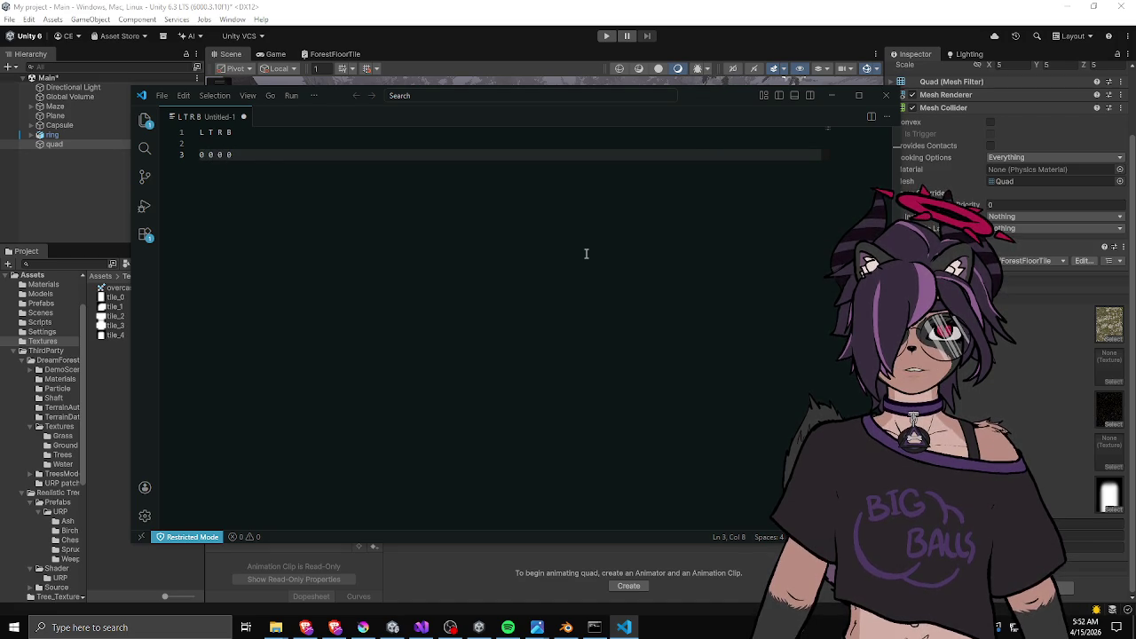
key("Return")
key("Return")
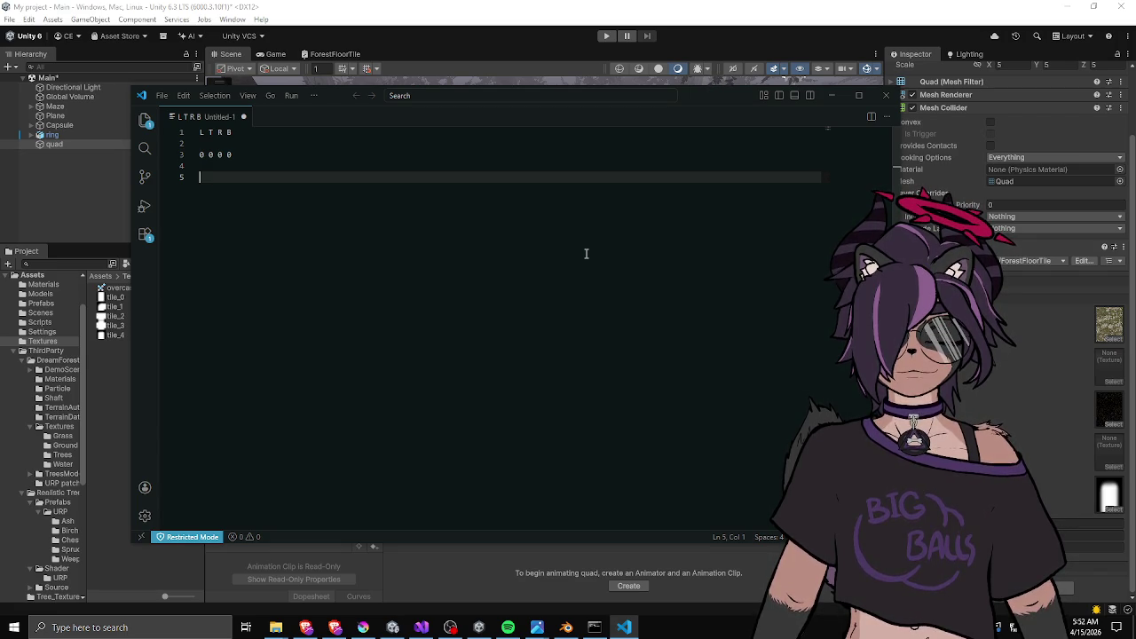
type("0 0 0 1")
key("Return")
key("Return")
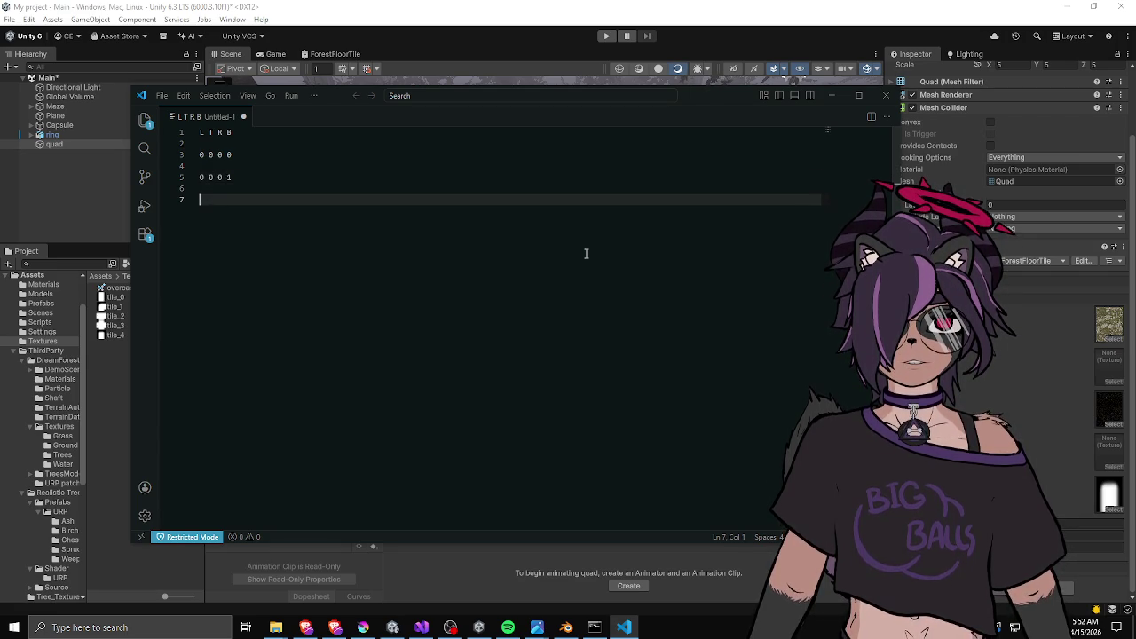
type("0 1 0")
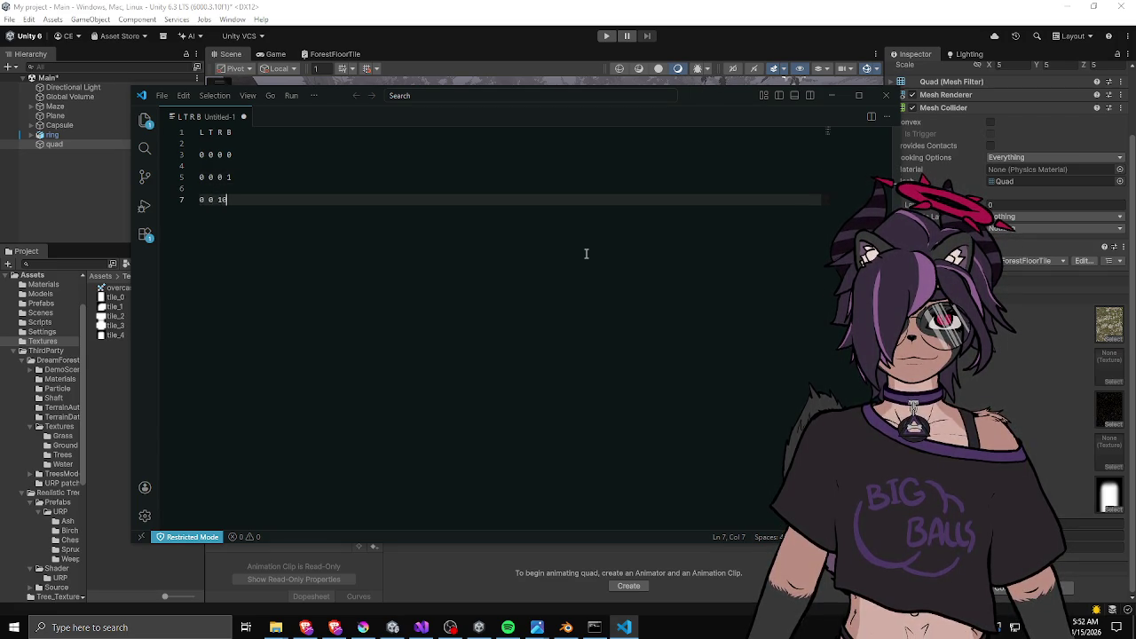
key("Return")
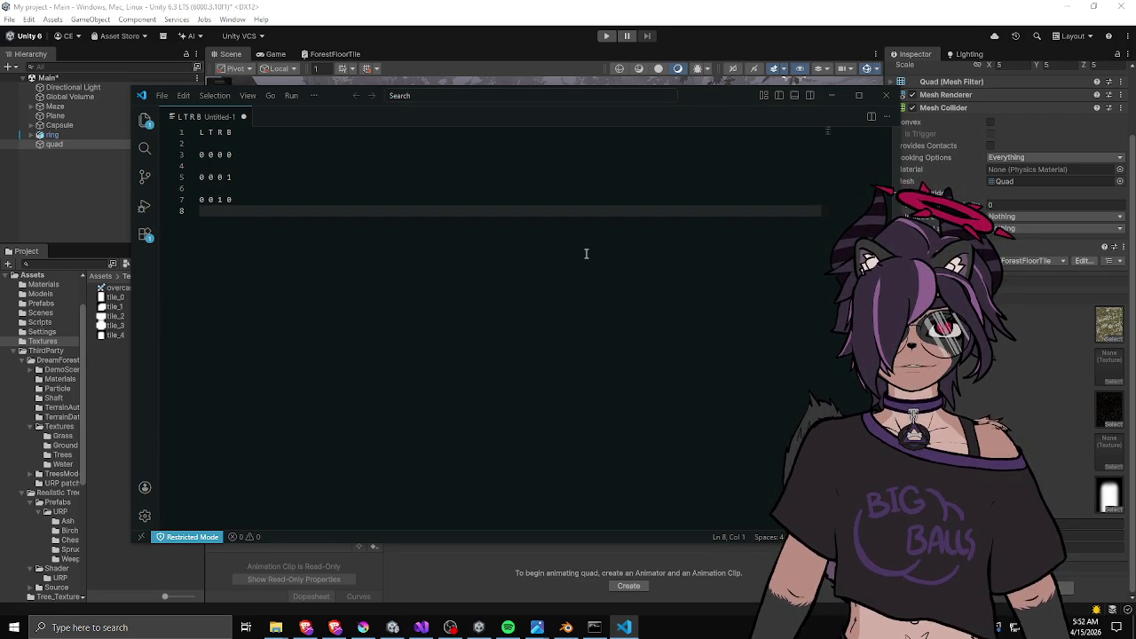
key("Return")
type("0 0 1")
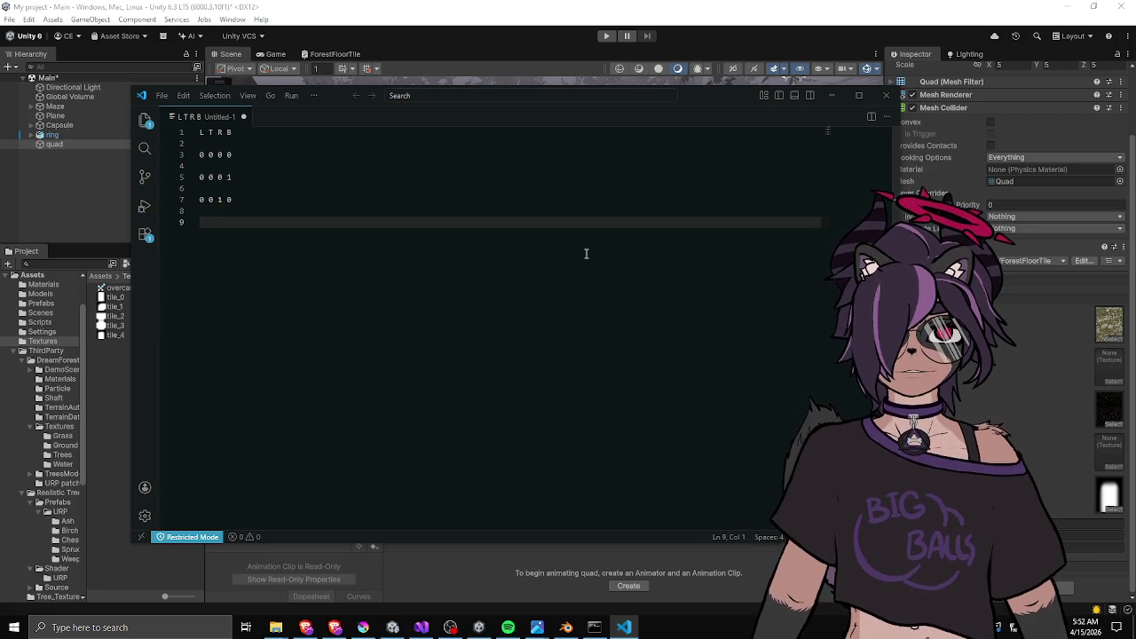
type(" 1")
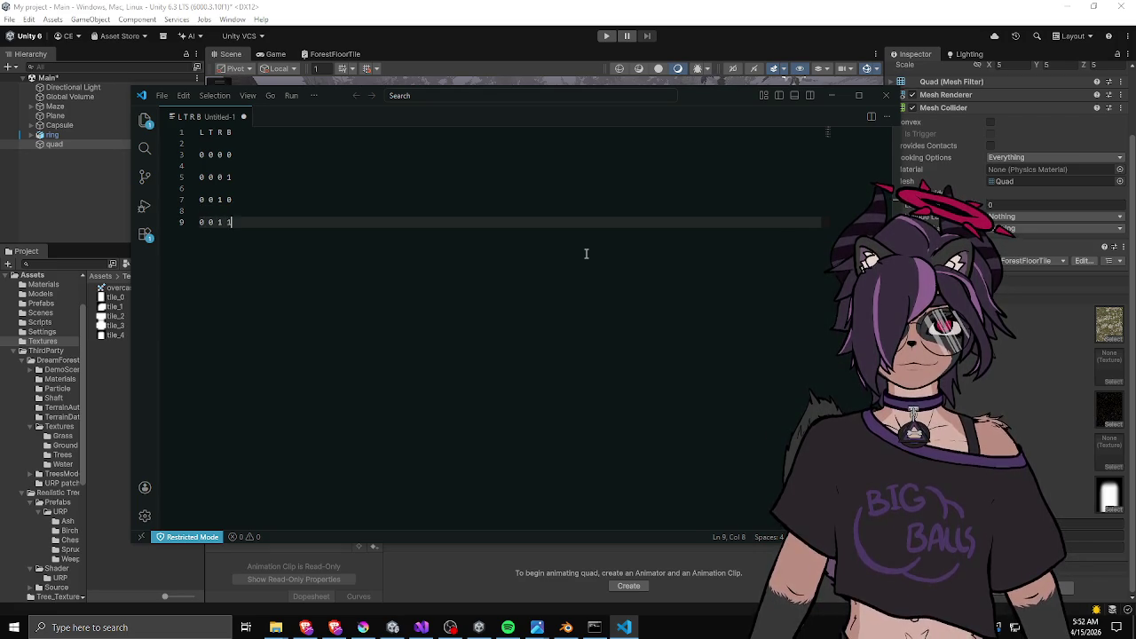
key("Return")
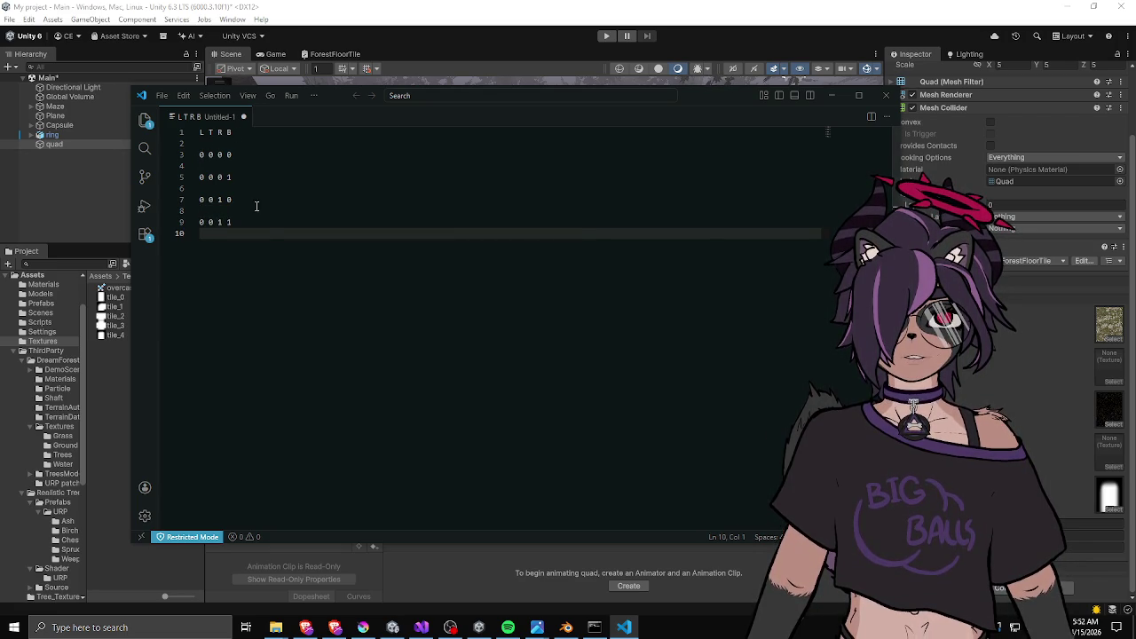
Add the rows 0 1 0 0 and 0 1 0 1 below 0 0 1 1.
left_click_drag(250, 228, 211, 222)
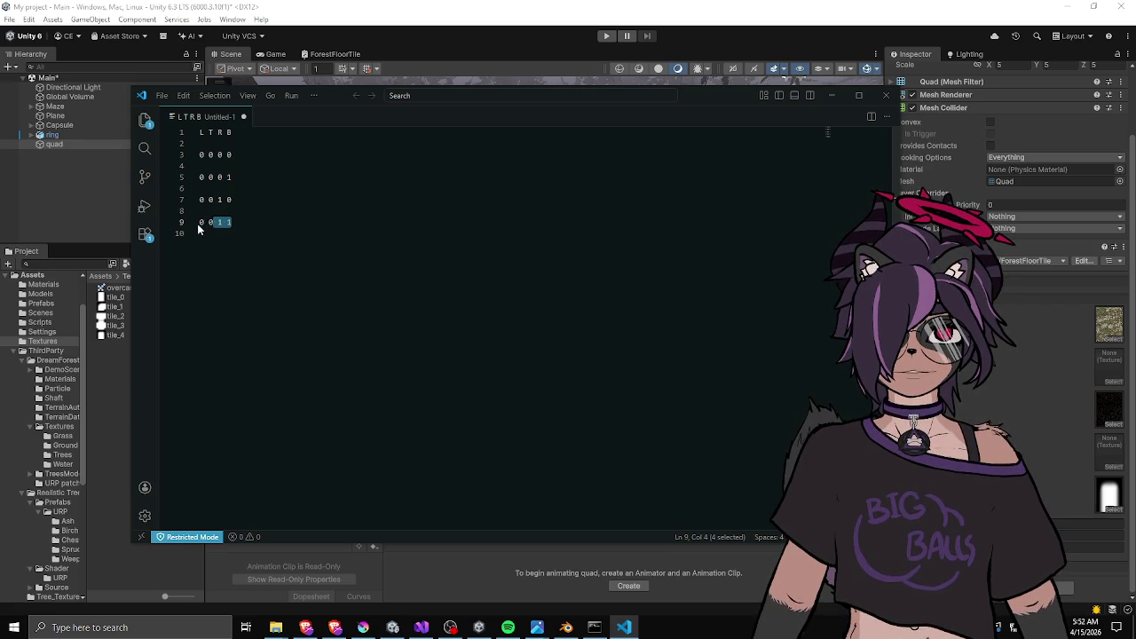
left_click(244, 222)
key("Return")
key("Return")
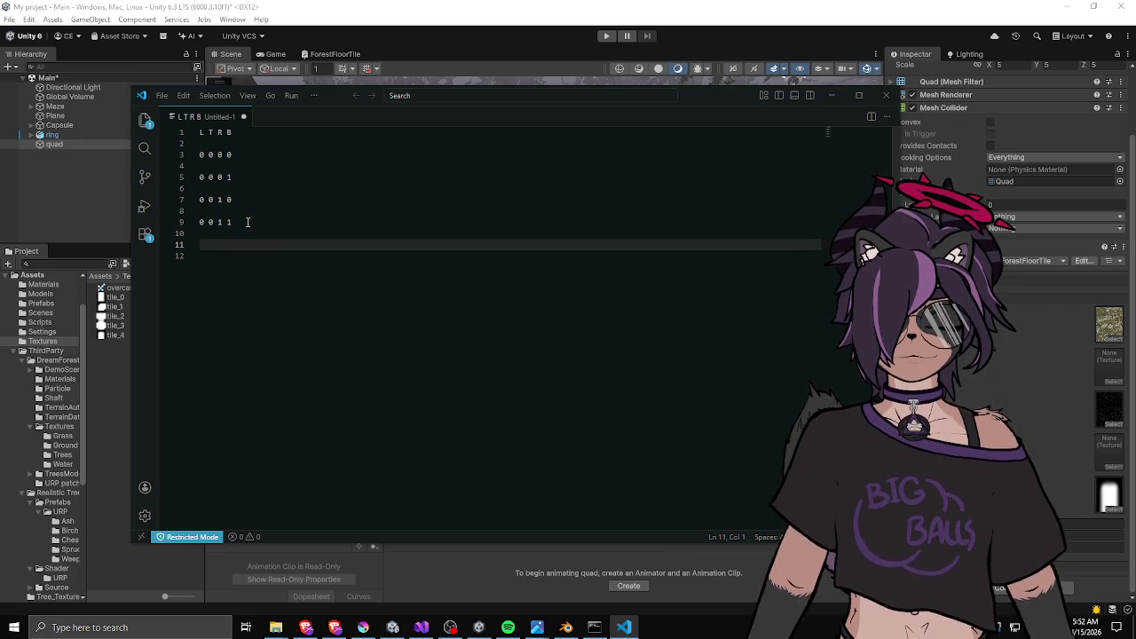
type("0 1")
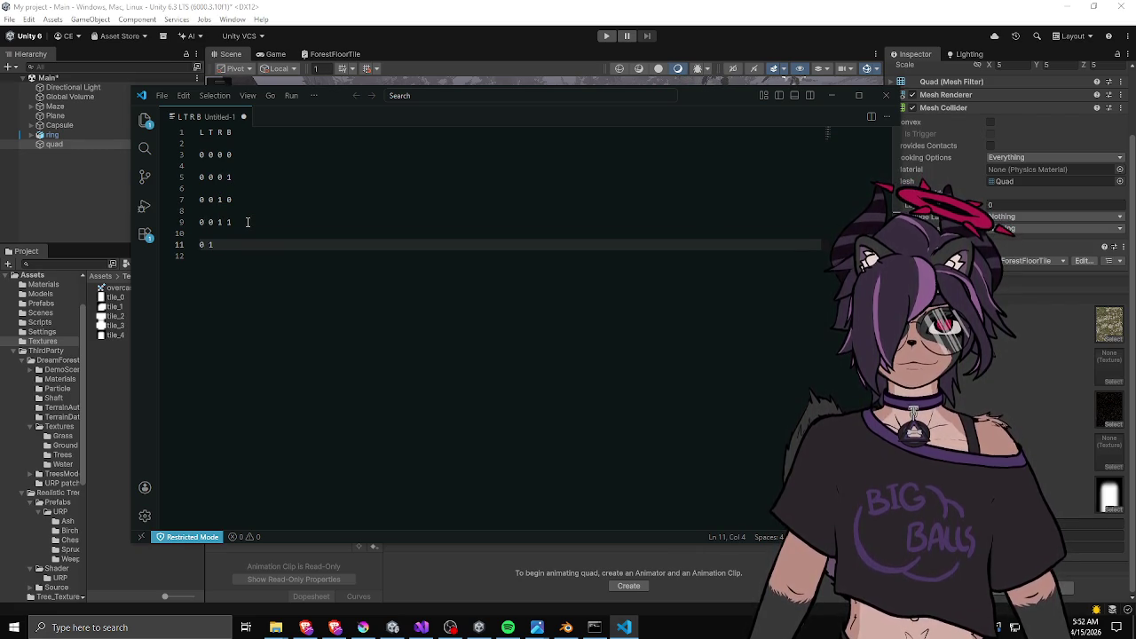
type(" 0 0")
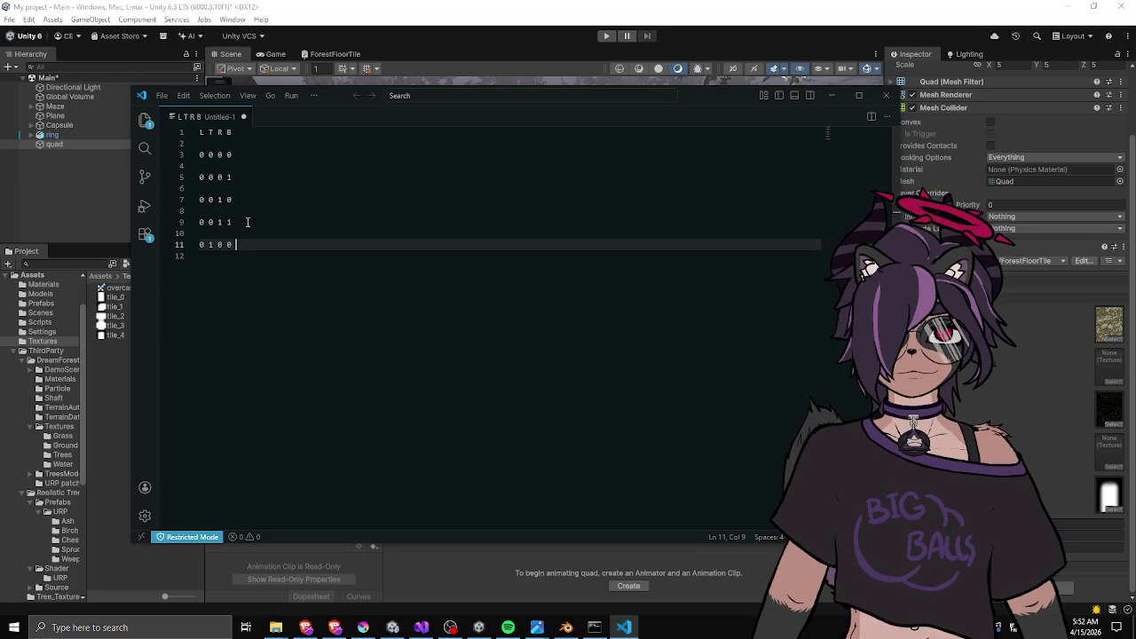
key("Return")
key("Return")
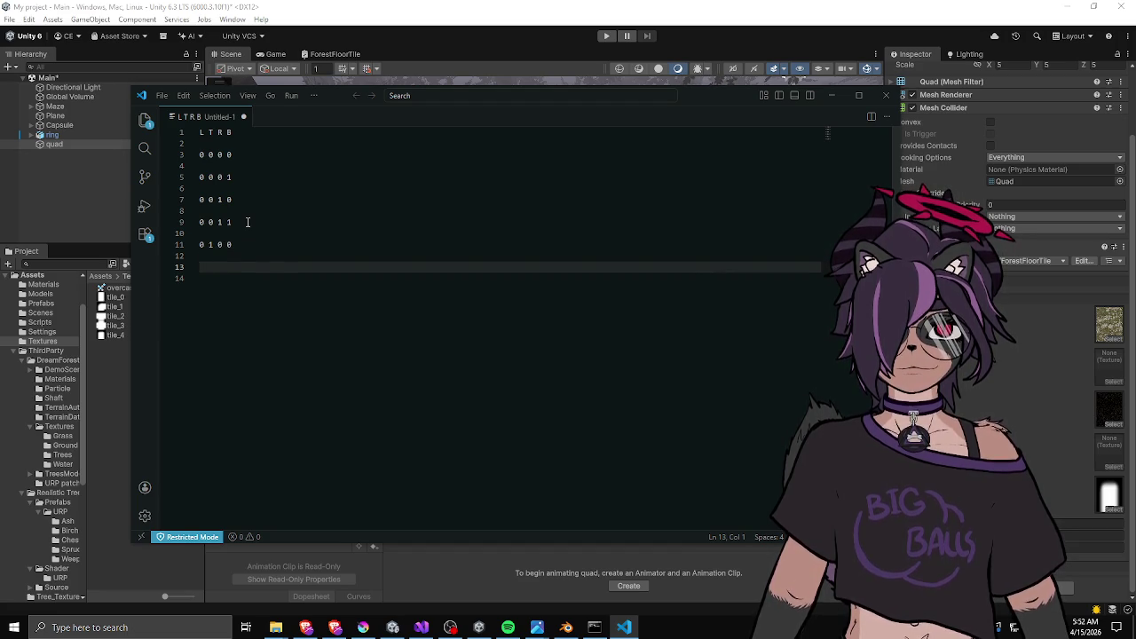
type("0 1 0 1")
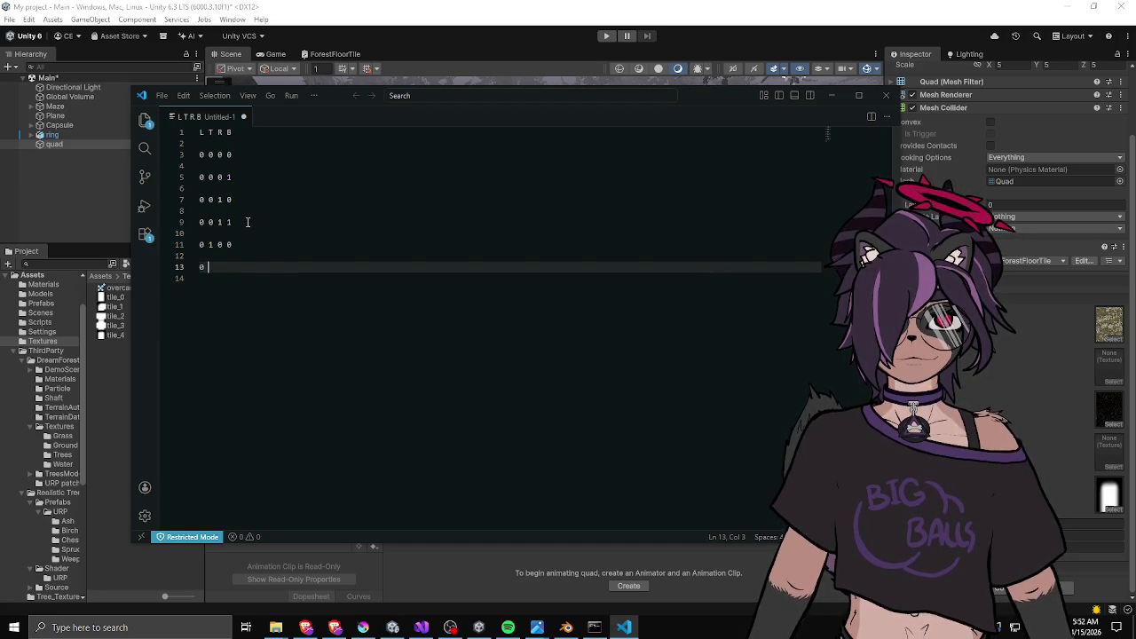
key("Return")
key("Return")
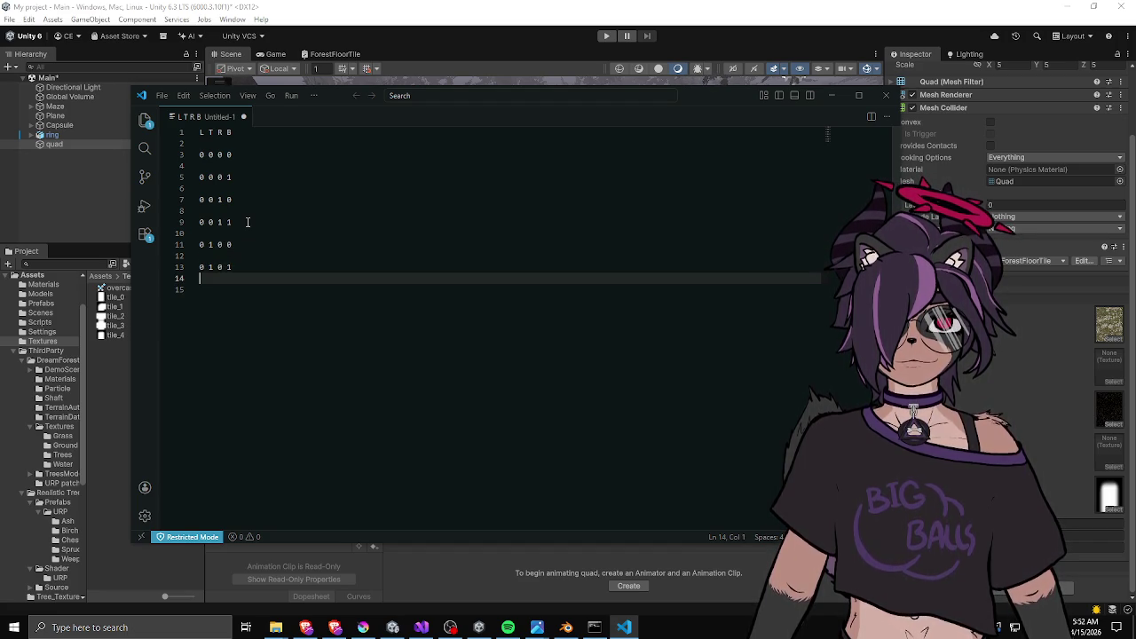
Select and review the combination rows, then switch back to Unity.
left_click(264, 176)
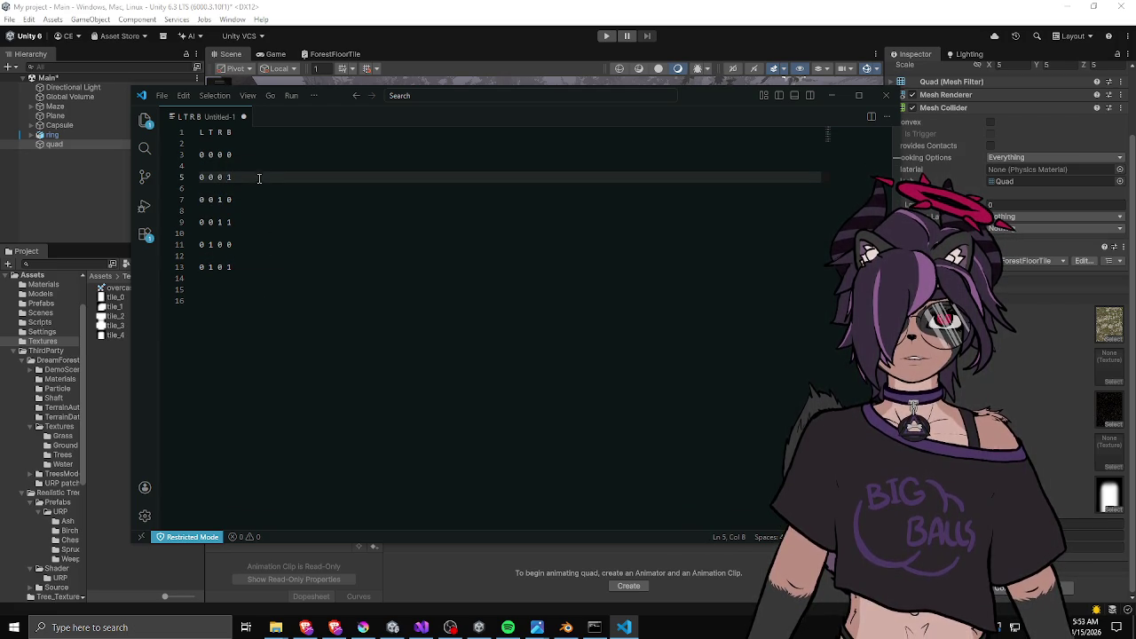
left_click_drag(197, 149, 240, 203)
left_click(275, 255)
mouse_move(276, 255)
left_mouse_down()
mouse_move(200, 155)
mouse_move(228, 181)
left_mouse_up()
left_click(200, 155)
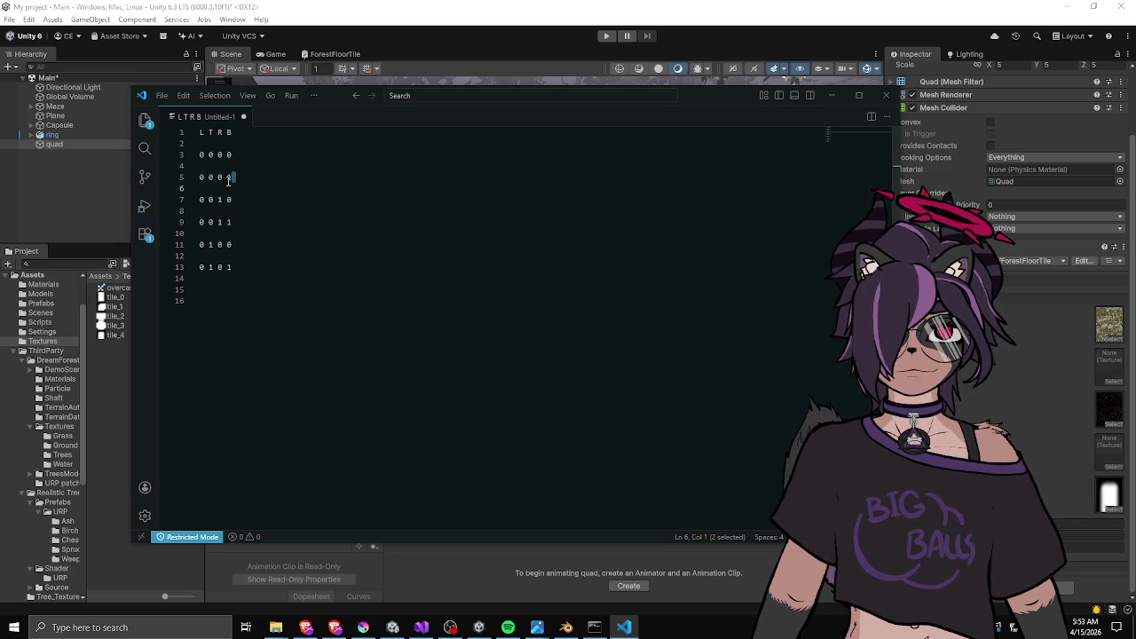
left_click(228, 178)
triple_click(238, 179)
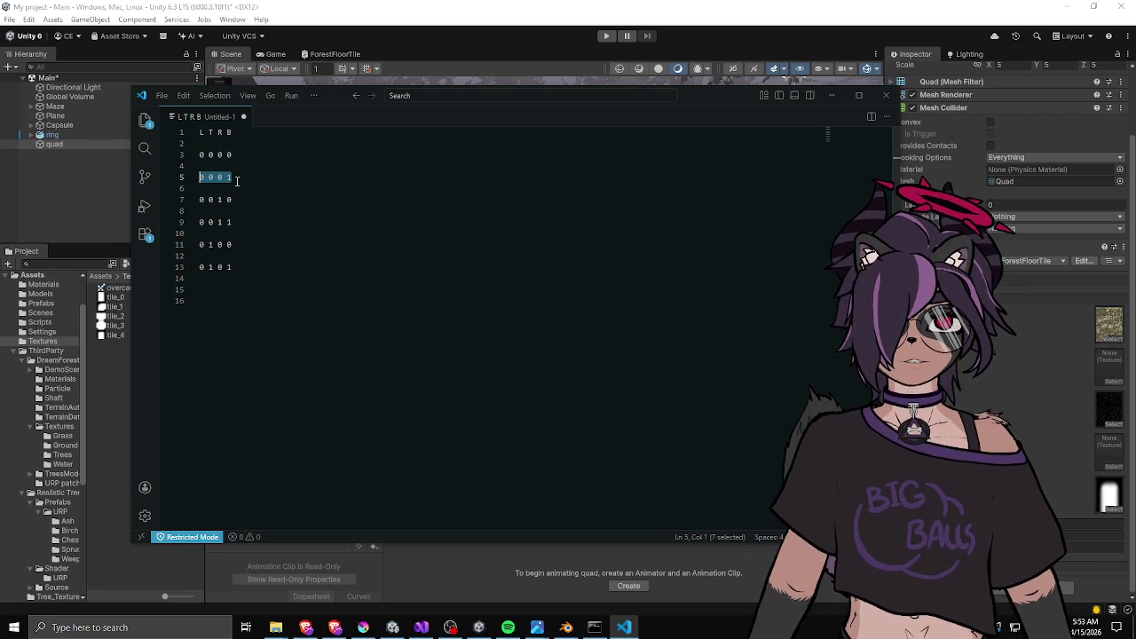
left_click(243, 178)
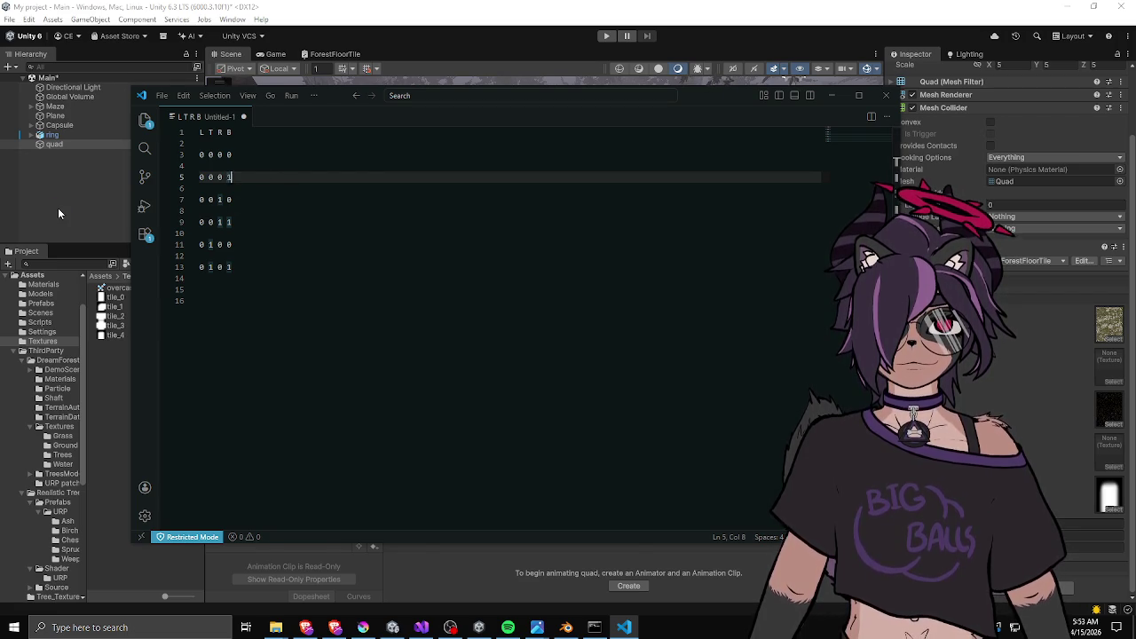
left_click(58, 207)
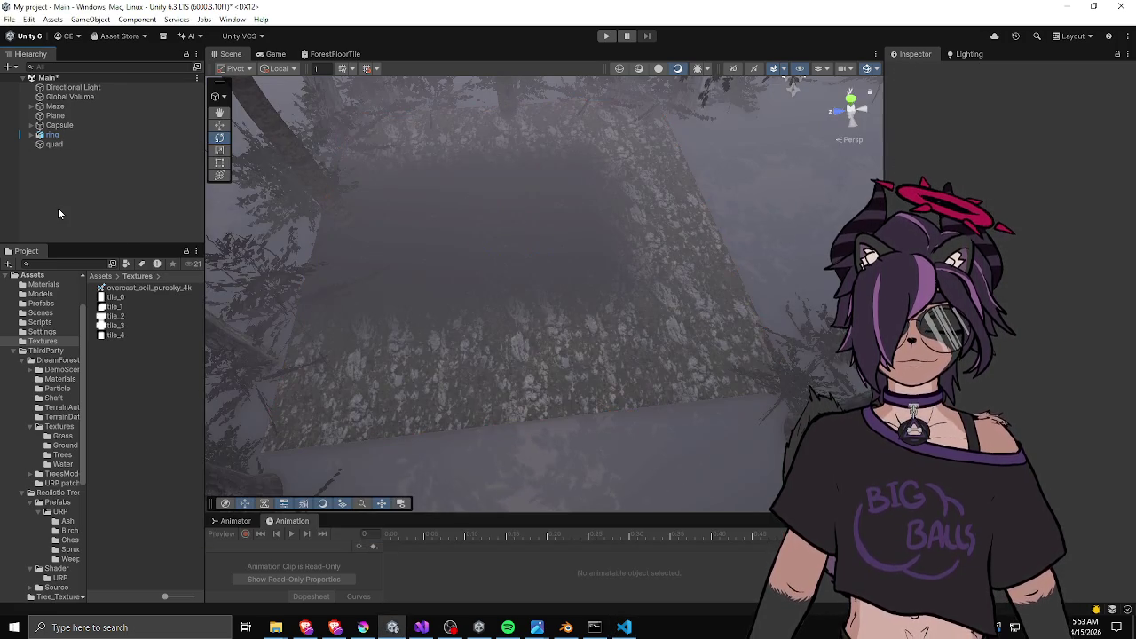
Open MazeGenerator.cs from the Maze object and start a new line below _wallWidth.
left_click(65, 106)
double_click(1004, 169)
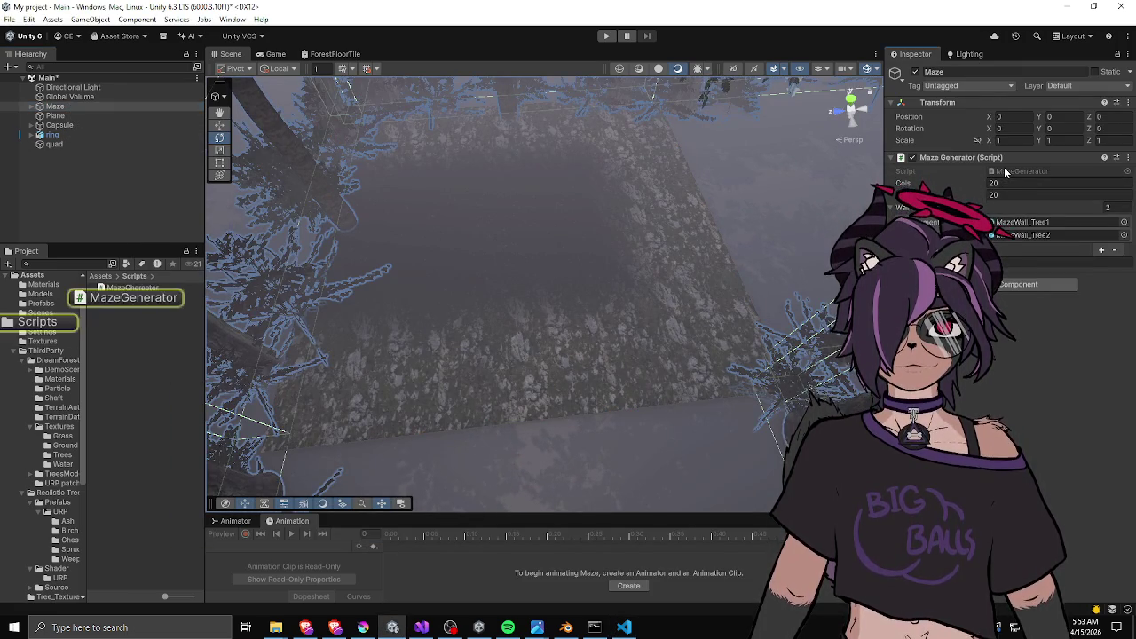
left_click(283, 182)
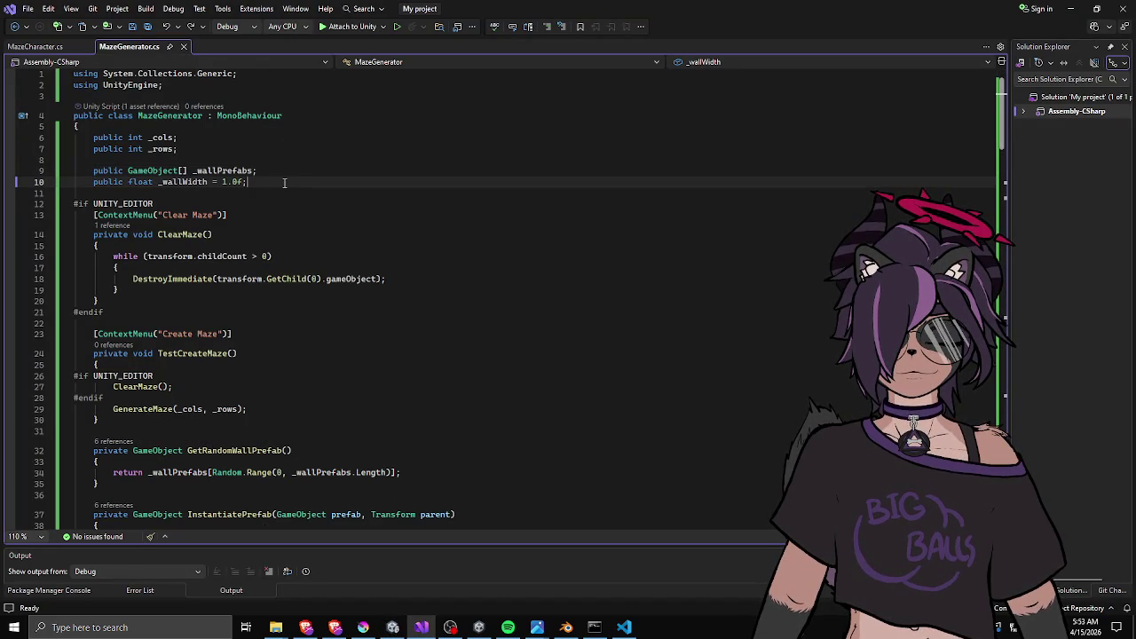
key("Return")
key("Return")
type("public M")
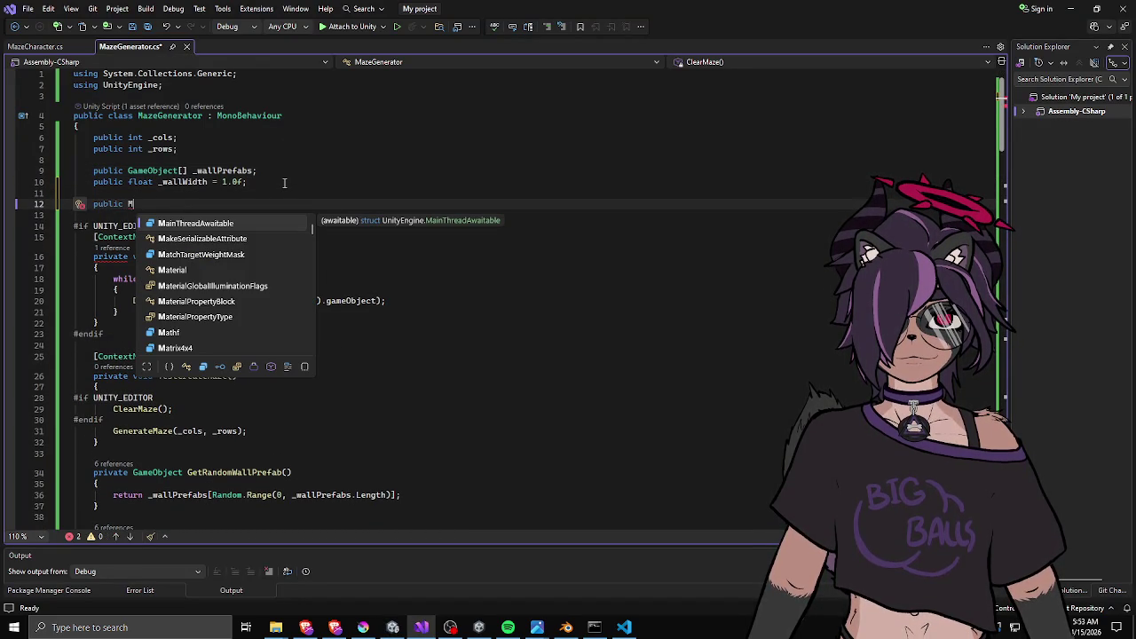
type("ater")
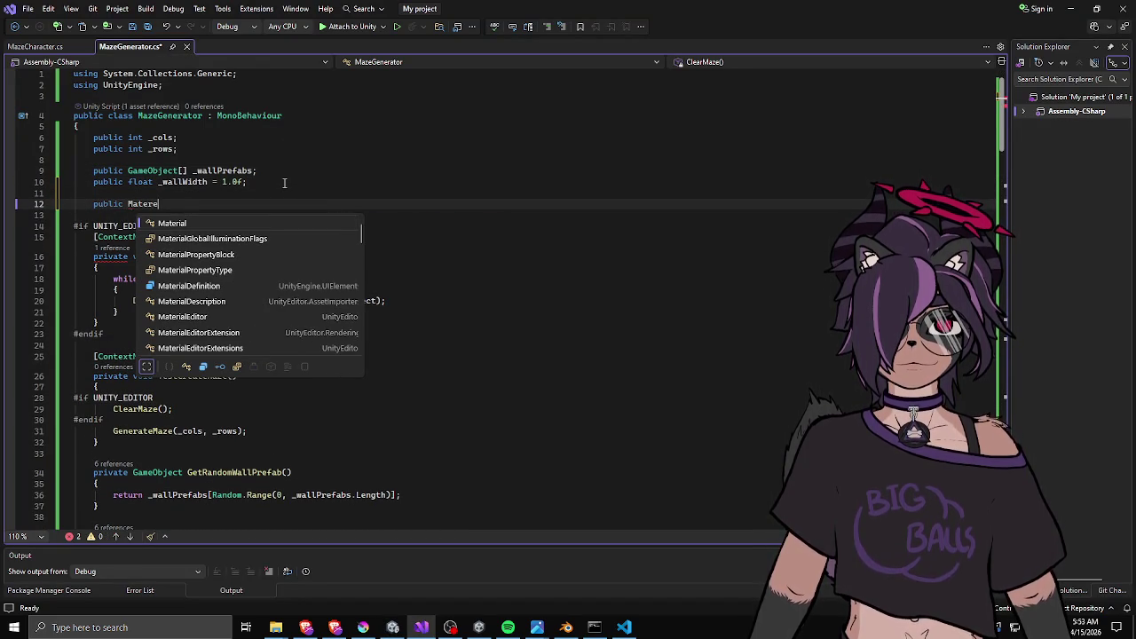
type("ial")
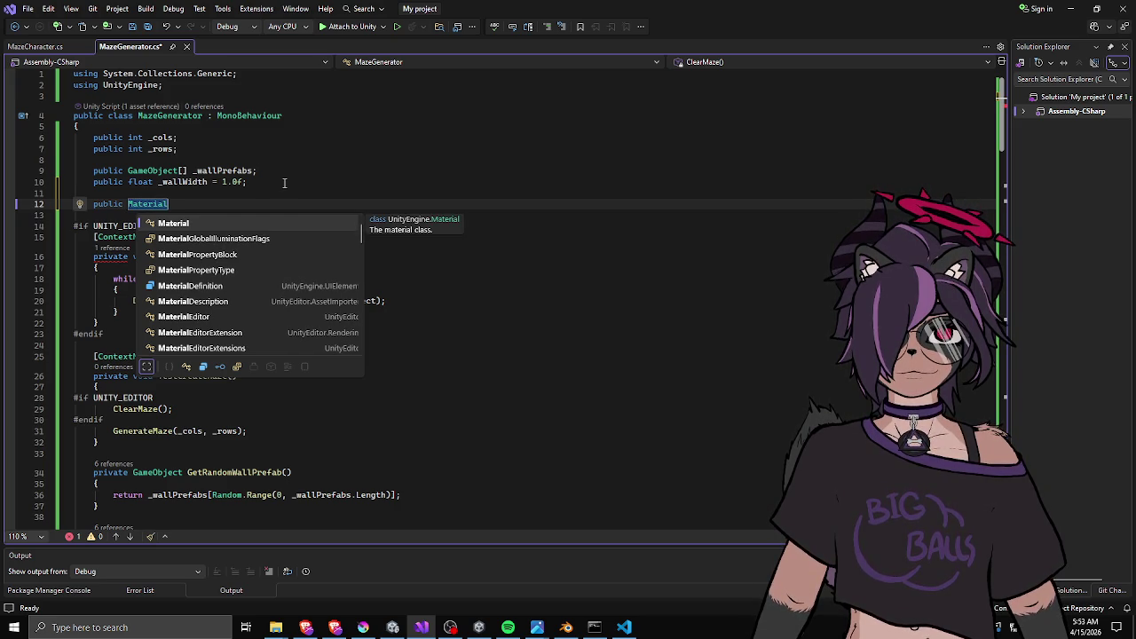
key("ctrl+BackSpace")
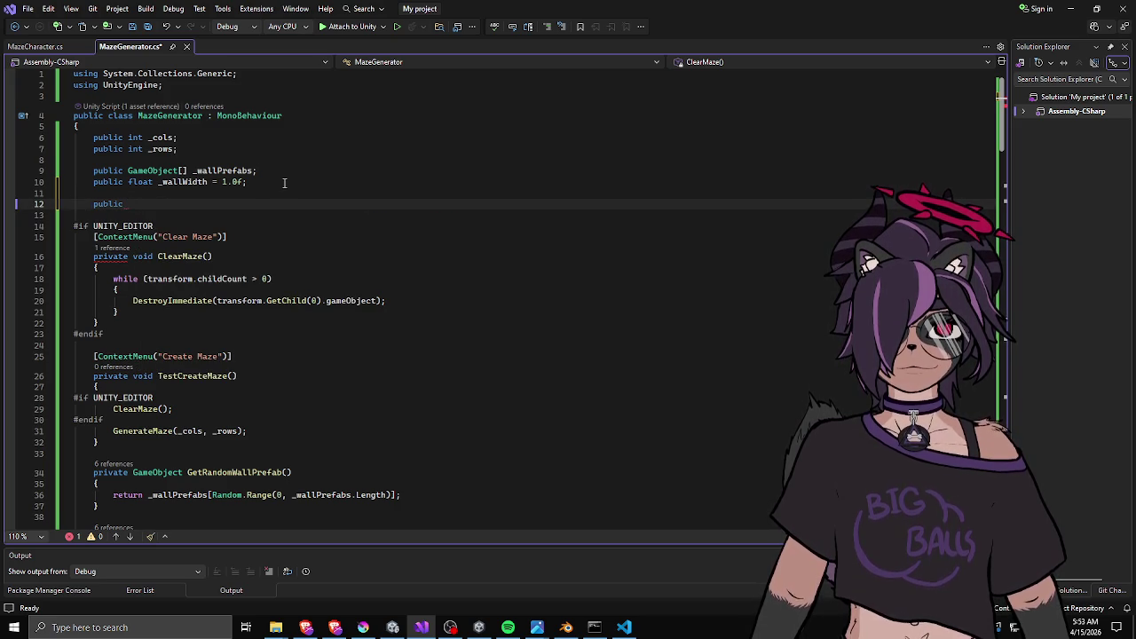
key("BackSpace")
key("BackSpace")
key("BackSpace")
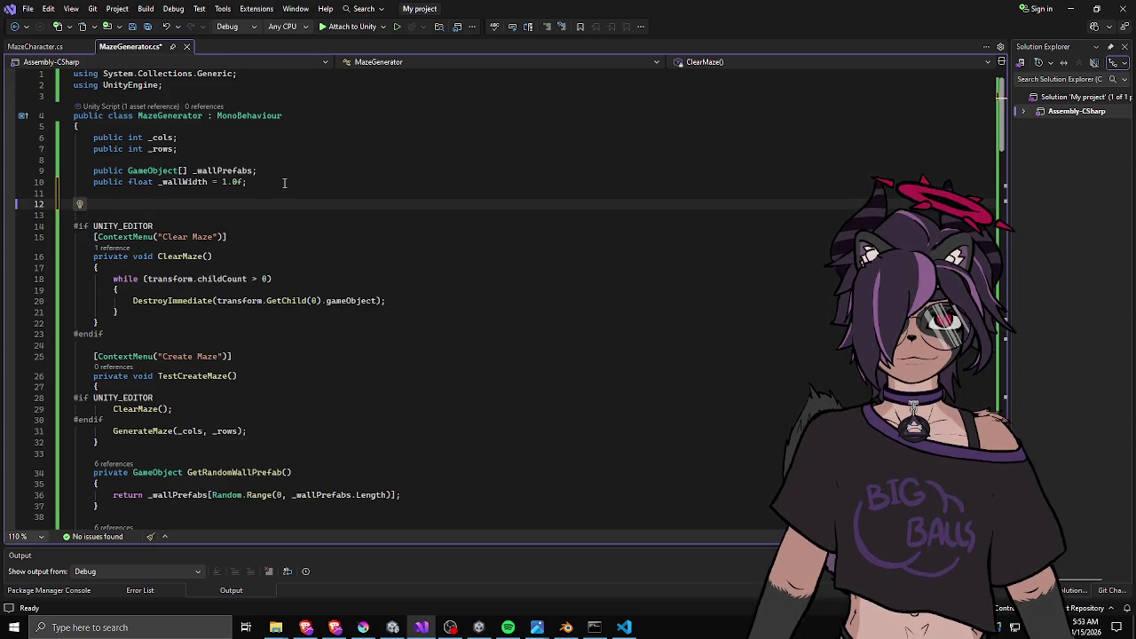
Declare a TileConfig class with Texture2D _pattern and float _rotation fields.
type("p")
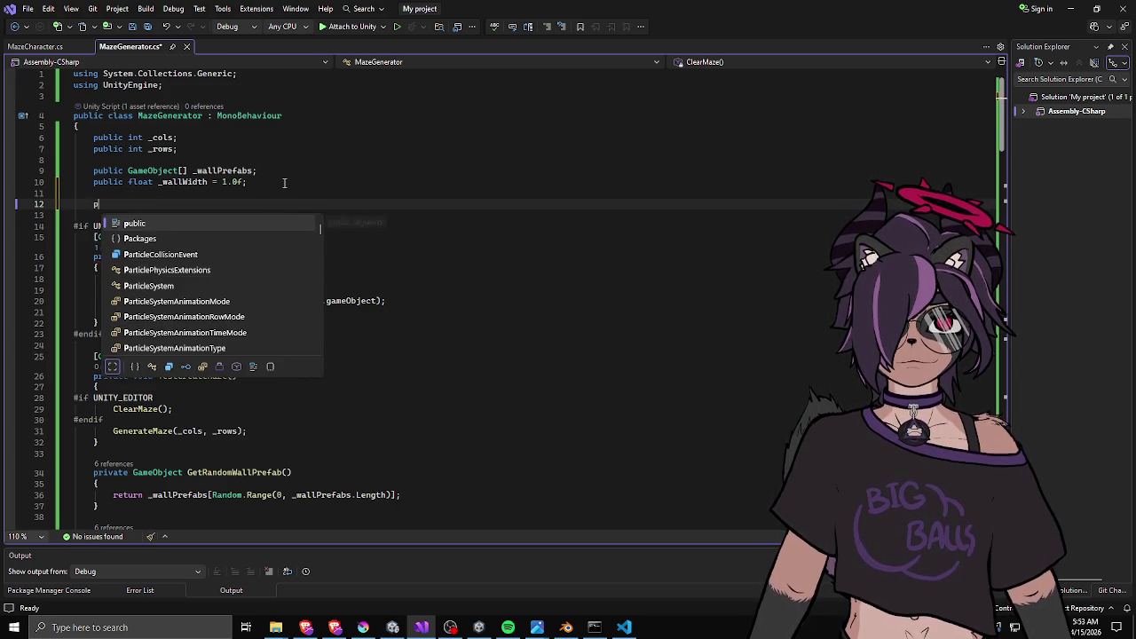
type("ublic class TileConfig")
key("Return")
type("{")
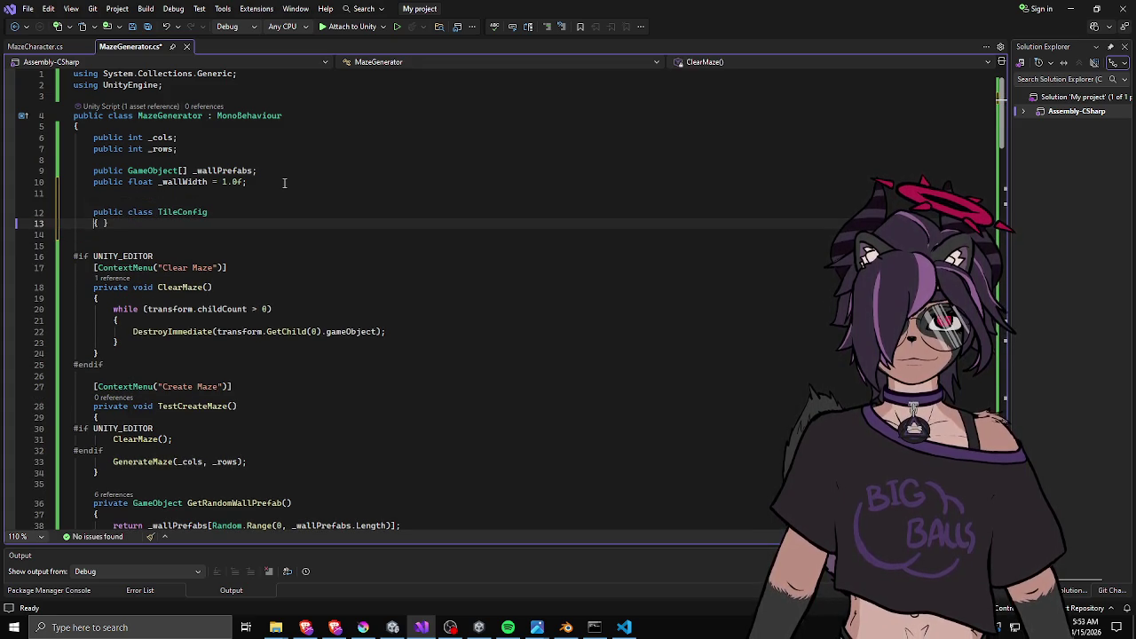
key("Return")
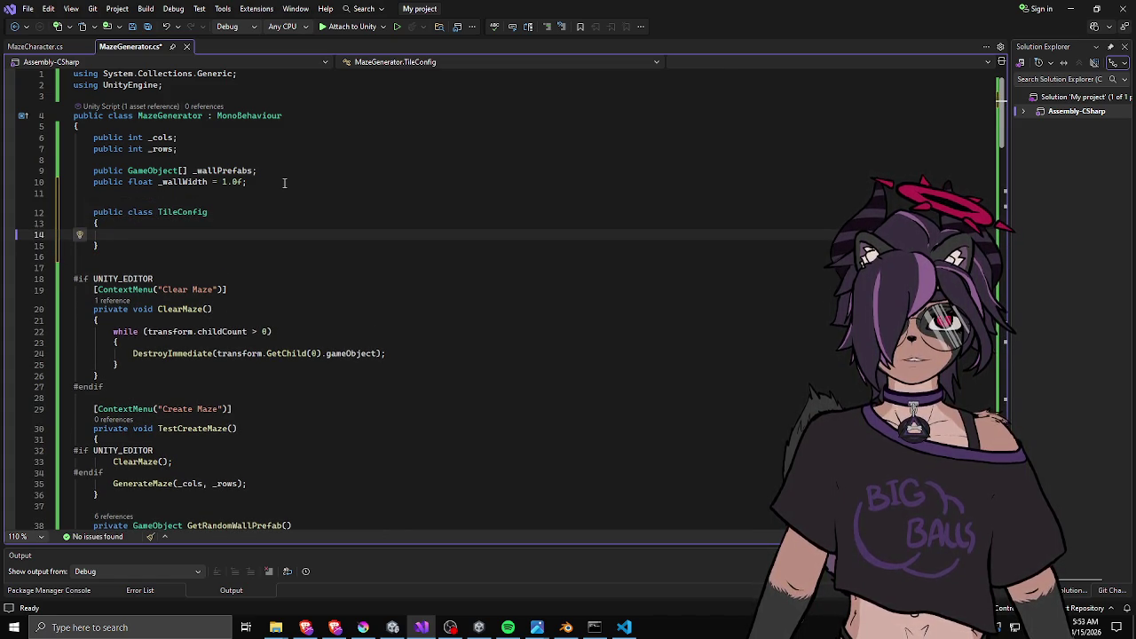
type("public ")
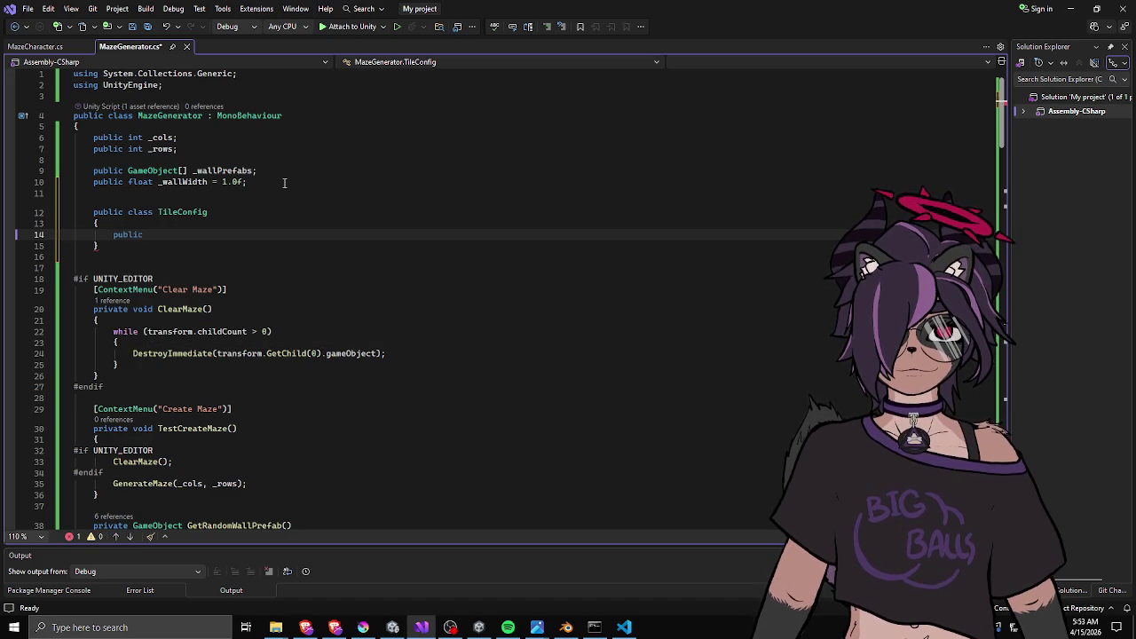
type("Texture")
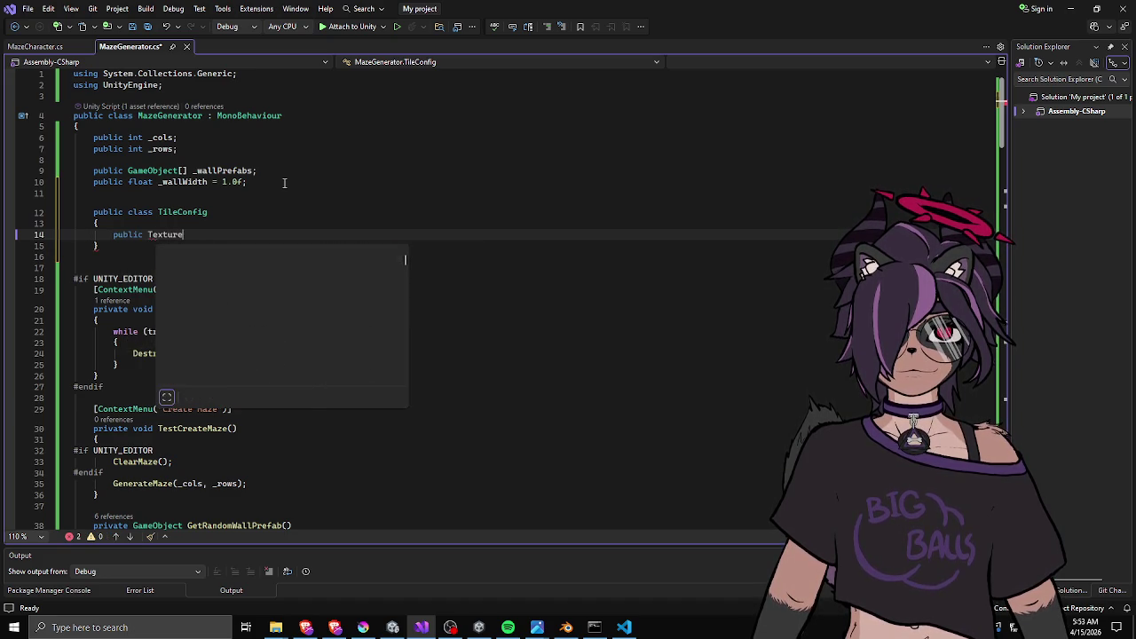
type("2D ")
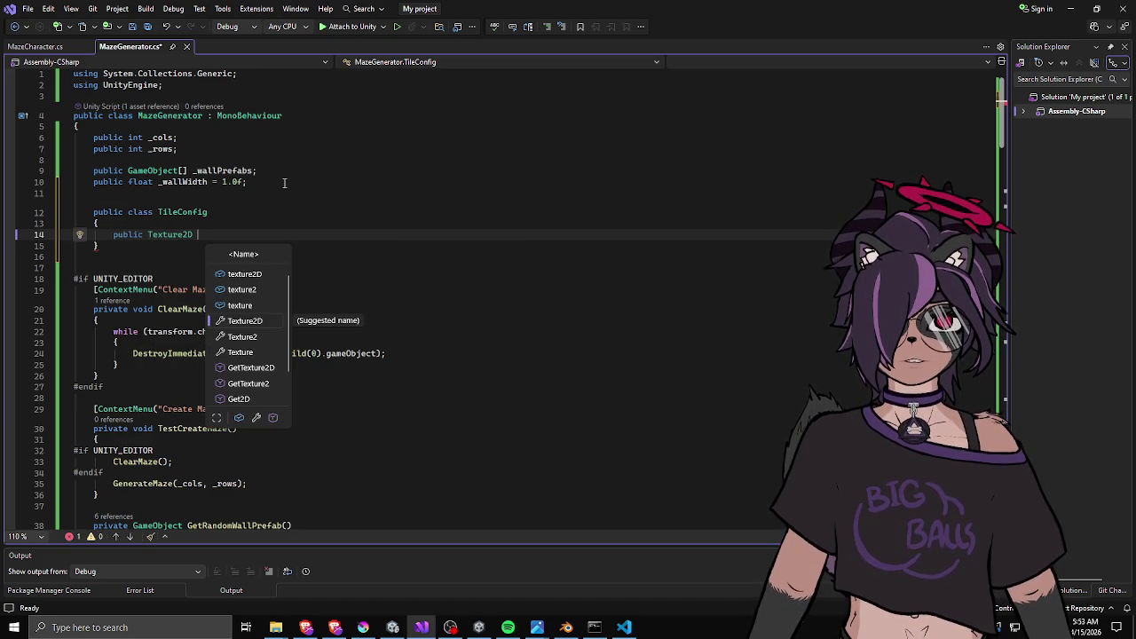
type("_pattern;")
key("Return")
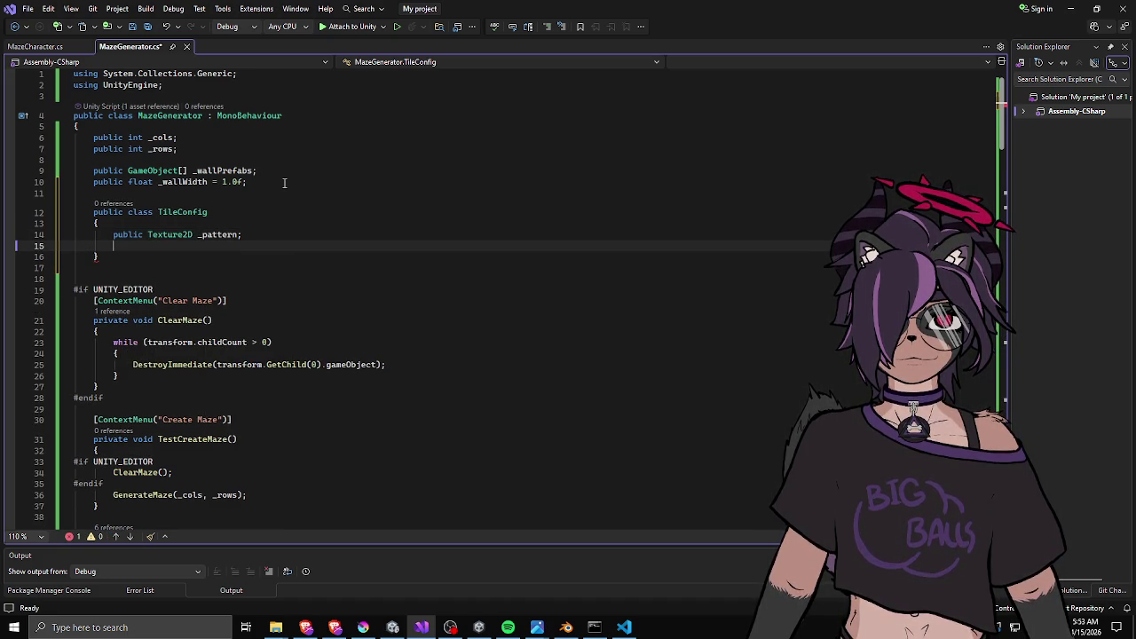
type("public floa")
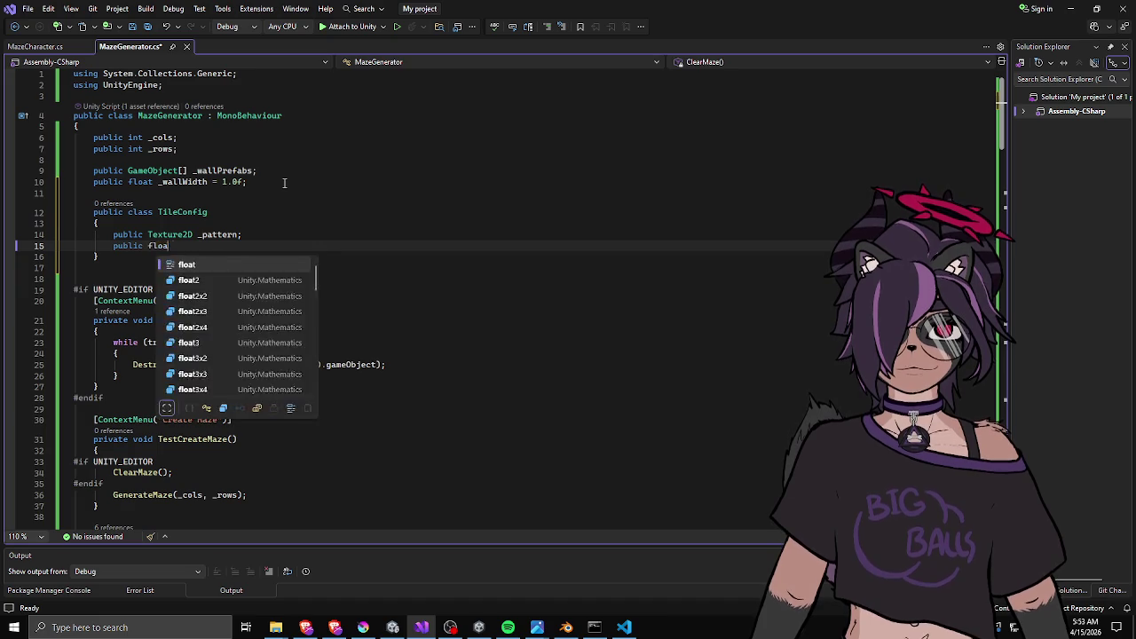
type("t _rotation;")
key("Return")
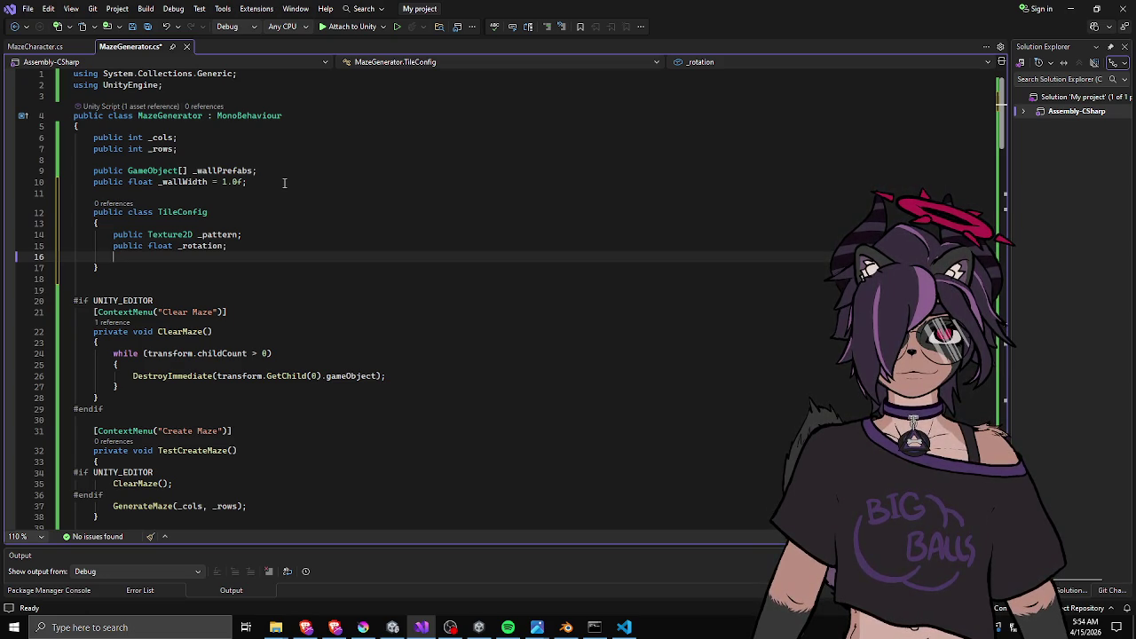
type("public")
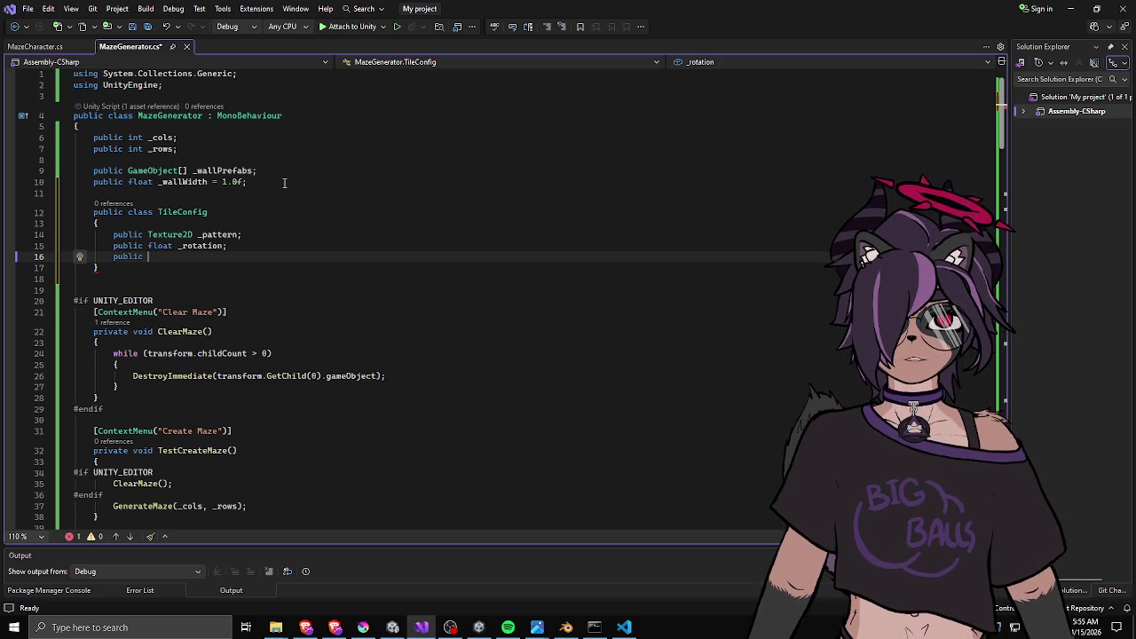
Replace the TileConfig class with a public Material[] _tileMaterials field and save.
left_click(227, 215)
key("ctrl+x")
key("ctrl+x")
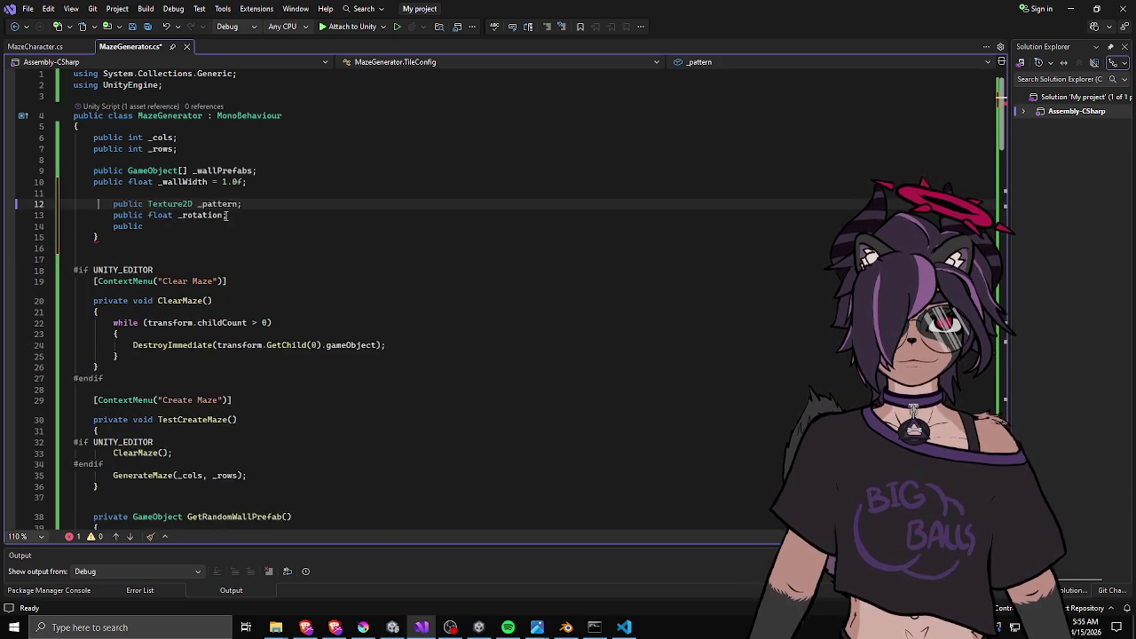
key("ctrl+x")
key("ctrl+x")
key("ctrl+x")
type("public ")
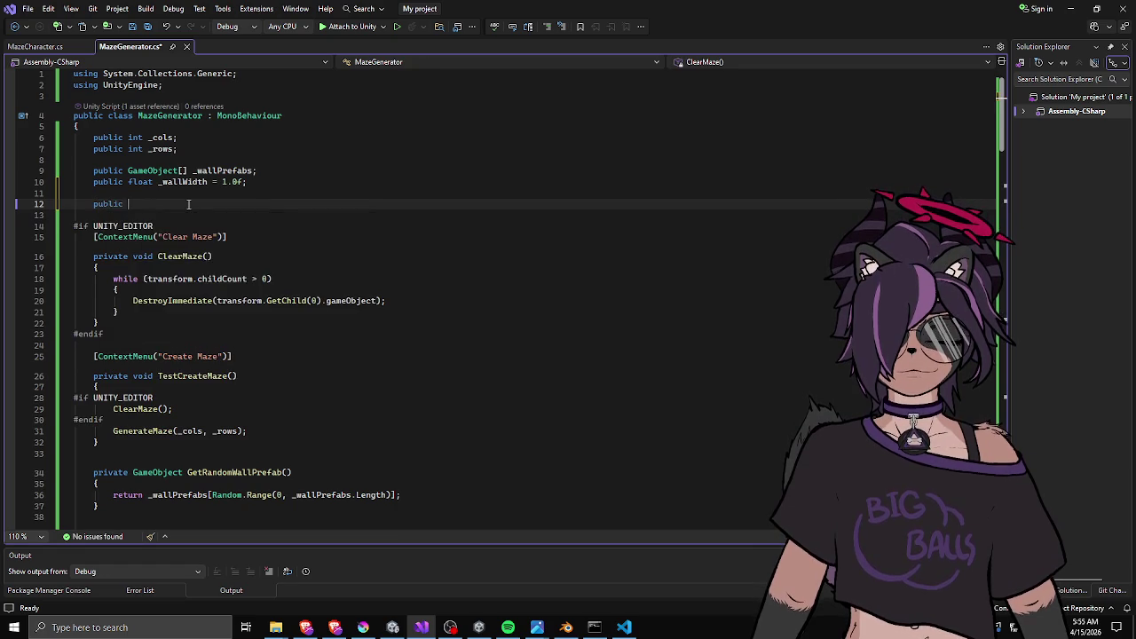
type("flo")
key("BackSpace")
key("BackSpace")
key("BackSpace")
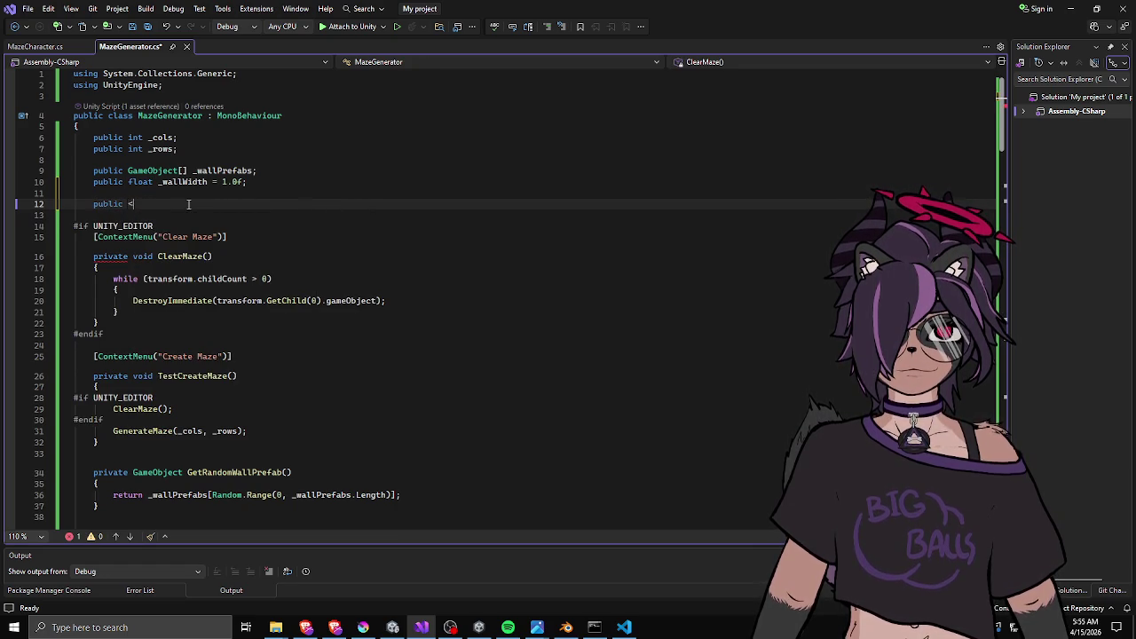
type("Material")
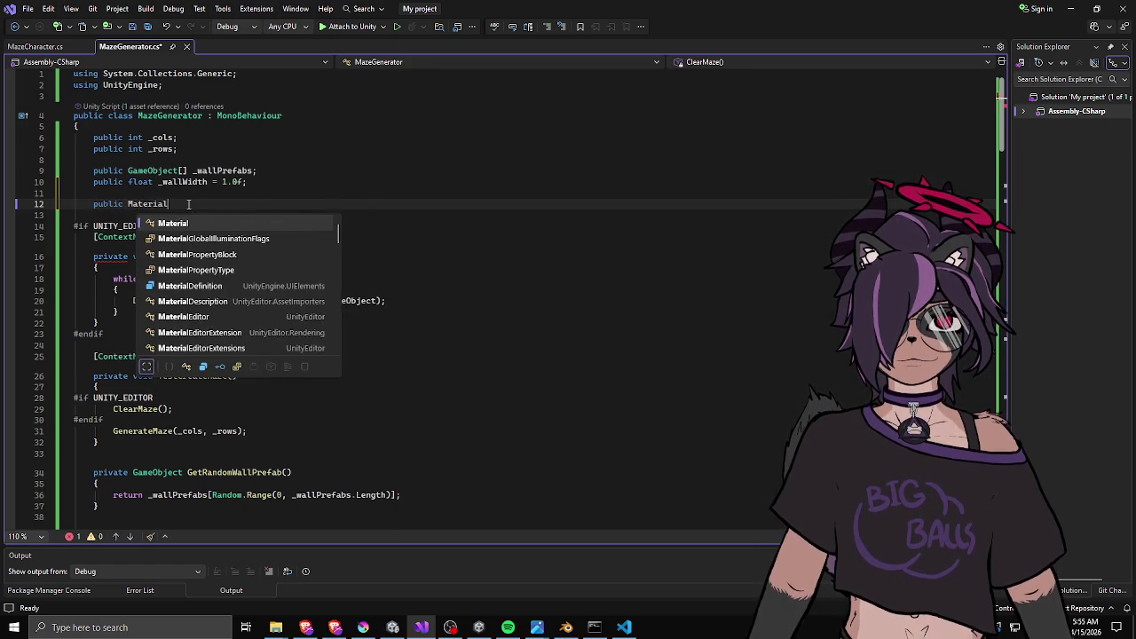
type("[] ")
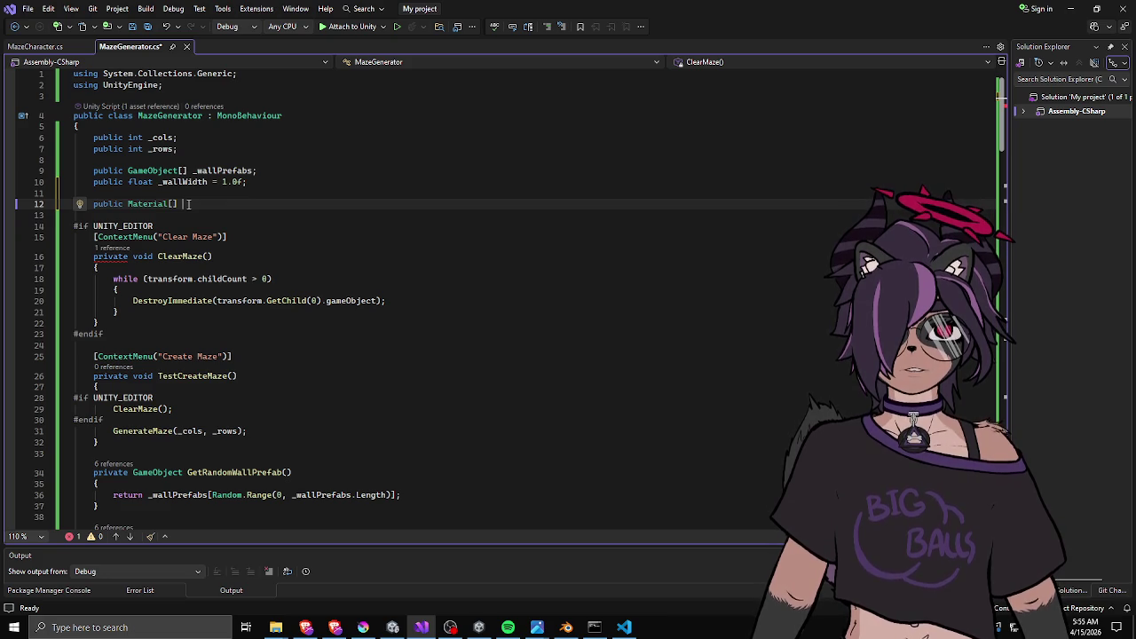
type("_")
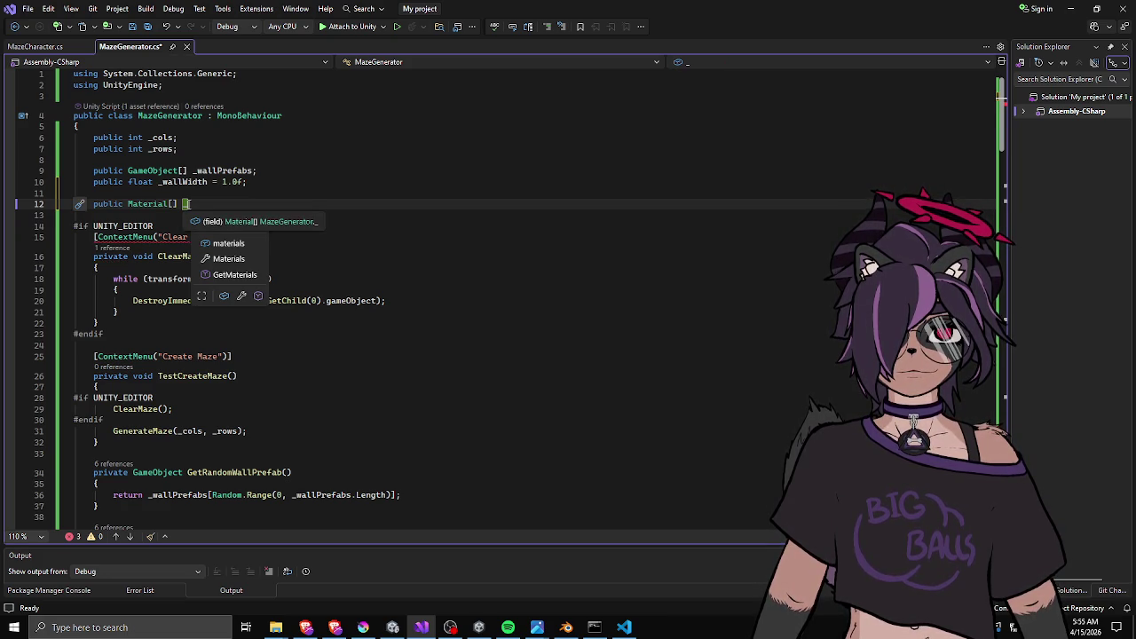
type("tileMaterials;")
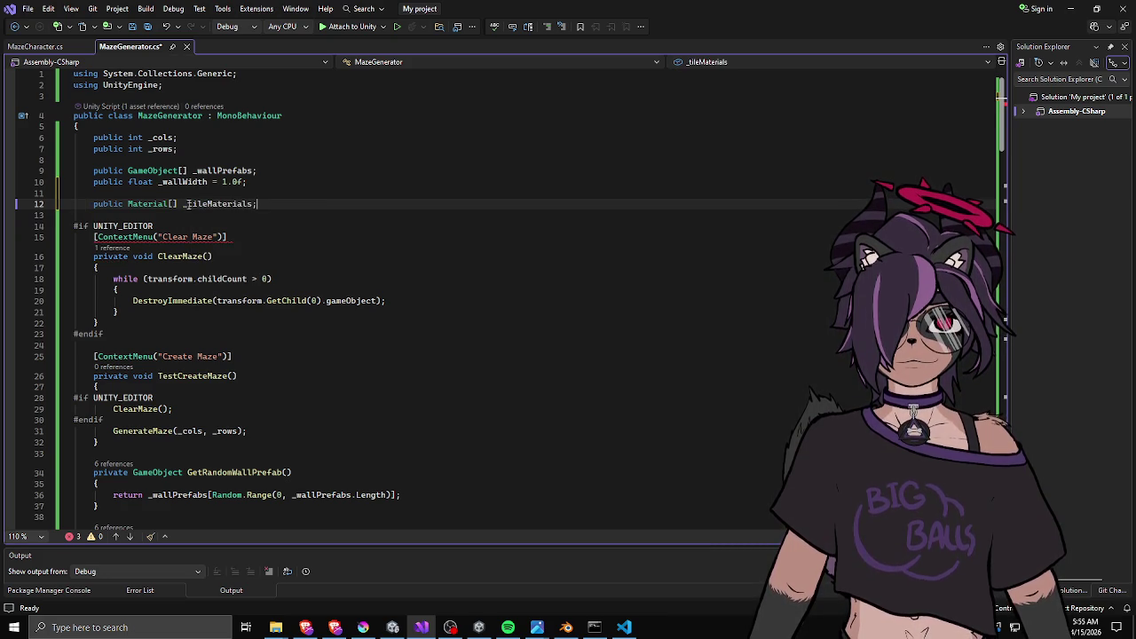
key("ctrl+s")
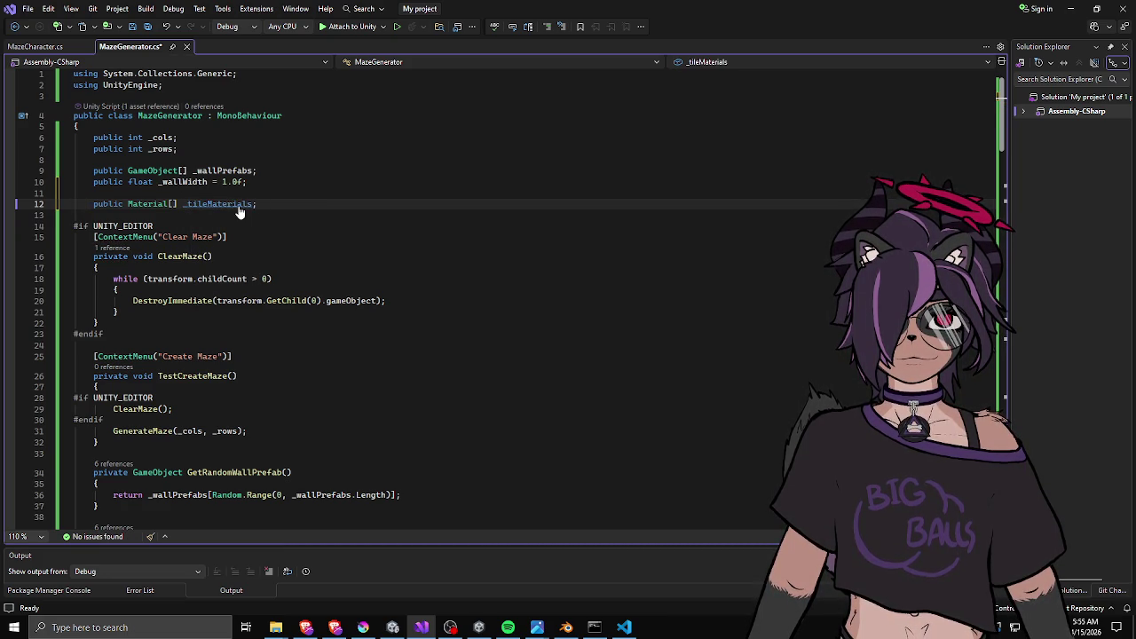
Rename the field to _floorTileMaterials, save, and add a blank line above it.
double_click(216, 206)
type("_floor")
type("TileMaterials")
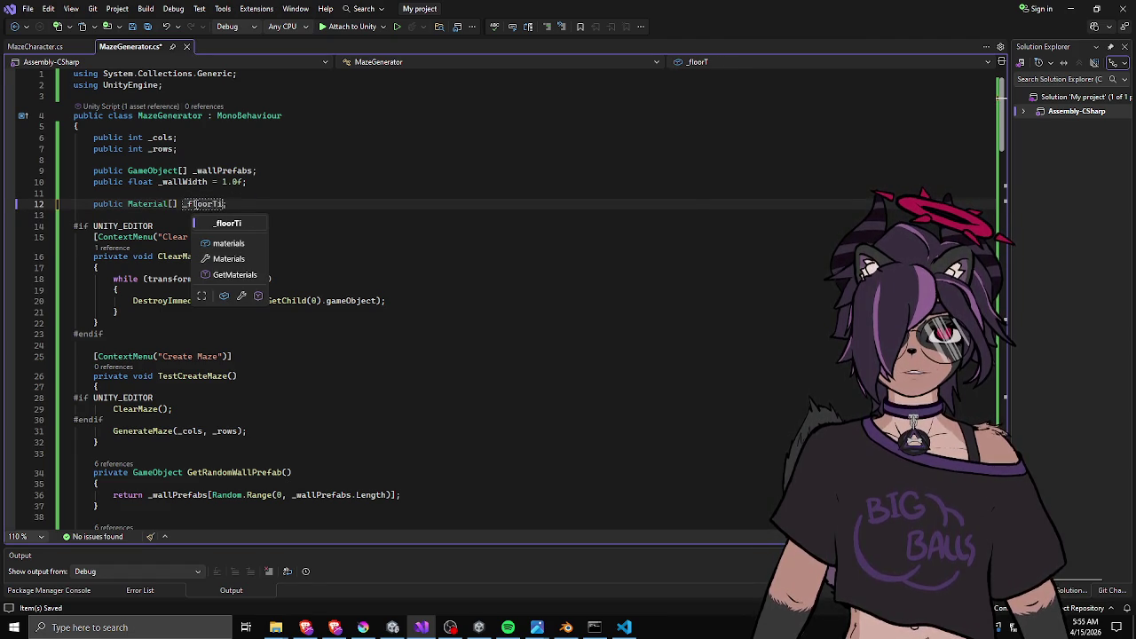
key("ctrl+s")
key("Up")
key("Down")
key("Down")
key("Up")
key("Up")
key("Down")
key("Down")
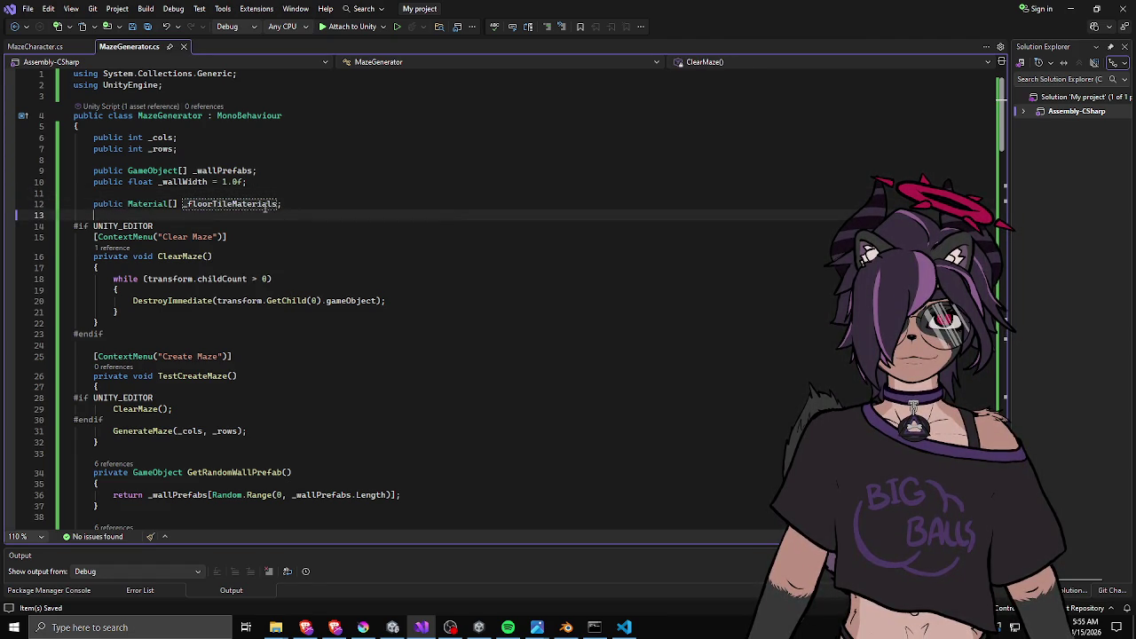
left_click(263, 193)
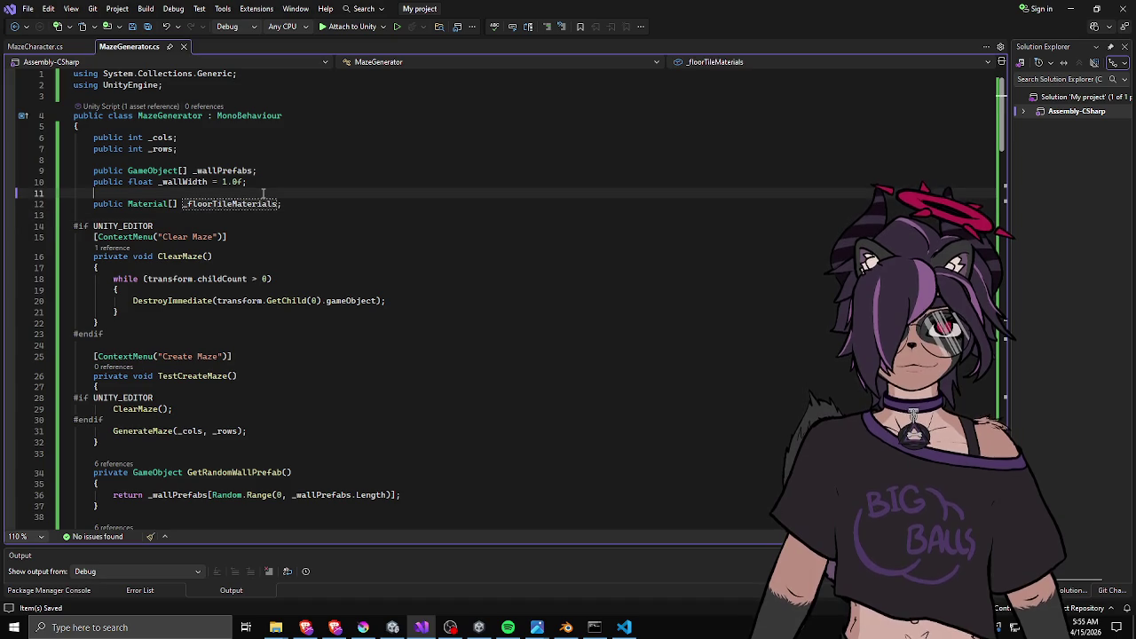
key("Return")
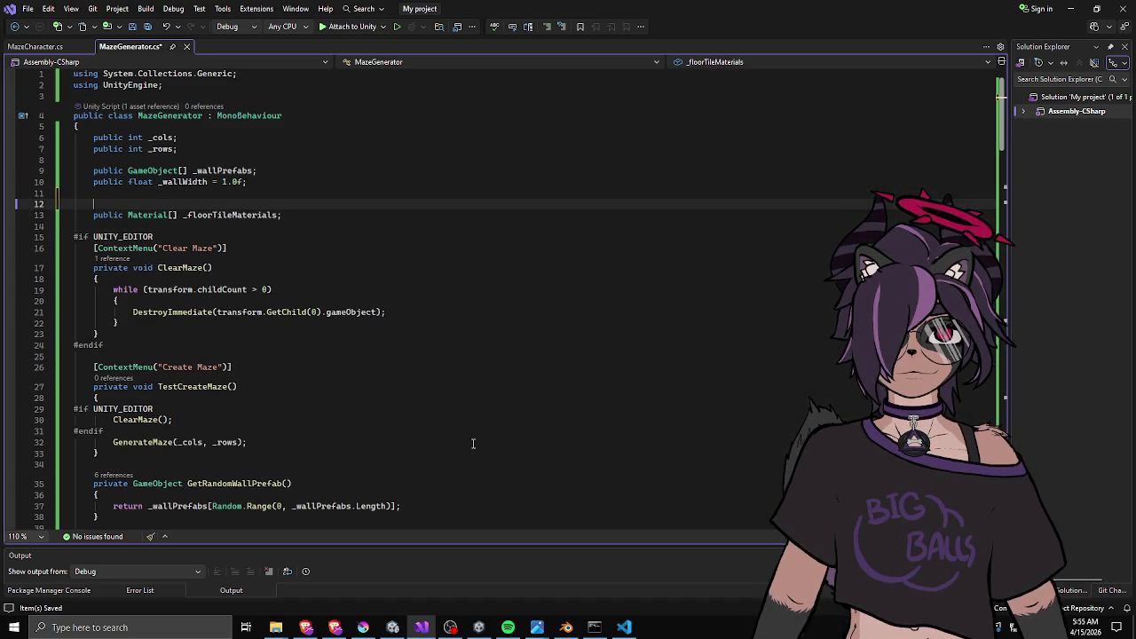
left_click(624, 628)
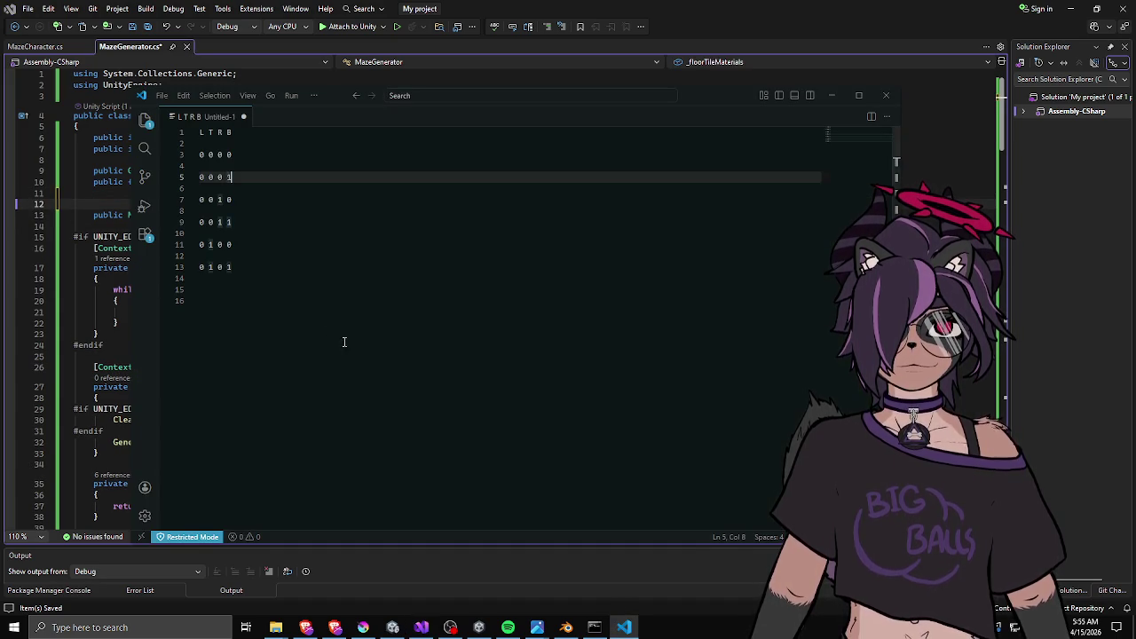
Remove the blank lines between the L T R B tile rows.
left_click(223, 155)
key("Delete")
key("Down")
key("Delete")
key("Down")
key("Delete")
key("Down")
key("Delete")
key("Down")
key("Delete")
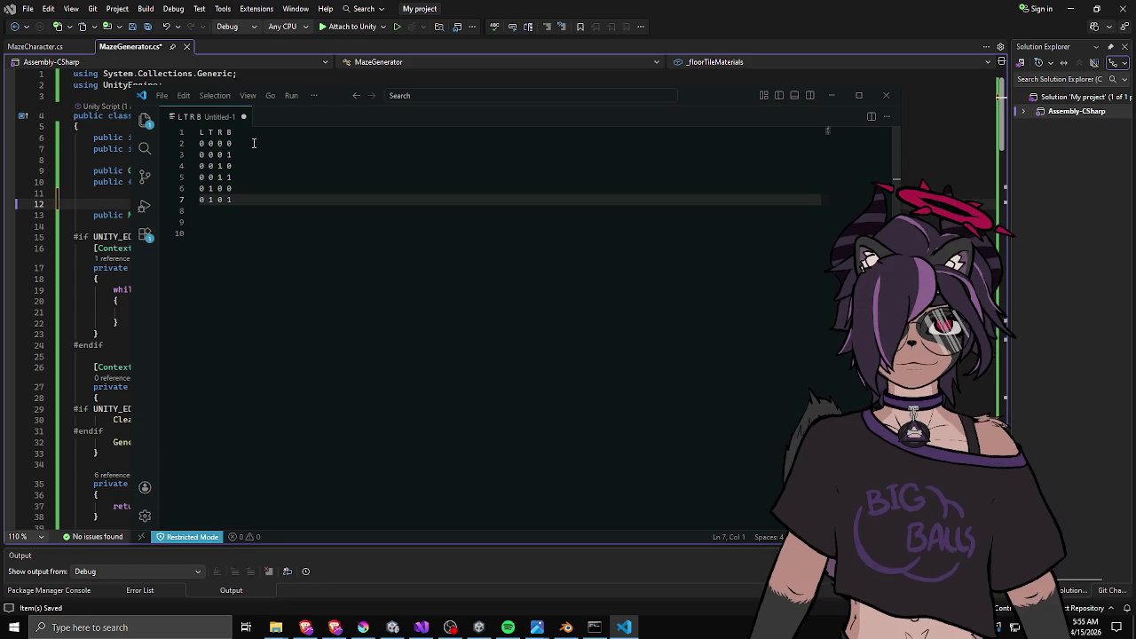
left_click_drag(242, 199, 198, 132)
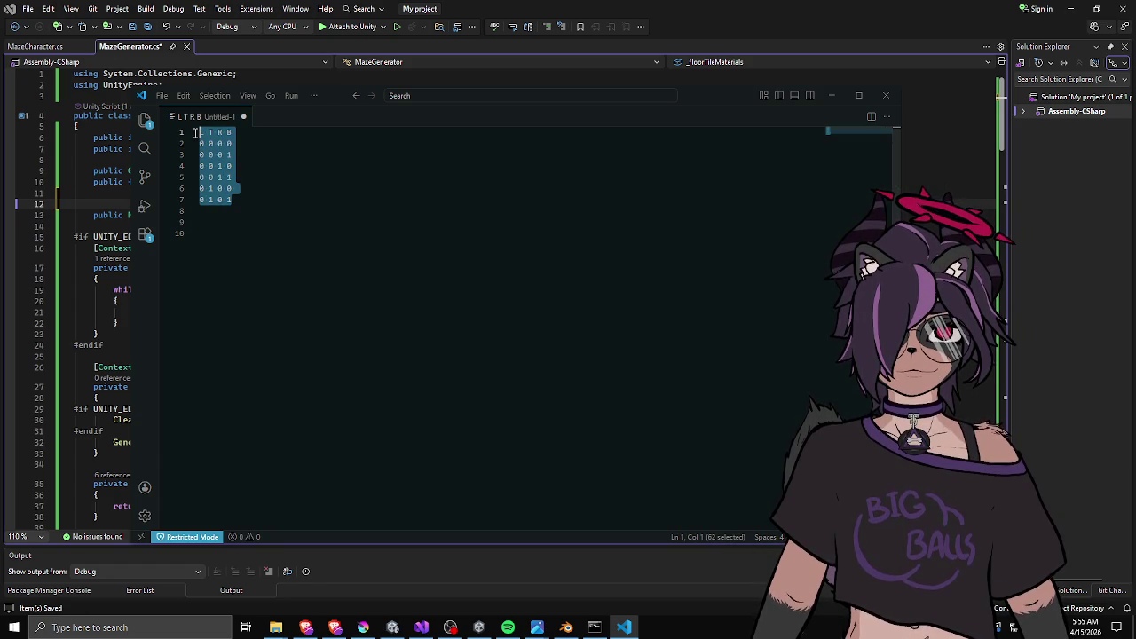
Append '- Material' to the 0 0 0 1 row and label the first rows [1] and [0].
left_click(270, 155)
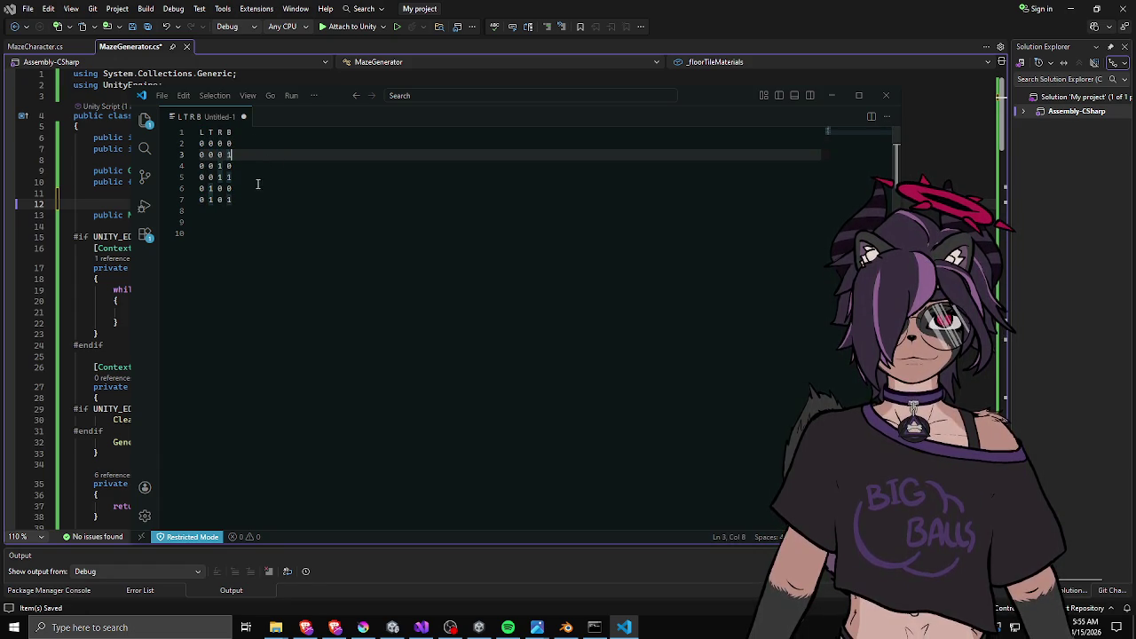
type(" - ")
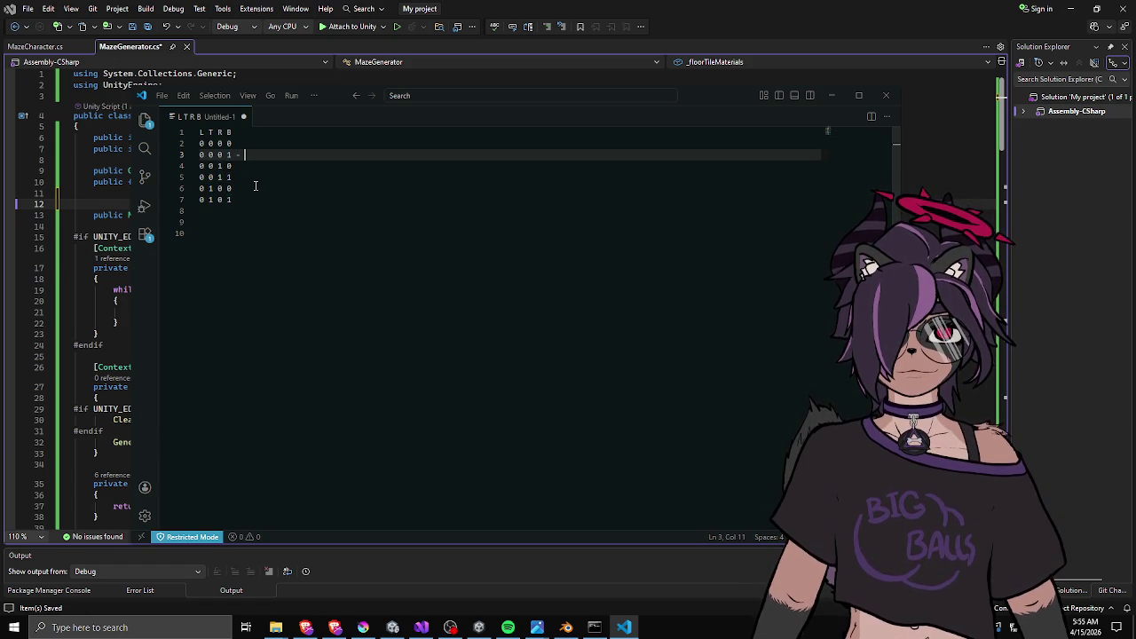
type("Material")
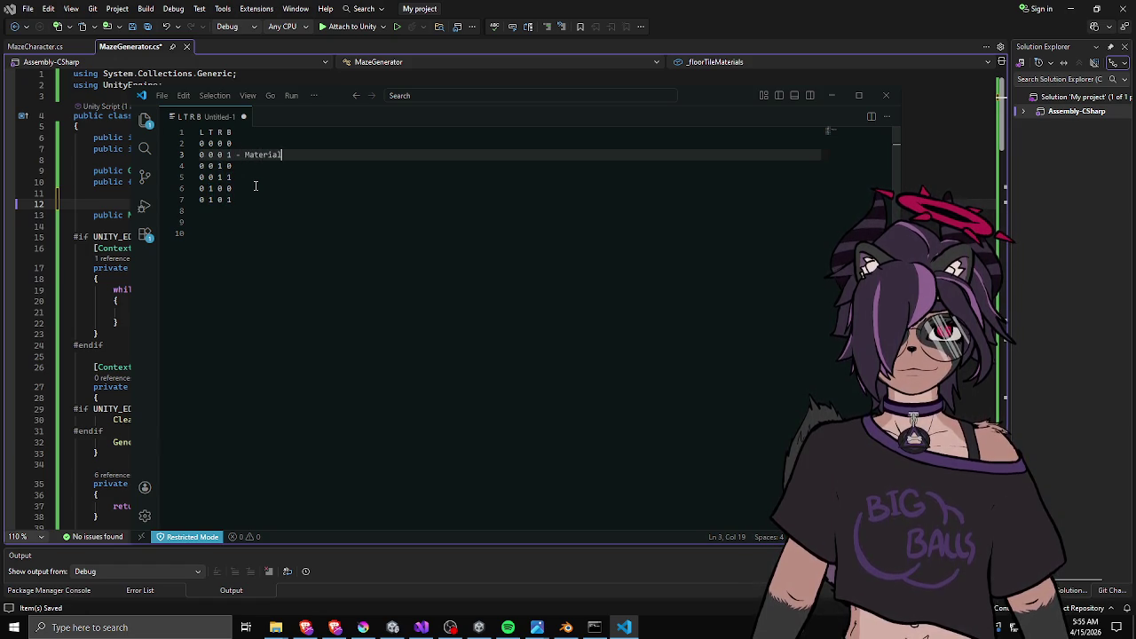
key("Home")
type("[1]")
key("Up")
key("Home")
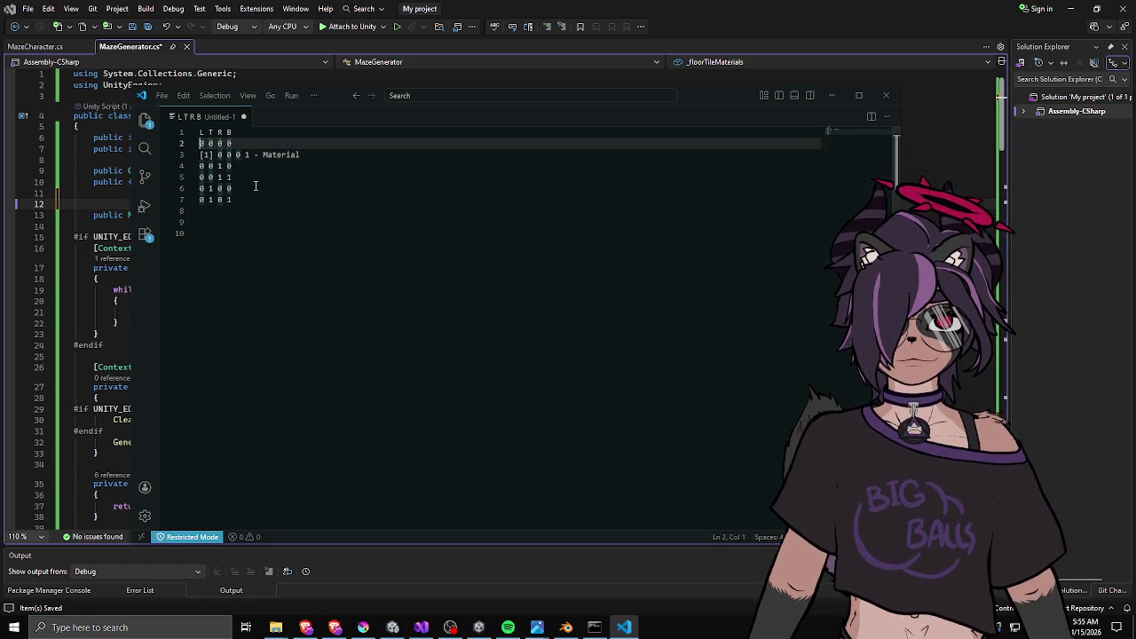
type("[0]")
Label the remaining tile rows [2] through [5].
key("Down")
key("Down")
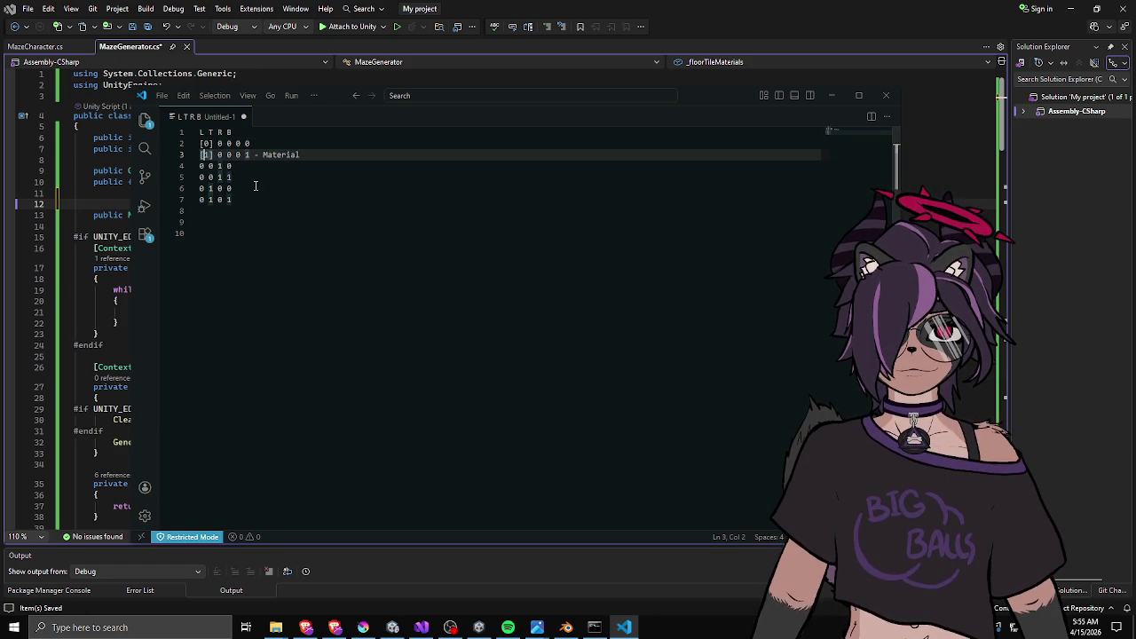
type("[2]")
key("Down")
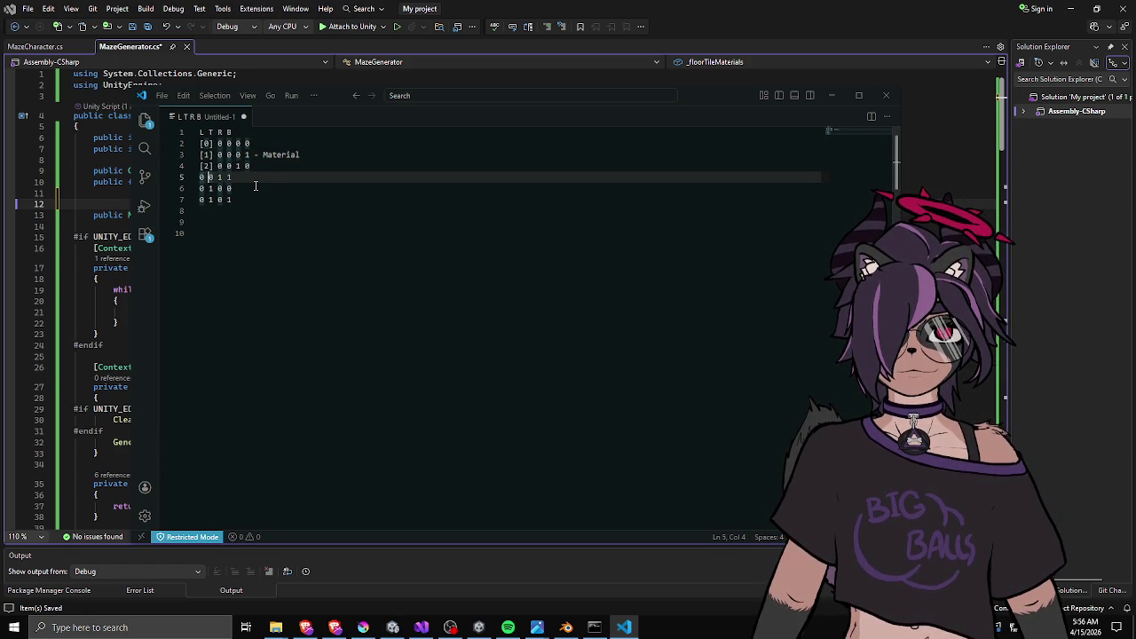
type("[3]")
key("Down")
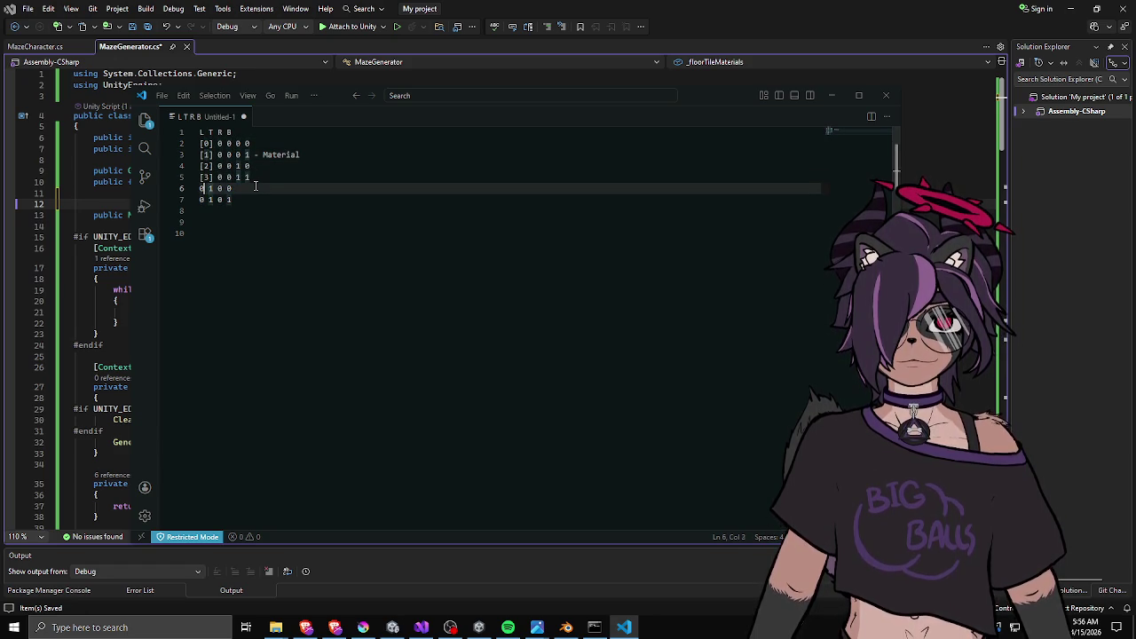
type("[4]")
key("Down")
type("[5]")
Extend the [1] row note with 'with proper pattern and rotation for this.'.
key("Up")
key("Up")
key("Up")
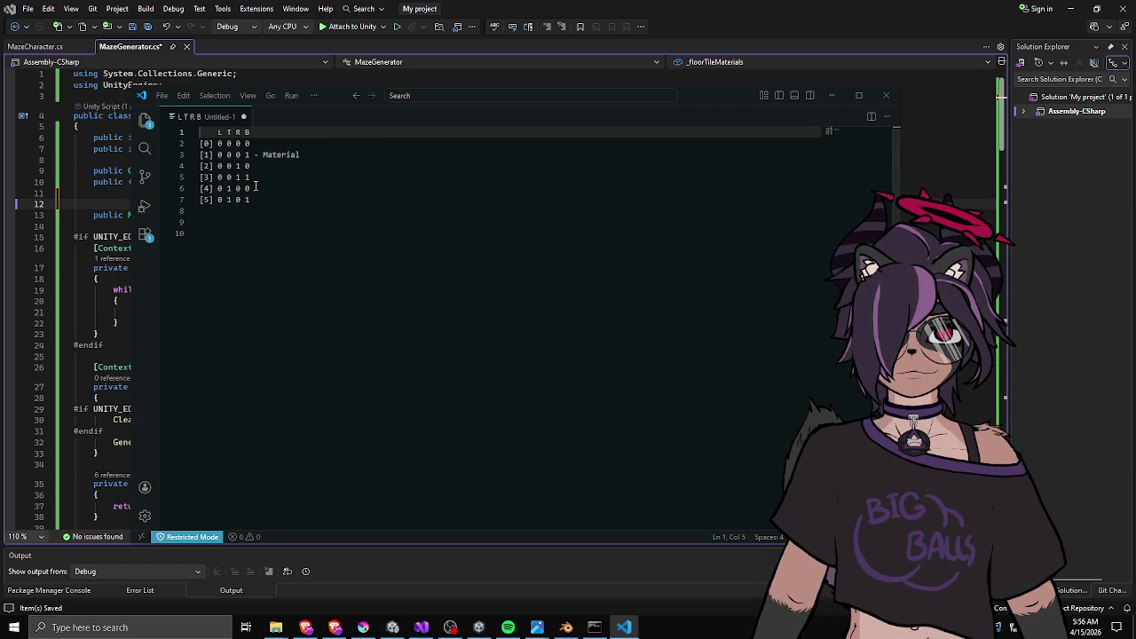
key("Down")
key("Down")
key("Down")
key("Up")
key("End")
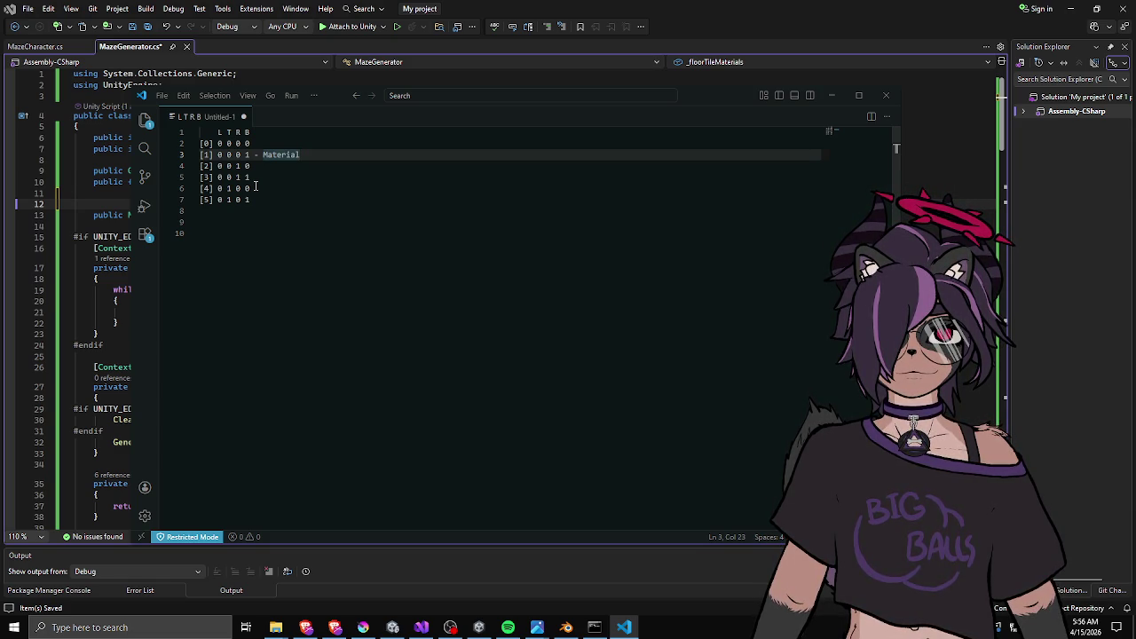
type(" with")
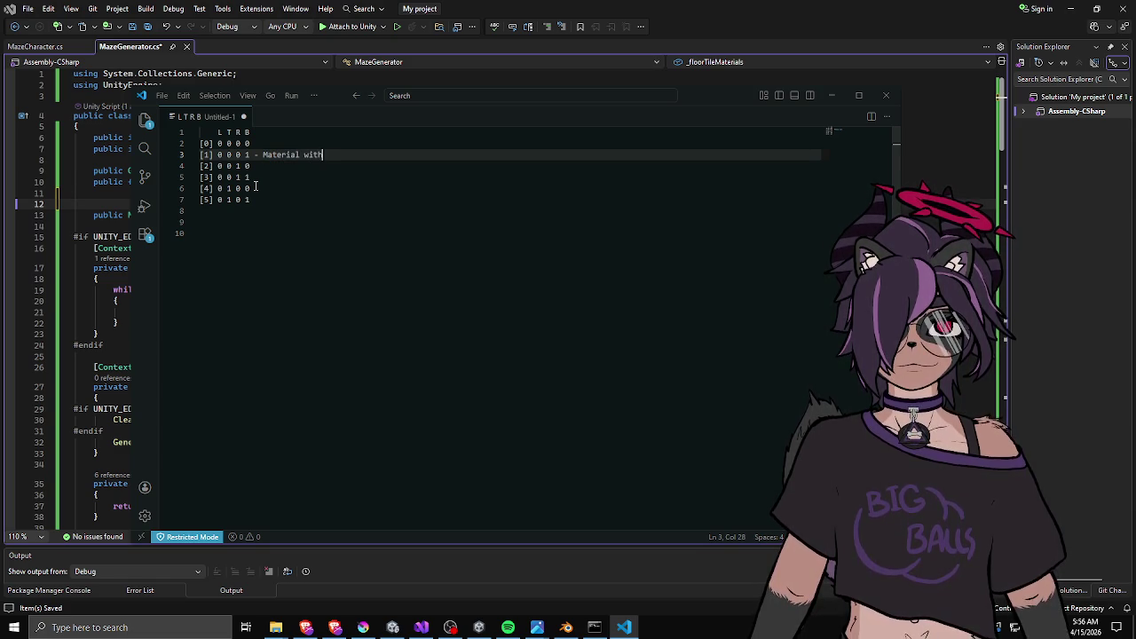
type(" proper pattern adn r")
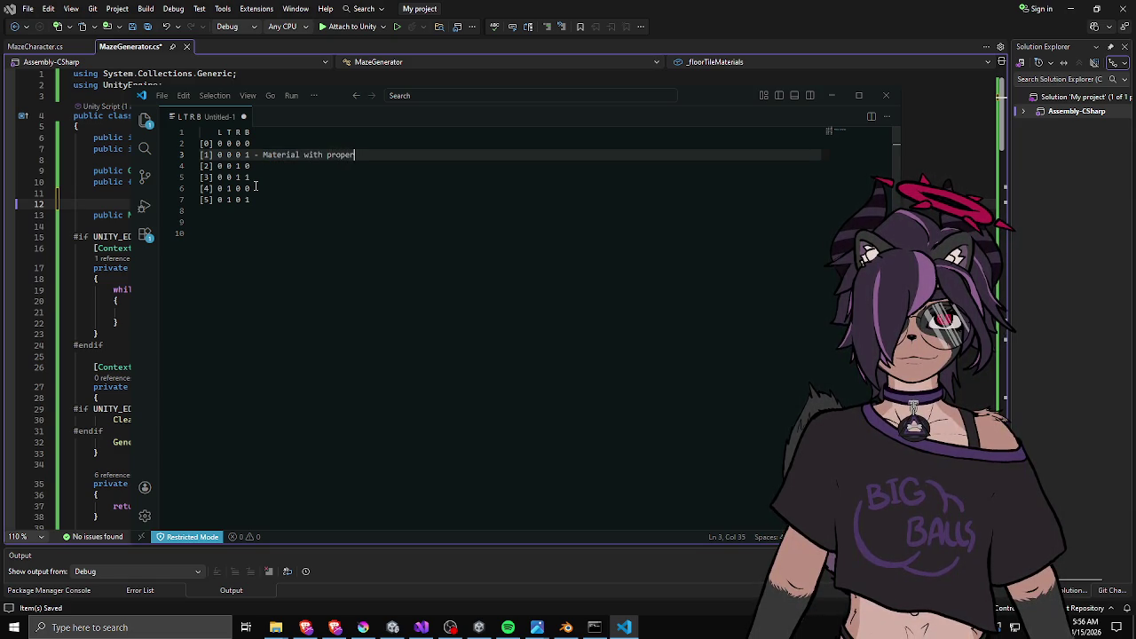
key("BackSpace")
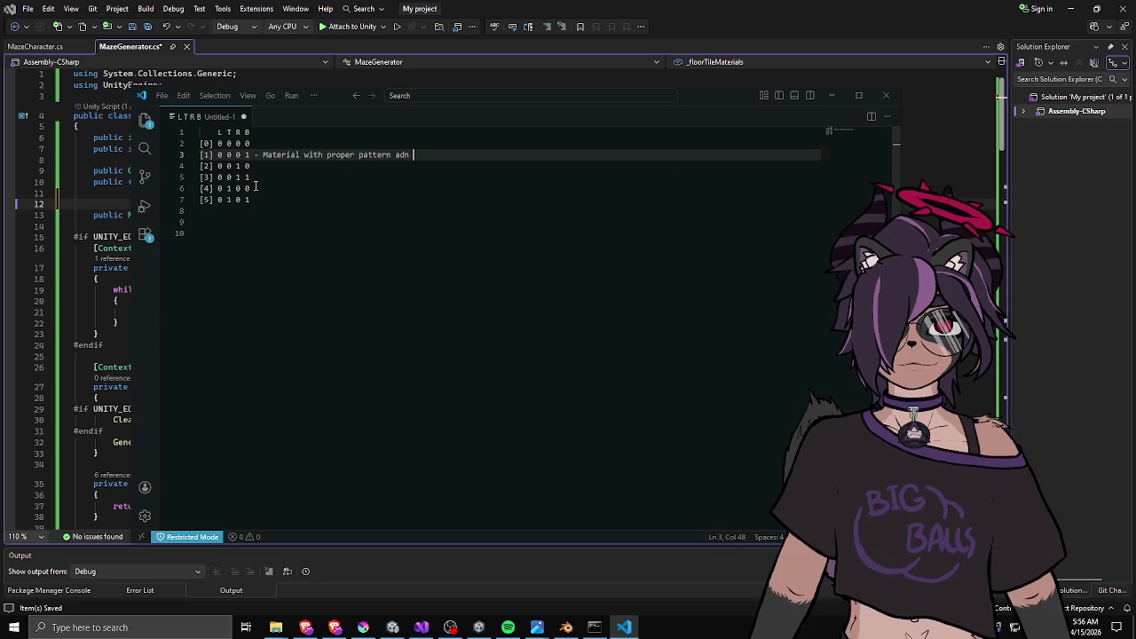
type("nd rotation for this.")
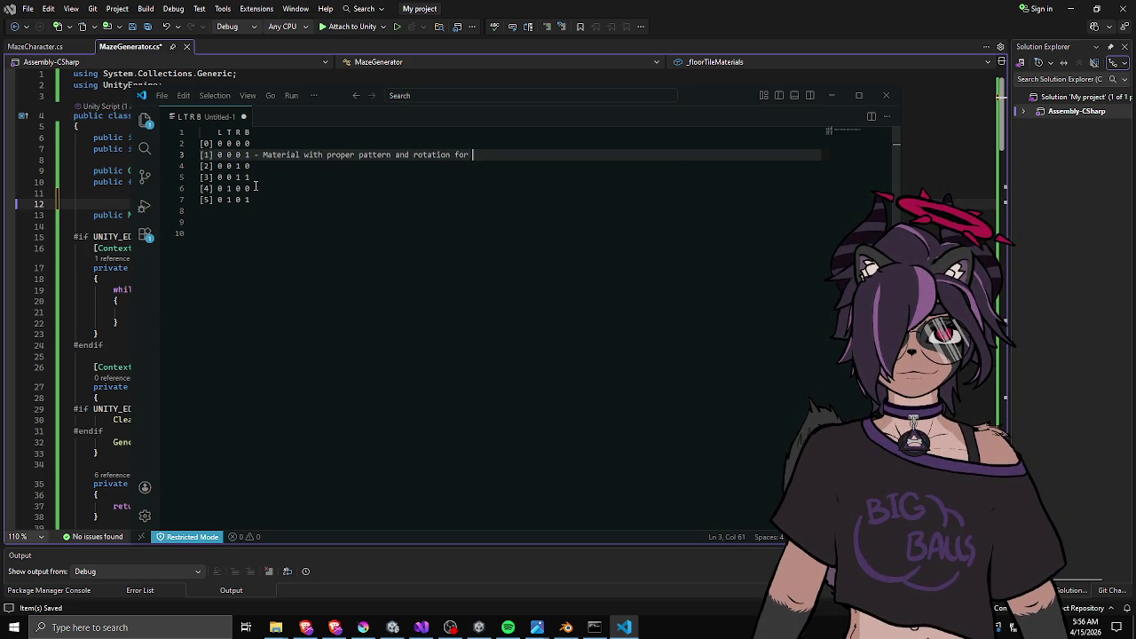
key("Down")
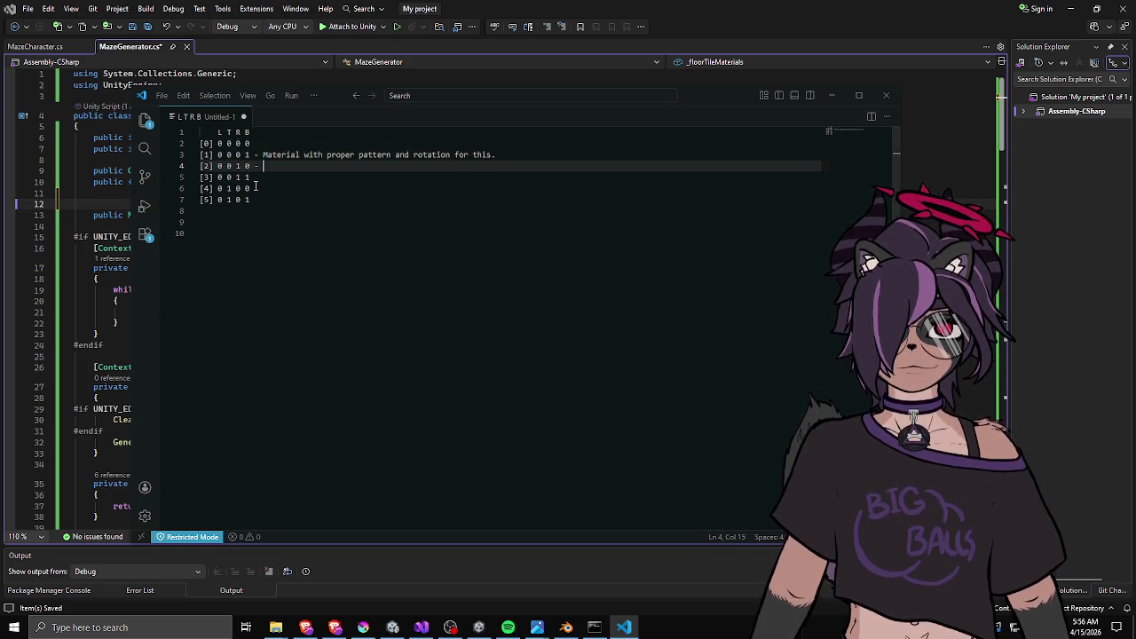
Comment out every row of the table with a // prefix.
left_click_drag(254, 200, 163, 131)
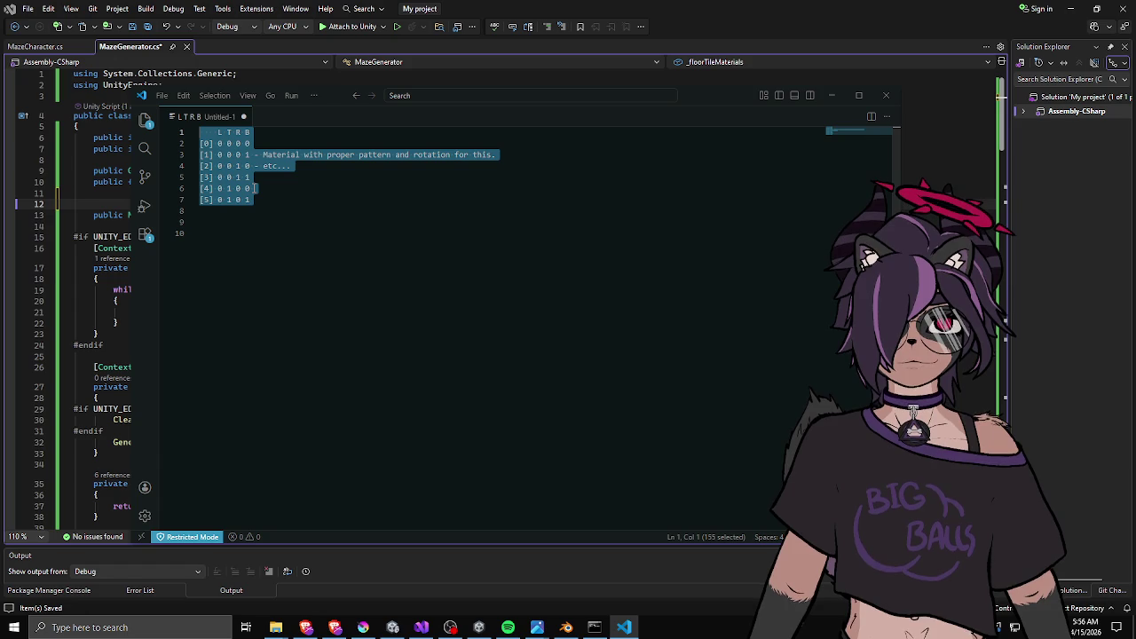
key("Escape")
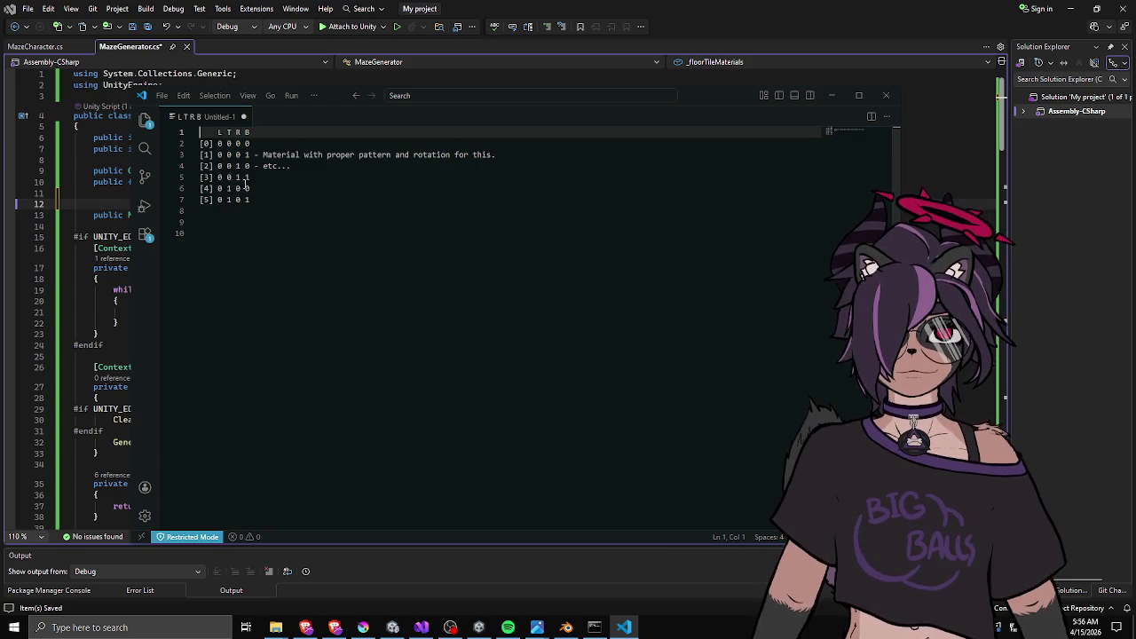
key("shift+alt+Down")
key("ctrl+z")
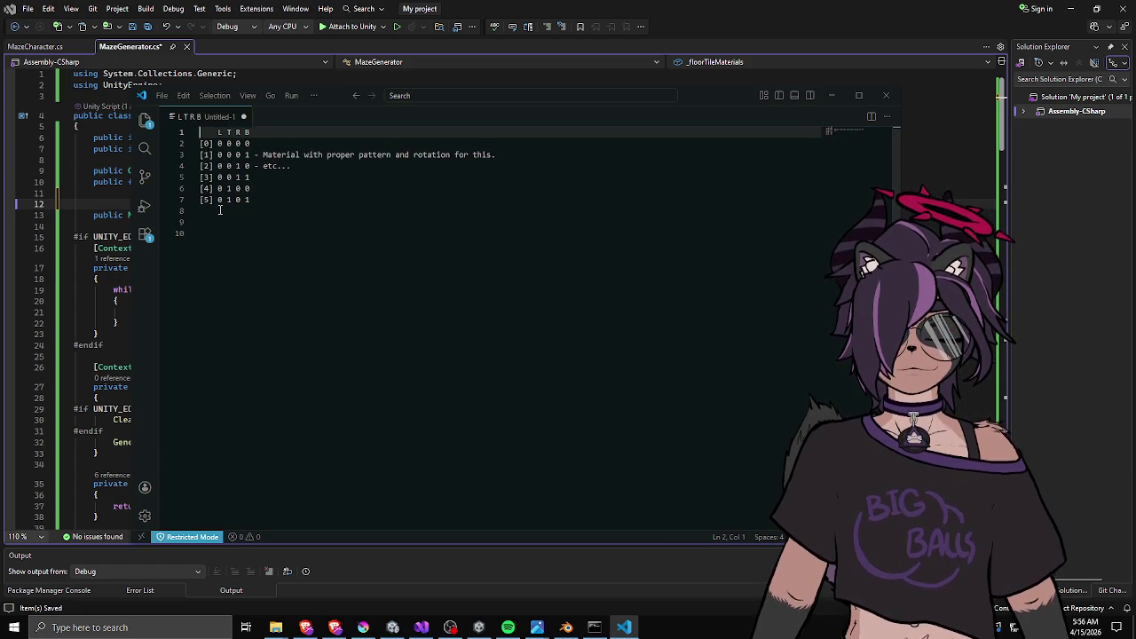
key("ctrl+alt+Down")
key("ctrl+alt+Down")
key("ctrl+alt+Down")
type("//")
key("Escape")
Cut the entire commented table and return to Visual Studio.
key("ctrl+a")
key("ctrl+x")
left_click(611, 12)
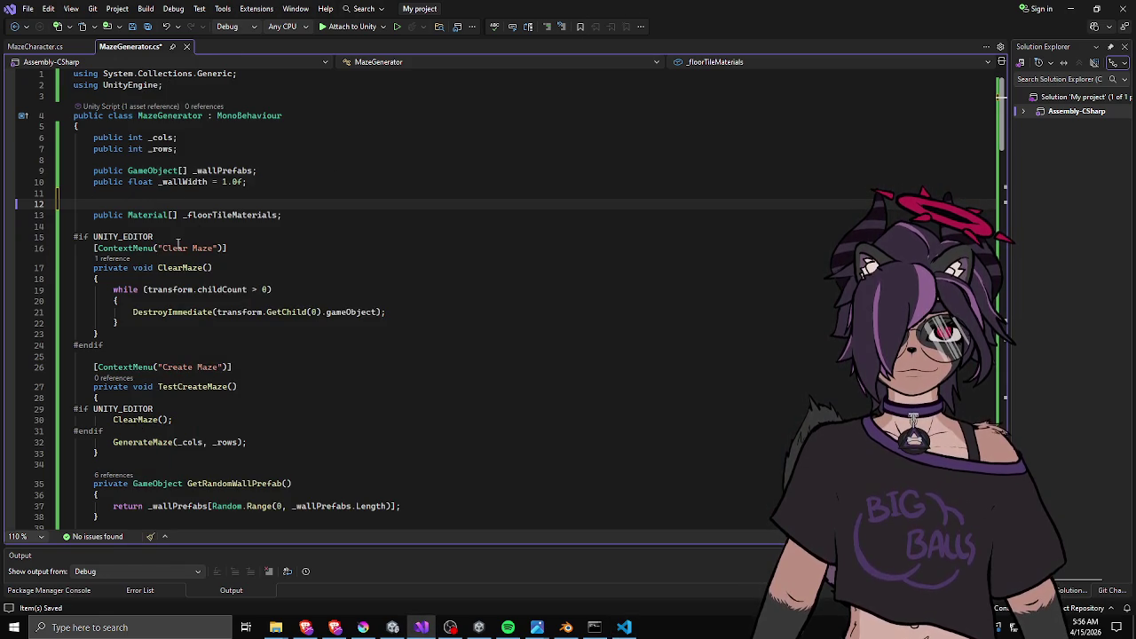
Paste the comment table above the floor tile materials field and save the script.
key("ctrl+v")
left_click(291, 295)
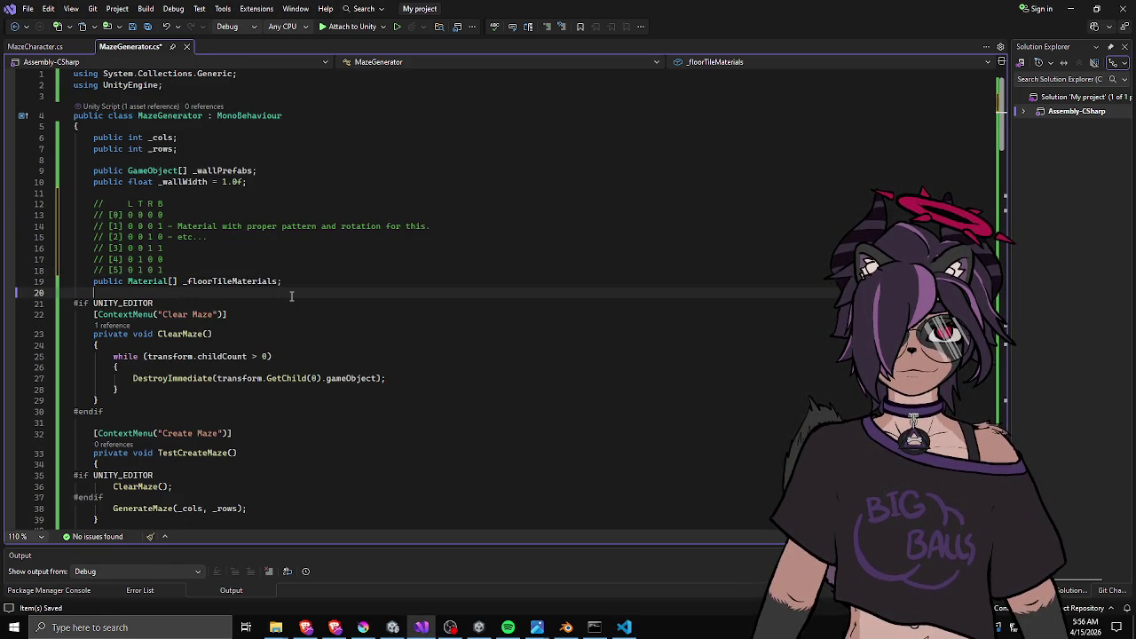
key("ctrl+s")
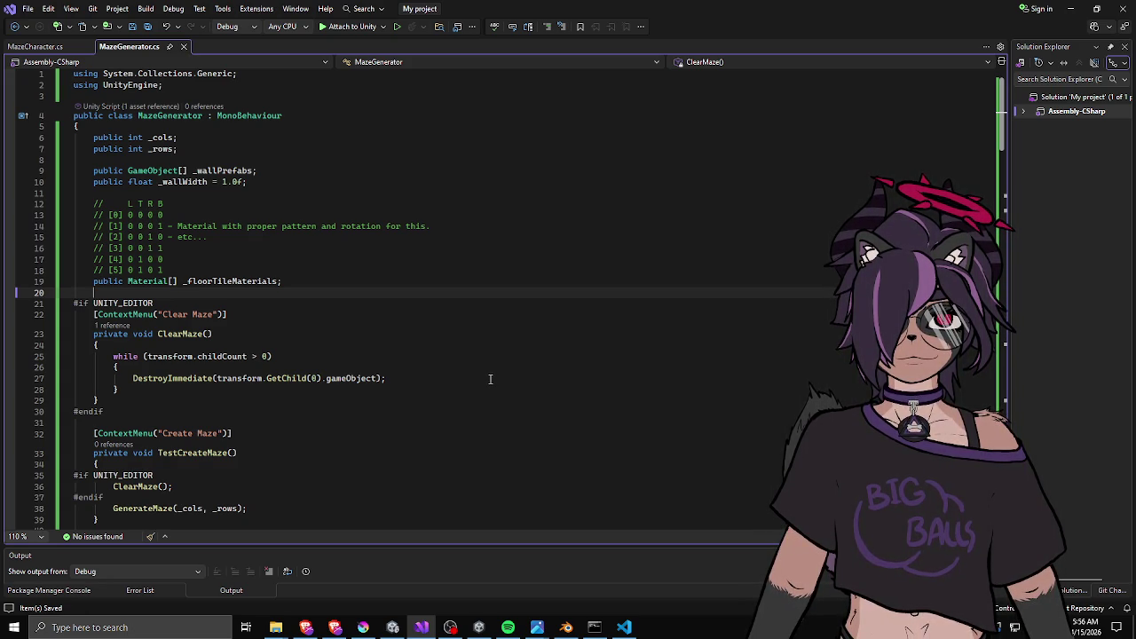
Add an ellipsis '.' comment line and a '1 1 1 1' row below the [5] comment.
left_click(376, 269)
key("Return")
type("//")
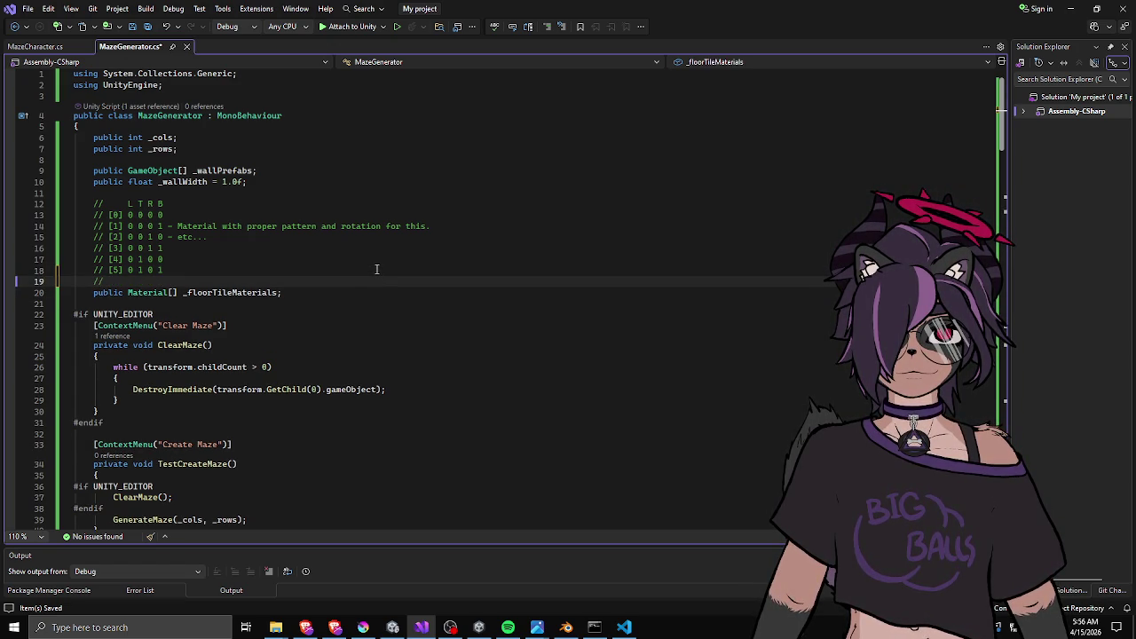
type("..")
key("Return")
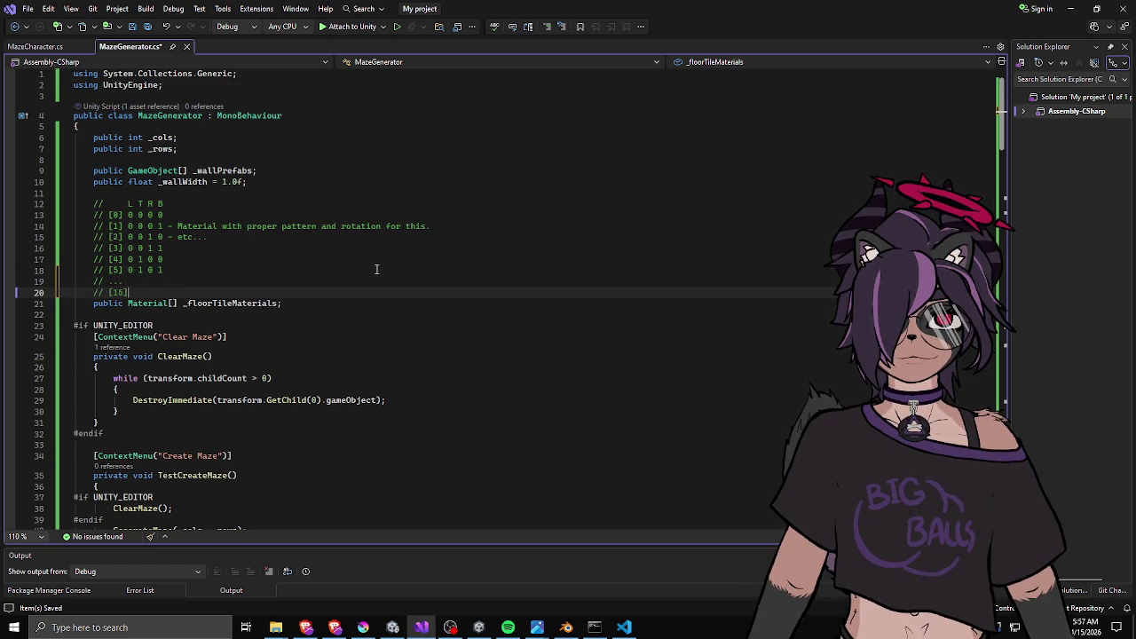
type(" 1 1 1 1")
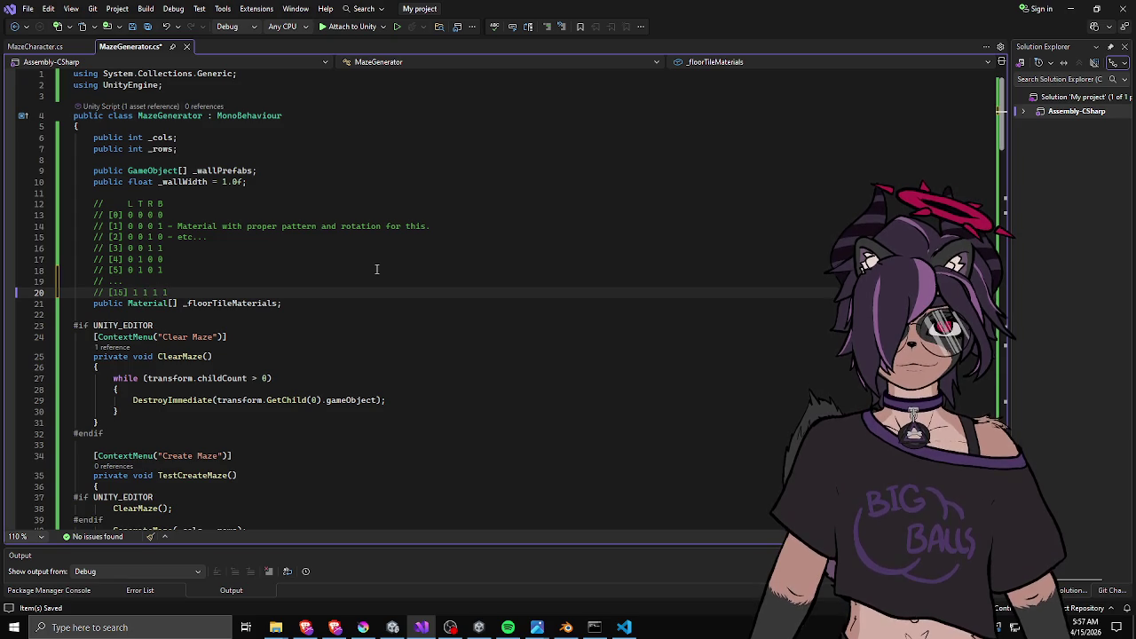
Pad the single-digit indices on comment lines 13–18 with a space to align with [15], then save.
key("Up")
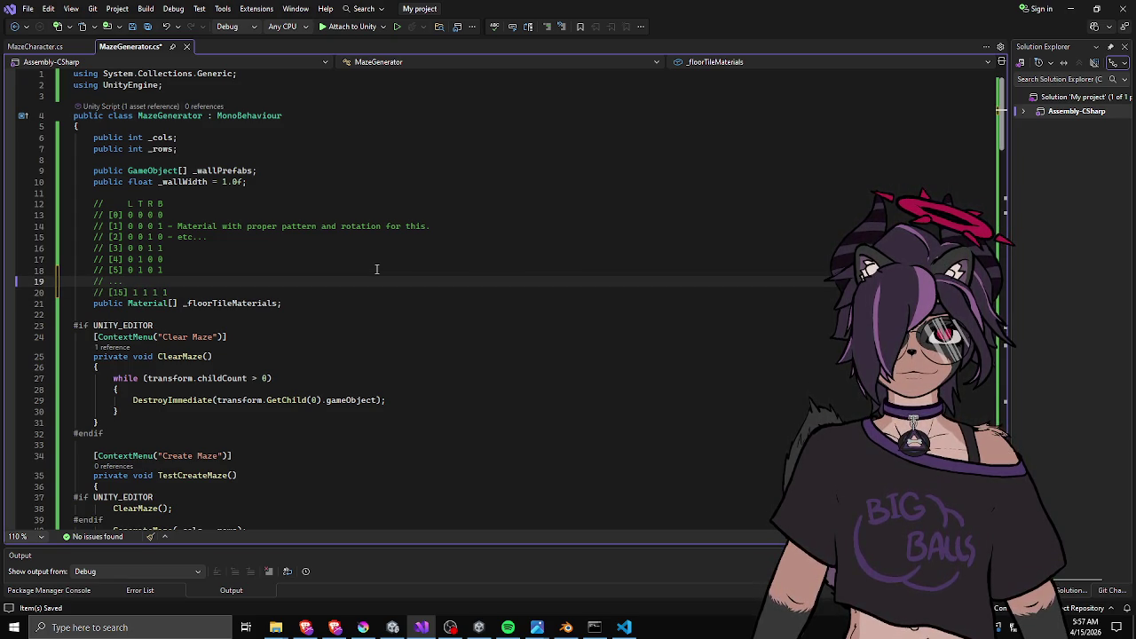
key("Up")
key("Left")
key("Left")
key("space")
key("Left")
key("Up")
key("space")
key("Left")
key("Up")
key("space")
key("Left")
key("Up")
key("space")
key("Left")
key("Up")
key("space")
key("Left")
key("Up")
key("space")
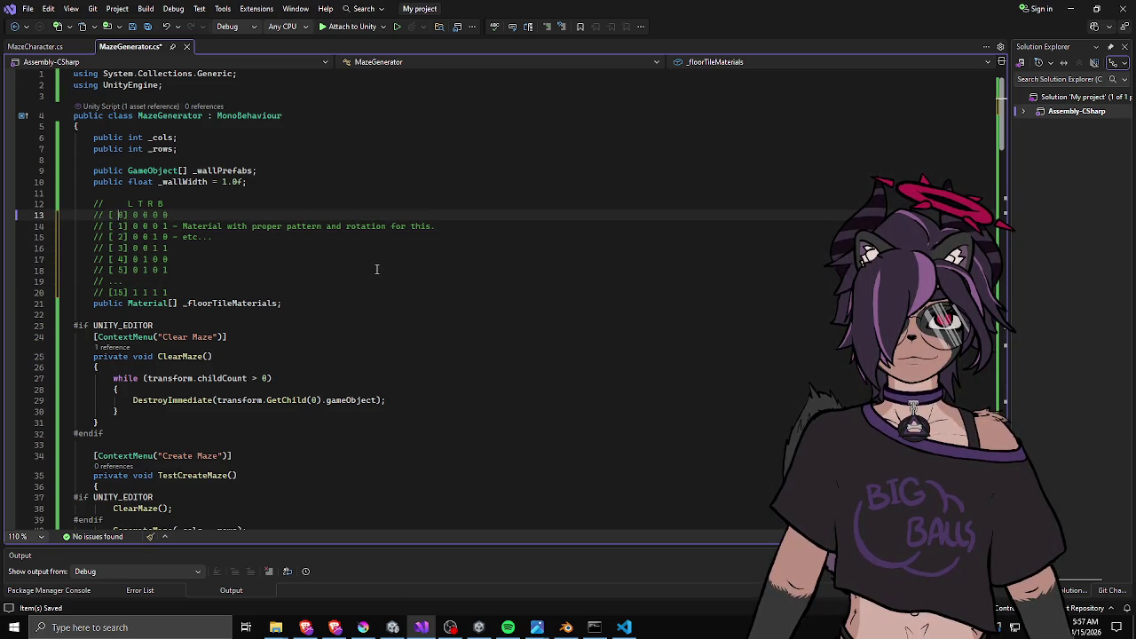
key("ctrl+s")
Check the _floorTileMaterials declaration, then switch back to the Unity editor.
left_click(375, 279)
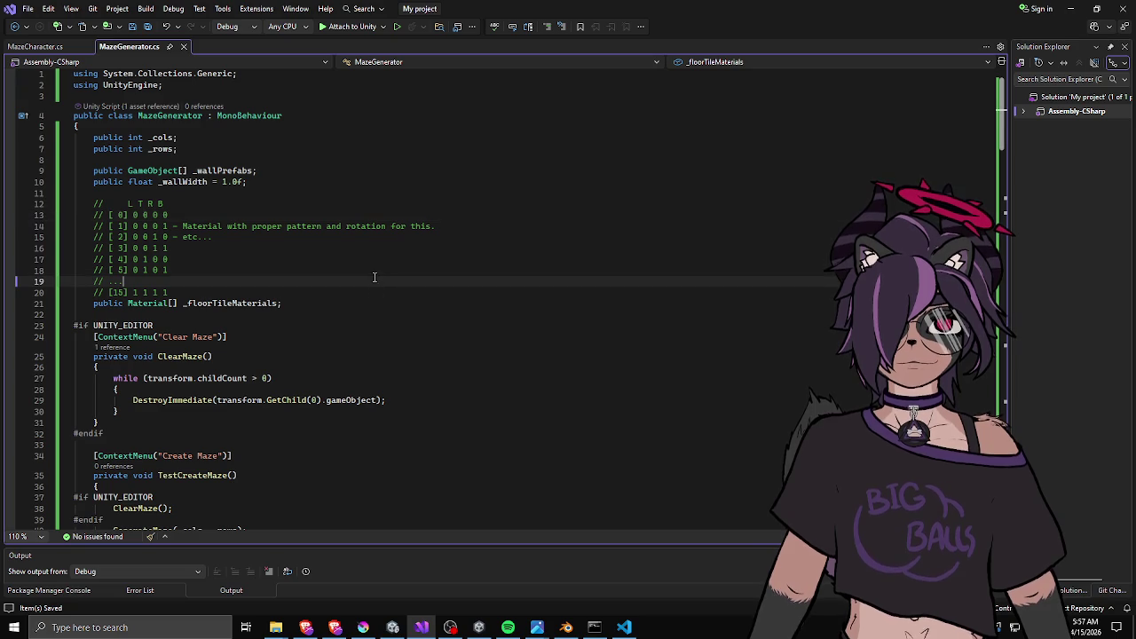
left_click(315, 303)
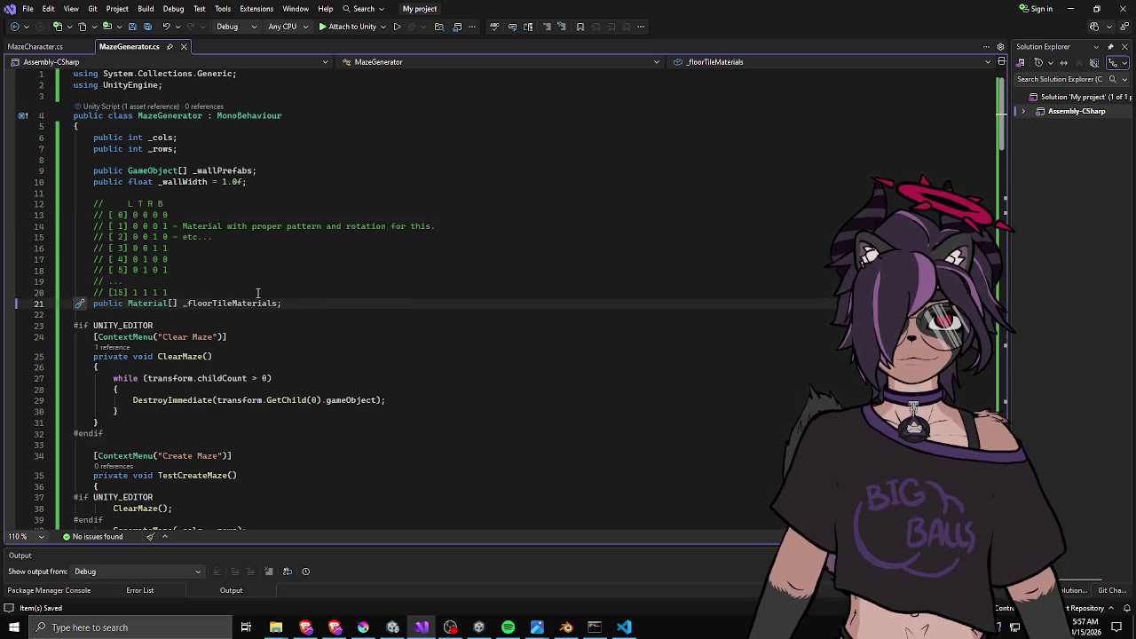
left_click(133, 203)
left_click(324, 313)
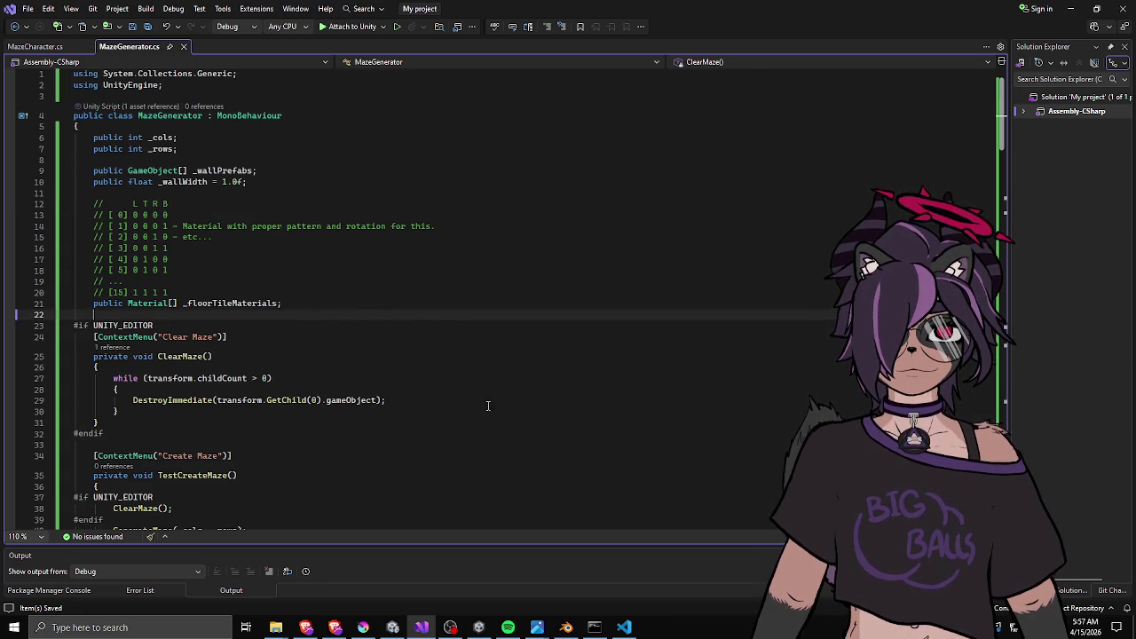
left_click(384, 631)
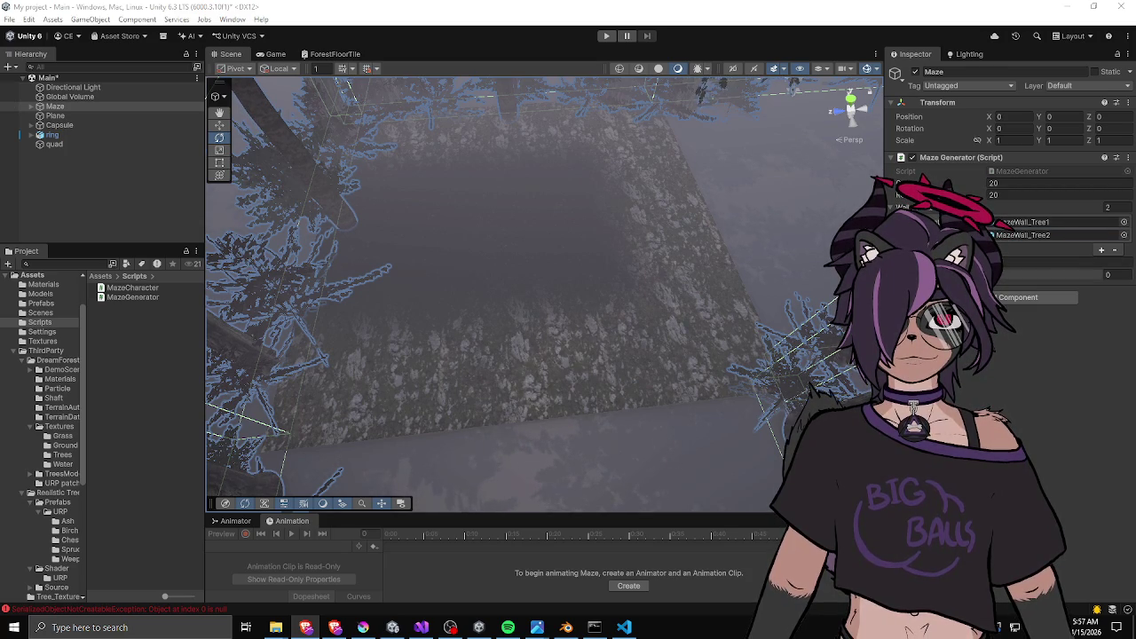
Set the Floor Tile Materials list size to 16, then show the top-level Assets folder in a widened Project panel.
left_click(1079, 276)
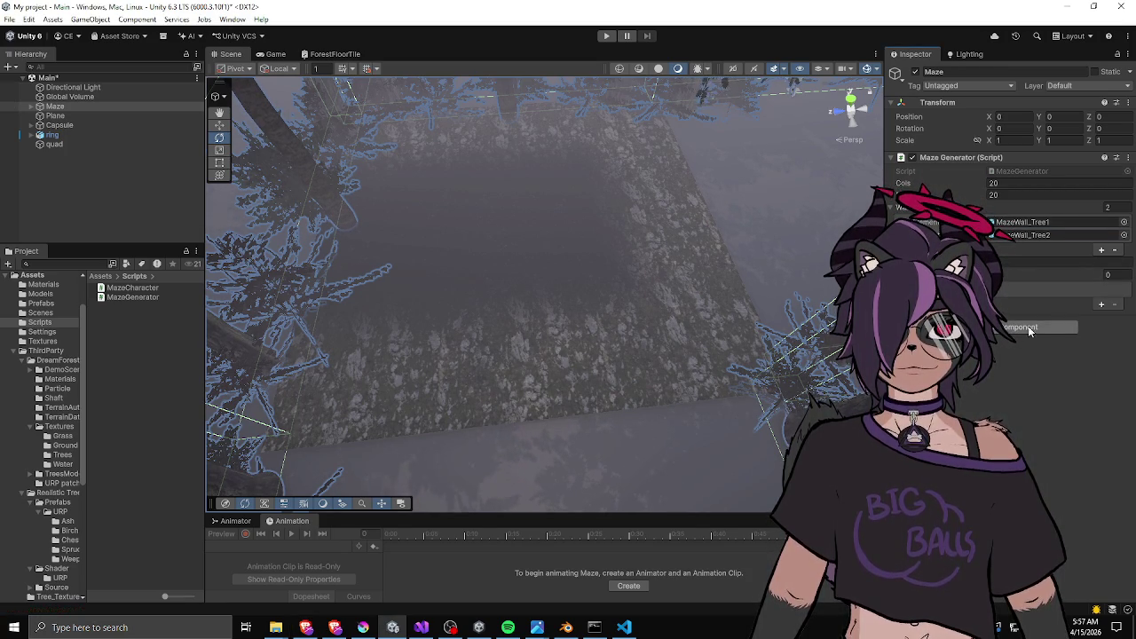
left_click(1107, 274)
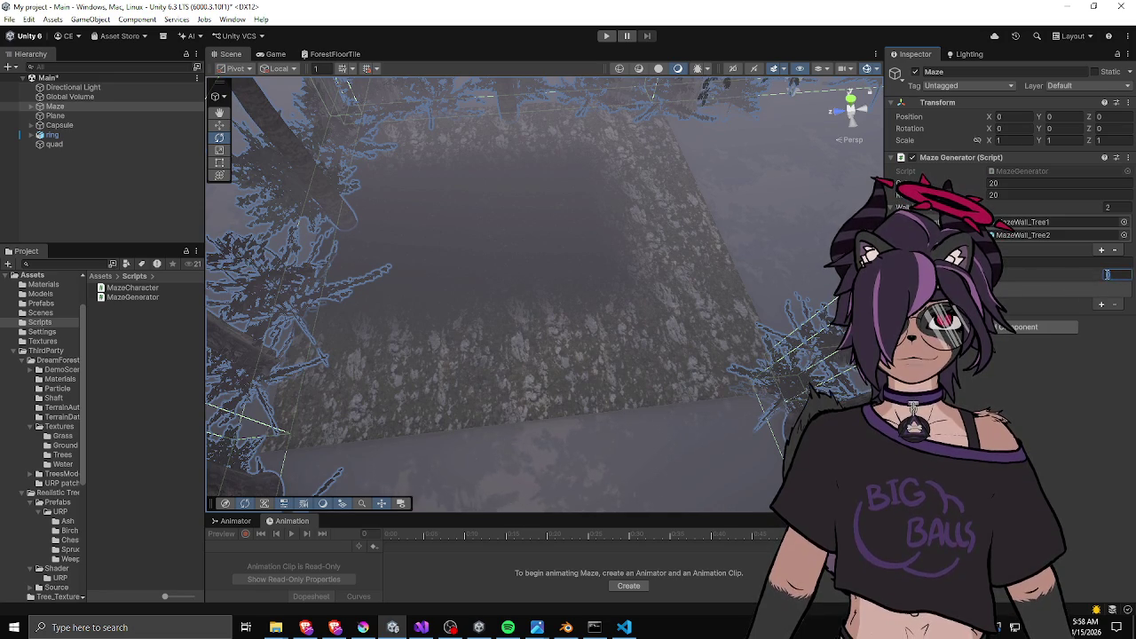
type("15")
key("Return")
key("BackSpace")
type("6")
key("Return")
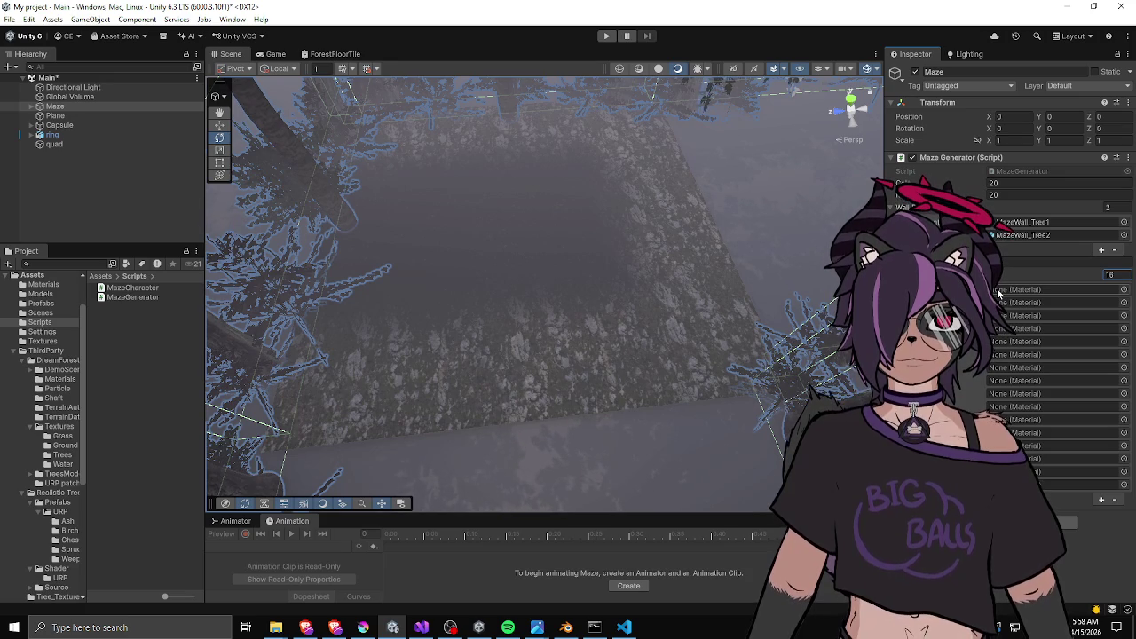
left_click(102, 276)
left_click_drag(204, 305, 289, 305)
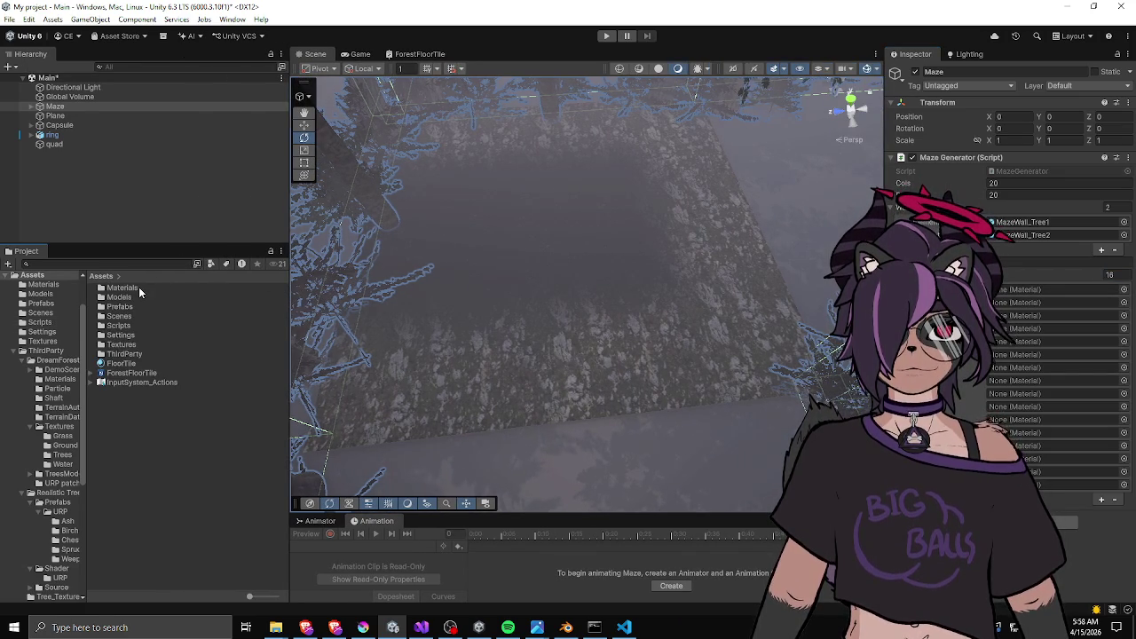
Create a FloorTiles folder in Assets/Materials, then return to Assets and collapse the ThirdParty tree.
double_click(139, 286)
right_click(134, 282)
mouse_move(185, 287)
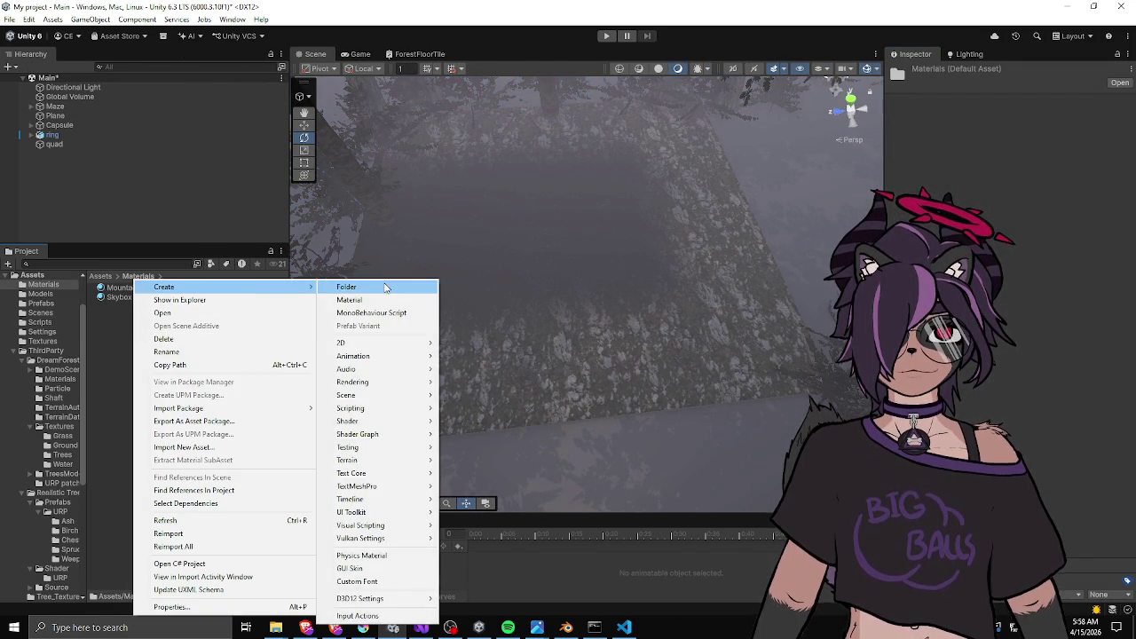
left_click(385, 286)
type("FloorTiles")
key("Return")
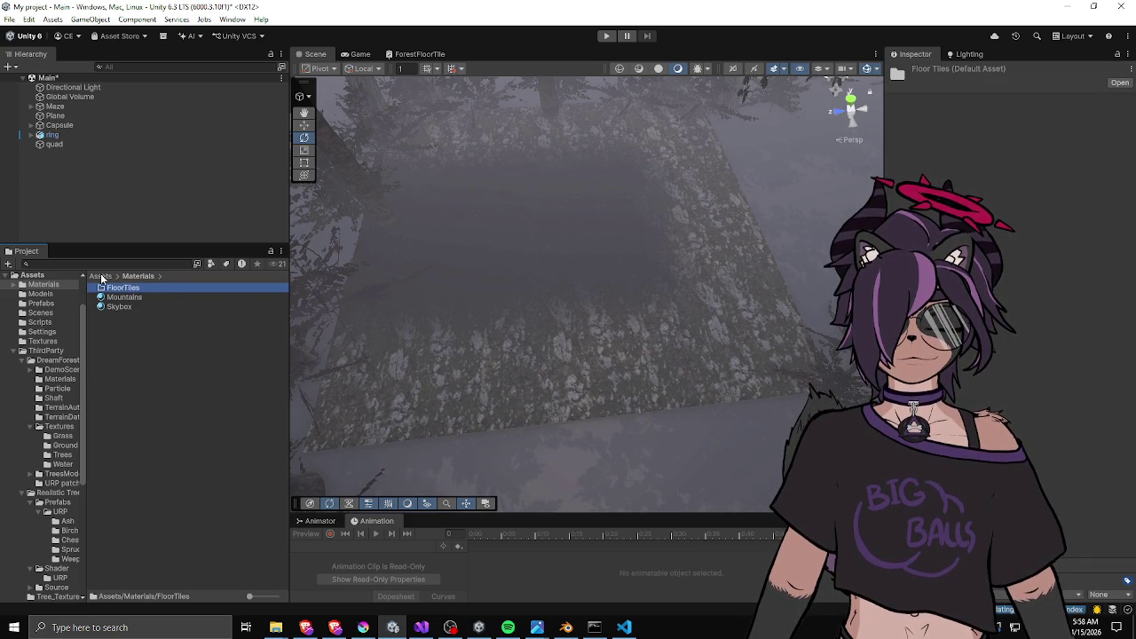
left_click(100, 276)
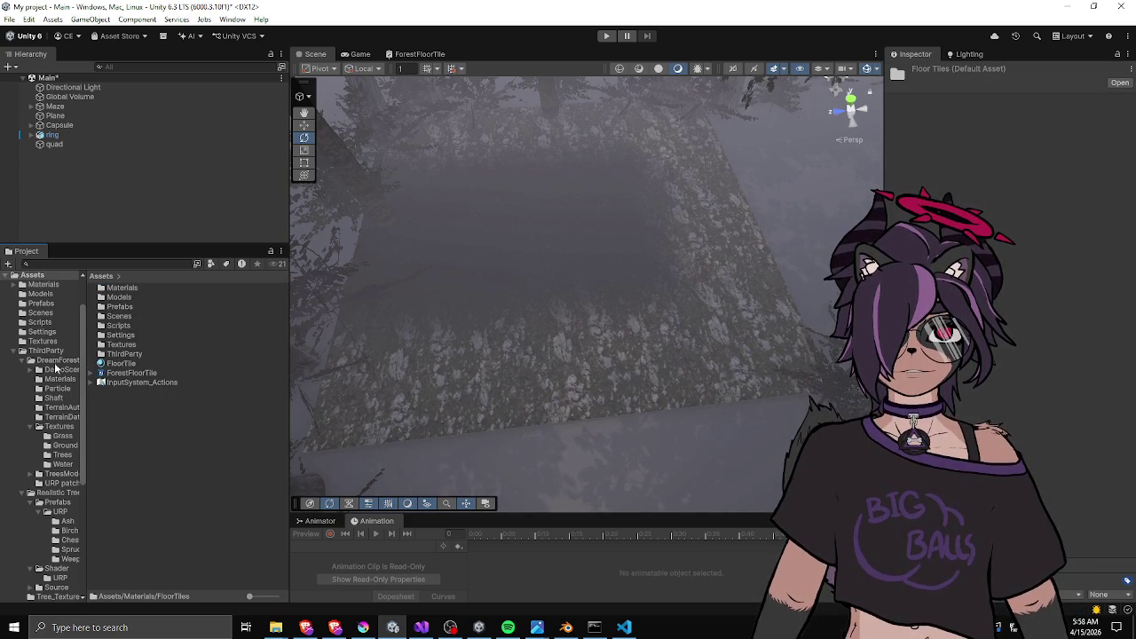
left_click(18, 351)
left_click(12, 322)
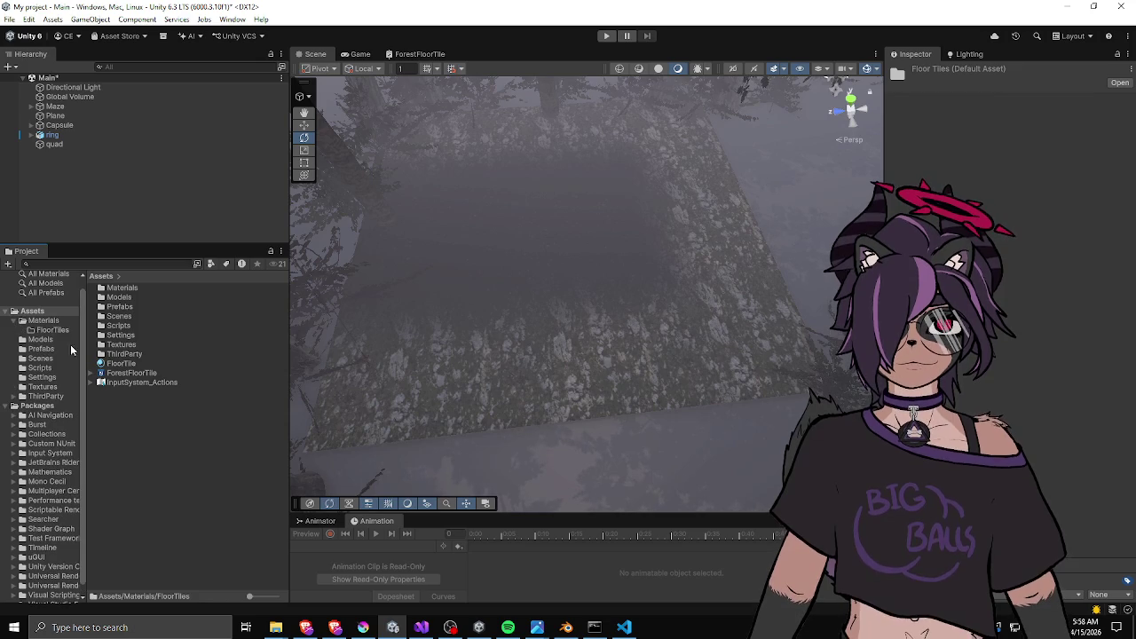
Move the FloorTile material into FloorTiles and rename it FloorTile_0.
left_click_drag(116, 365, 45, 329)
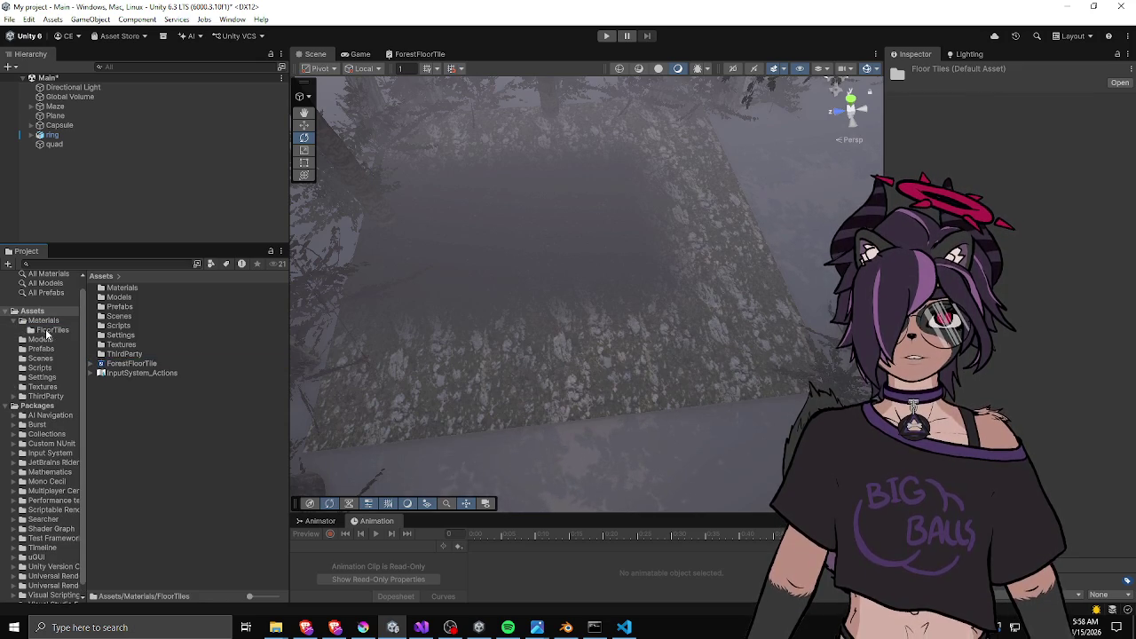
left_click(45, 328)
left_click(124, 290)
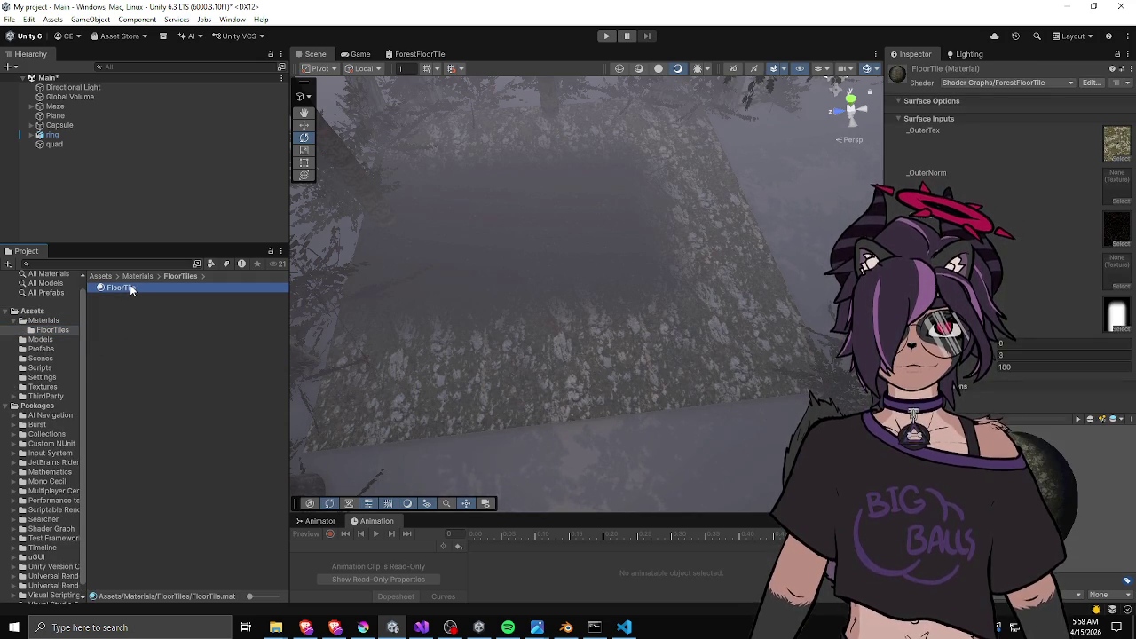
left_click(131, 288)
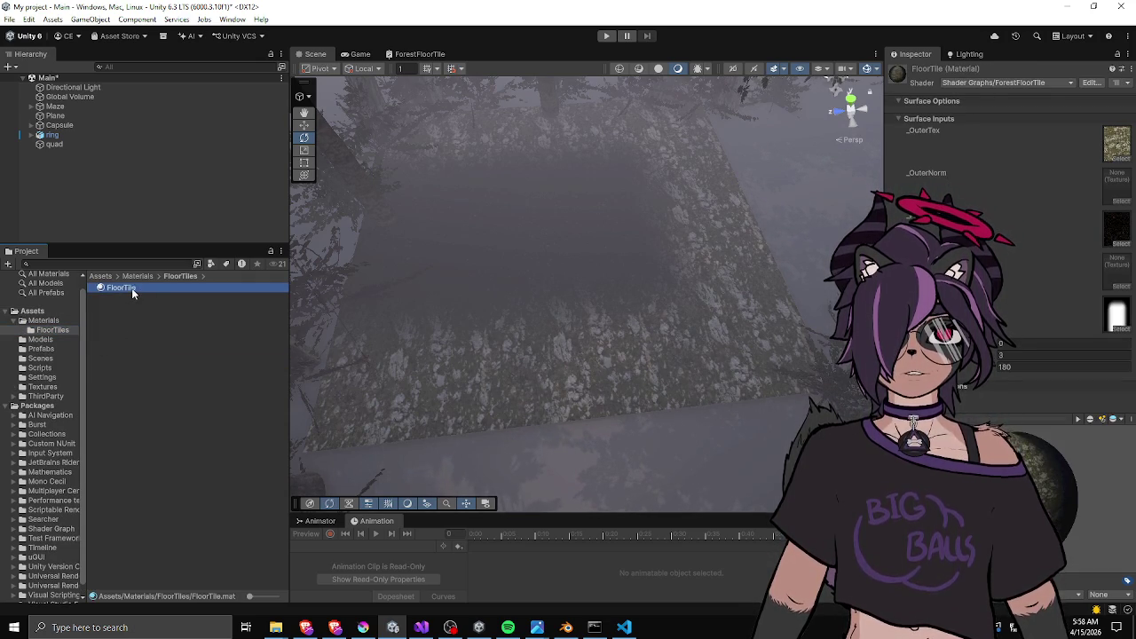
type("_0")
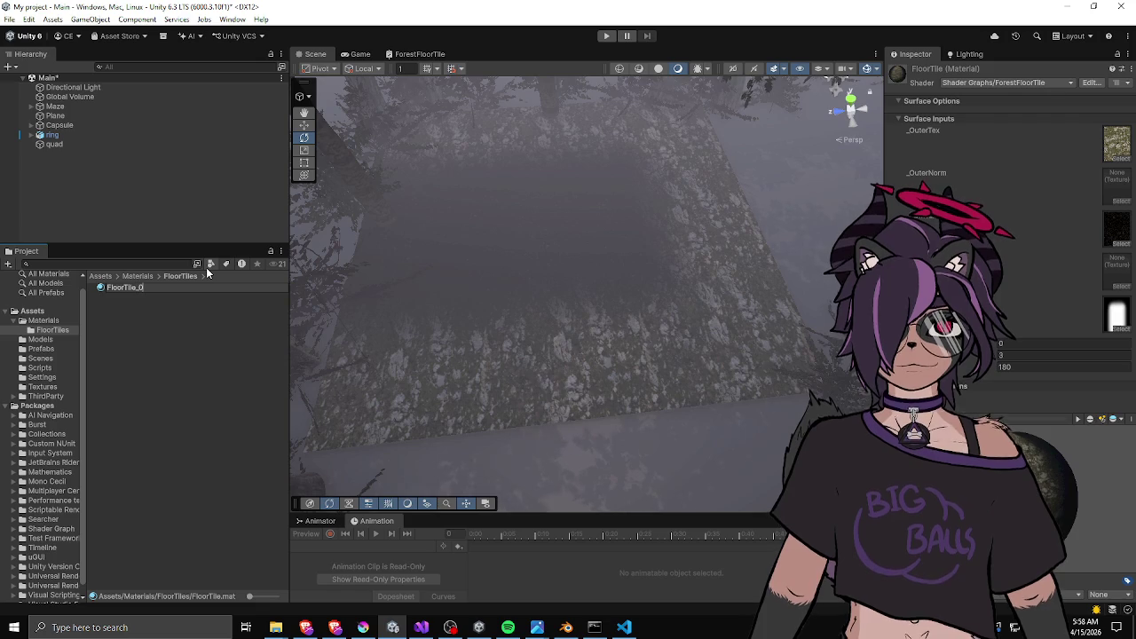
key("Return")
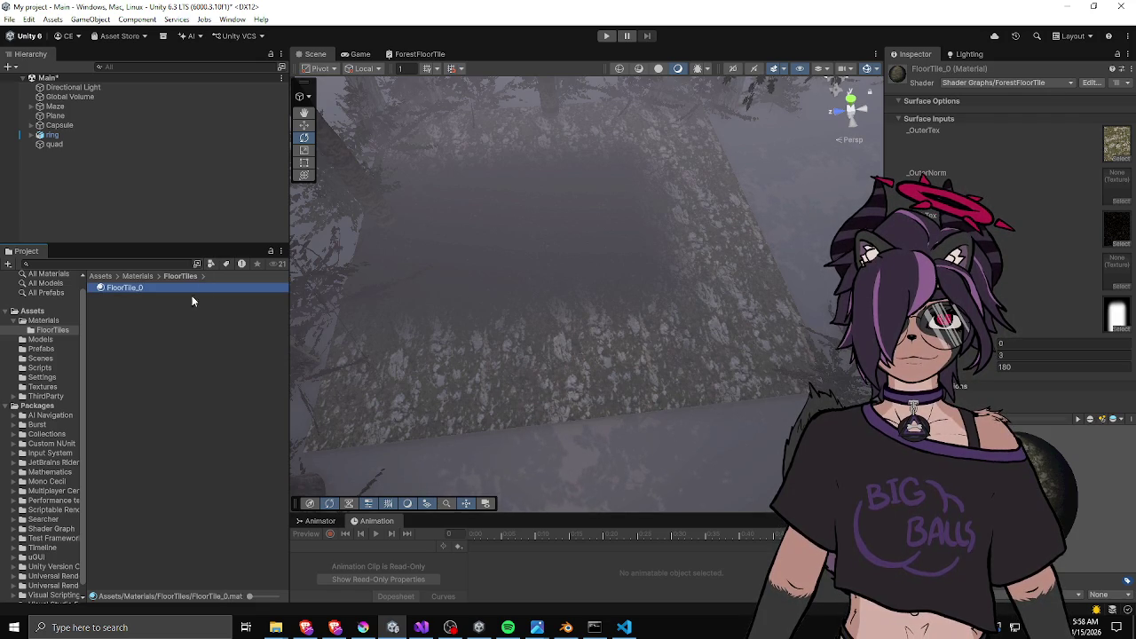
Duplicate FloorTile_0 into copies up to FloorTile_0 15 and begin renaming FloorTile_0 1.
key("ctrl+d")
key("ctrl+d")
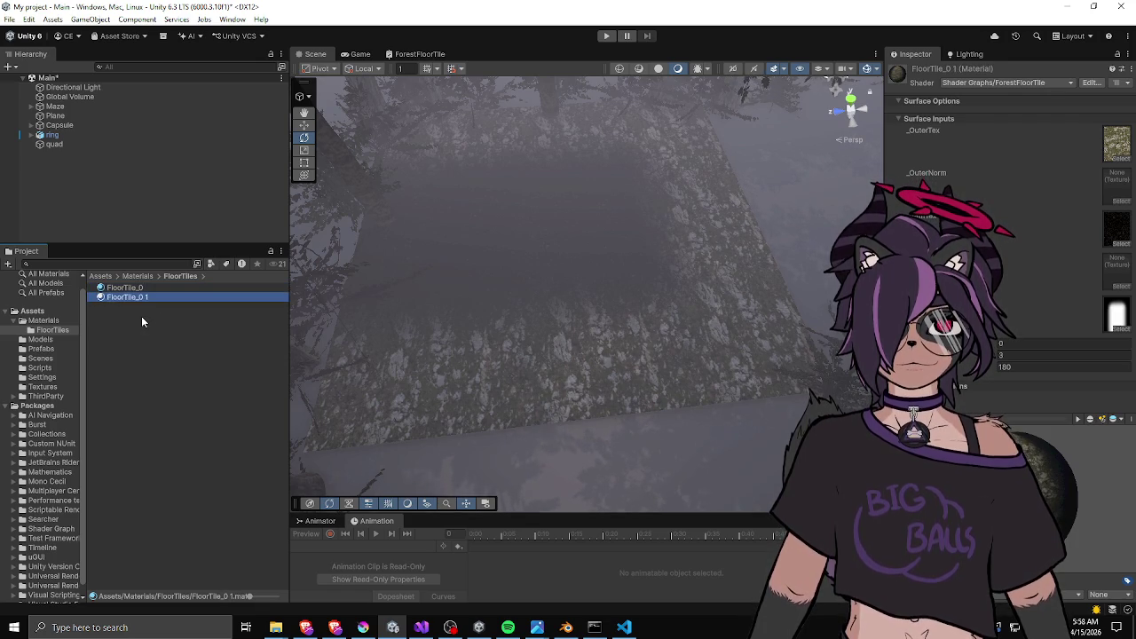
key("ctrl+d")
key("ctrl+d")
key("ctrl+d")
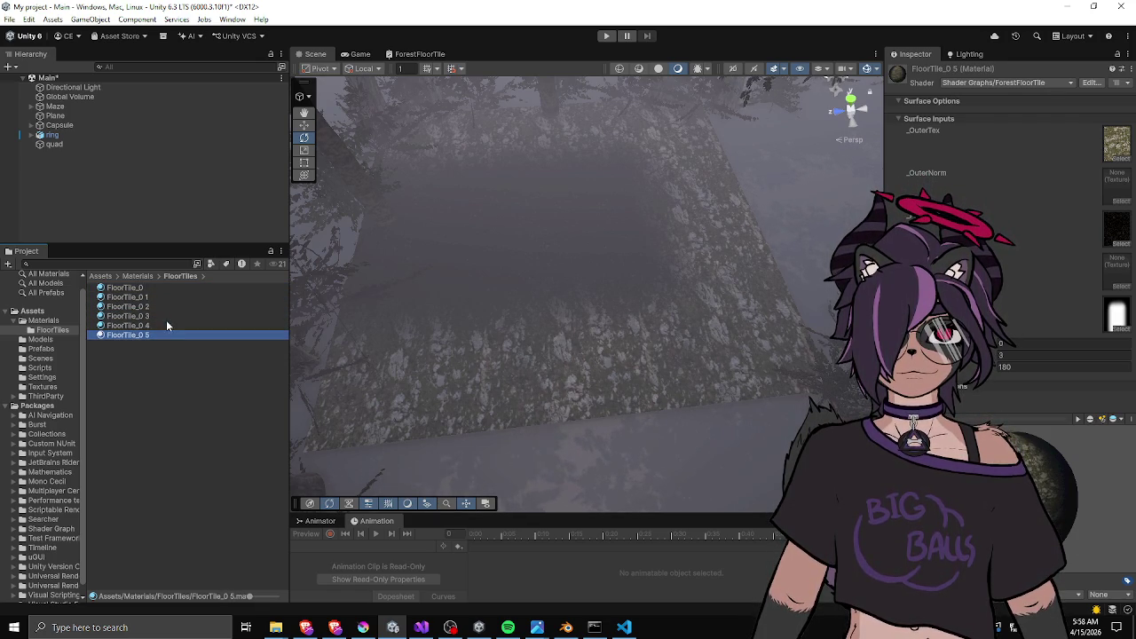
key("ctrl+d")
key("ctrl+d")
key("ctrl+d")
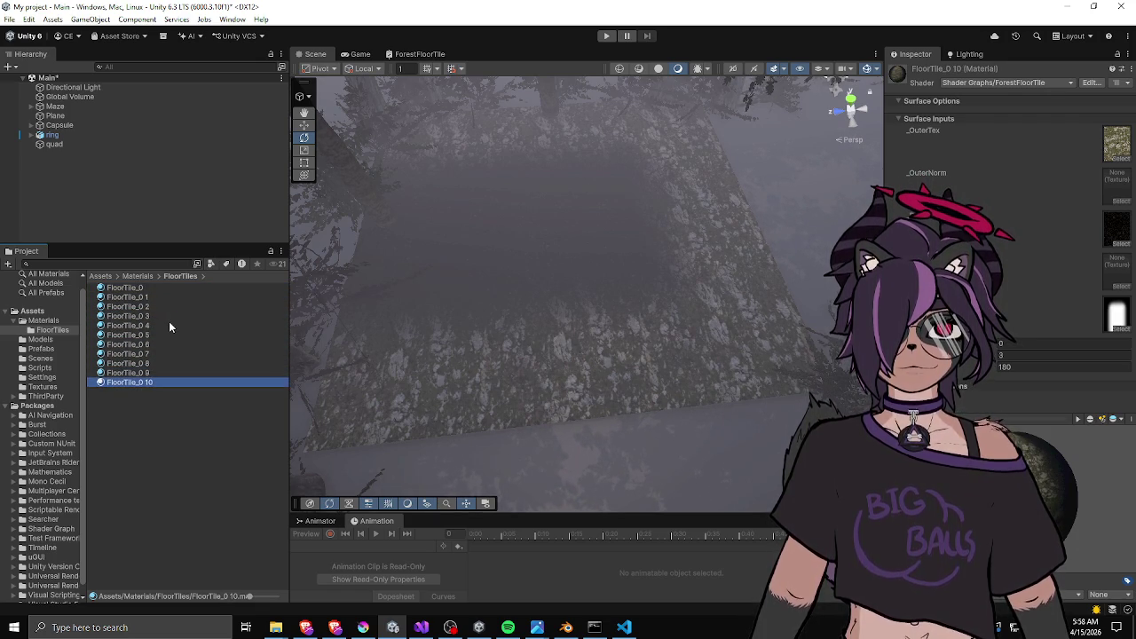
key("ctrl+d")
key("ctrl+d")
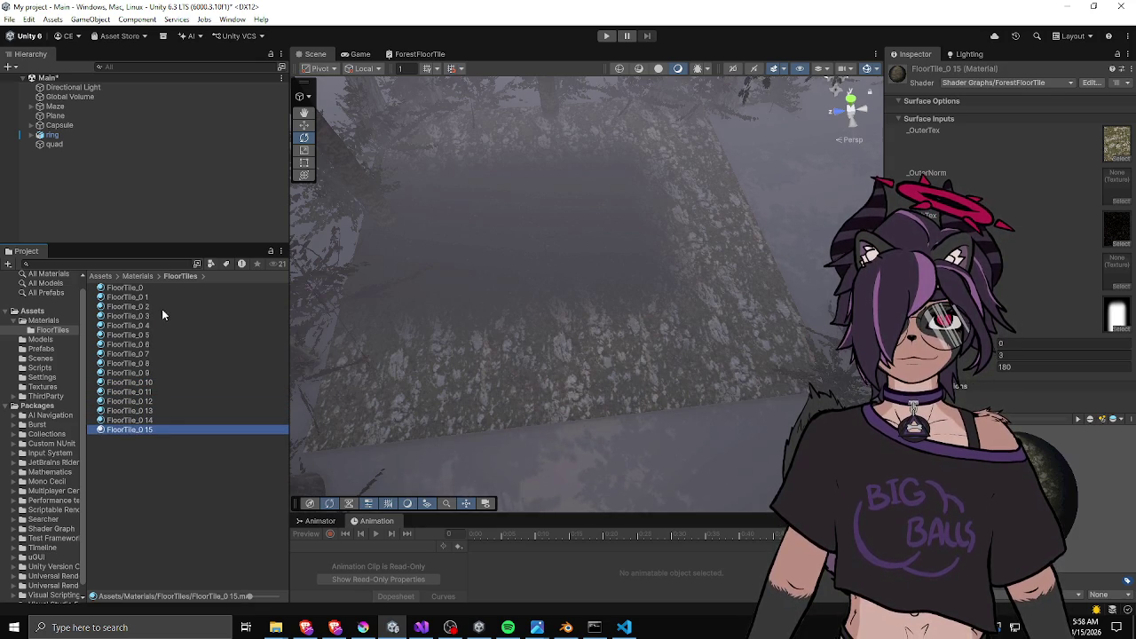
left_click(142, 298)
key("F2")
Finish naming FloorTile_1 and rename the next copies to FloorTile_2 through FloorTile_5.
type("FloorTile_1")
key("Return")
left_click(142, 299)
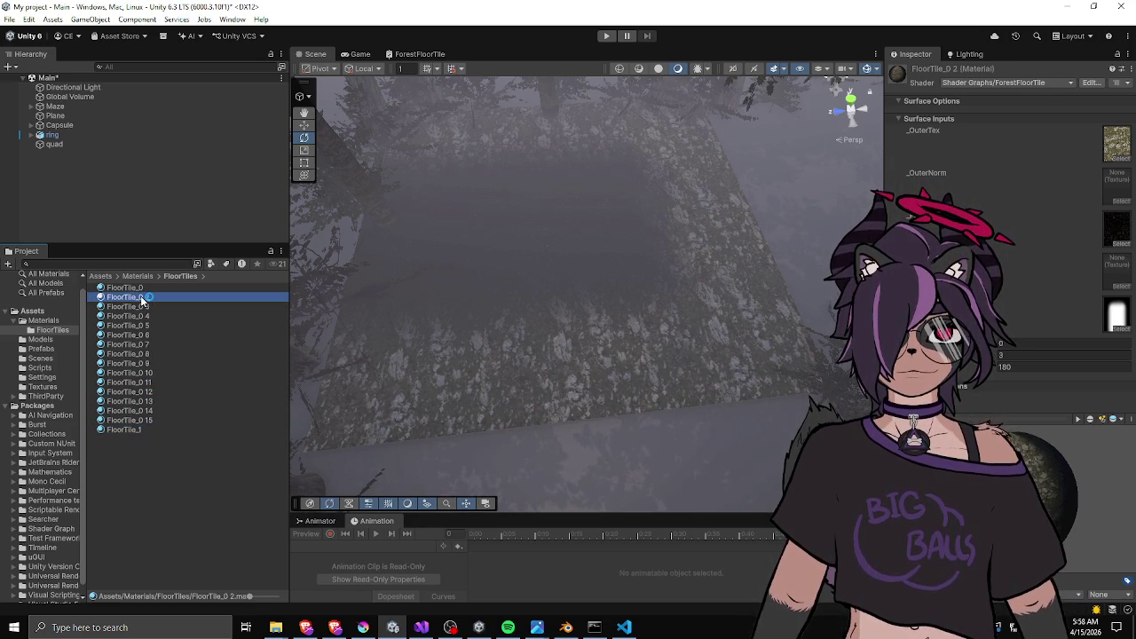
key("F2")
type("FloorTile_2")
key("Return")
left_click(139, 302)
key("F2")
type("FloorTile_3")
key("Return")
left_click(139, 302)
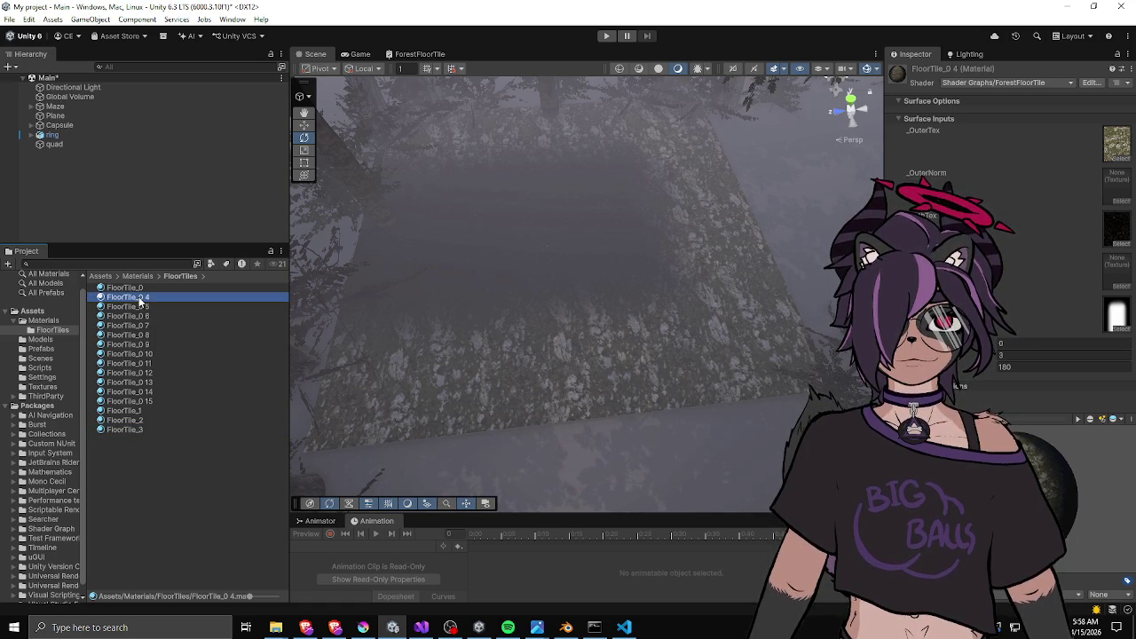
key("F2")
type("FloorTile_4")
key("Return")
left_click(142, 297)
key("F2")
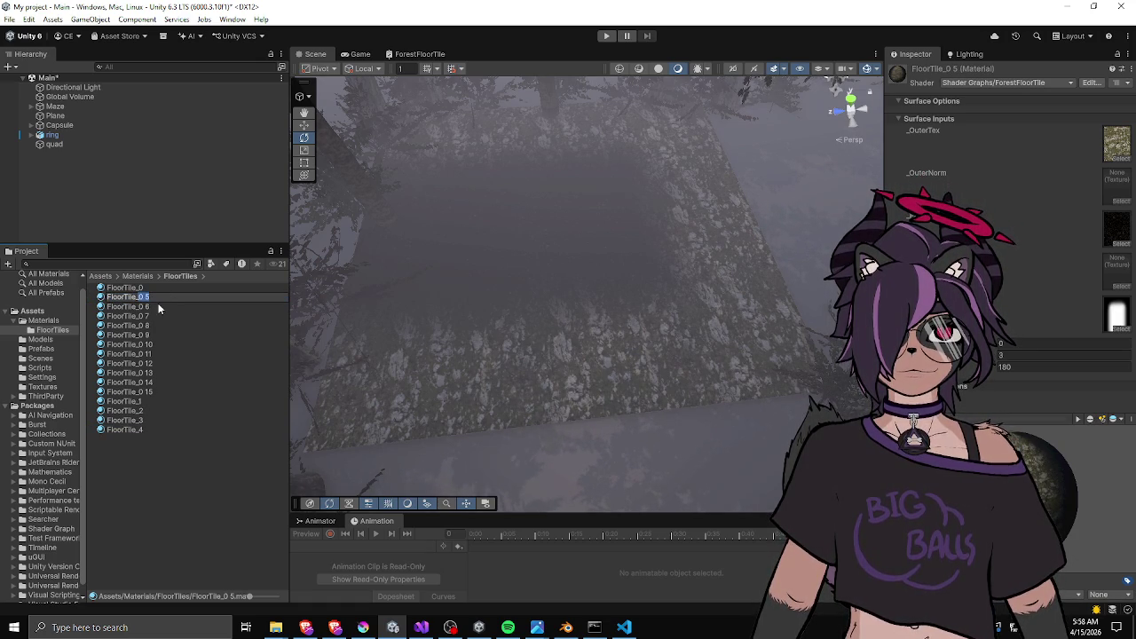
key("BackSpace")
type("5")
key("Return")
Rename the copies FloorTile_0 6 through FloorTile_0 11 to FloorTile_6 through FloorTile_11.
left_click(145, 299)
key("F2")
type("FloorTile_6")
key("Return")
left_click(138, 299)
key("F2")
type("FloorTile_7")
key("Return")
left_click(140, 299)
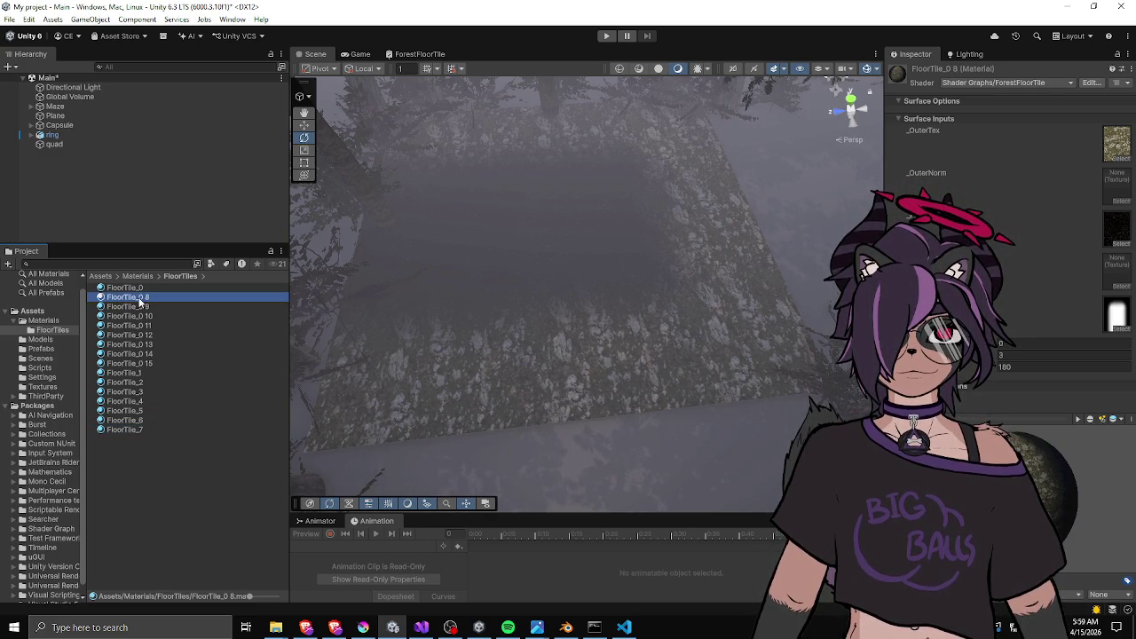
key("F2")
left_click(144, 303)
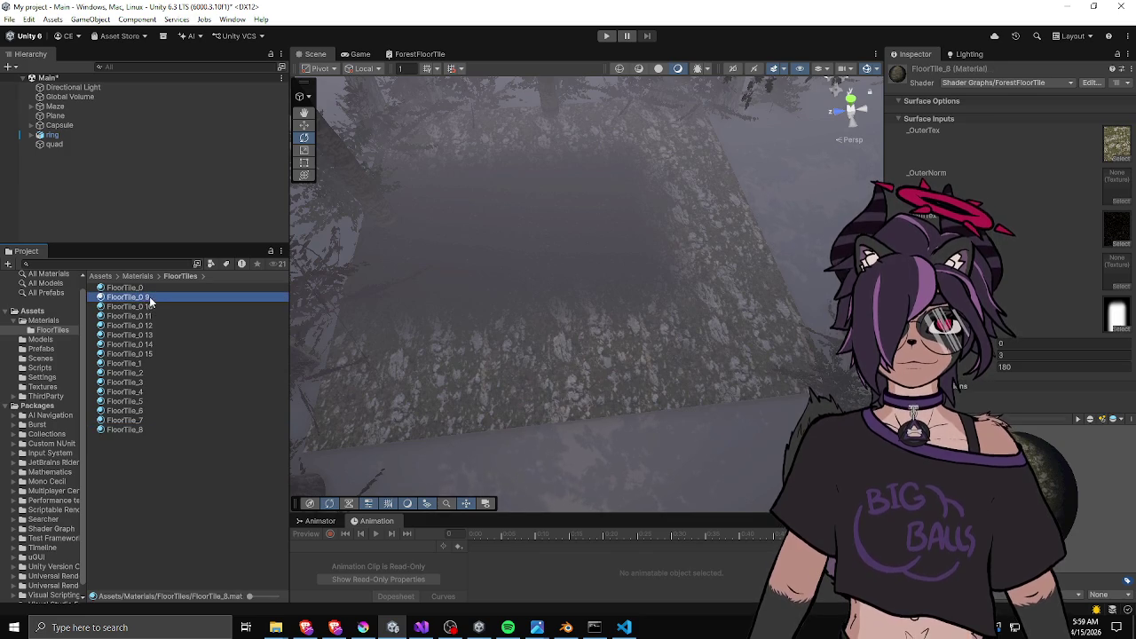
left_click(141, 302)
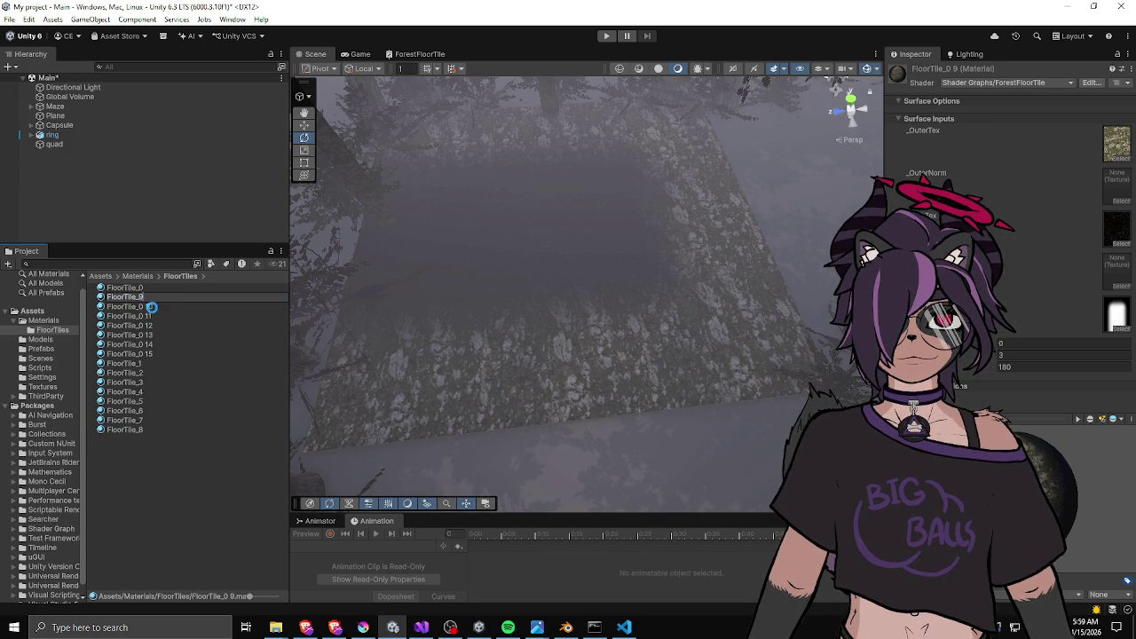
left_click(140, 300)
left_click(142, 300)
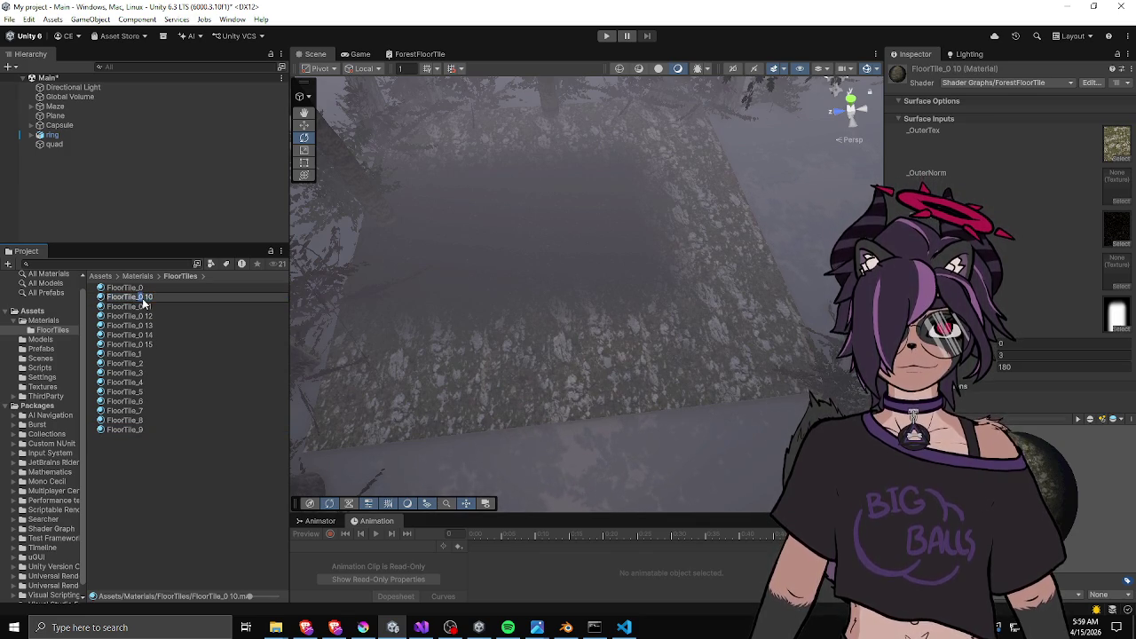
key("Return")
left_click(149, 301)
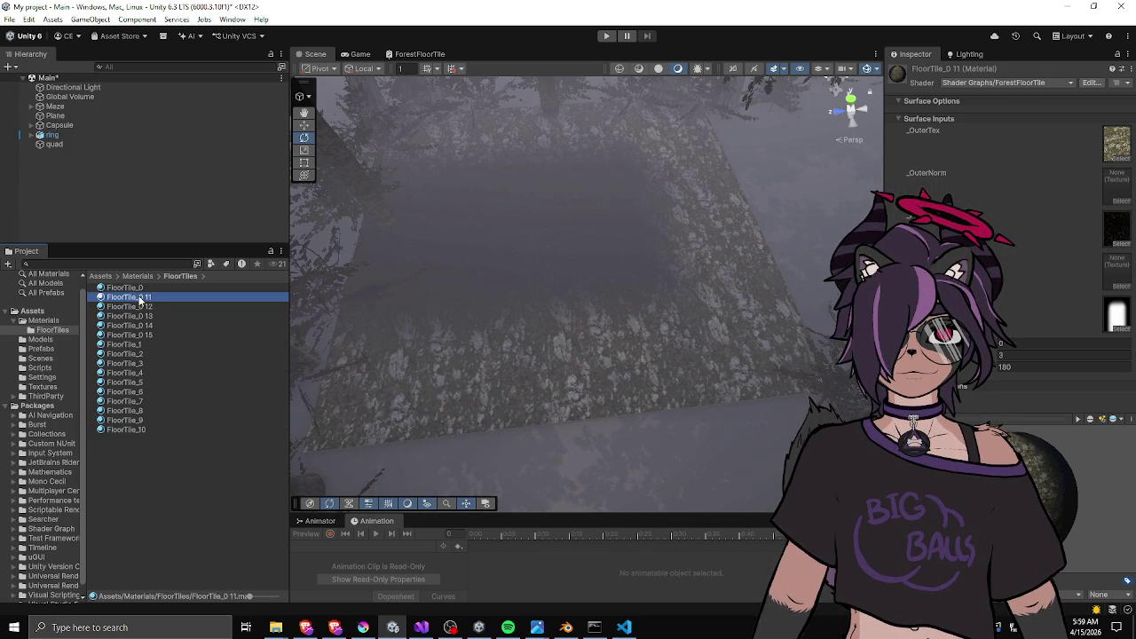
left_click(140, 300)
key("Return")
Rename the last copies to FloorTile_12 through FloorTile_15, then clear the material's shape texture.
left_click(144, 300)
left_click(140, 301)
key("Return")
left_click(148, 301)
left_click(140, 301)
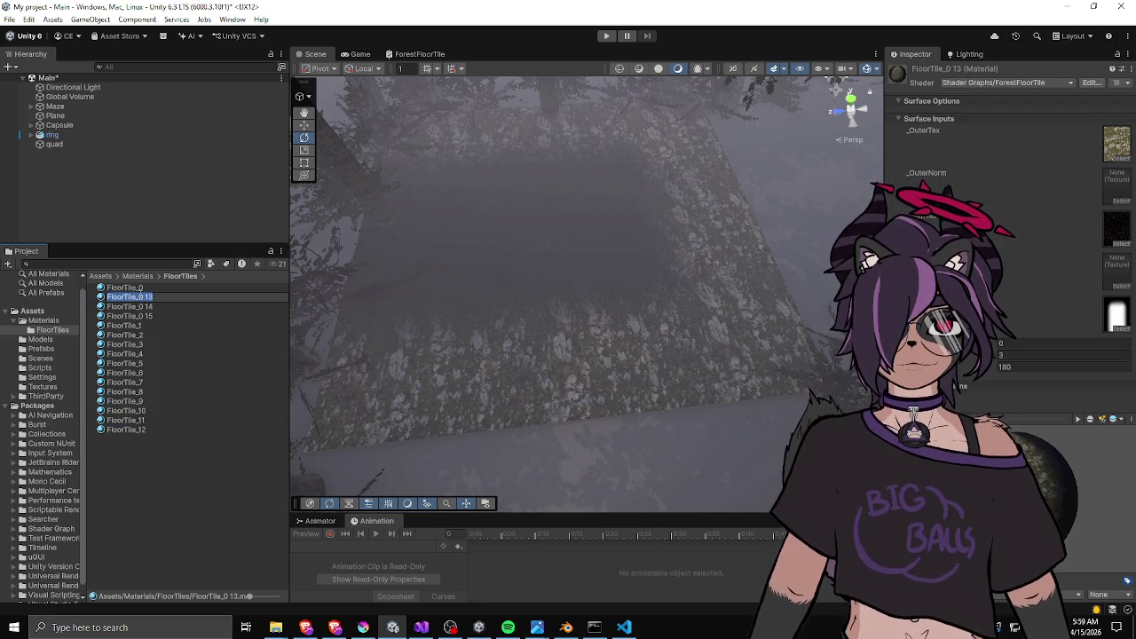
key("Return")
left_click(147, 301)
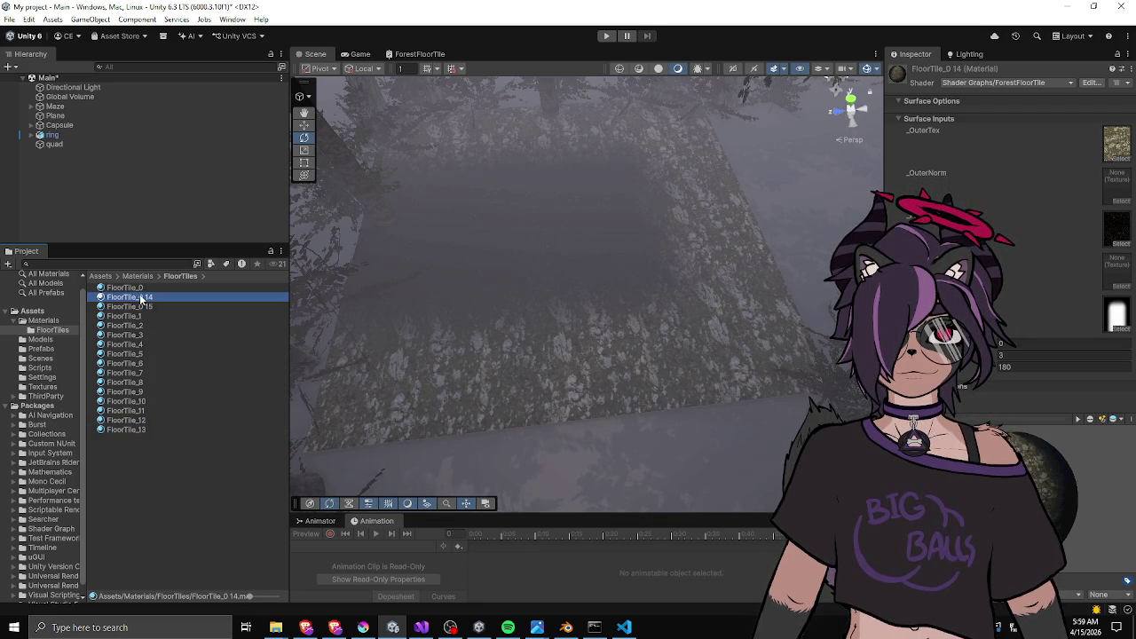
left_click(141, 296)
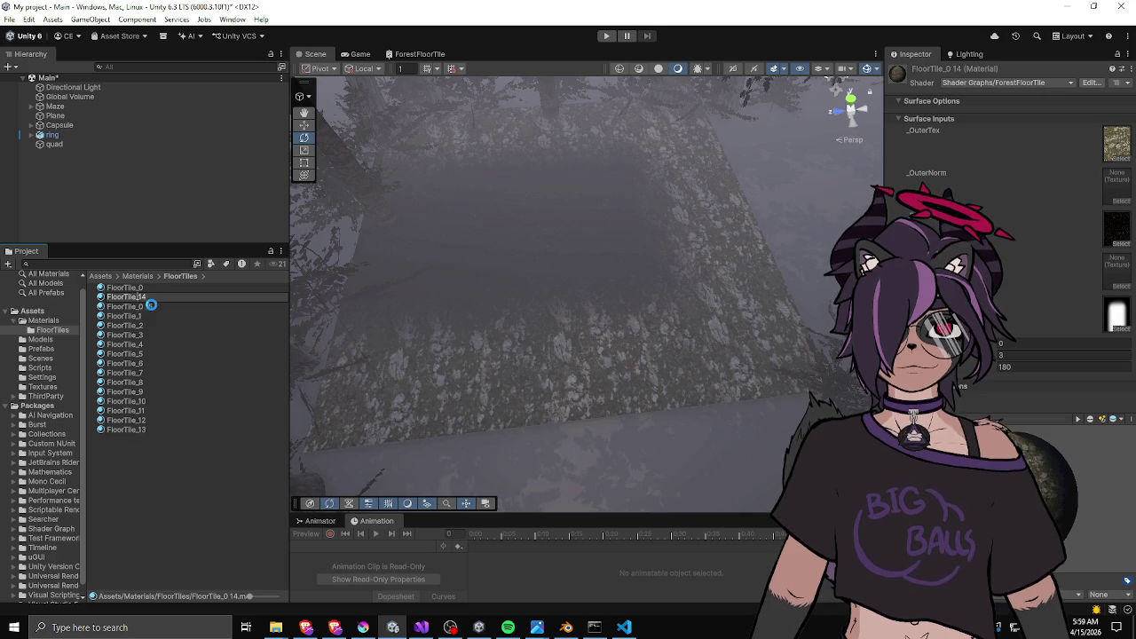
key("Return")
left_click(148, 296)
left_click(140, 295)
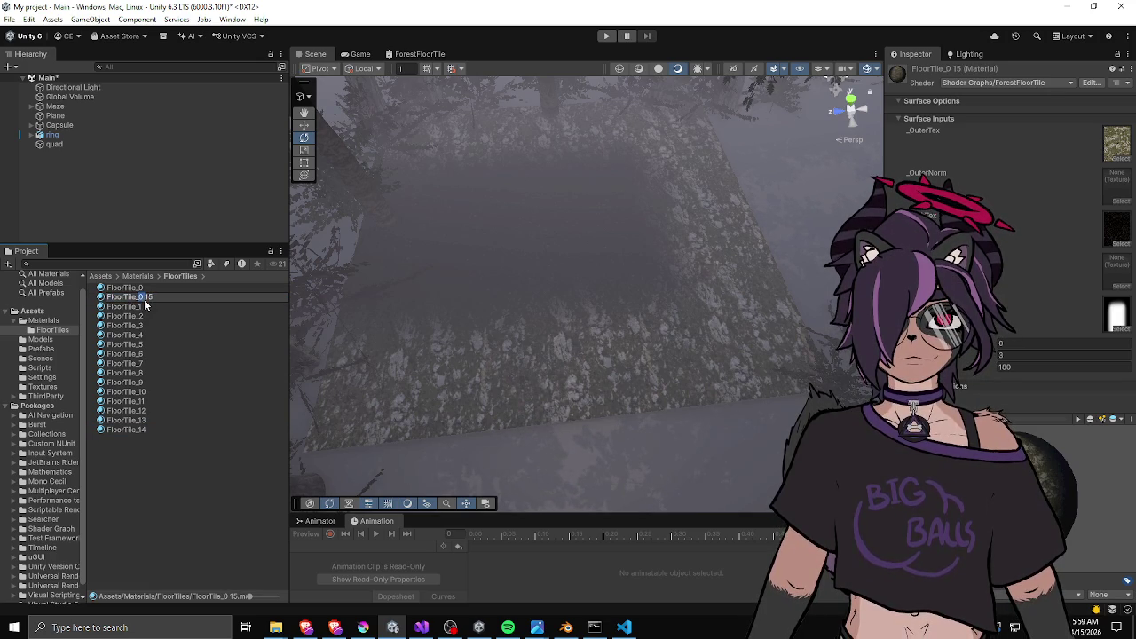
key("Return")
left_click(150, 290)
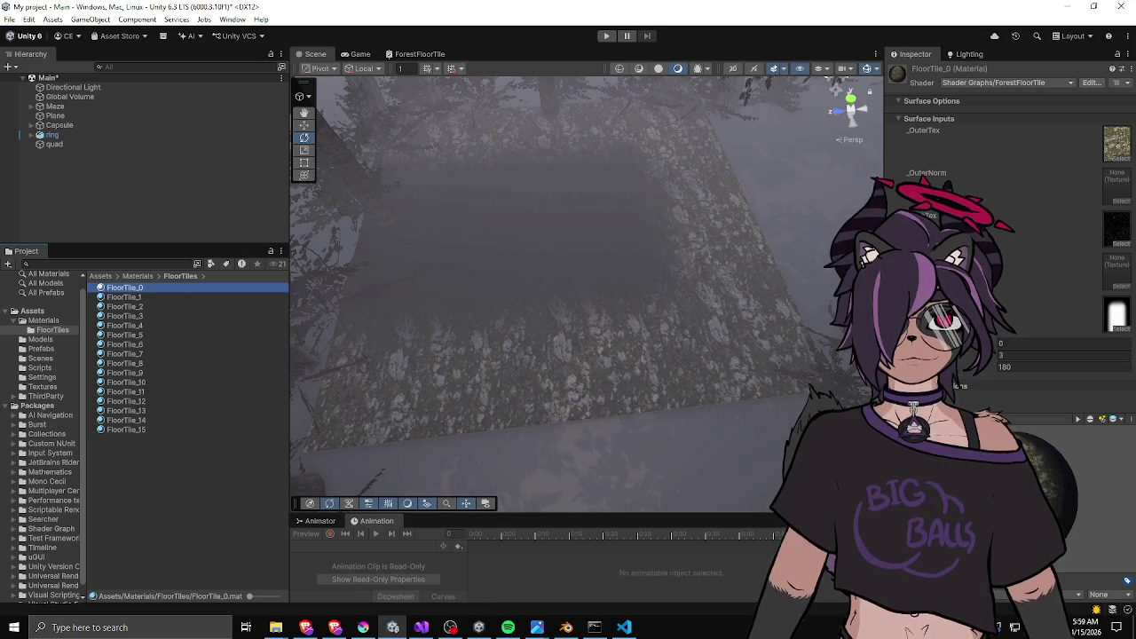
left_click(1118, 316)
key("Delete")
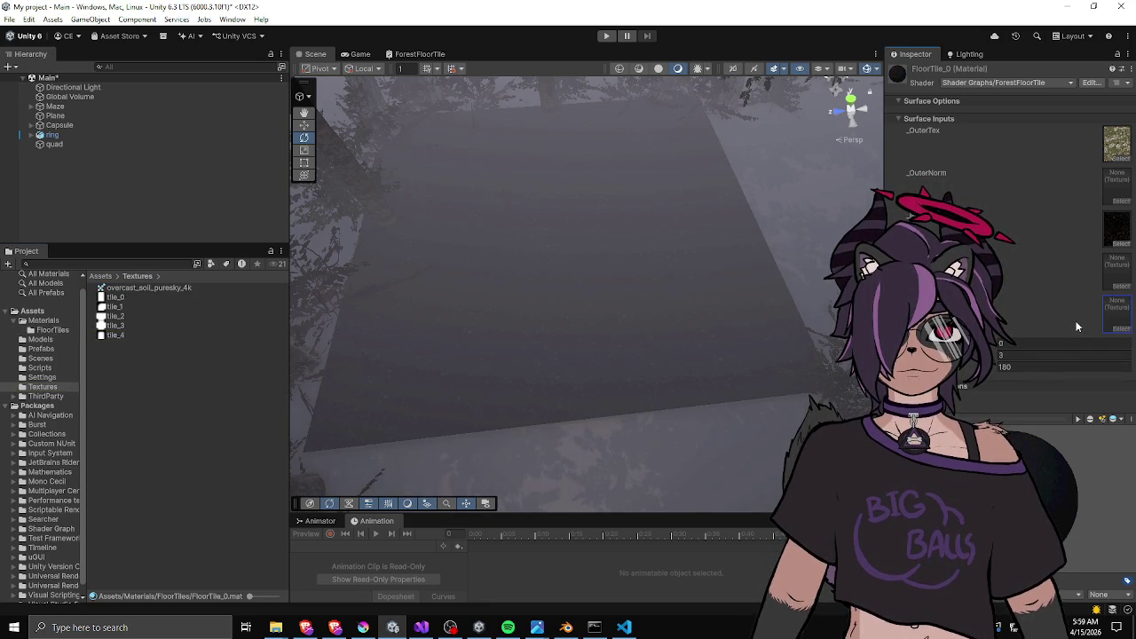
Clear FloorTile_0's shape texture slot in the Inspector.
key("ctrl+z")
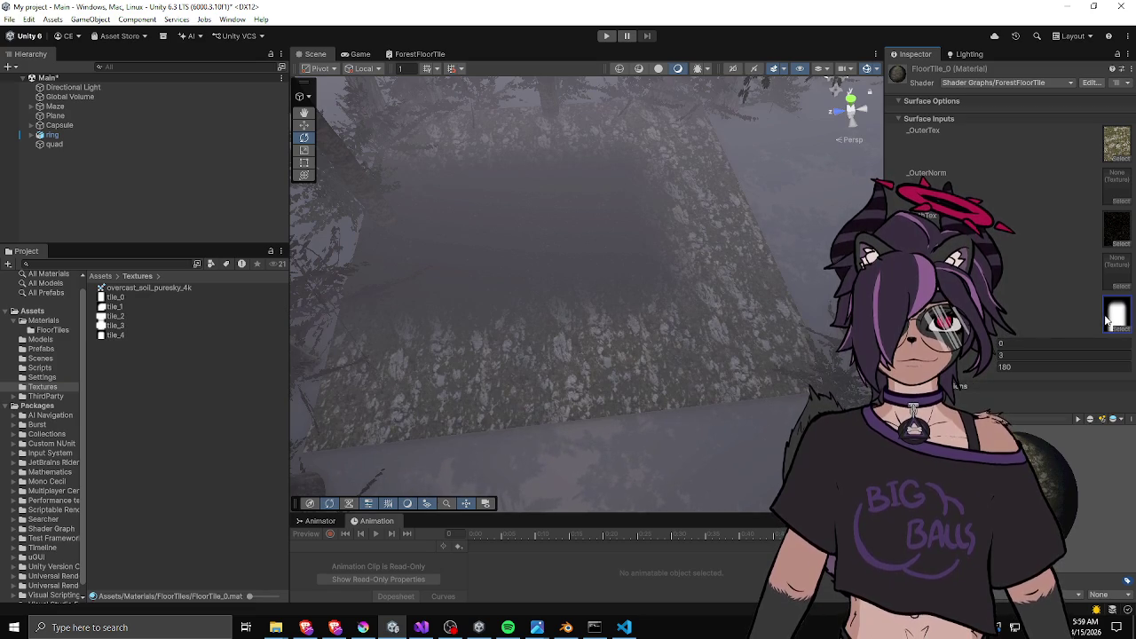
left_click(1119, 317)
key("Delete")
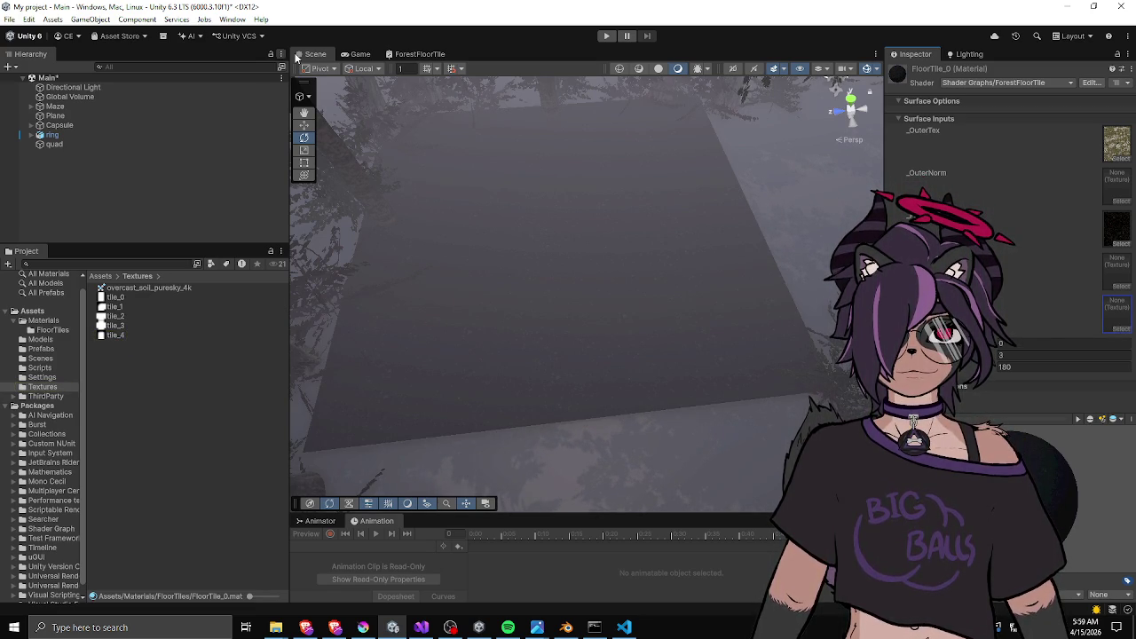
Set the ForestFloorTile graph's _ShapeTex default mode from White to Black.
left_click(408, 54)
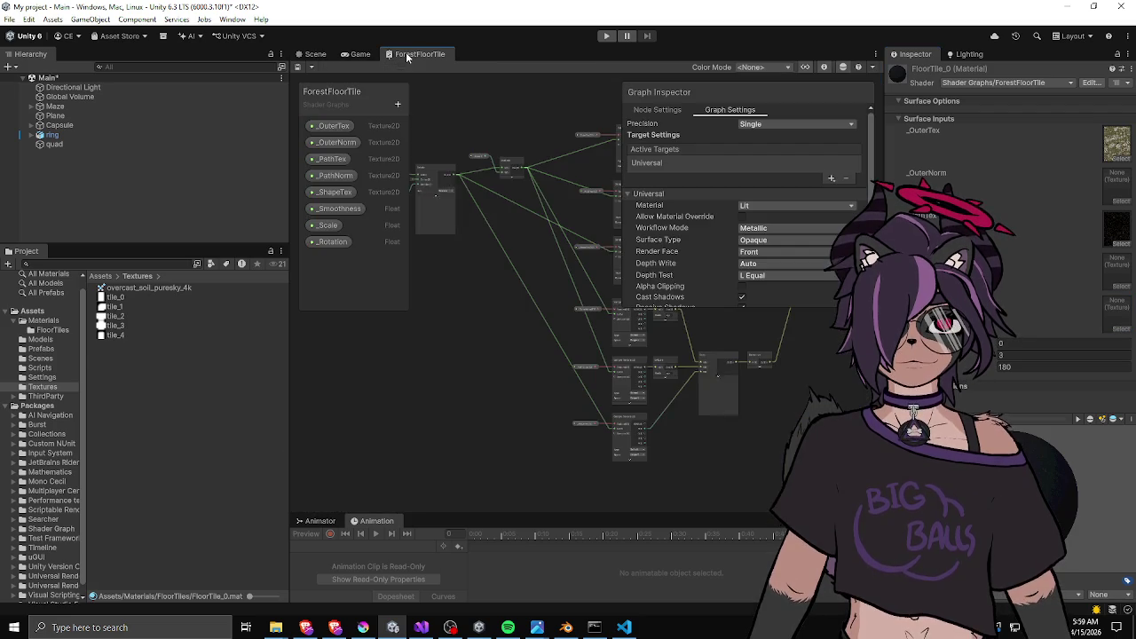
left_click(333, 193)
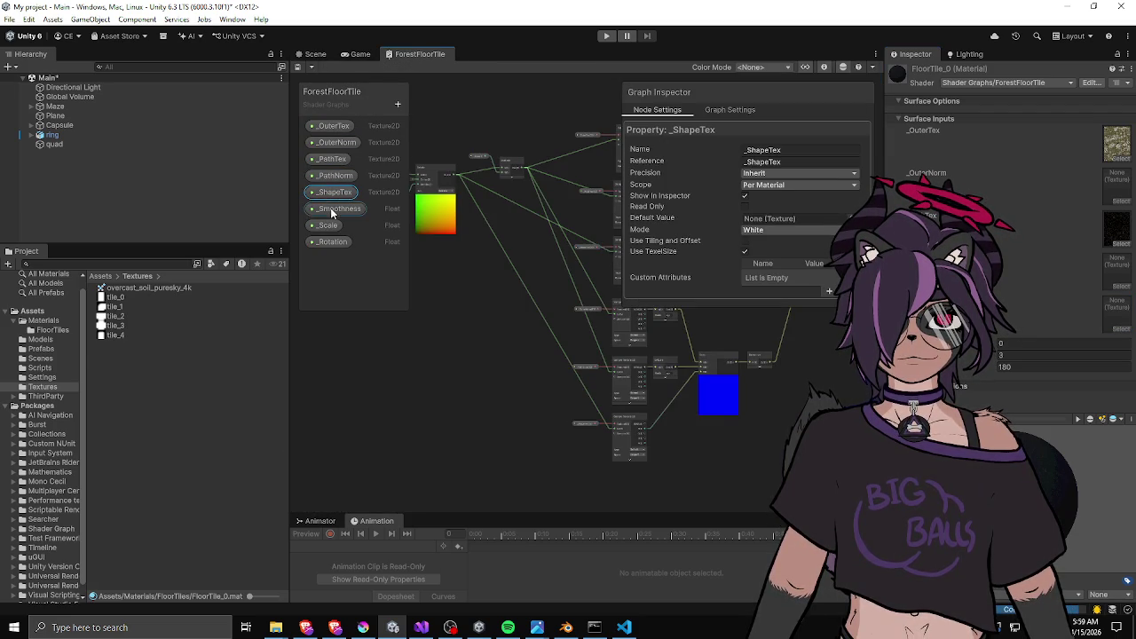
left_click(763, 231)
left_click(756, 259)
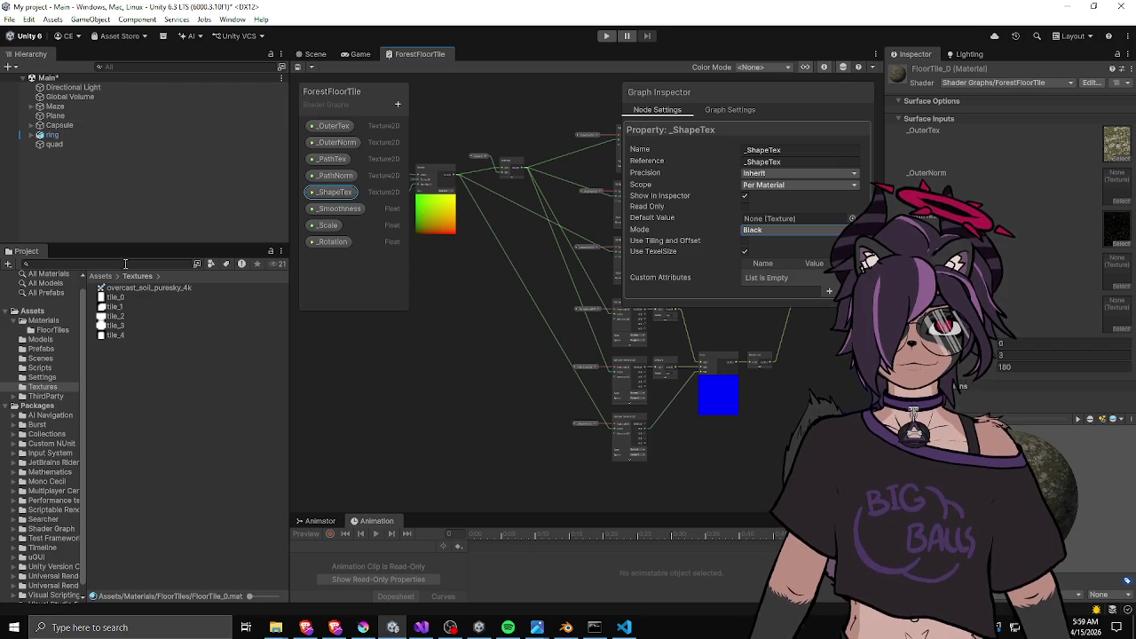
left_click(312, 54)
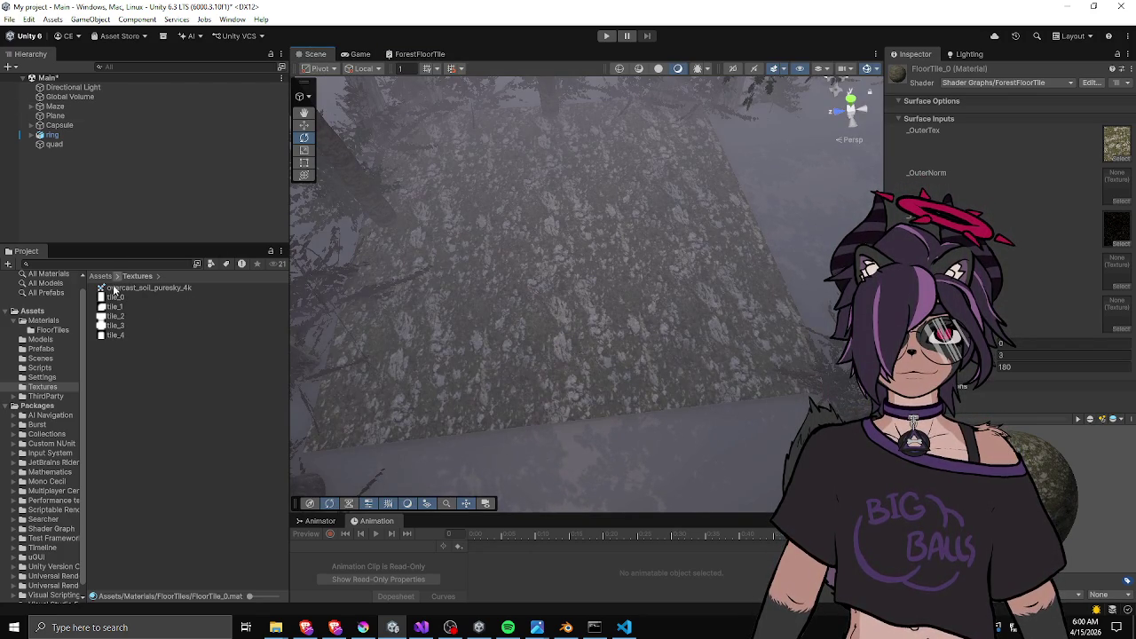
Select FloorTile_1 in the FloorTiles folder, then bring up the VS Code scratch file and MazeGenerator.cs.
left_click(49, 331)
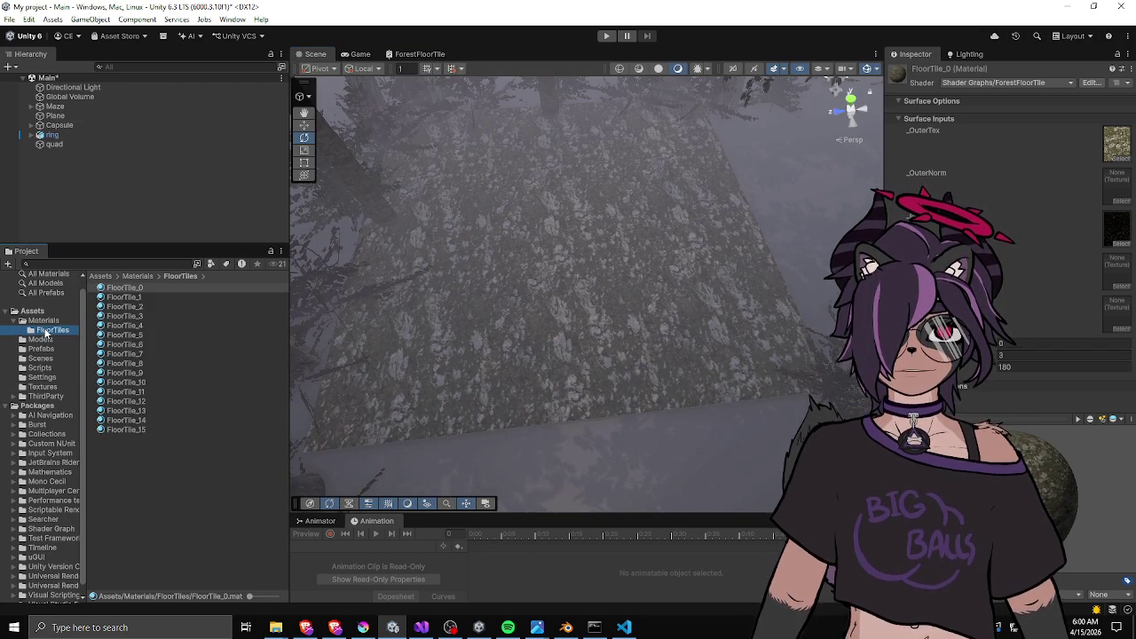
left_click(135, 298)
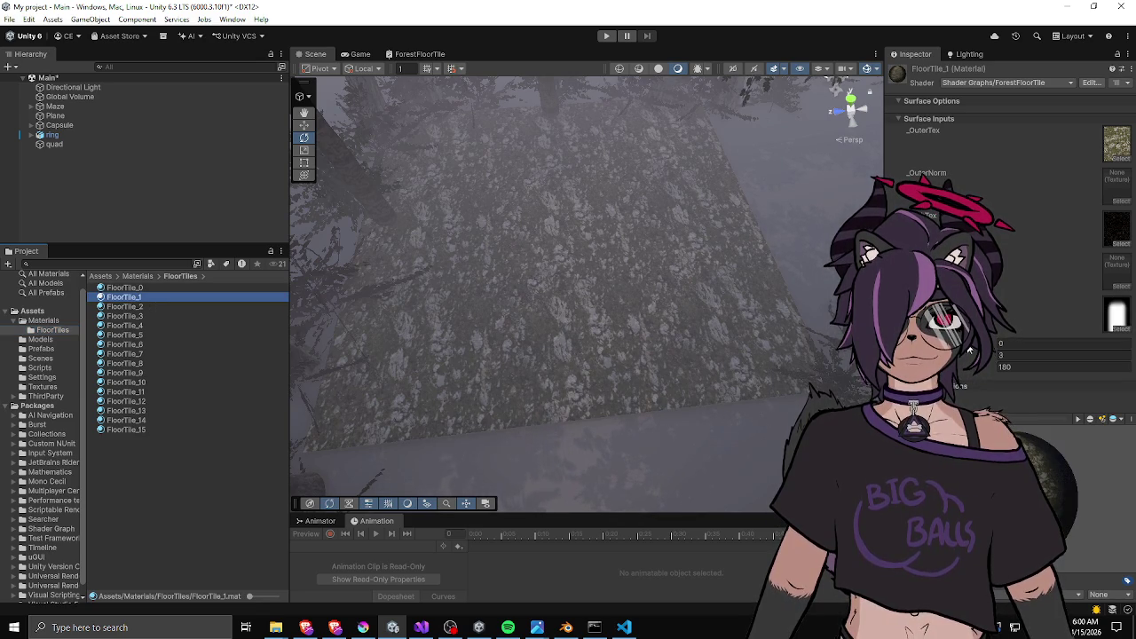
left_click(1020, 354)
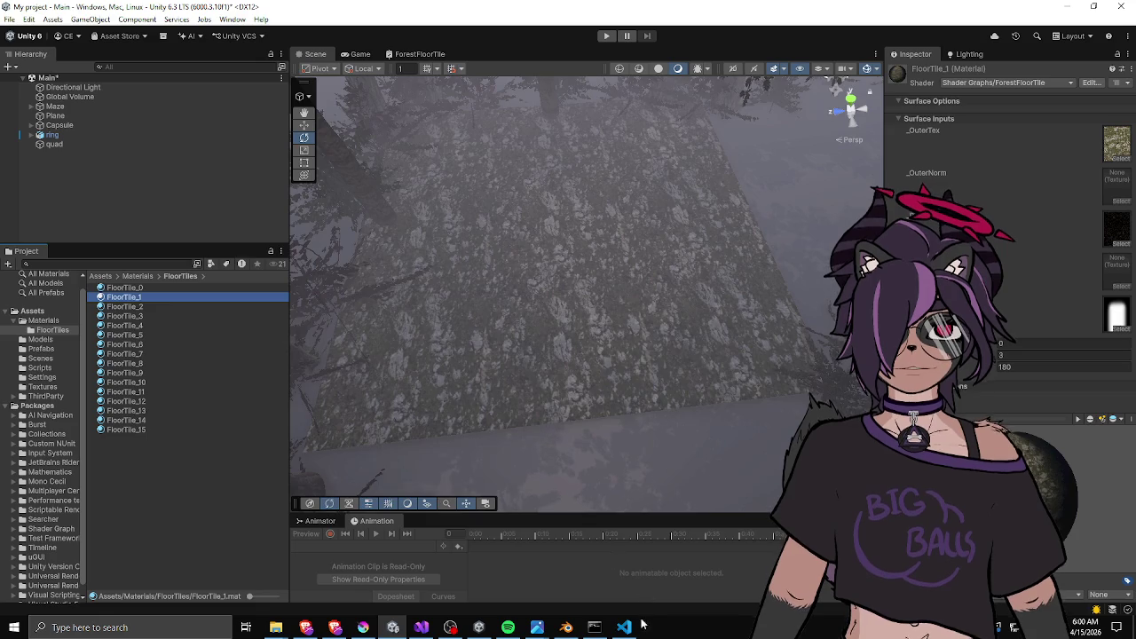
left_click(624, 626)
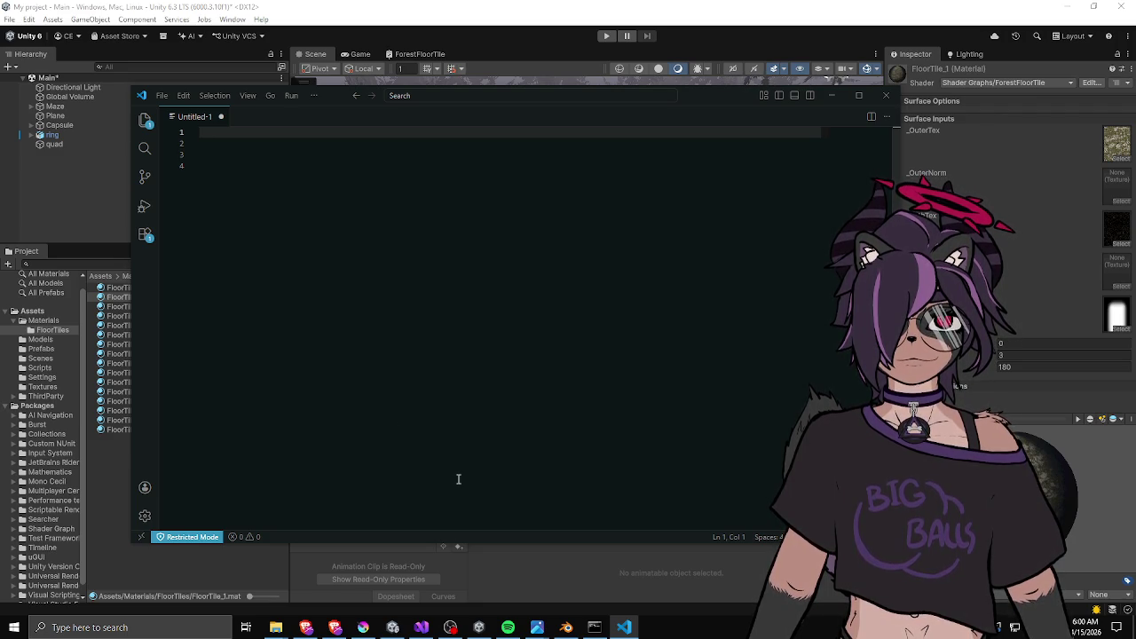
left_click(421, 627)
Copy the L T R B comment table from MazeGenerator.cs into Untitled-1 starting at line 1.
mouse_move(169, 293)
left_mouse_down()
mouse_move(92, 248)
mouse_move(92, 203)
left_mouse_up()
key("ctrl+c")
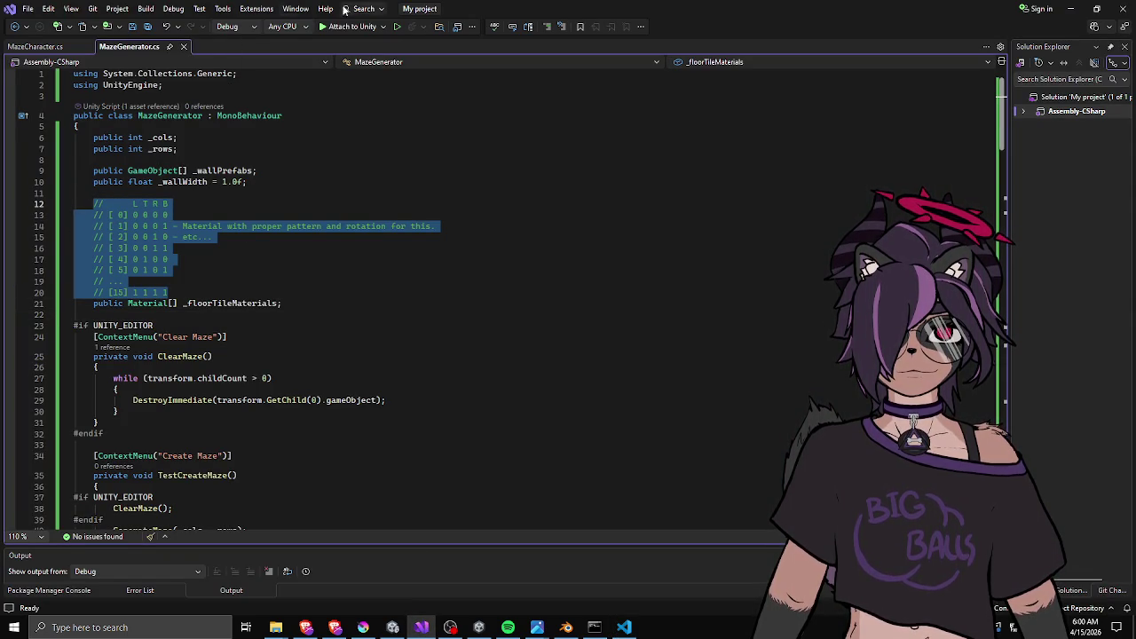
left_click(624, 626)
left_click(249, 209)
key("ctrl+v")
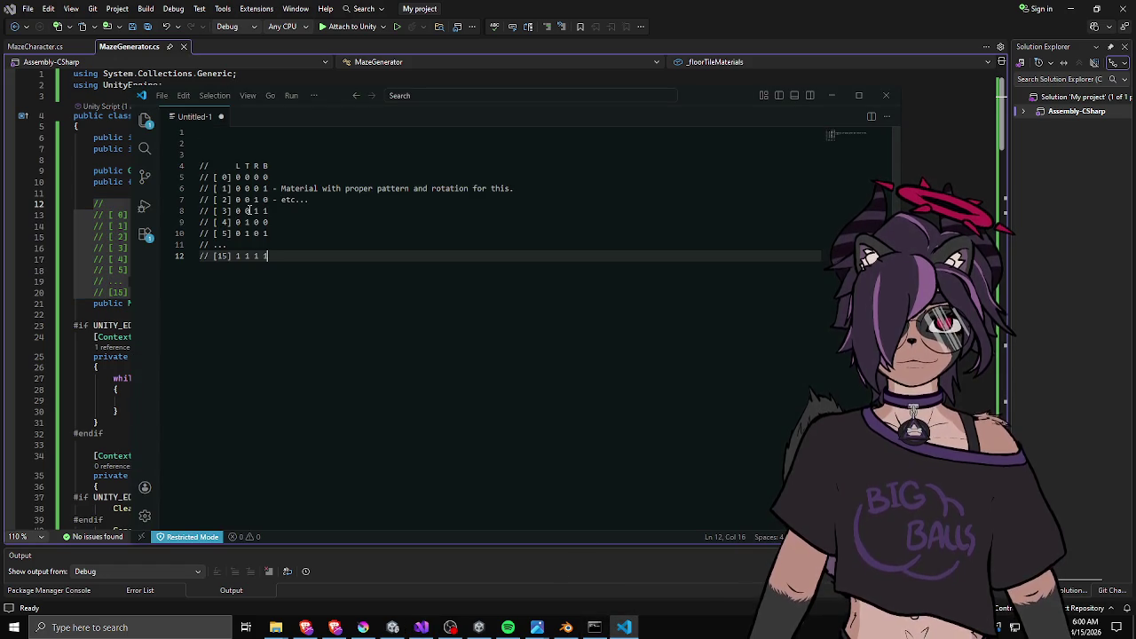
left_click(243, 135)
key("Delete")
key("Delete")
key("Delete")
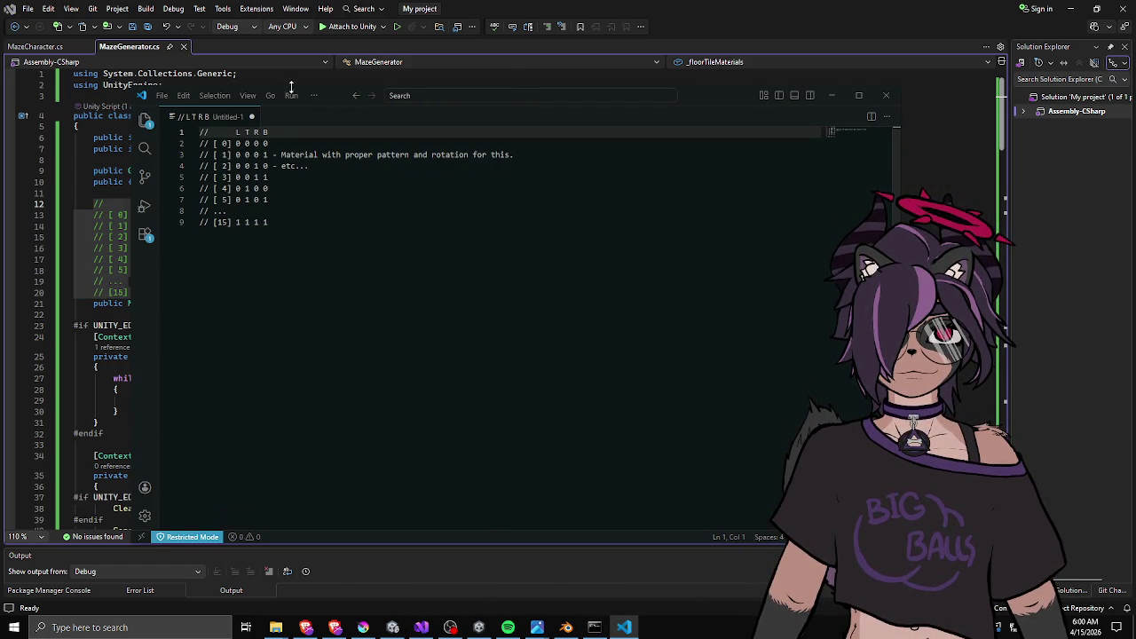
key("alt+Tab")
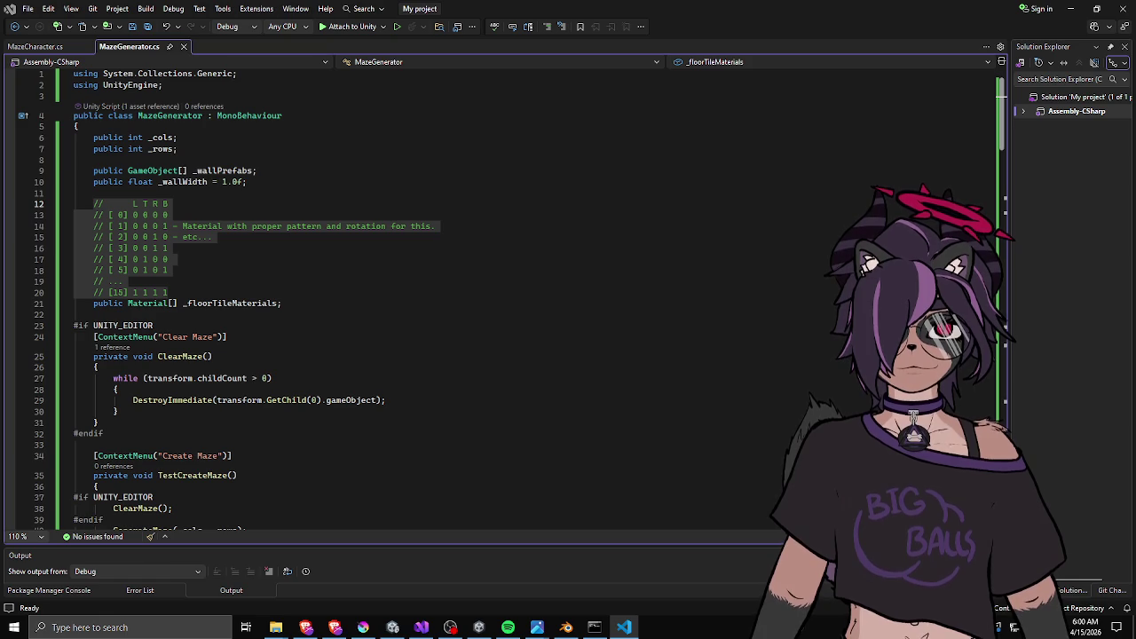
key("alt+Tab")
Type the missing rows 0 1 1 1 through 1 1 1 0 above the 1 1 1 1 row.
left_click(429, 217)
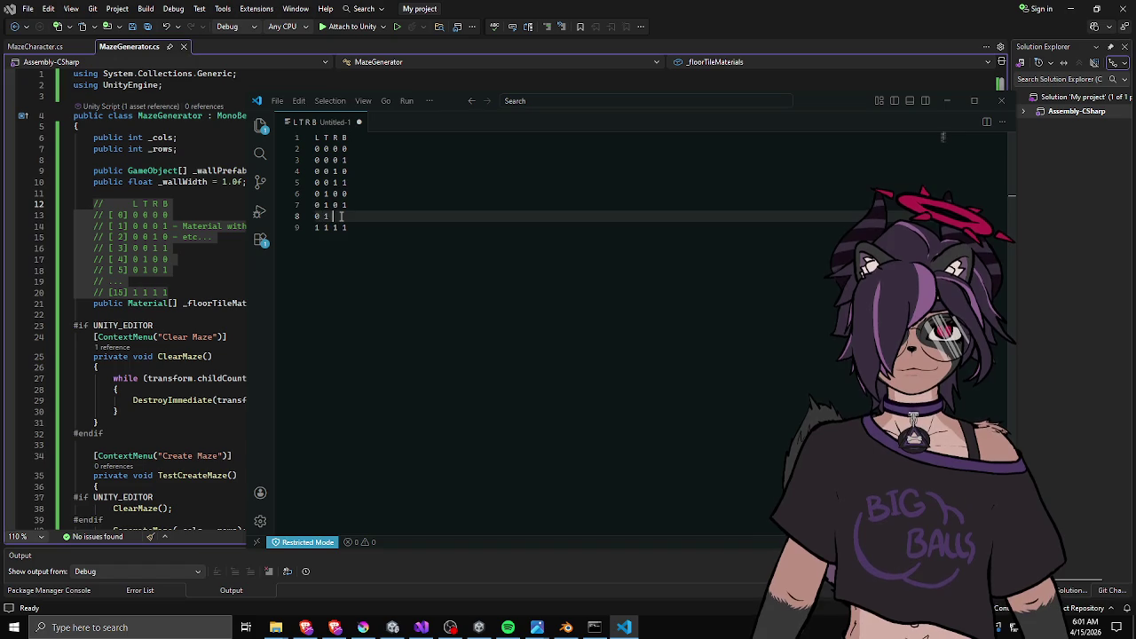
type("1 0")
key("Return")
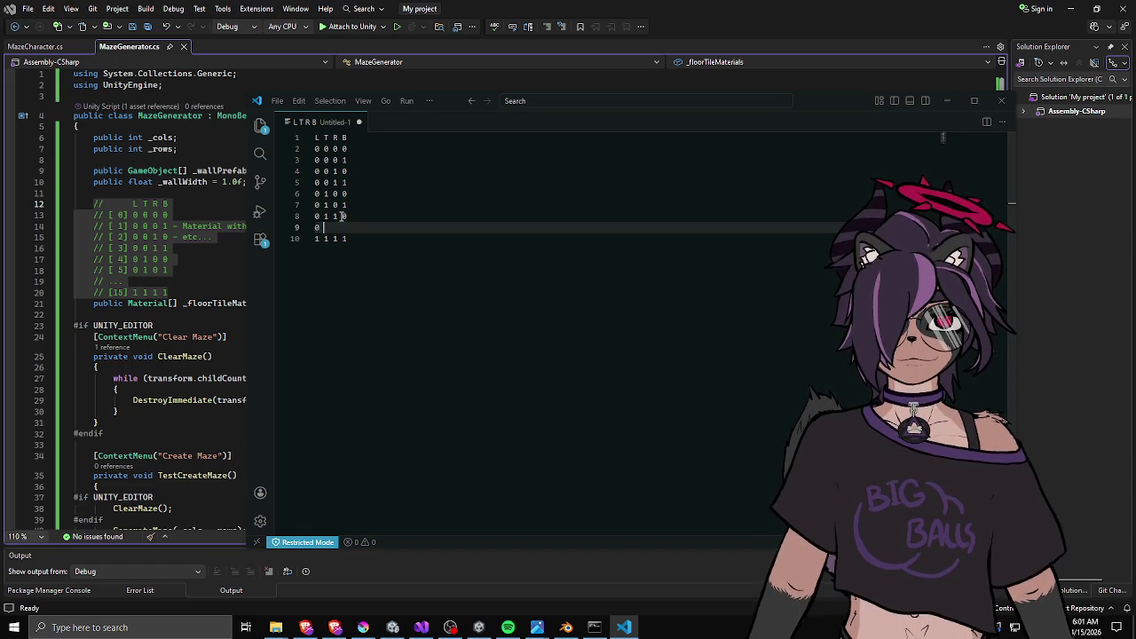
type("1 1")
key("Return")
type("0")
key("Return")
type("1 ")
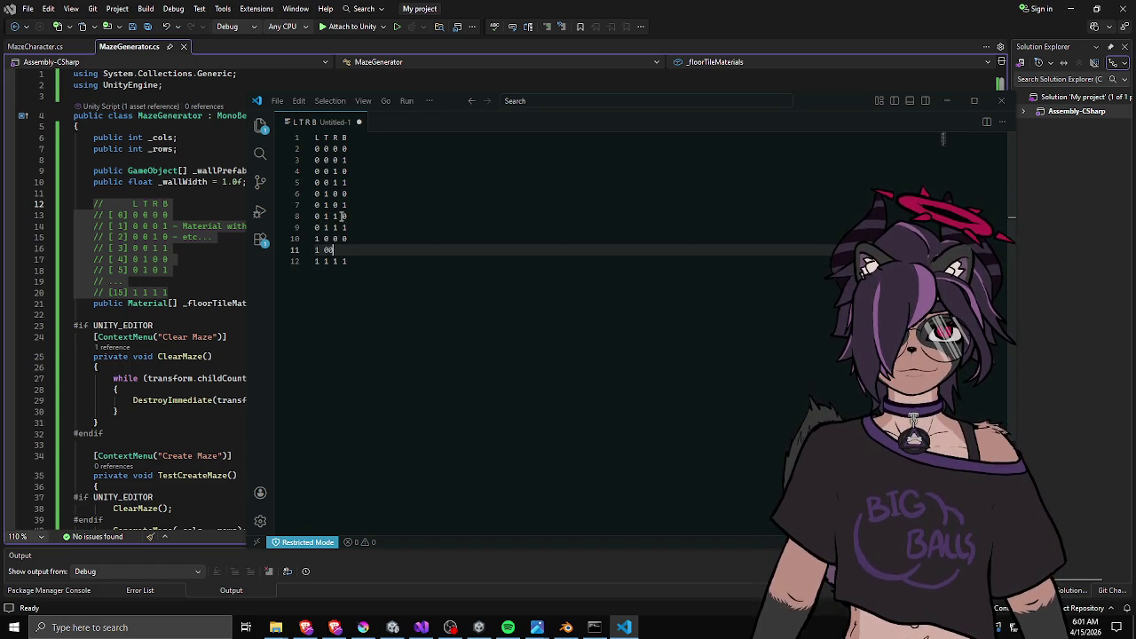
type("0 0 1")
key("Return")
type("1 0 1 0")
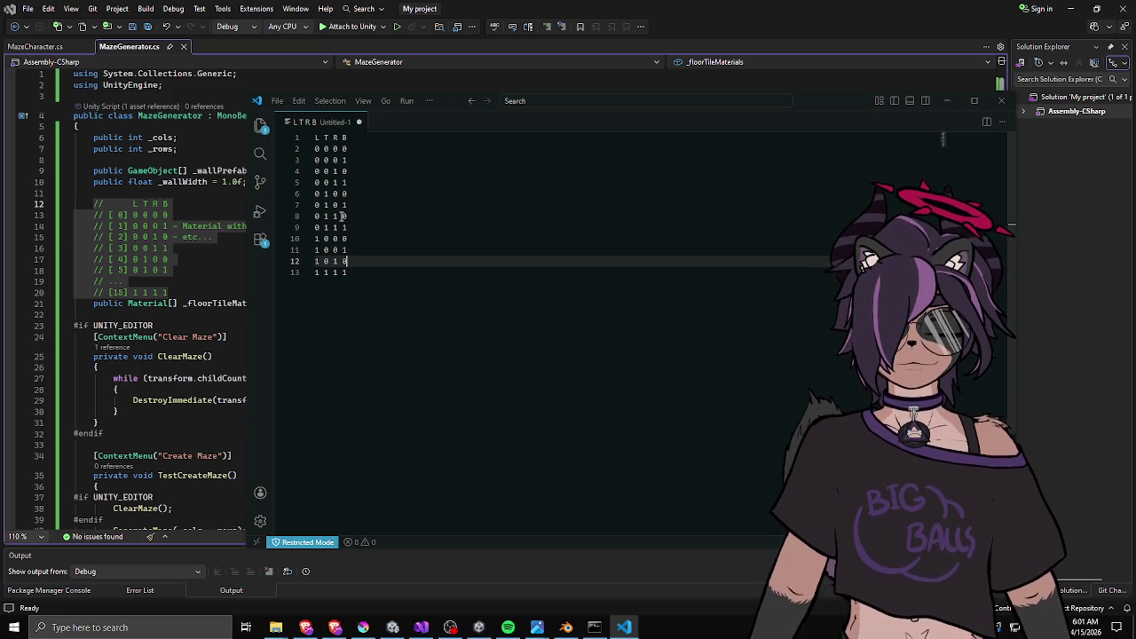
type("0 1 0")
key("Return")
type("1 0 1 1")
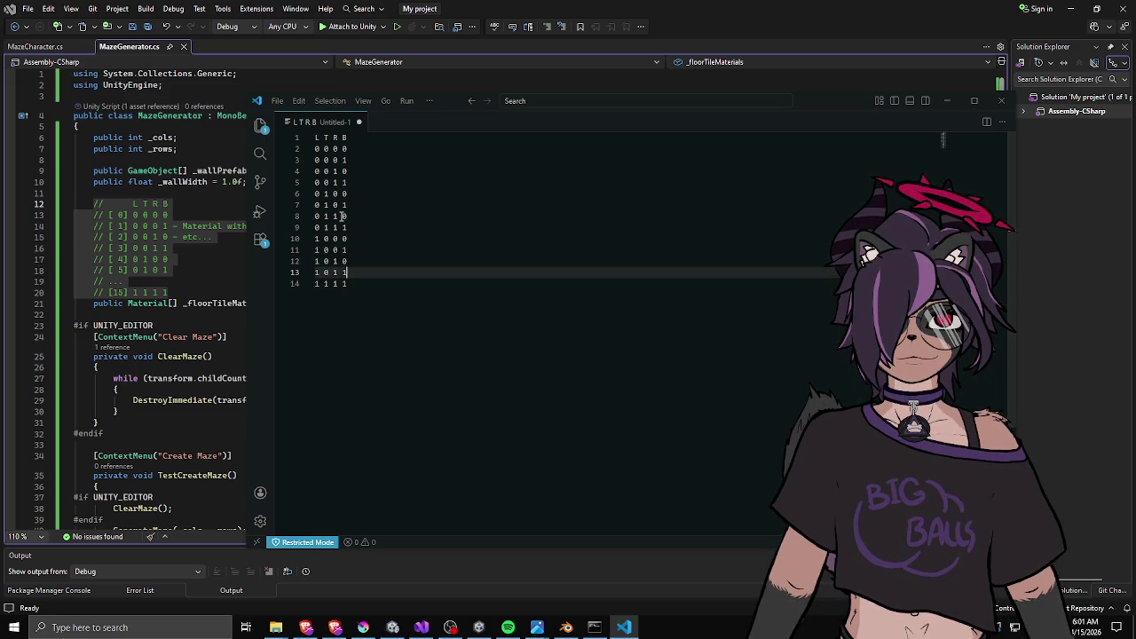
key("Return")
type("1 1")
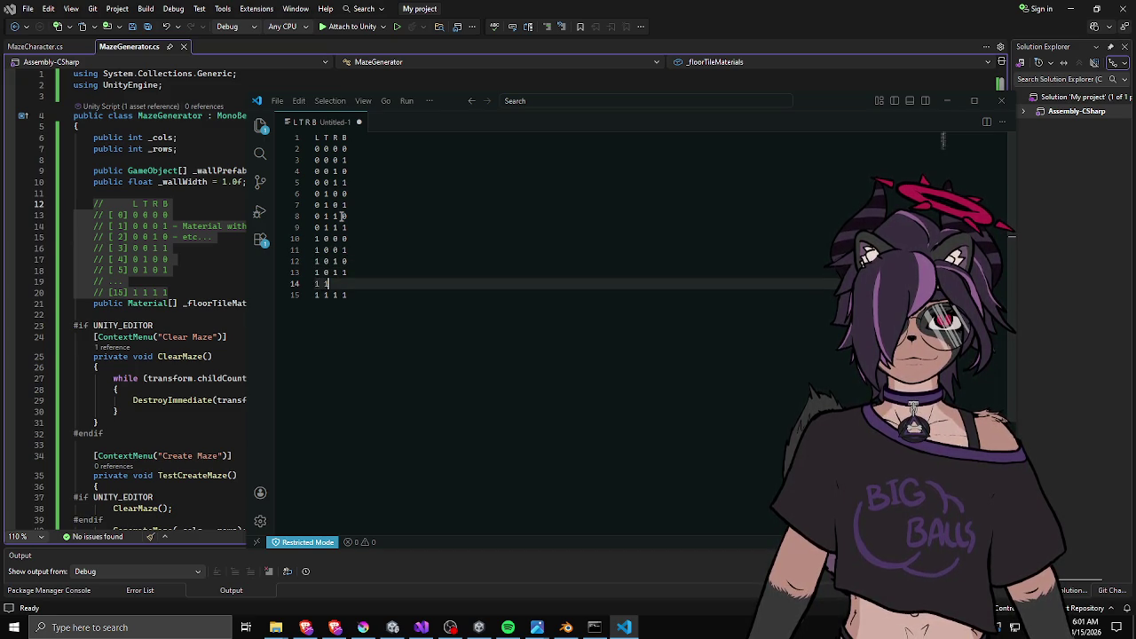
type("0")
key("Return")
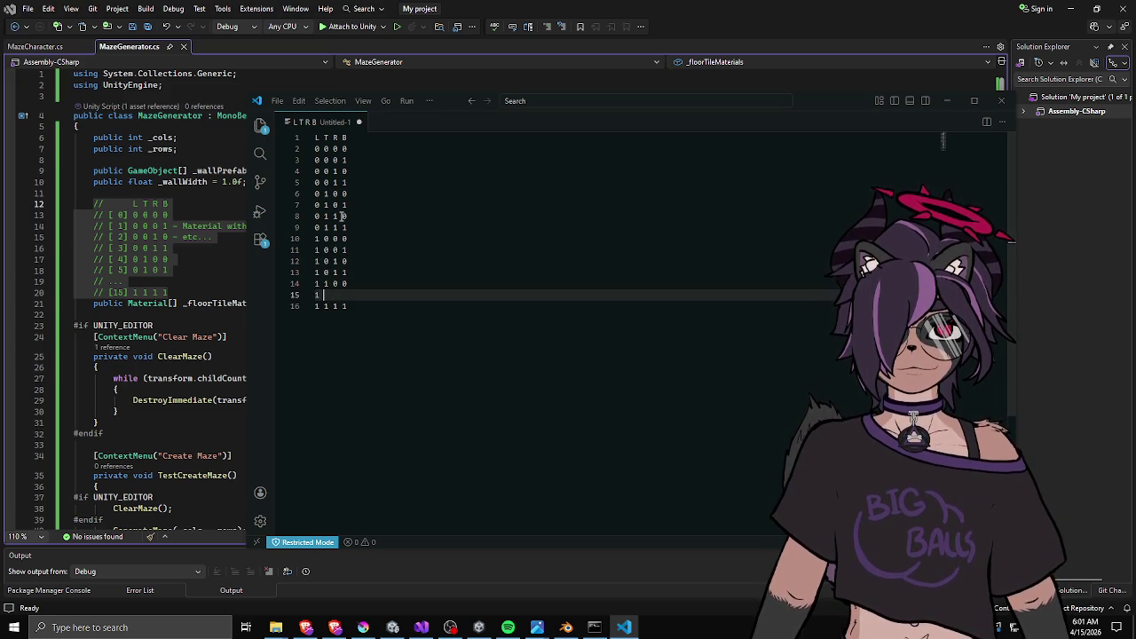
type("1")
key("Return")
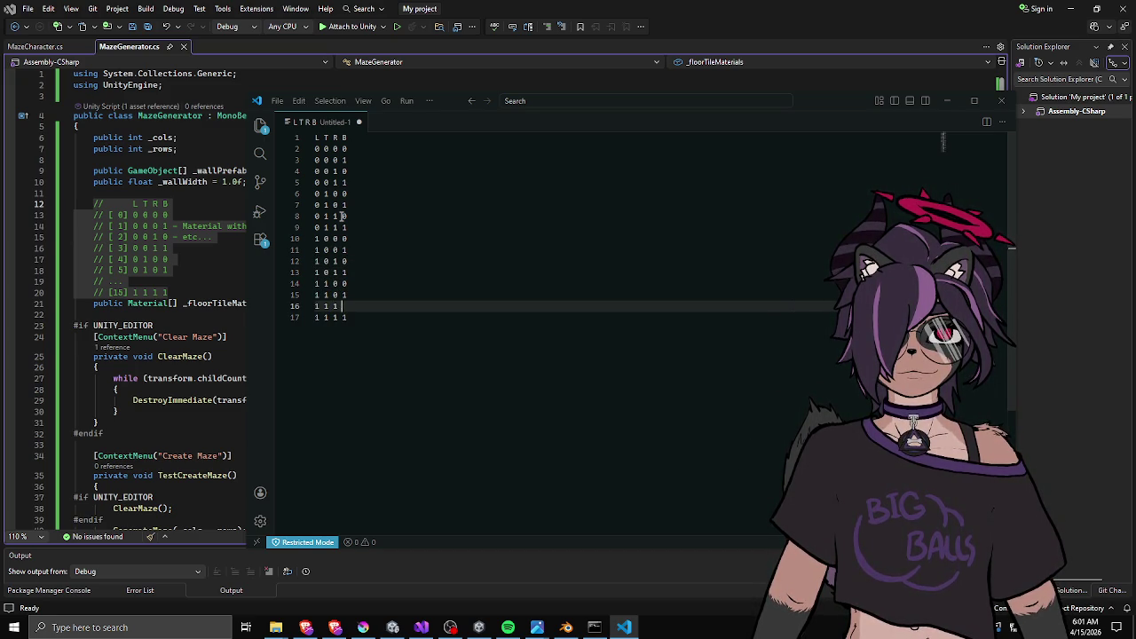
type("0")
key("Return")
key("BackSpace")
key("BackSpace")
key("BackSpace")
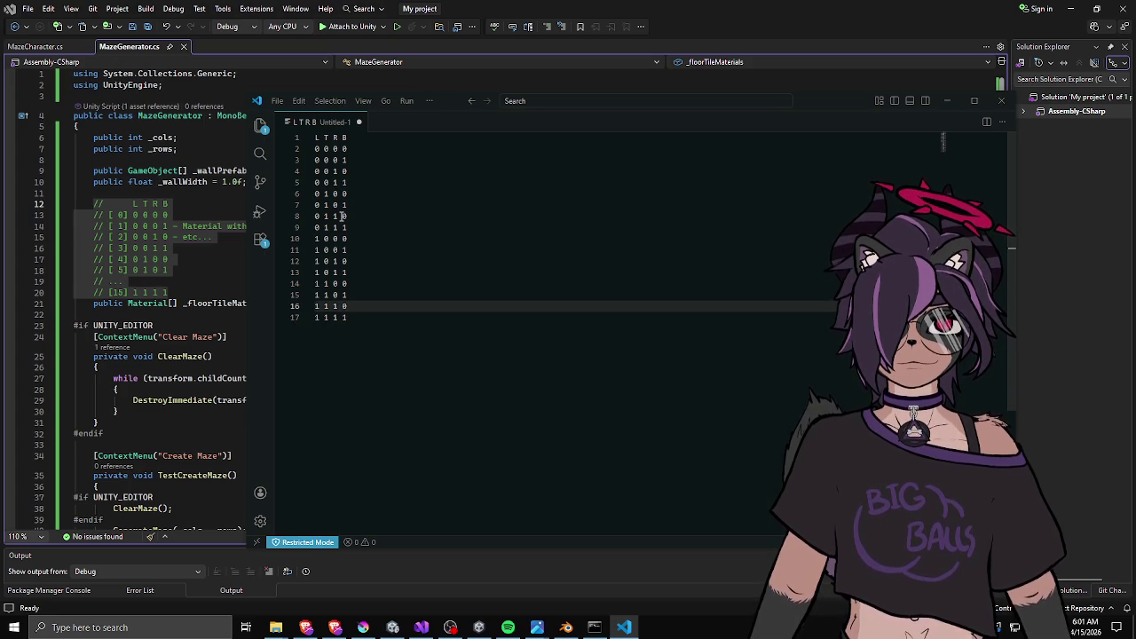
Review the completed sixteen-row table, then switch back to the Unity editor.
left_click(391, 167)
left_click_drag(333, 153, 375, 261)
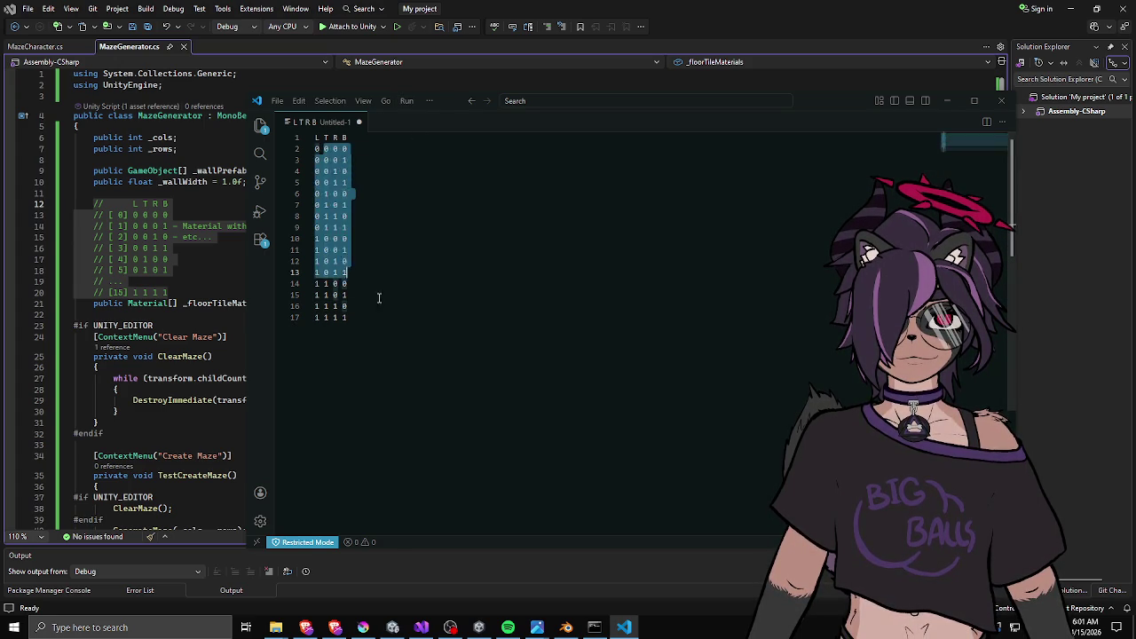
left_click(388, 318)
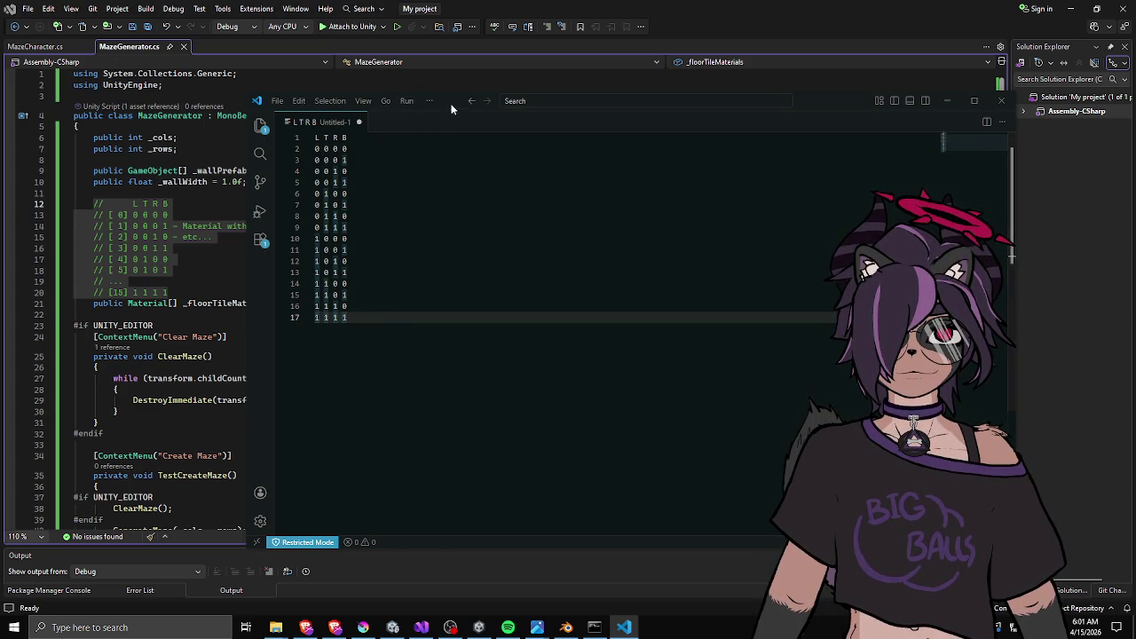
key("alt+Tab")
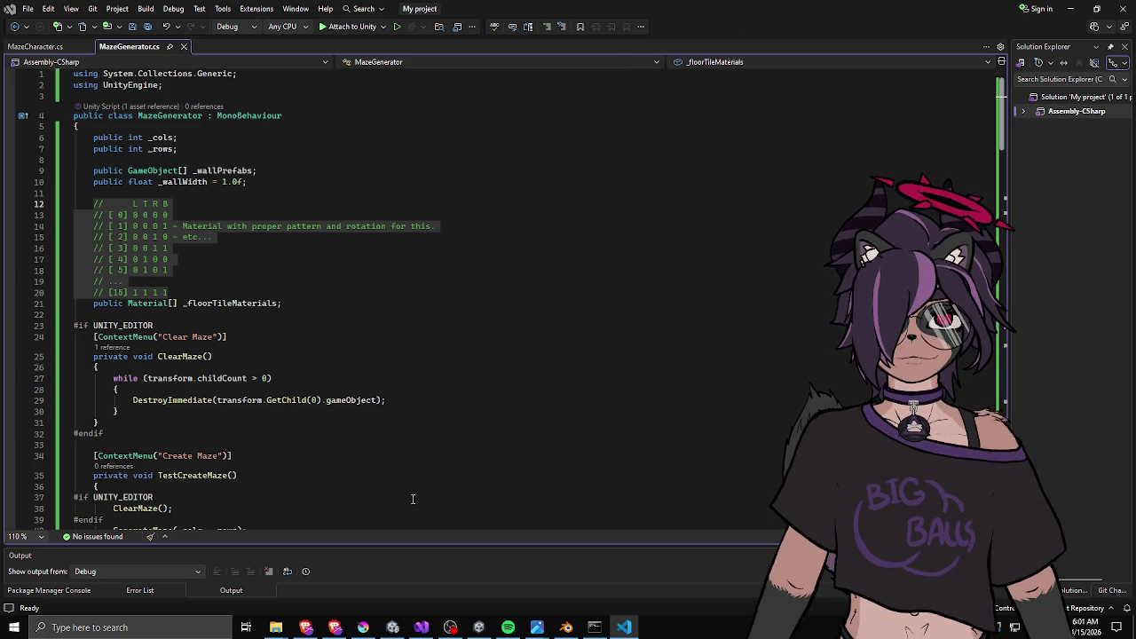
left_click(1070, 8)
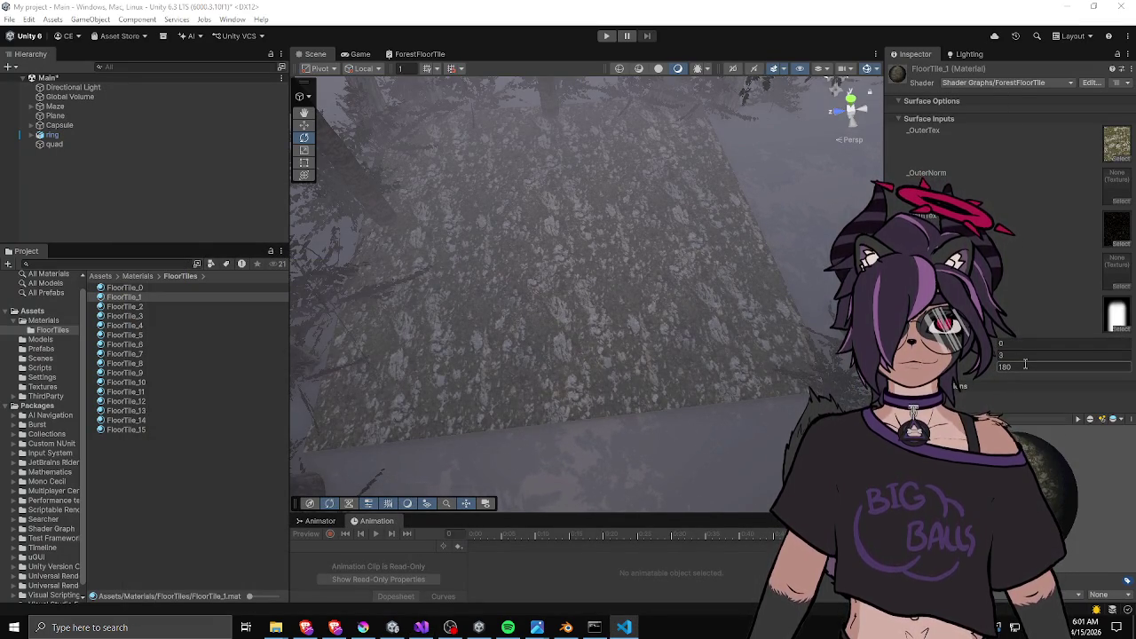
Select FloorTile_1 and set its rotation to 0, cycling the material preview shape.
left_click(1042, 414)
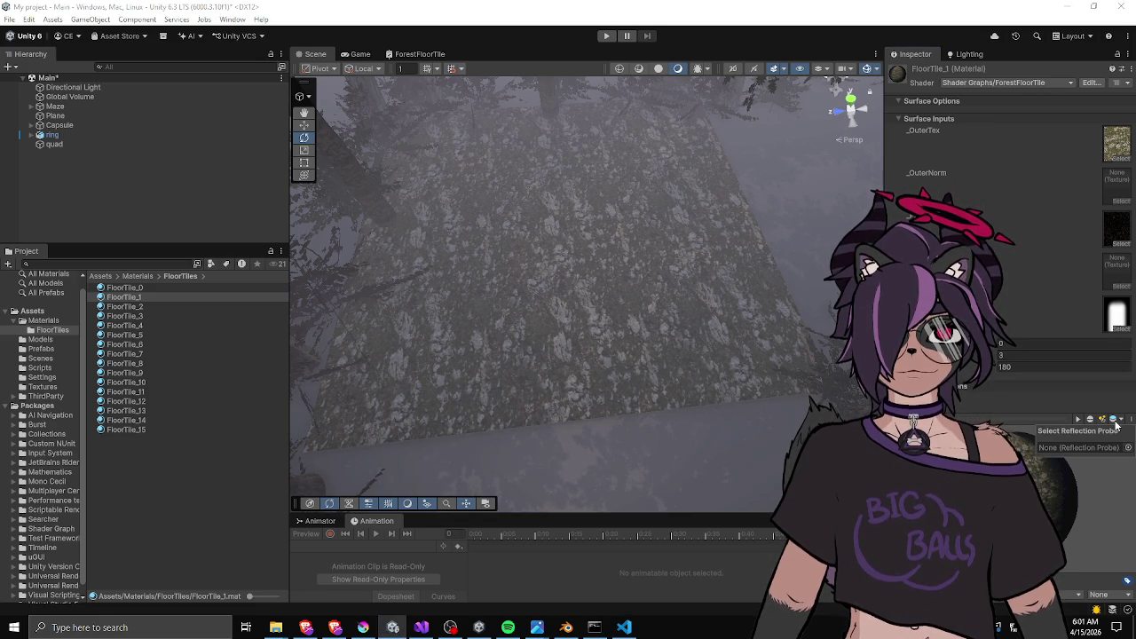
left_click(1076, 423)
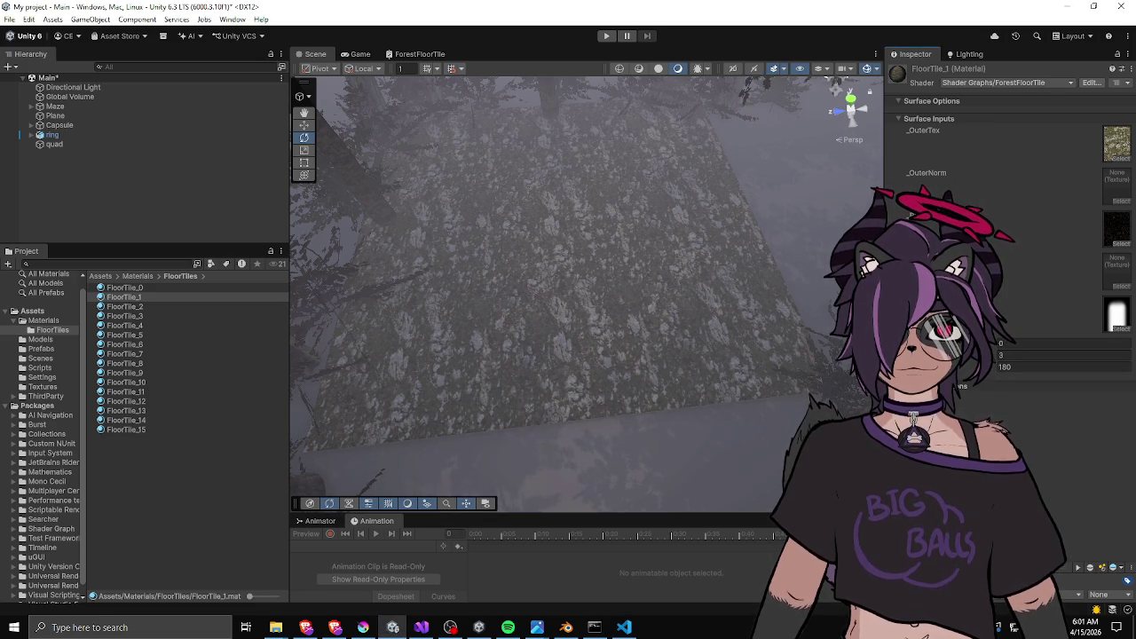
left_click(602, 254)
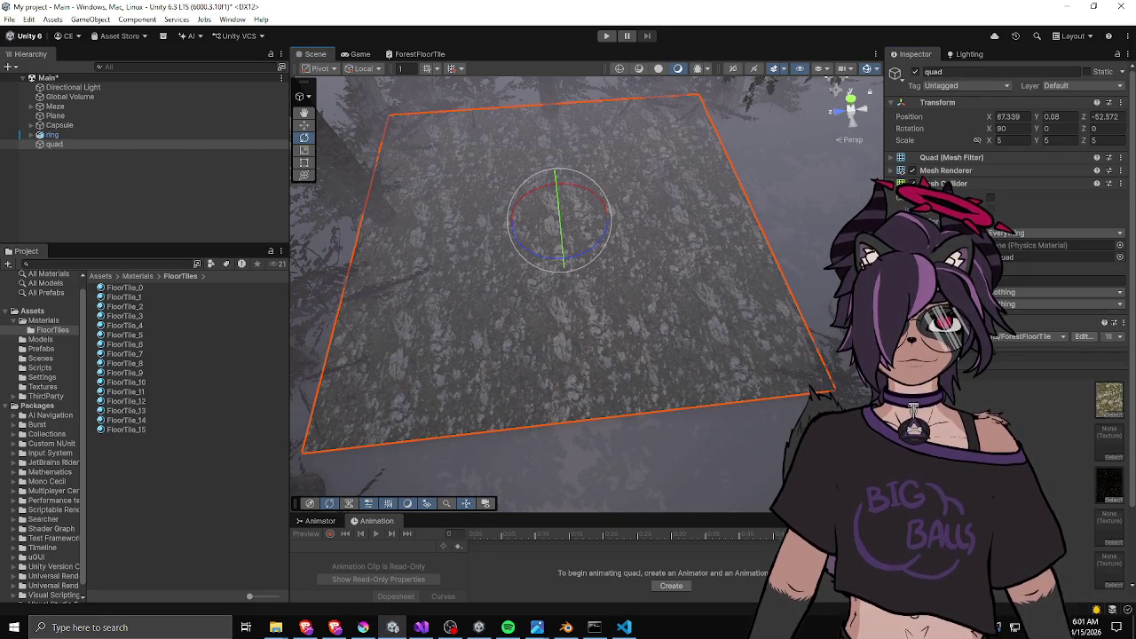
left_click(124, 297)
mouse_move(615, 303)
left_mouse_down()
mouse_move(494, 315)
mouse_move(526, 270)
mouse_move(543, 280)
left_mouse_up()
left_click(1032, 367)
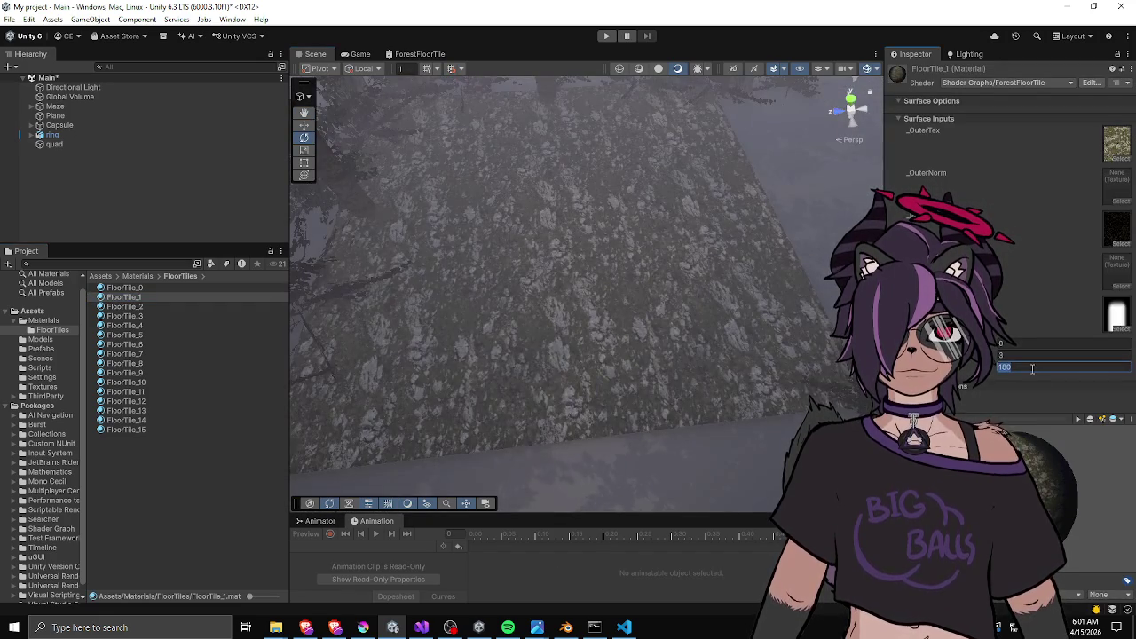
type("0")
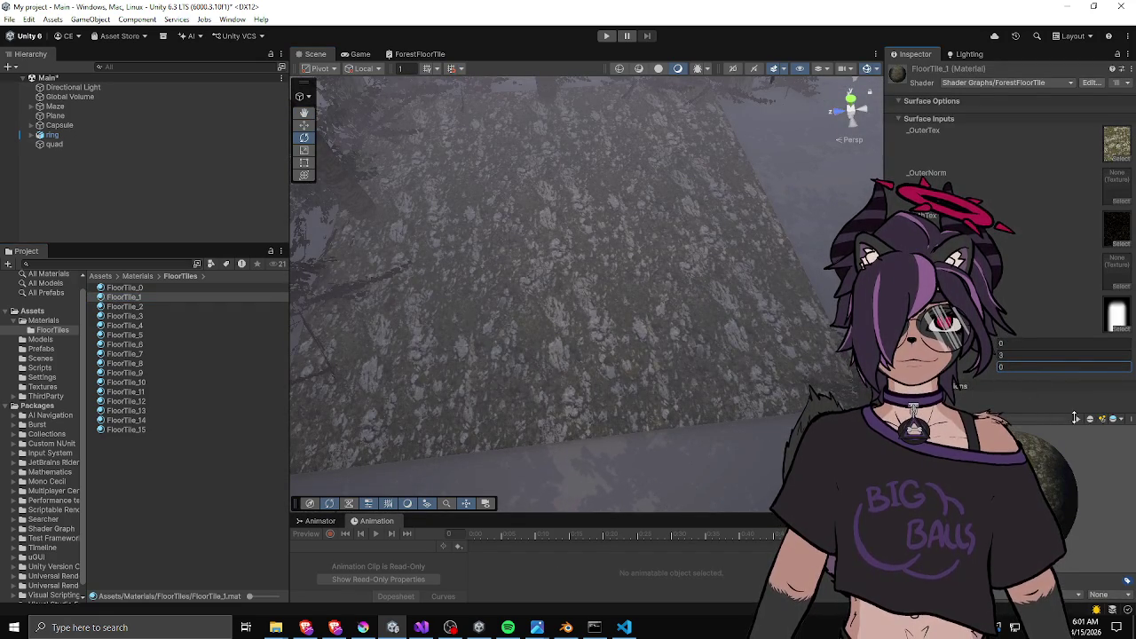
left_click(1112, 421)
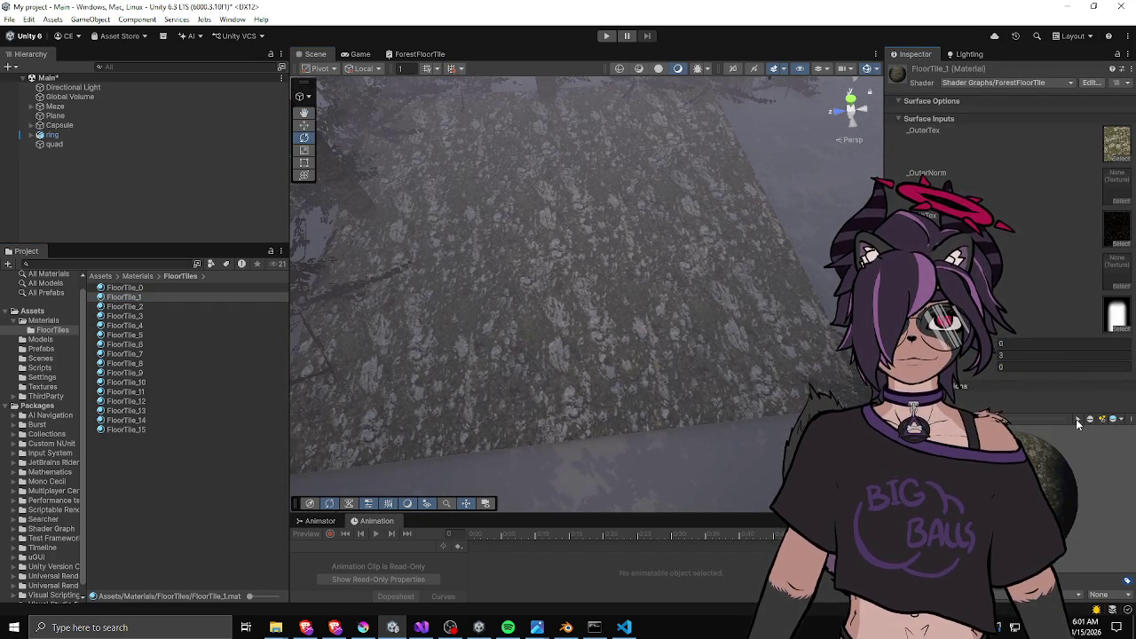
left_click(1090, 421)
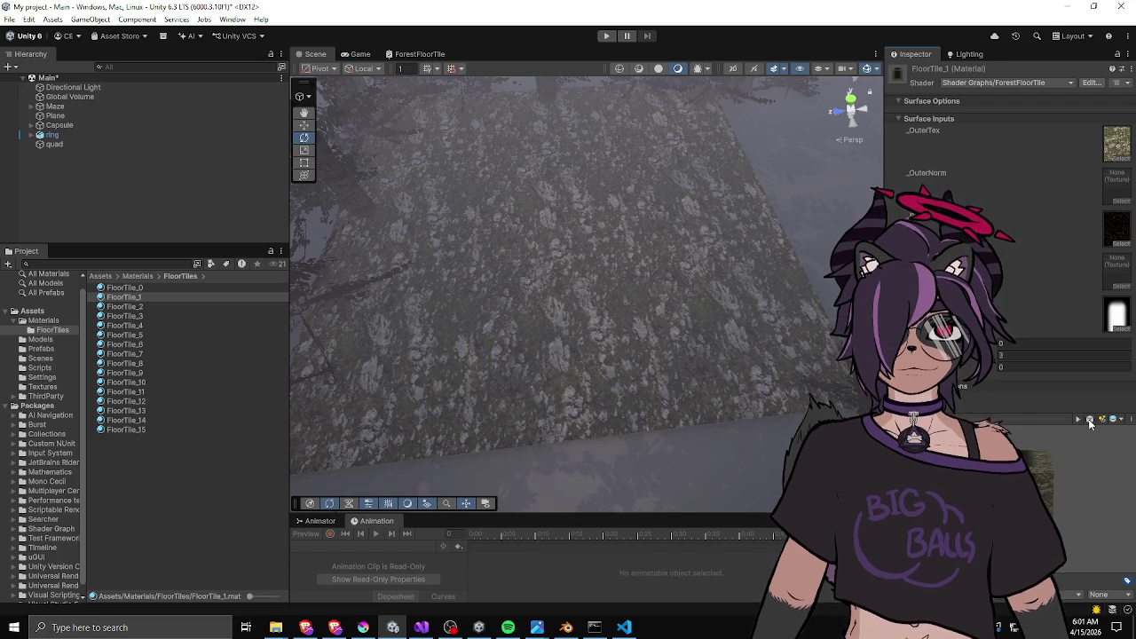
left_click(1090, 420)
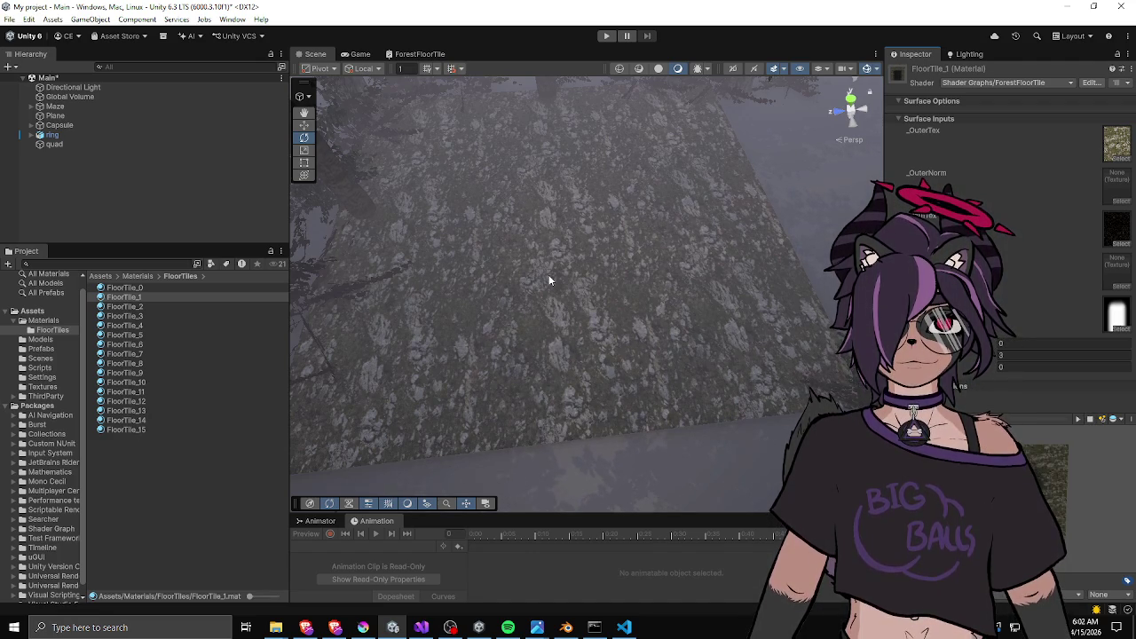
left_click_drag(547, 284, 563, 272)
Test rotations such as 13.08 by scrubbing, then reset FloorTile_1's rotation to 0.
left_click(1065, 367)
type("13.08")
mouse_move(101, 355)
left_mouse_down()
mouse_move(270, 344)
mouse_move(308, 355)
left_mouse_up()
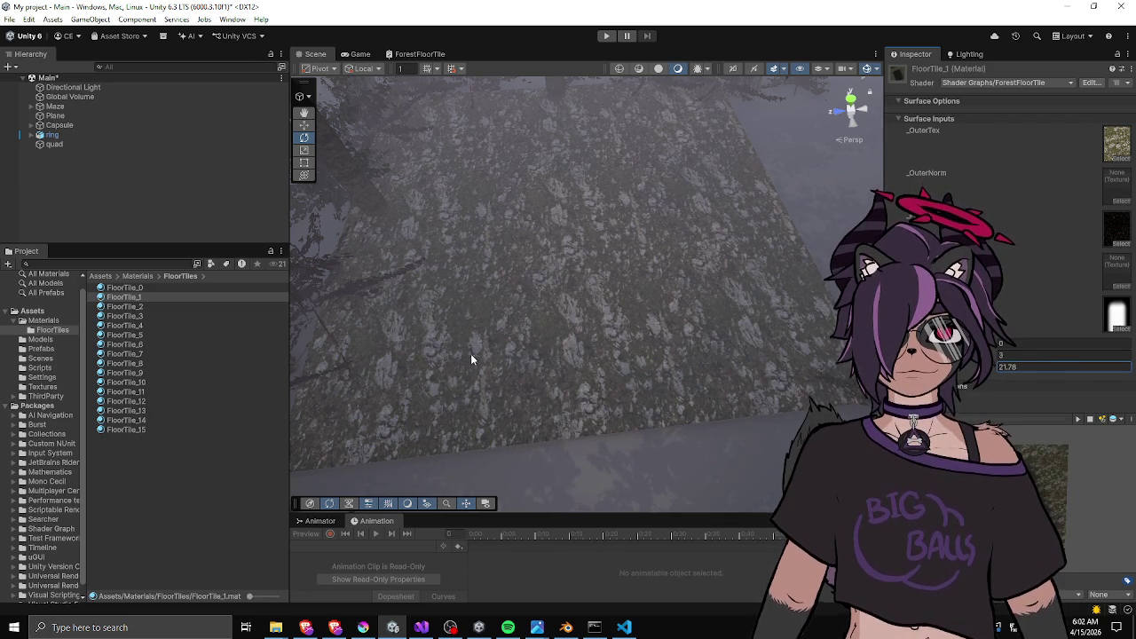
left_click(1031, 366)
type("0")
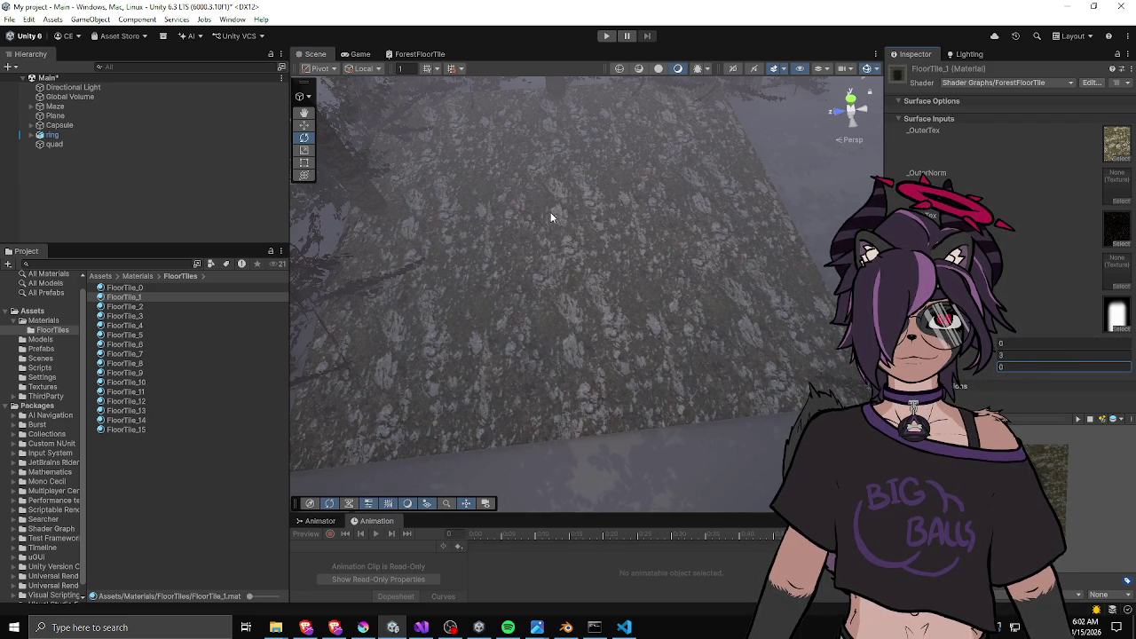
scroll(550, 218, "up", 2)
scroll(654, 246, "up", 2)
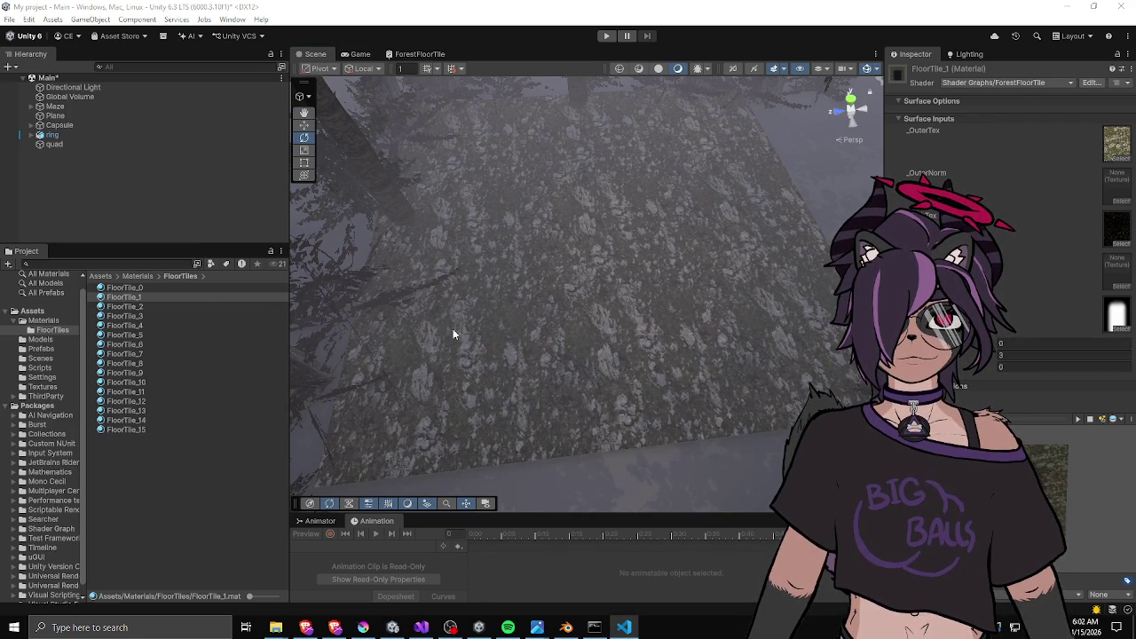
left_click(124, 307)
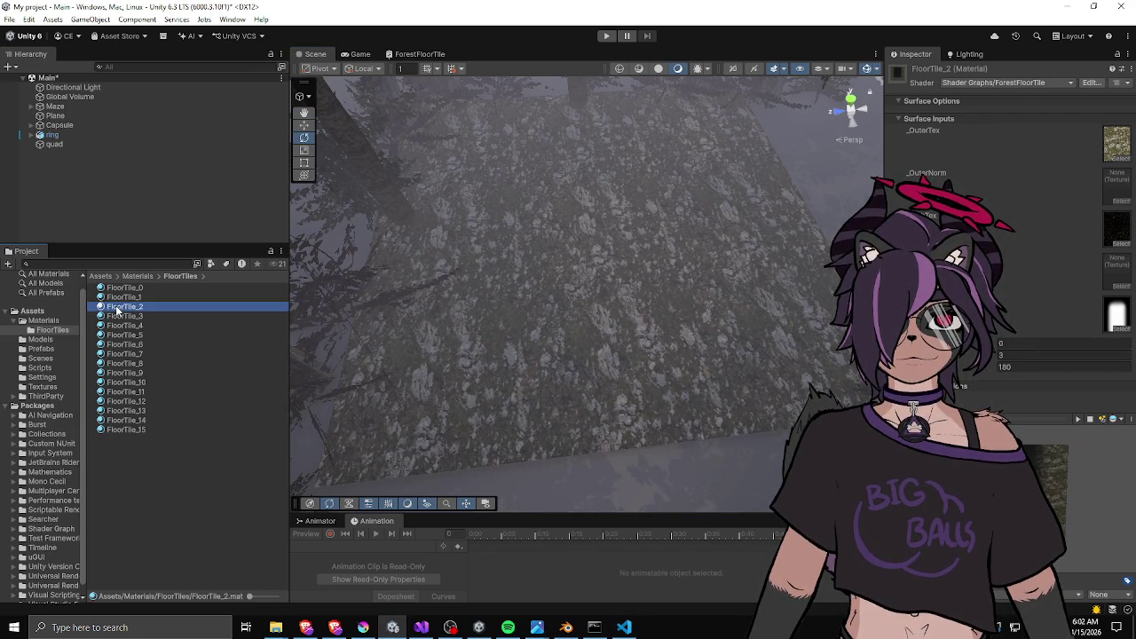
Set FloorTile_2's rotation to 90, then give FloorTile_3 the tile_1 mask with rotation 0.
left_click(1034, 366)
type("90")
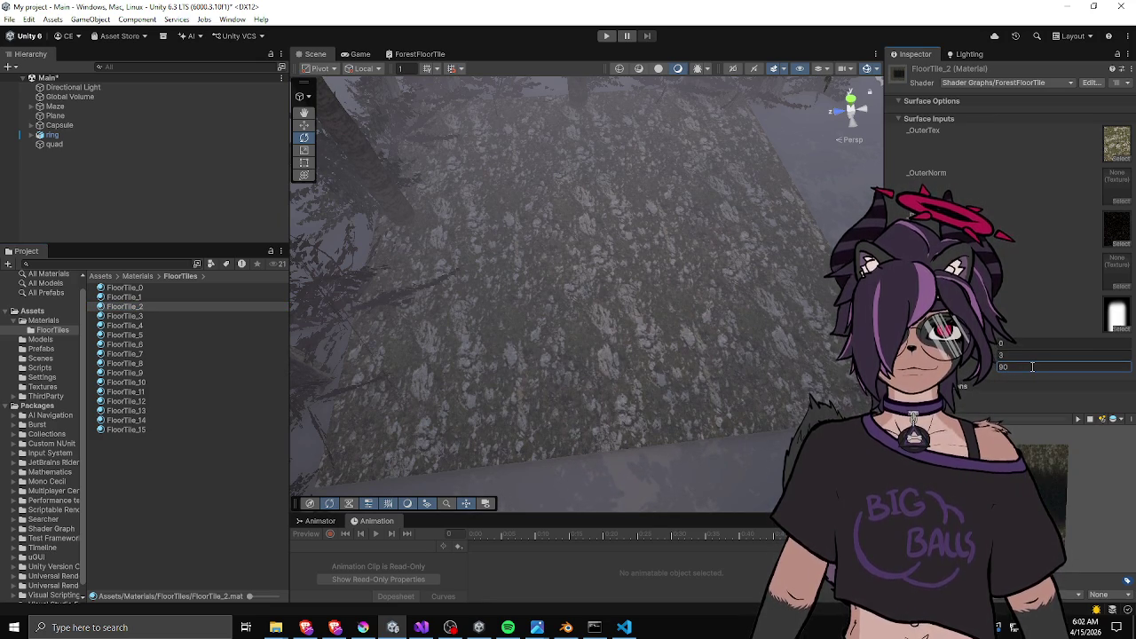
left_click(135, 318)
left_click(1117, 315)
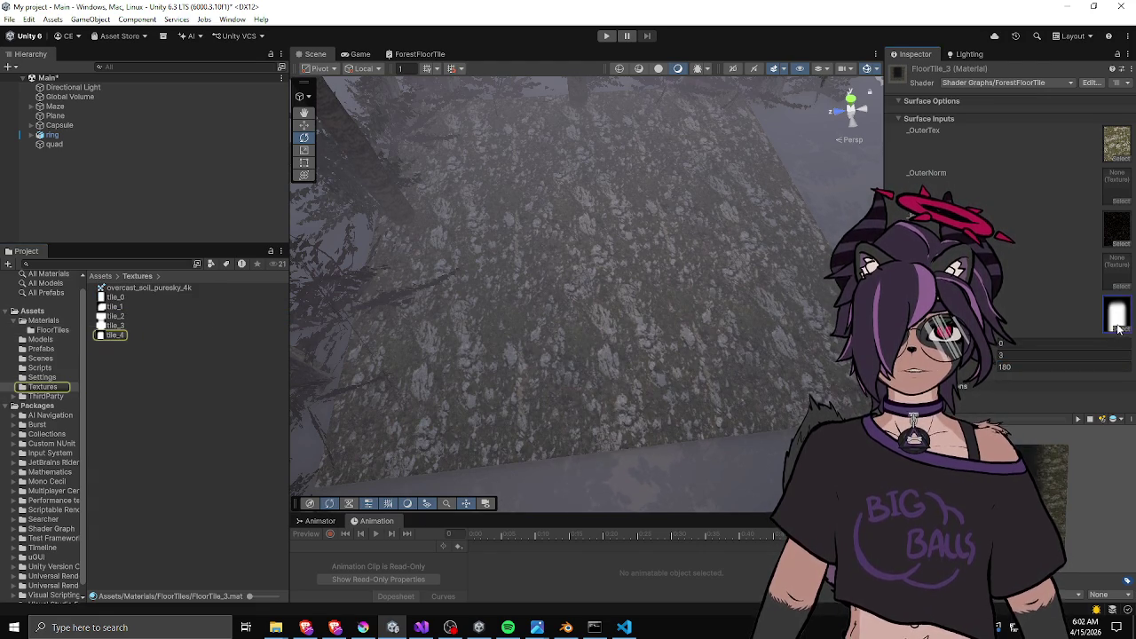
left_click_drag(108, 307, 1116, 315)
mouse_move(1036, 359)
left_mouse_down()
mouse_move(271, 419)
mouse_move(288, 407)
left_mouse_up()
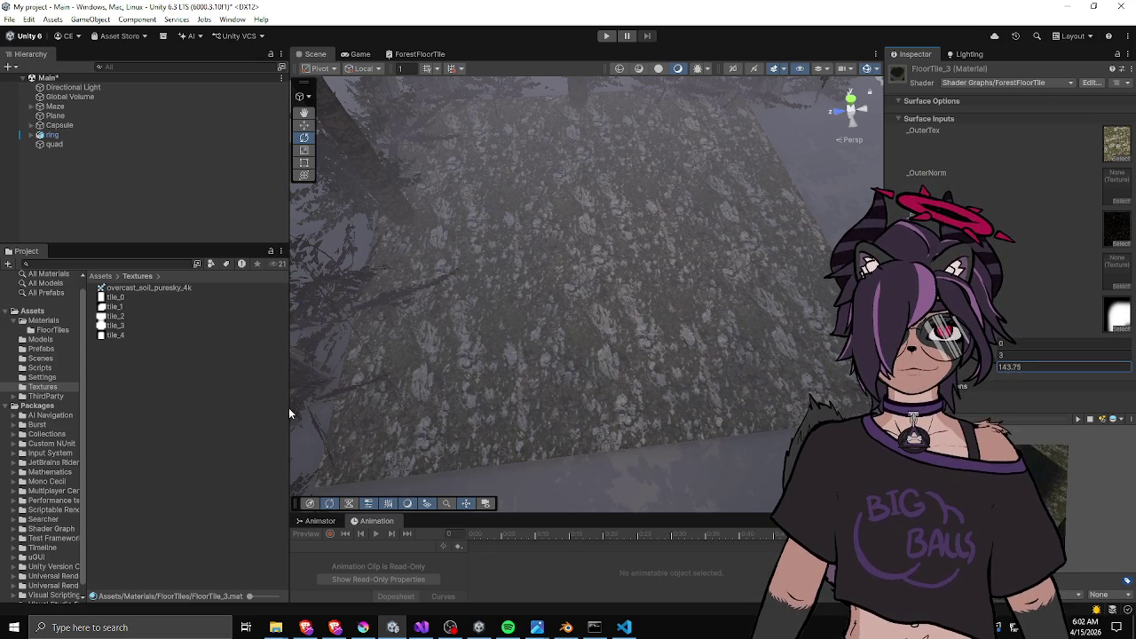
type("0")
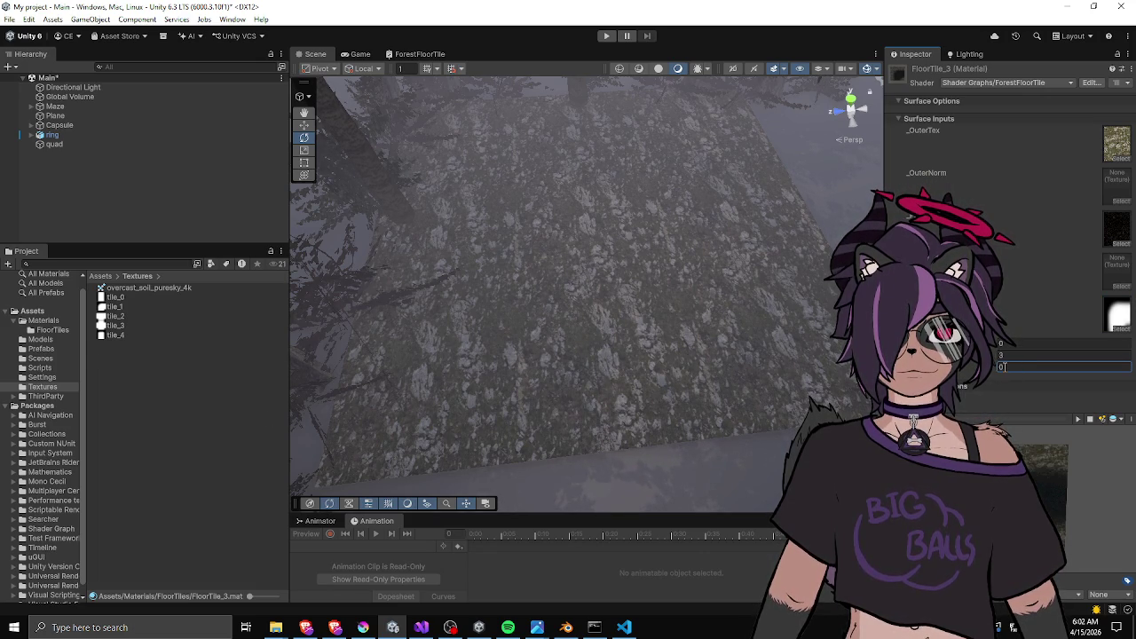
Return to Materials/FloorTiles and step through FloorTile_2, FloorTile_3 and FloorTile_4.
left_click(100, 277)
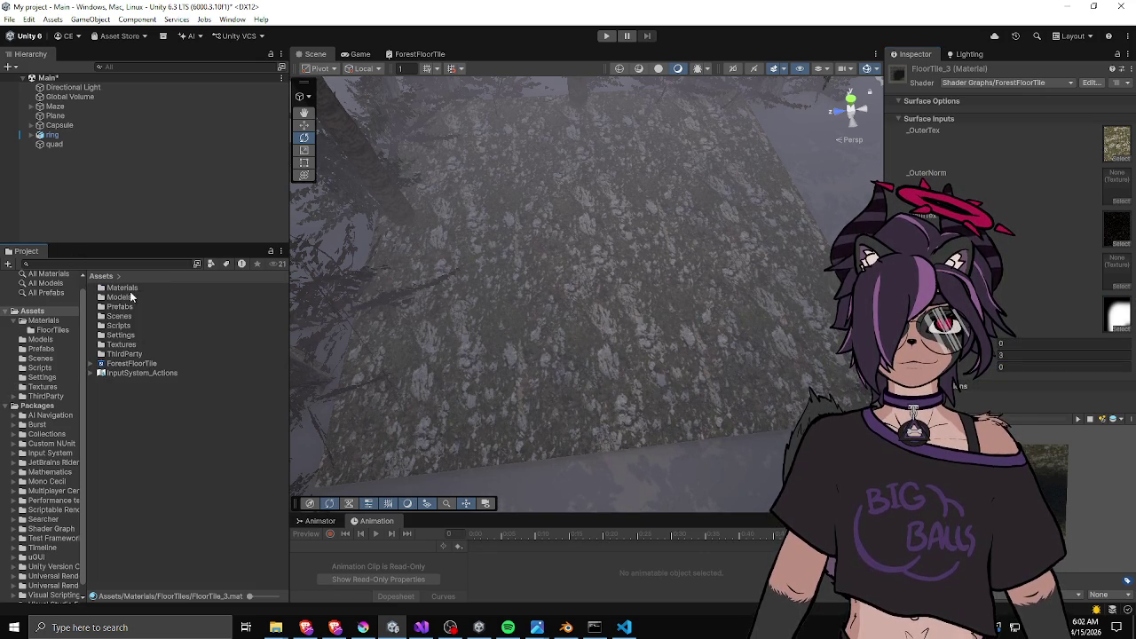
double_click(122, 288)
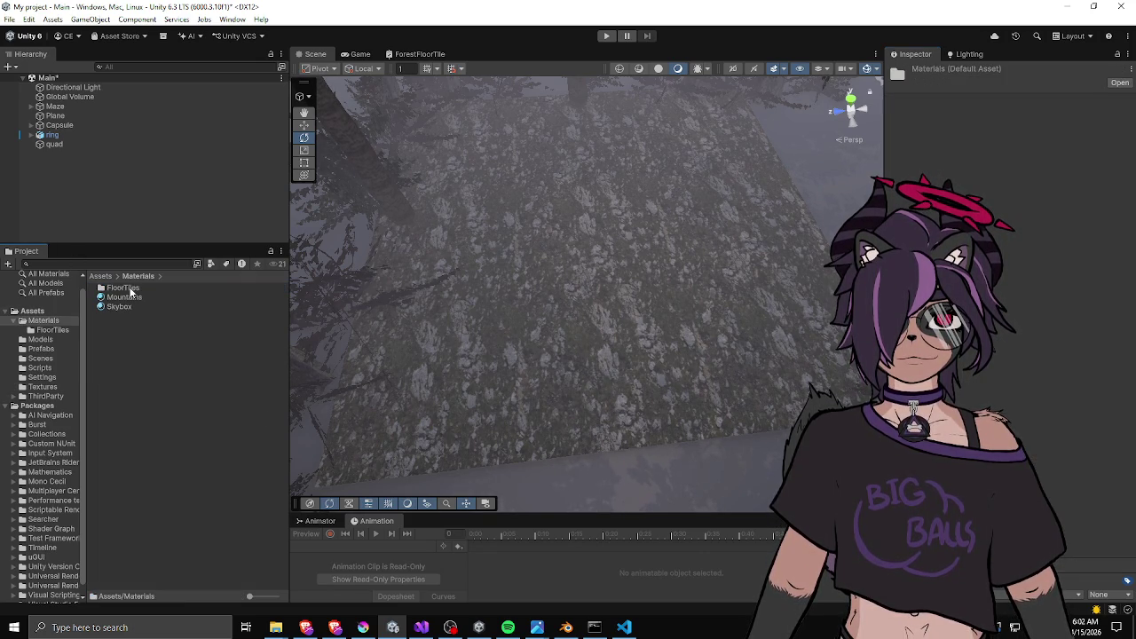
double_click(124, 287)
left_click(127, 308)
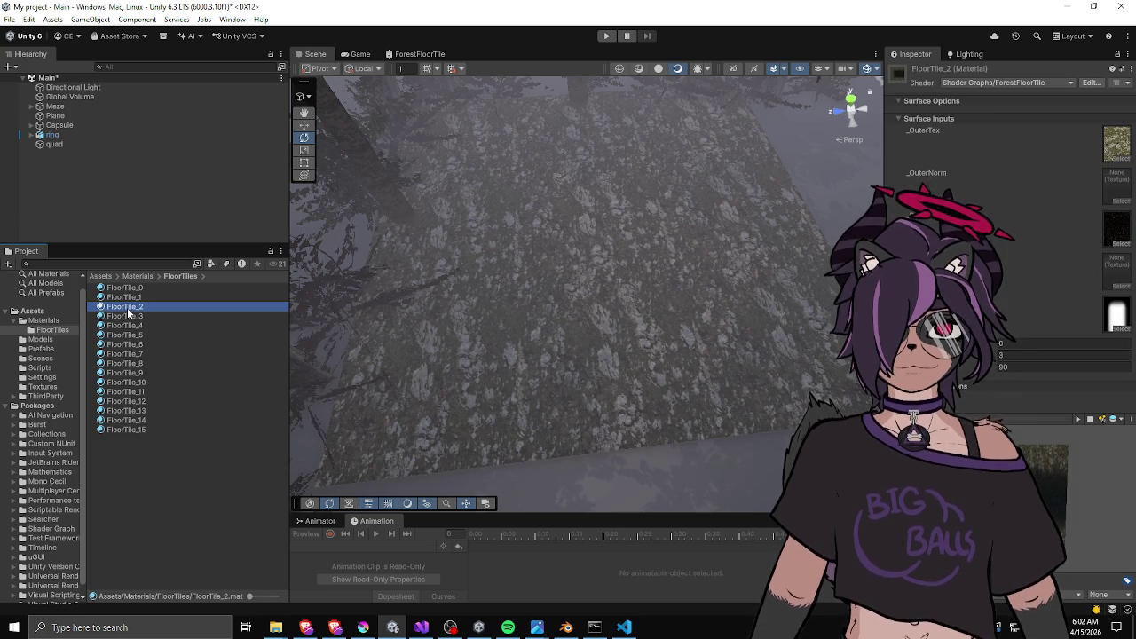
key("Down")
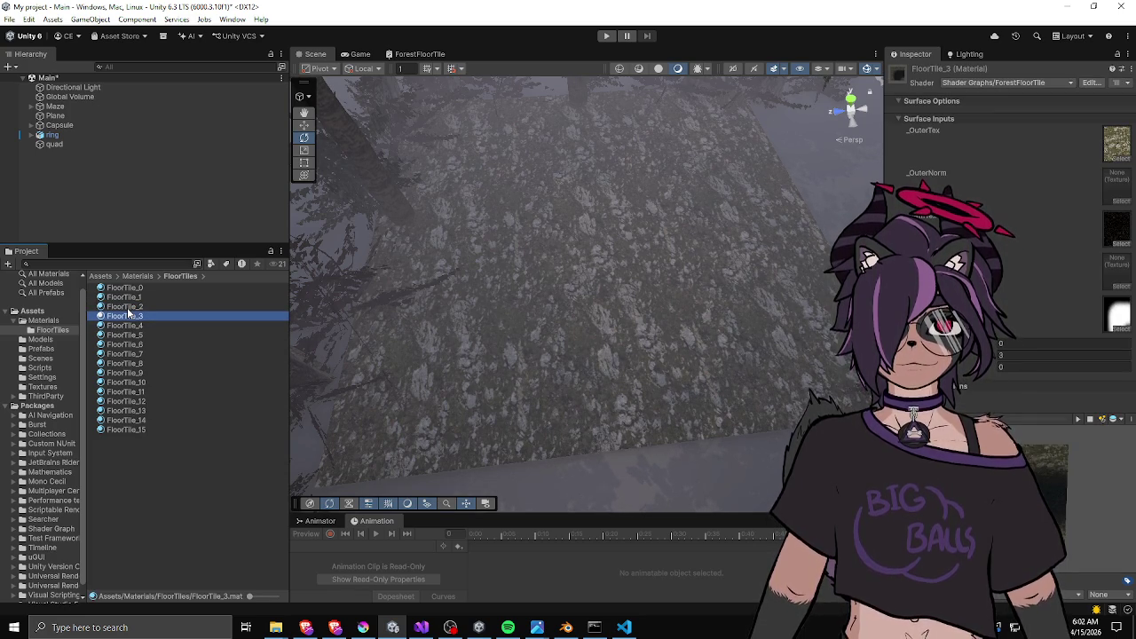
key("Down")
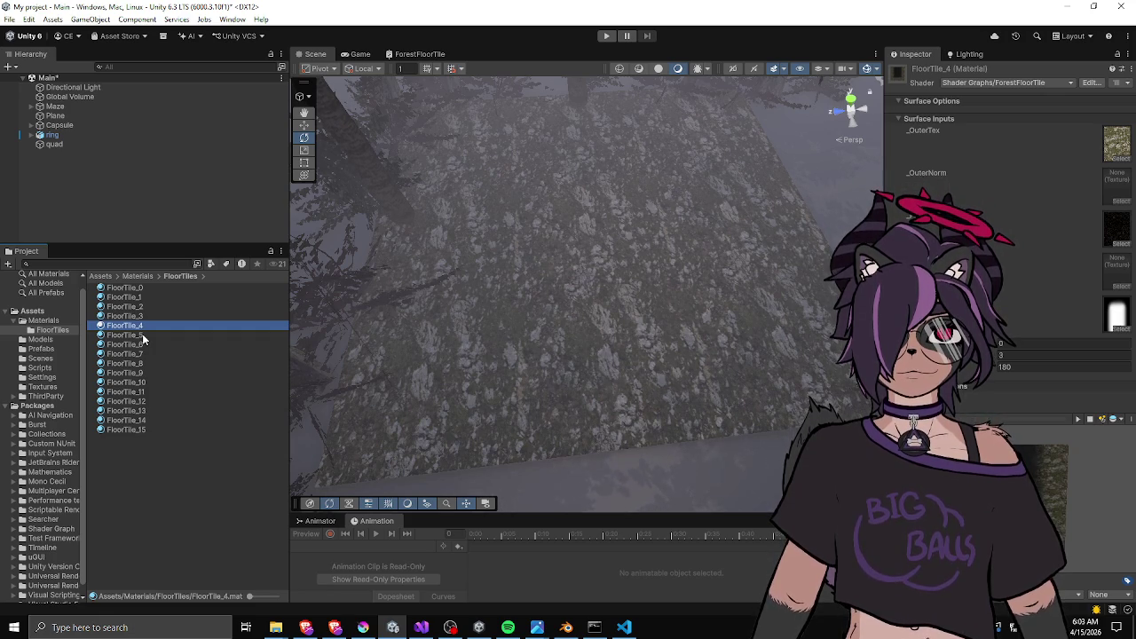
Assign a tile mask texture to FloorTile_5 from the texture picker.
left_click(142, 336)
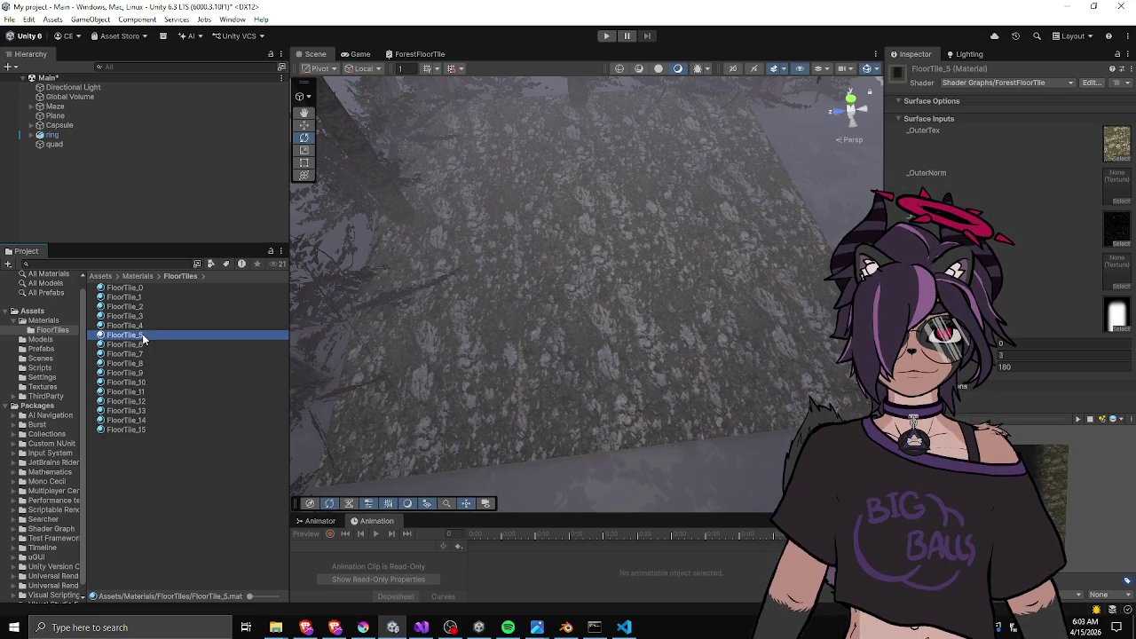
left_click(1120, 328)
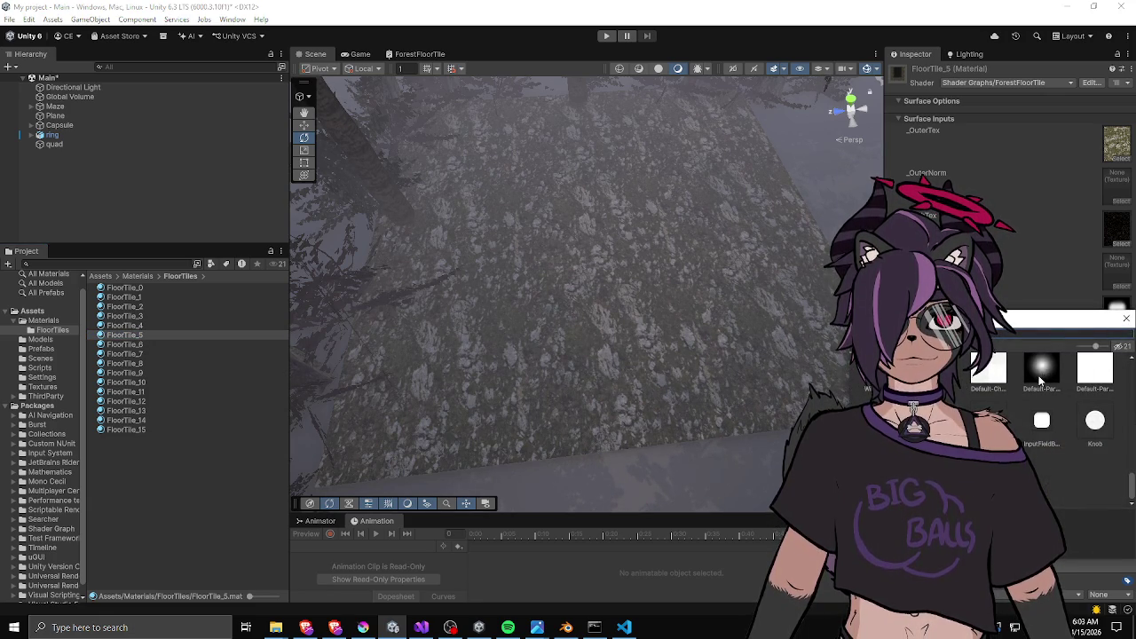
scroll(1040, 380, "up", 8)
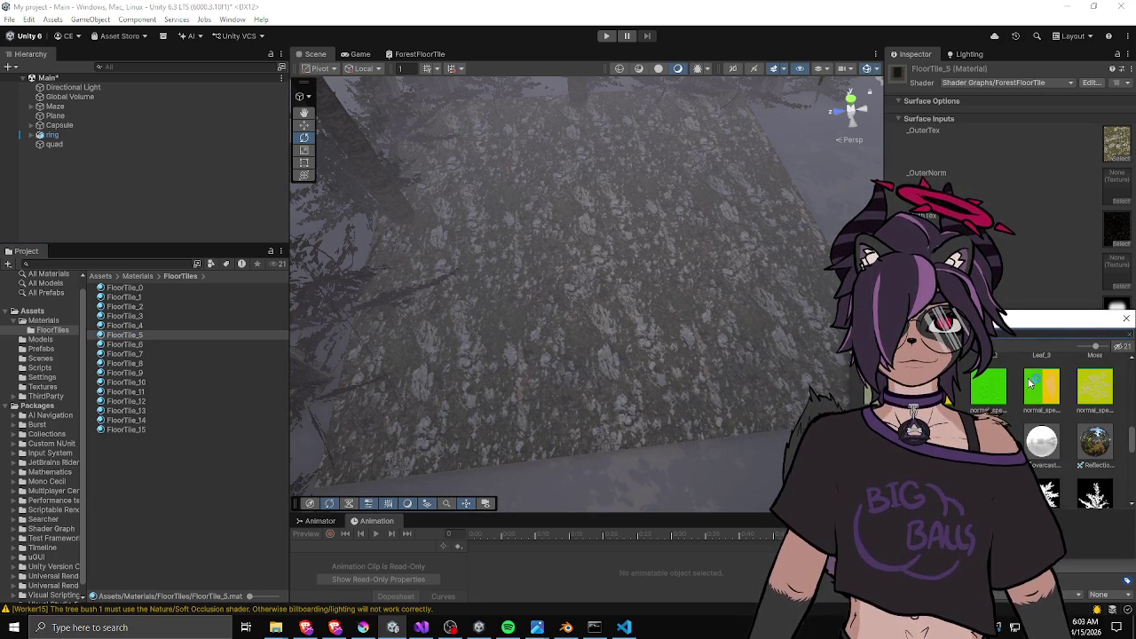
scroll(1030, 381, "up", 5)
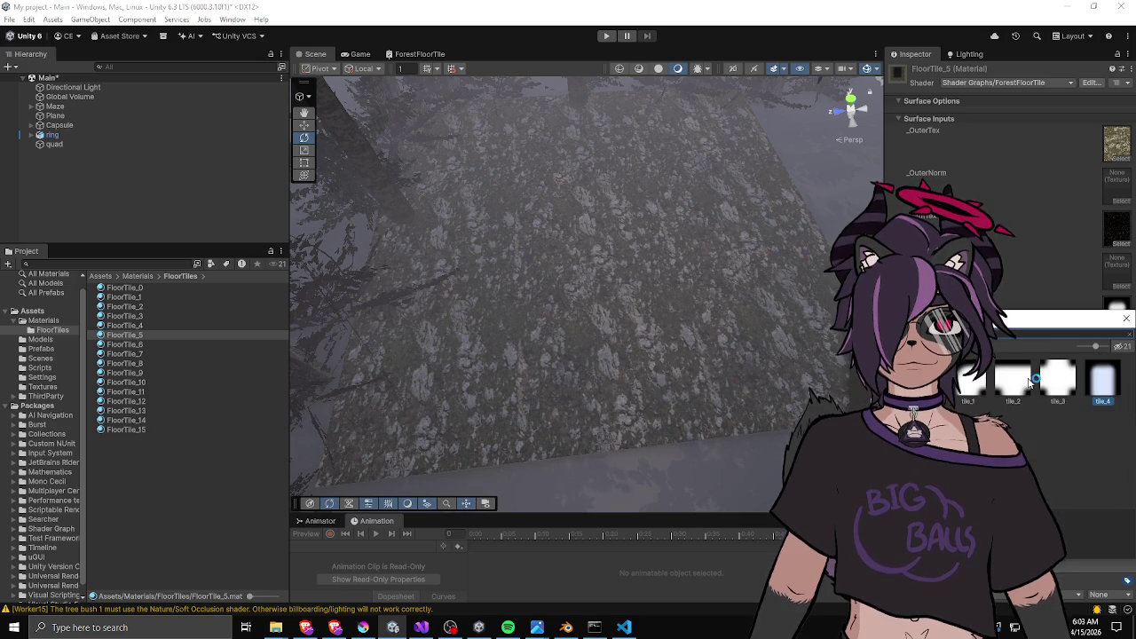
left_click(1126, 319)
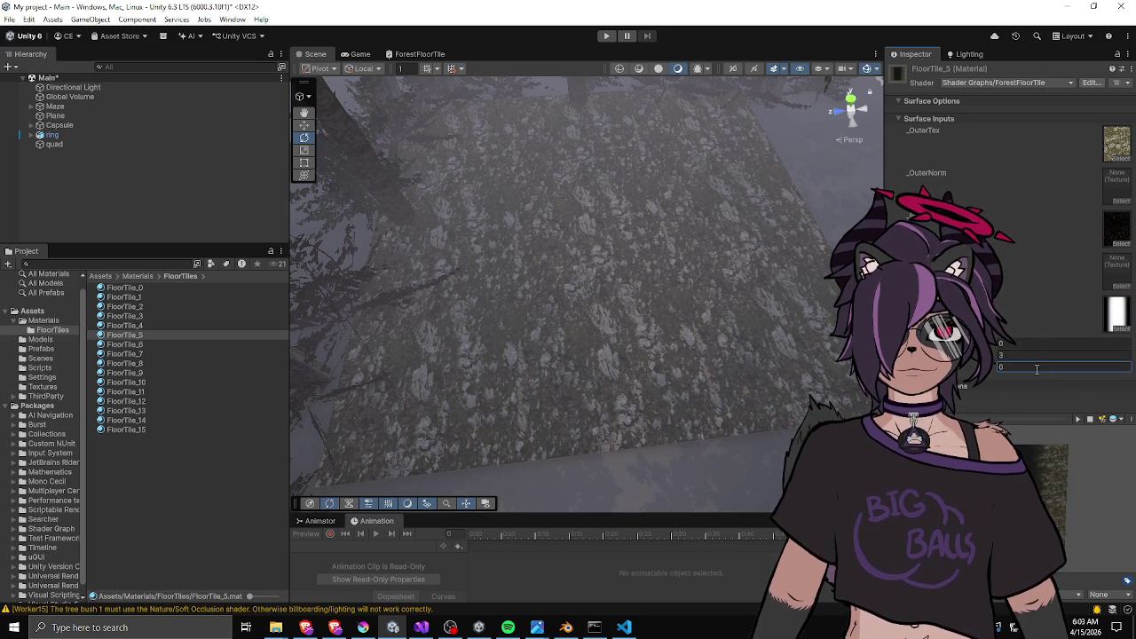
left_click(142, 335)
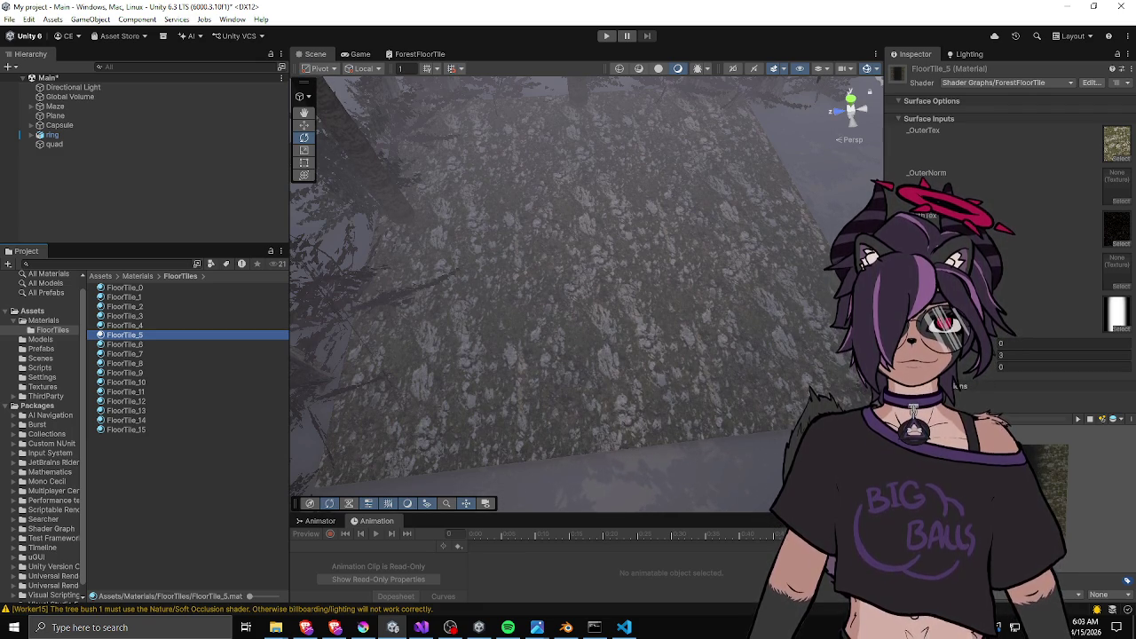
Check the FloorTile_2 and FloorTile_3 materials against the VS Code notes.
key("alt+Tab")
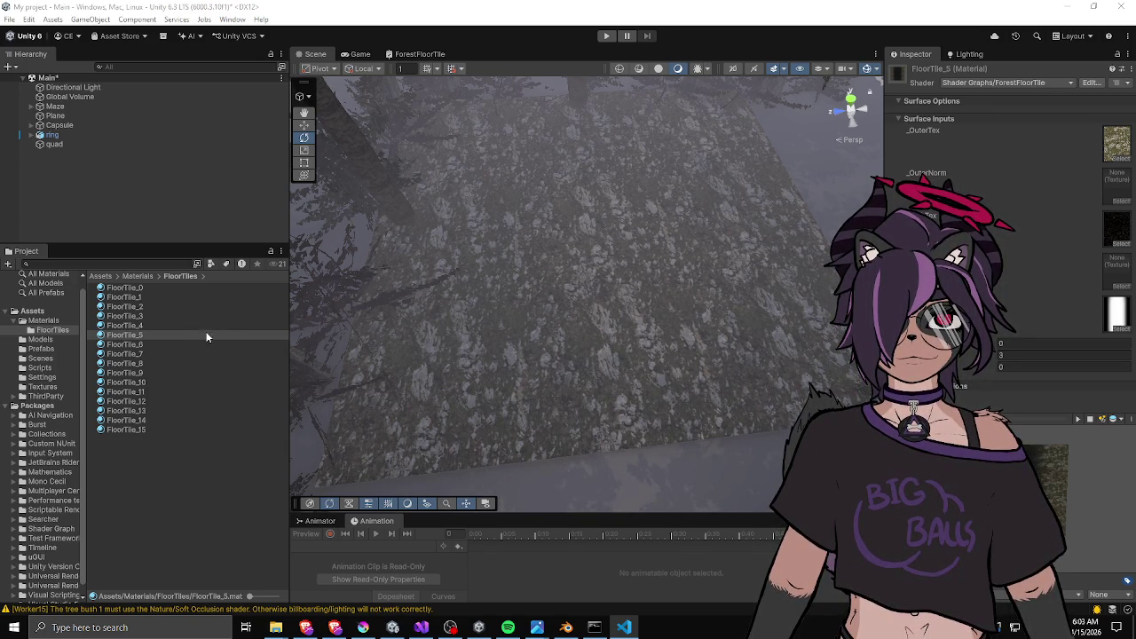
left_click(165, 306)
left_click(145, 317)
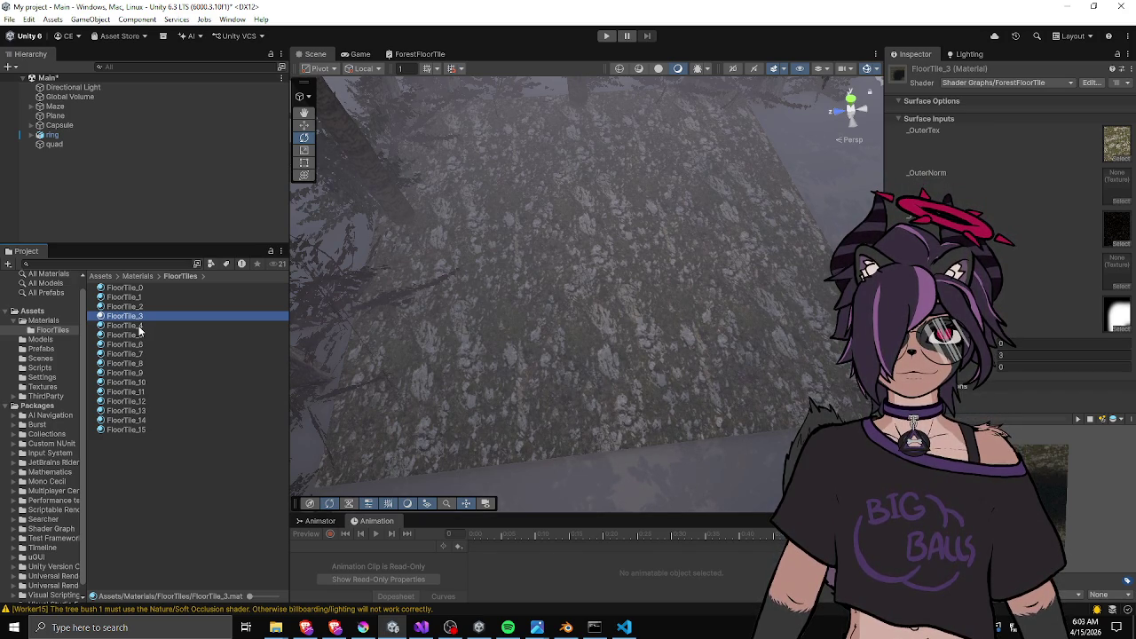
key("alt+Tab")
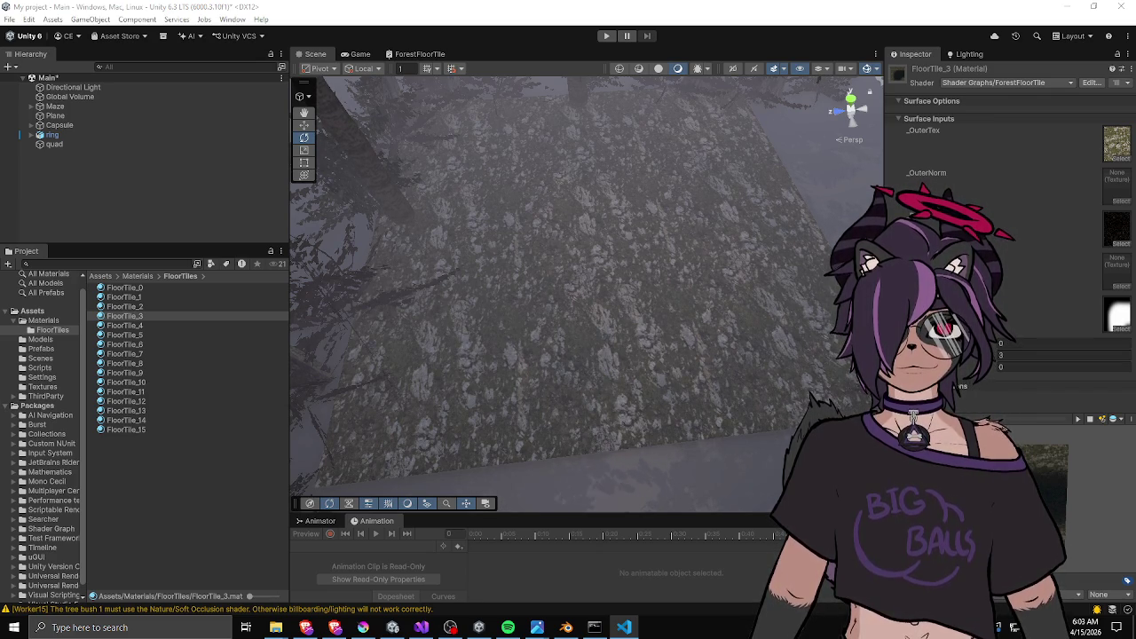
Review the tile masks and rotation values of FloorTile_1 through FloorTile_6 in the Inspector.
left_click(145, 286)
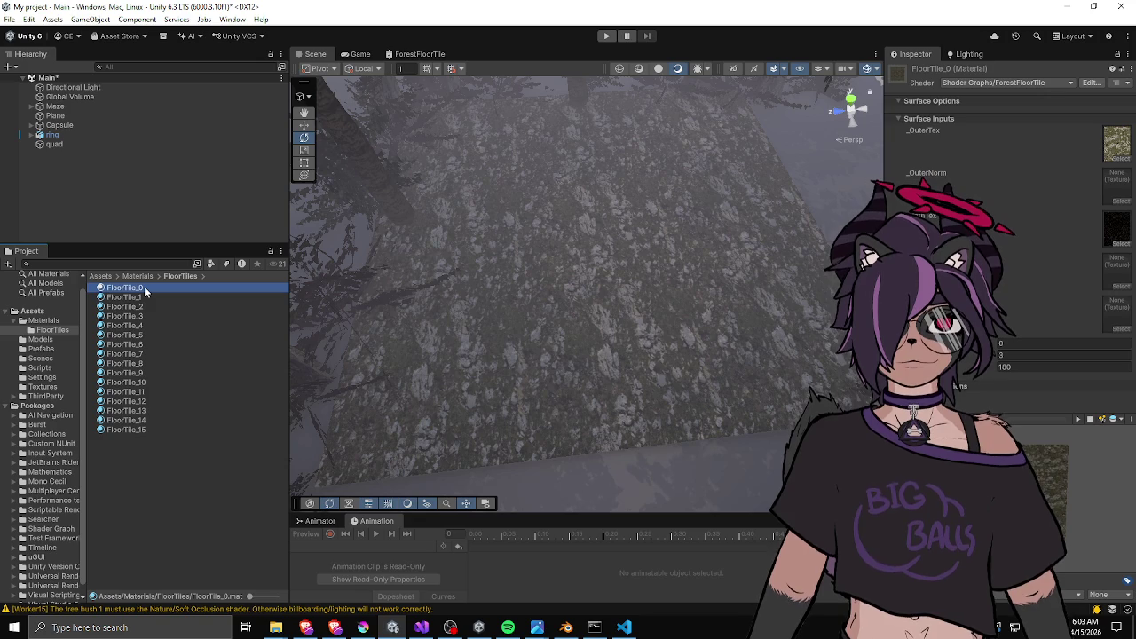
key("Down")
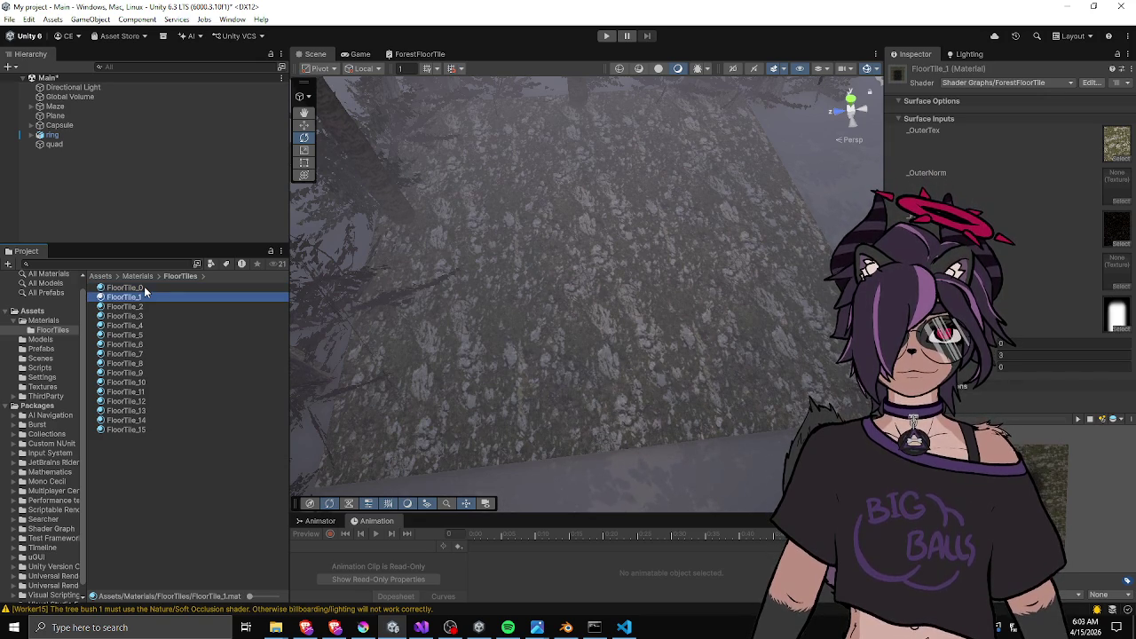
key("alt+Tab")
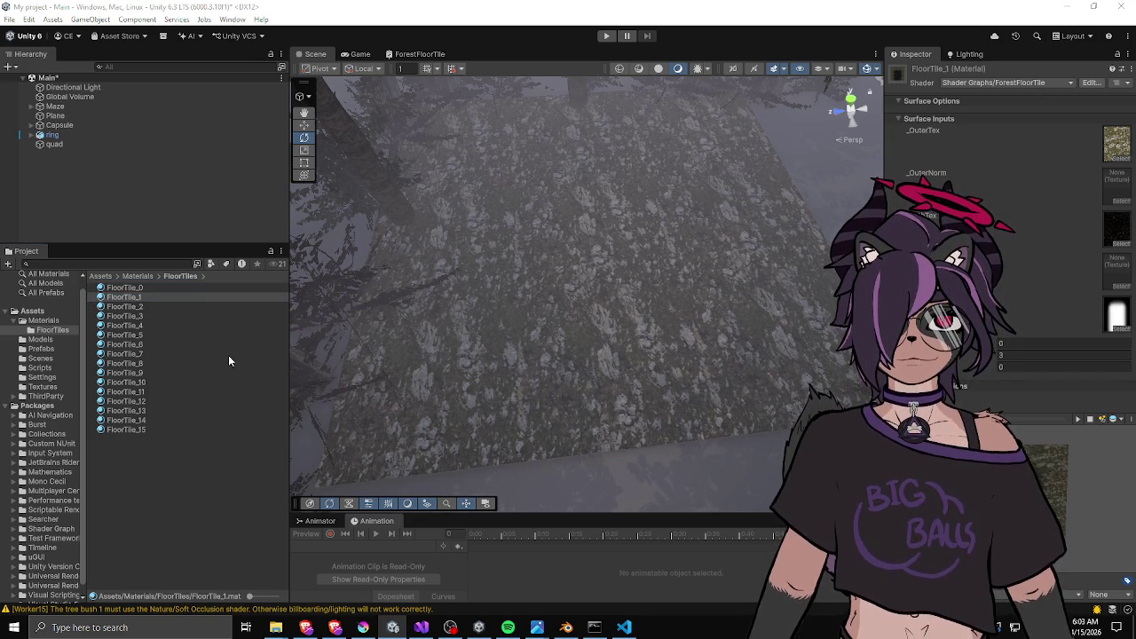
left_click(132, 301)
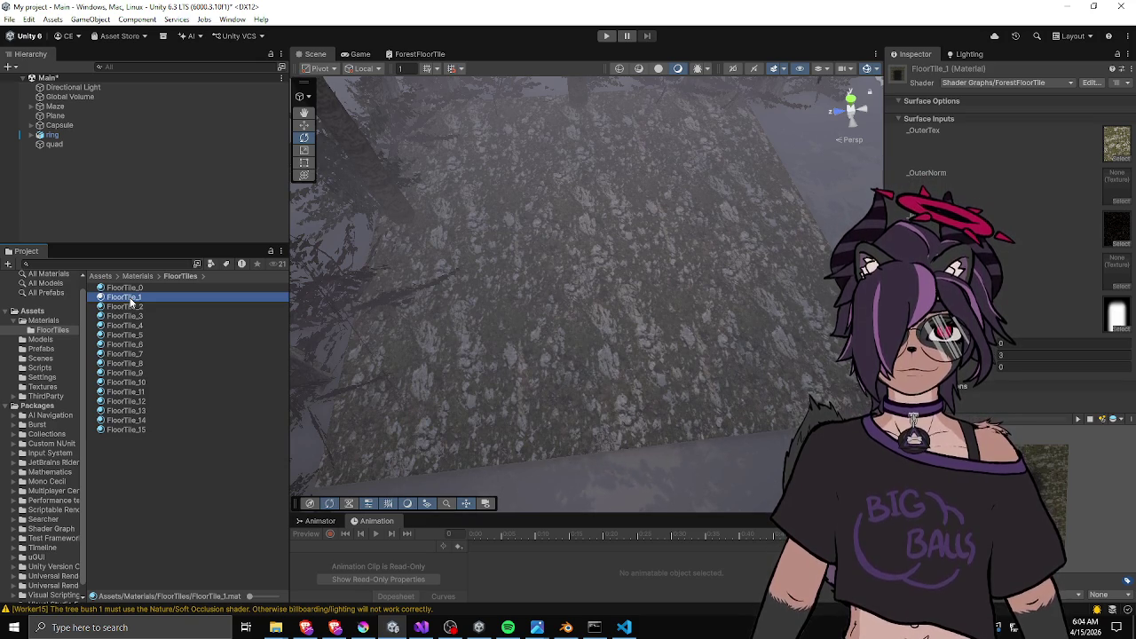
key("Down")
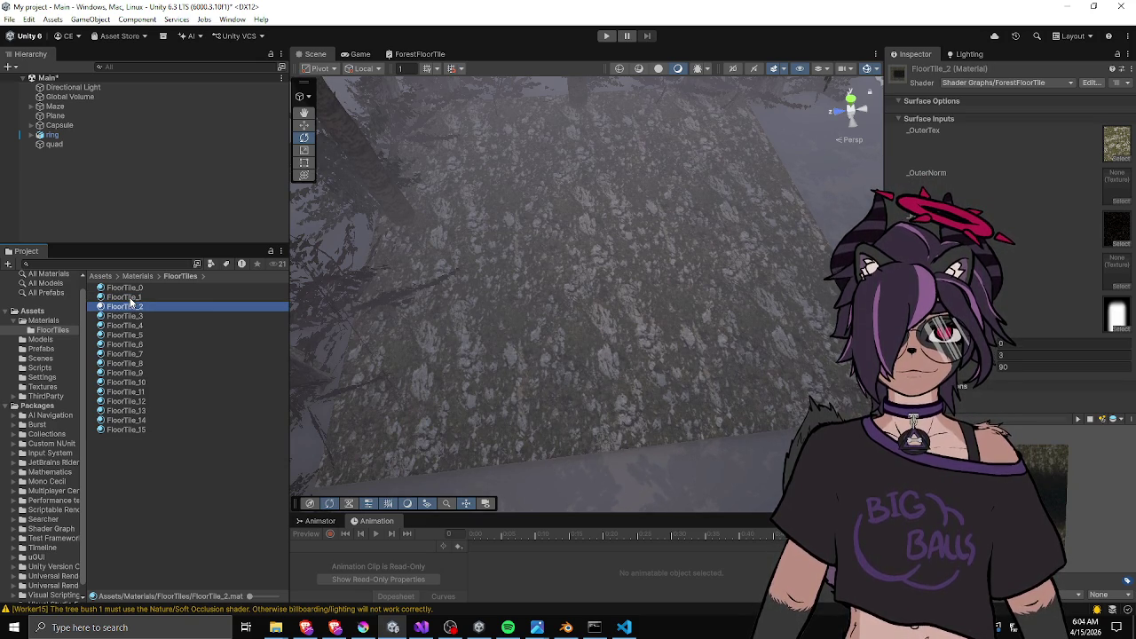
key("Down")
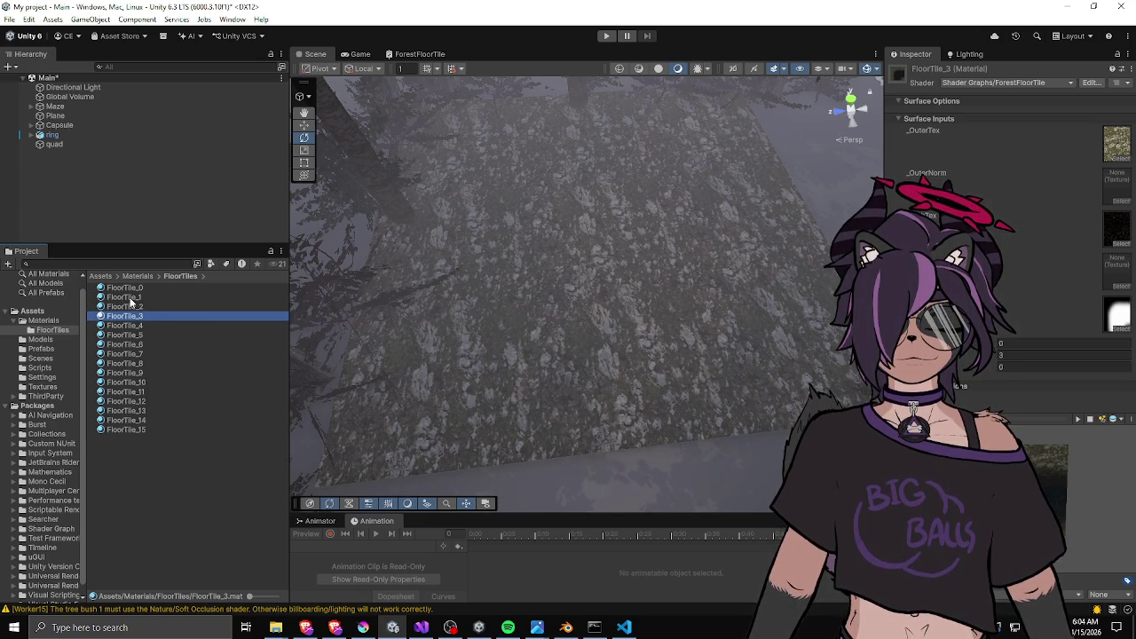
key("Down")
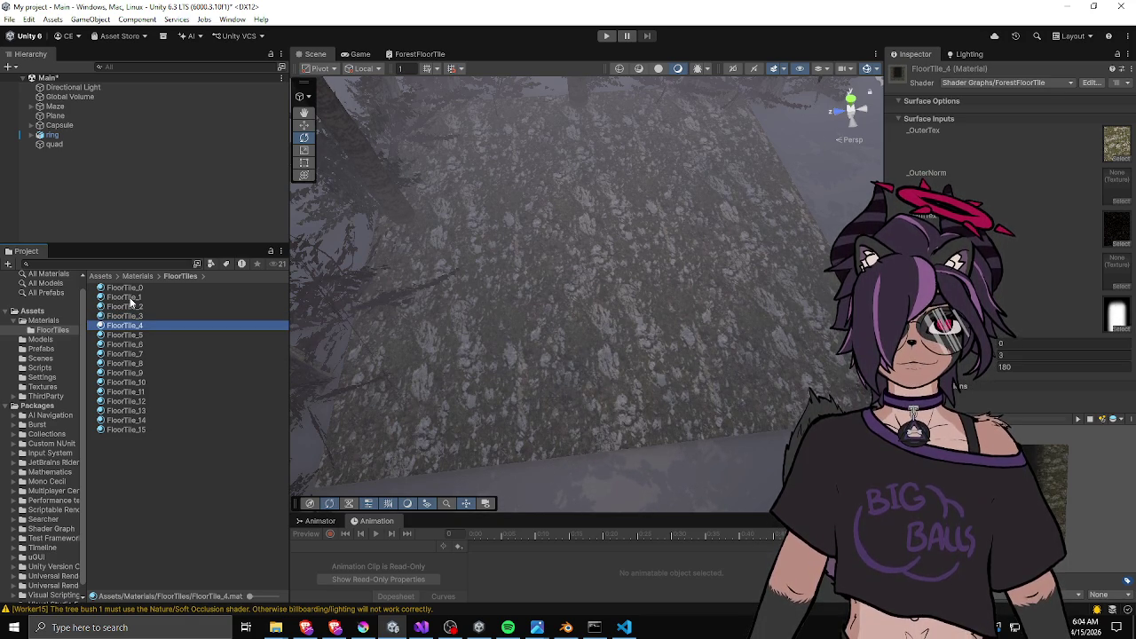
key("Down")
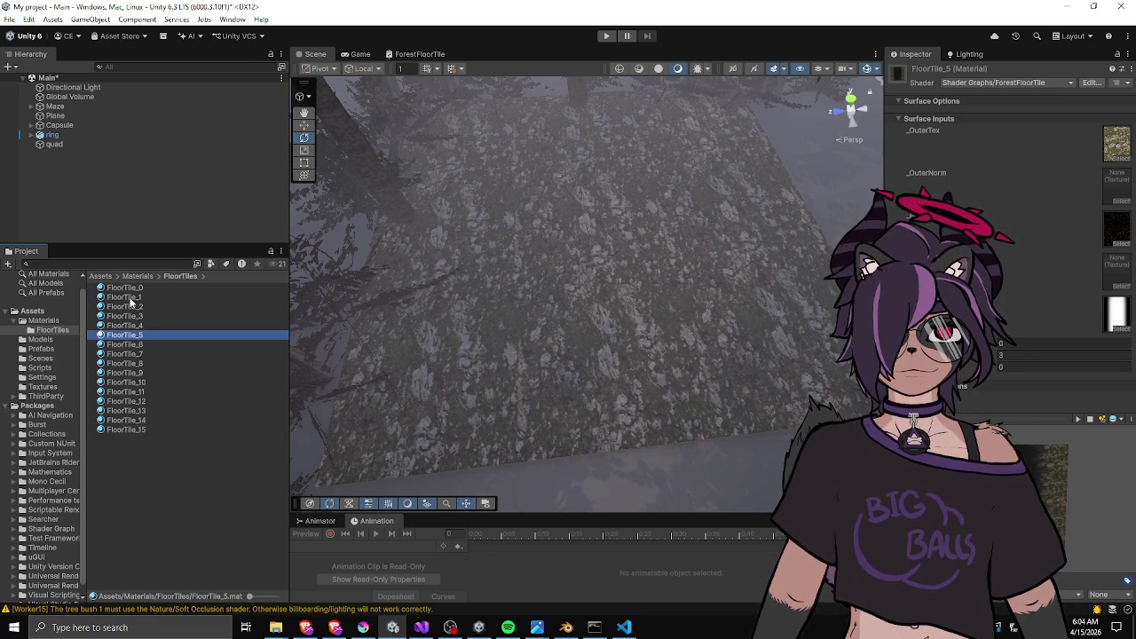
key("Down")
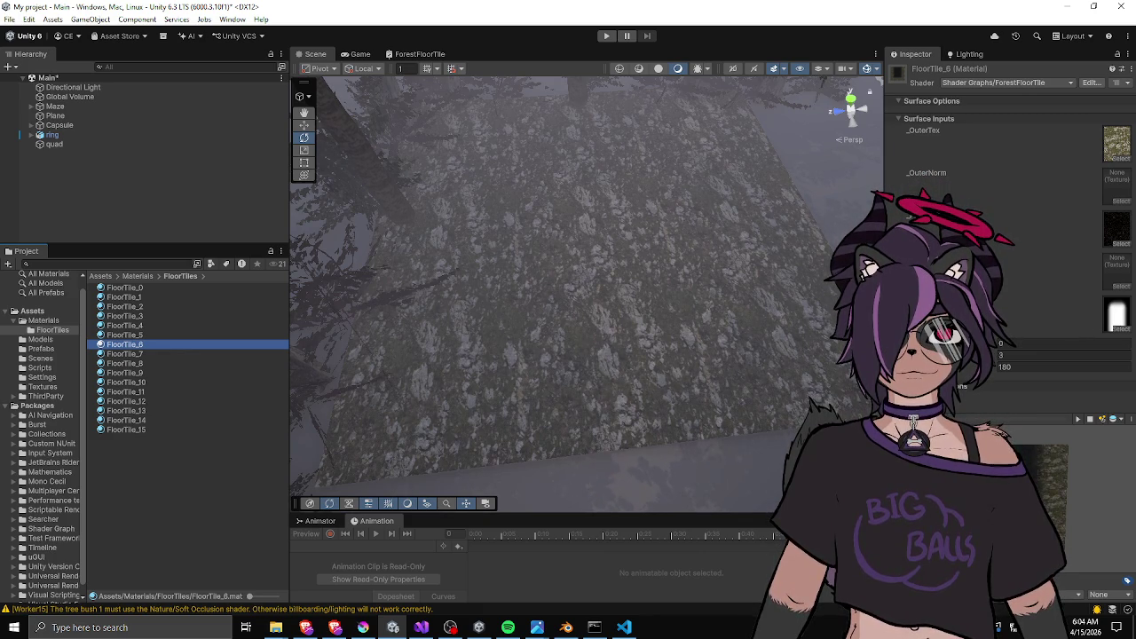
Assign the tile_1 mask texture to FloorTile_6.
left_click(1119, 328)
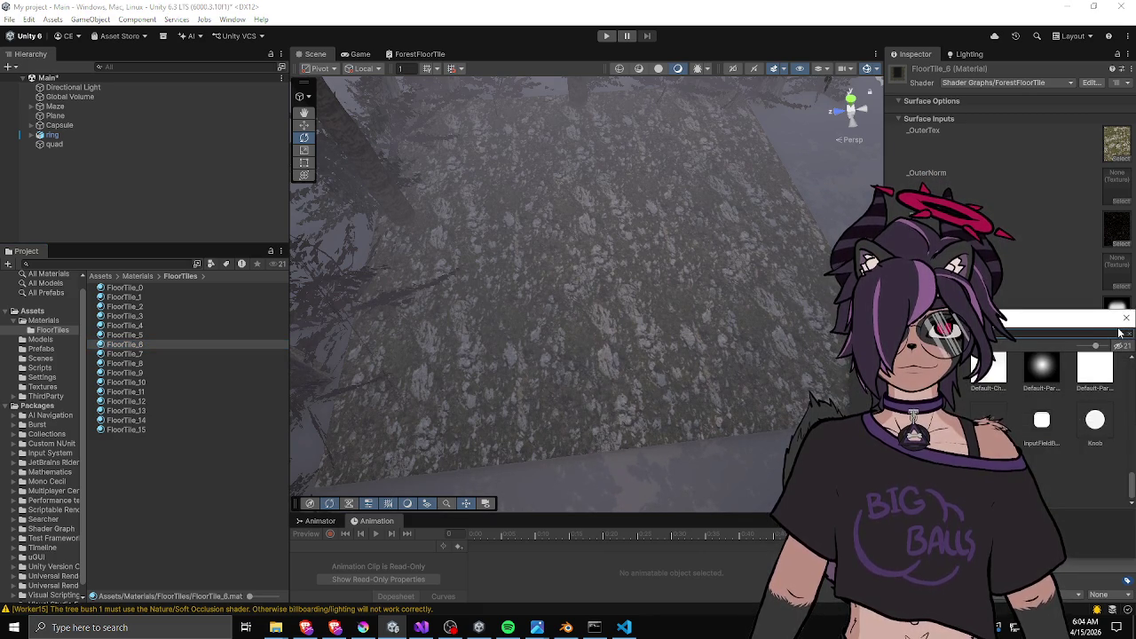
left_click(981, 383)
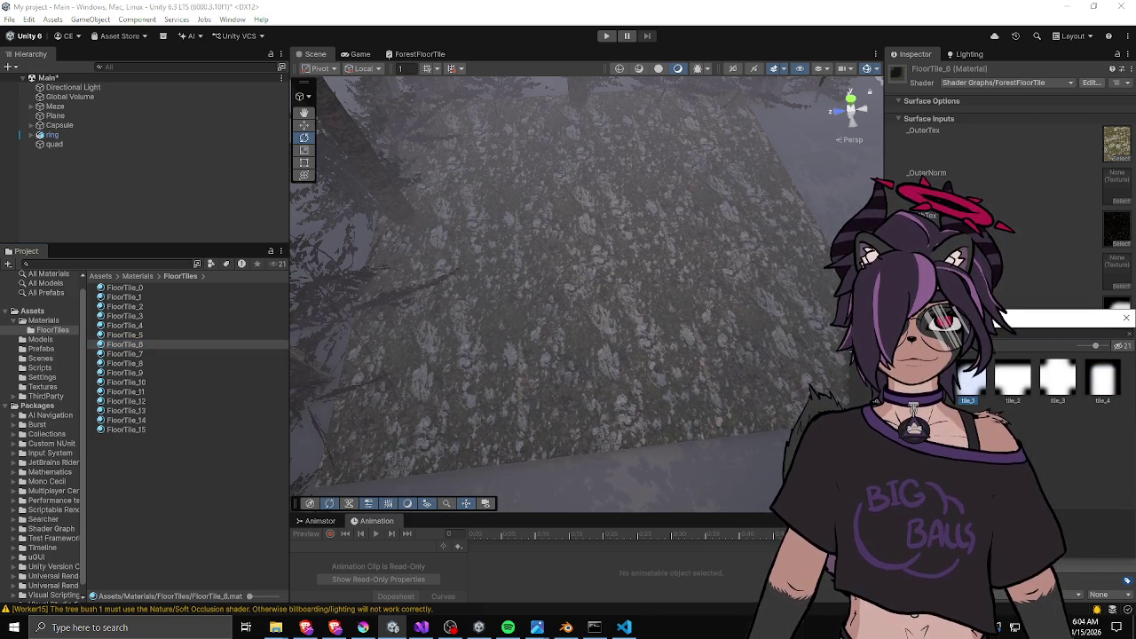
left_click(1124, 321)
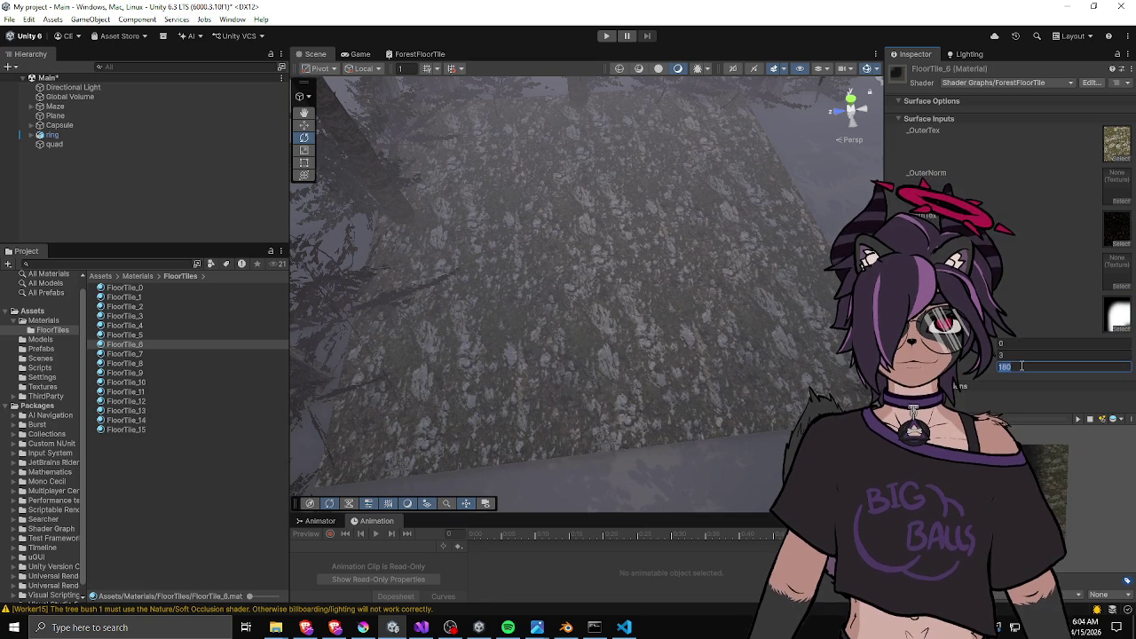
Give FloorTile_7 a tile mask texture and a rotation of 90.
left_click(133, 354)
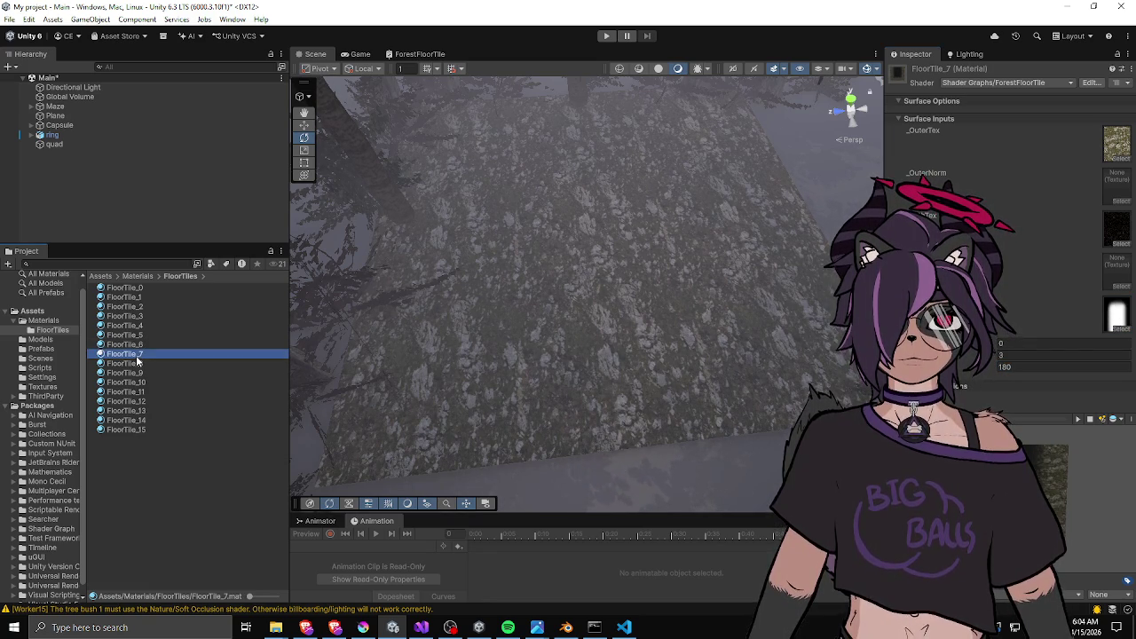
left_click(1121, 329)
type("tile")
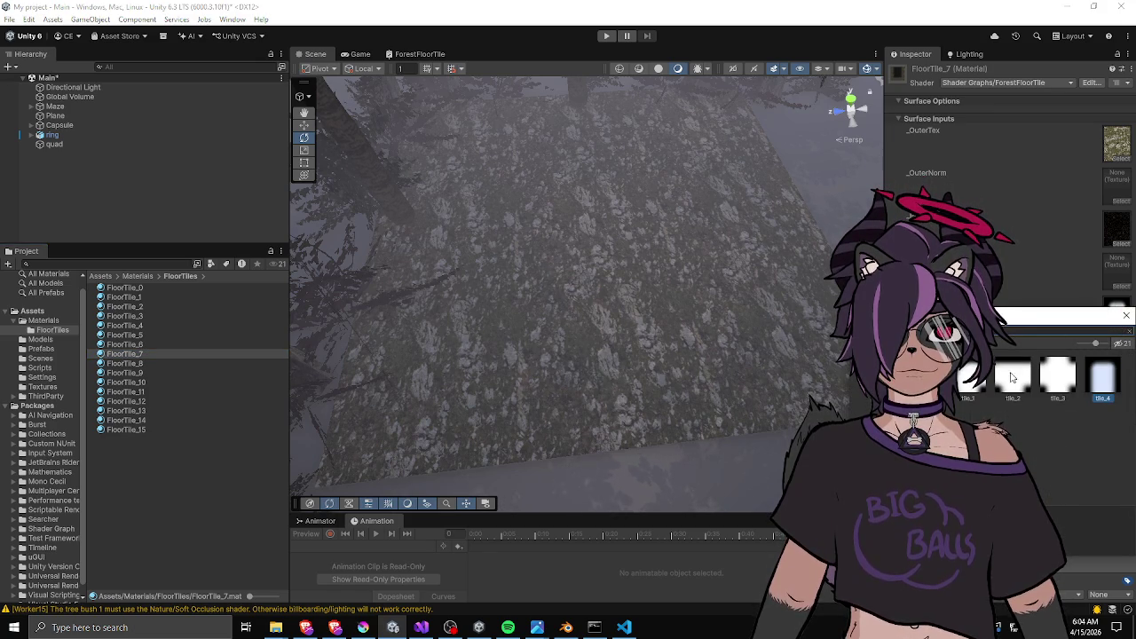
left_click(1126, 323)
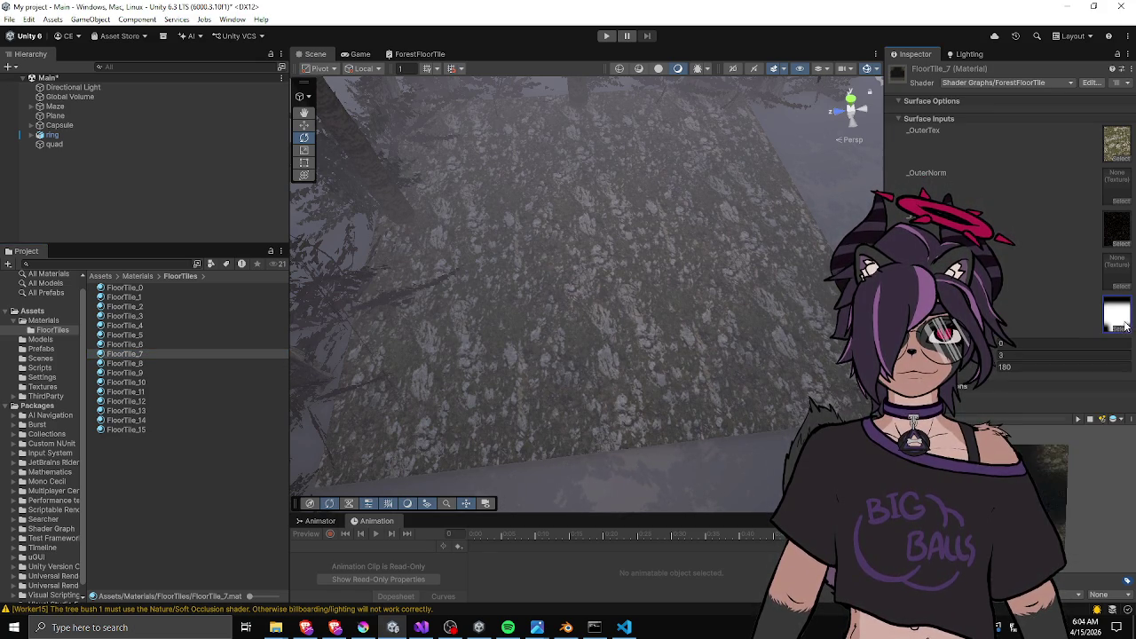
left_click(1021, 367)
type("0")
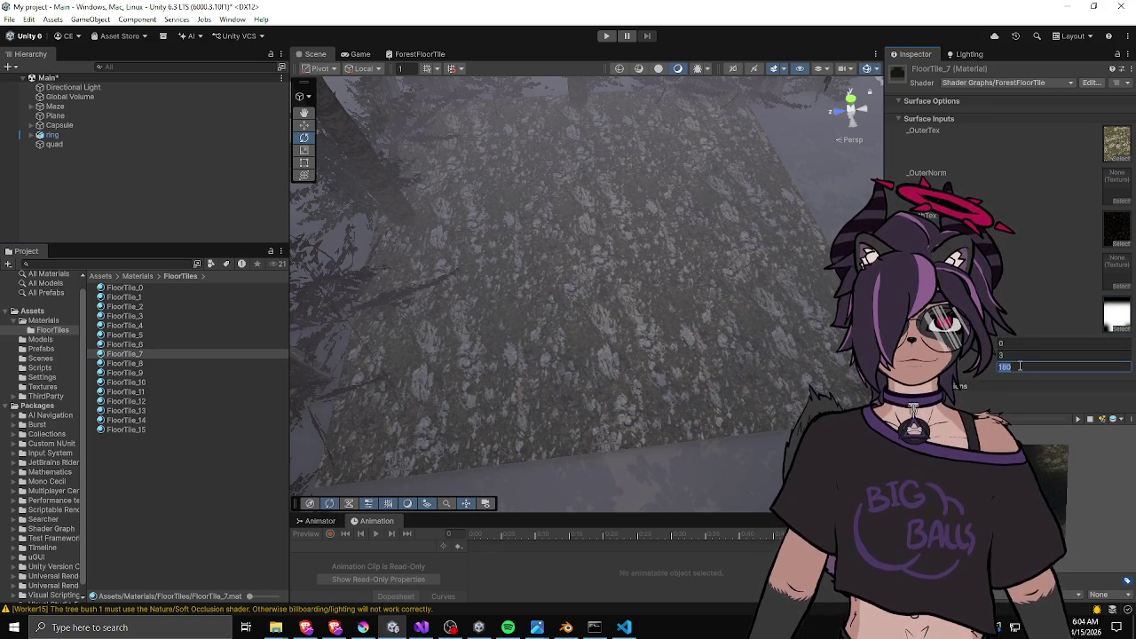
type("90")
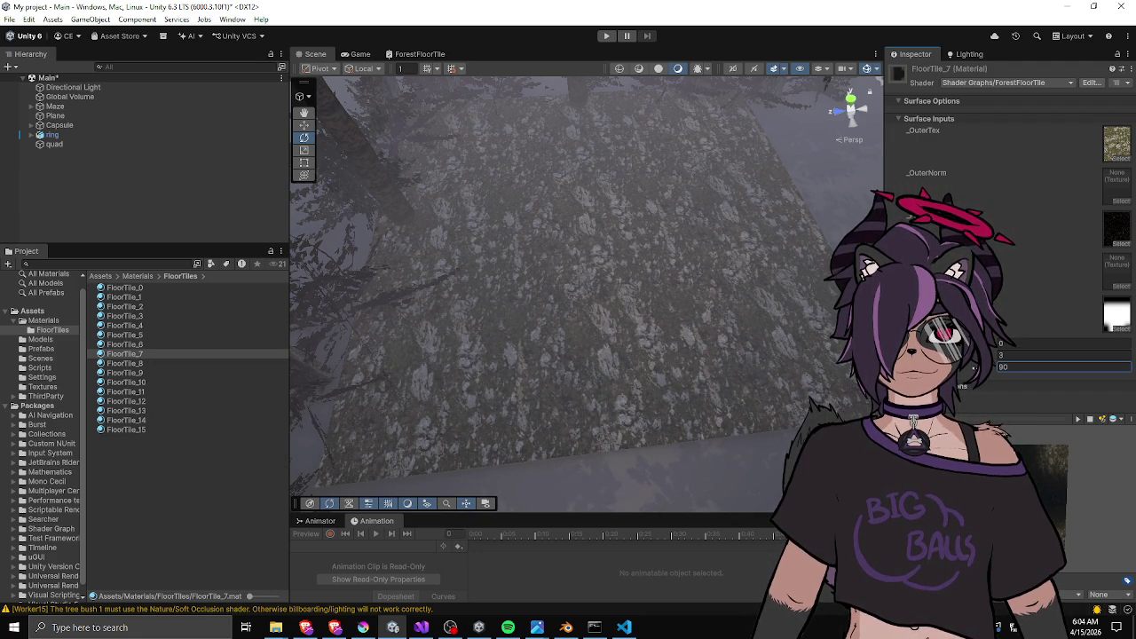
Set FloorTile_8's rotation to 270.
left_click(124, 363)
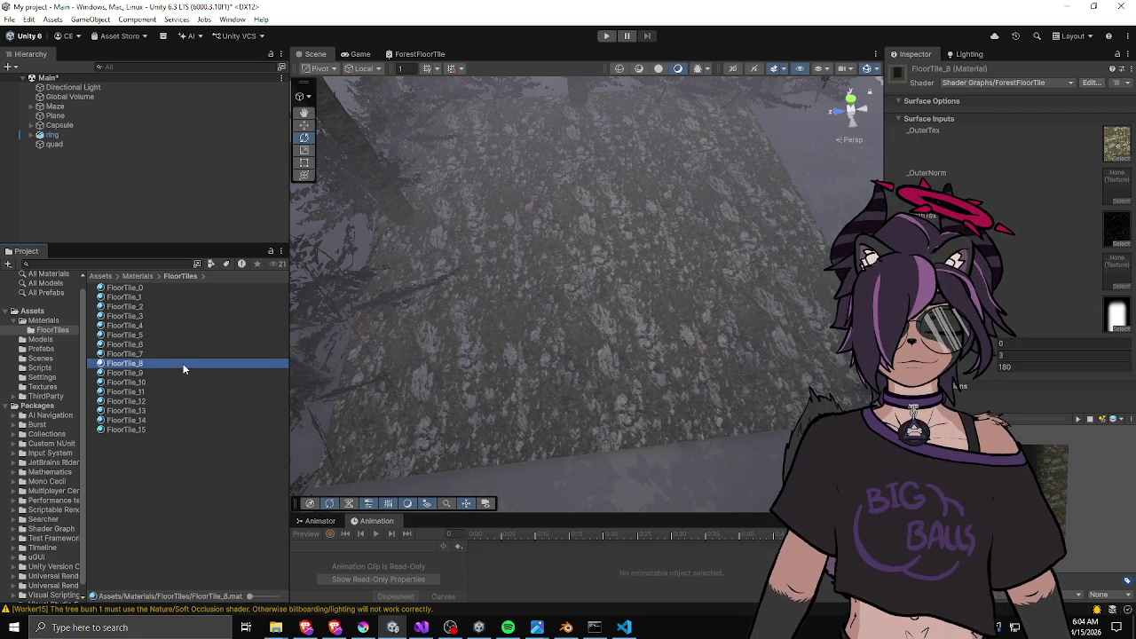
left_click(1071, 367)
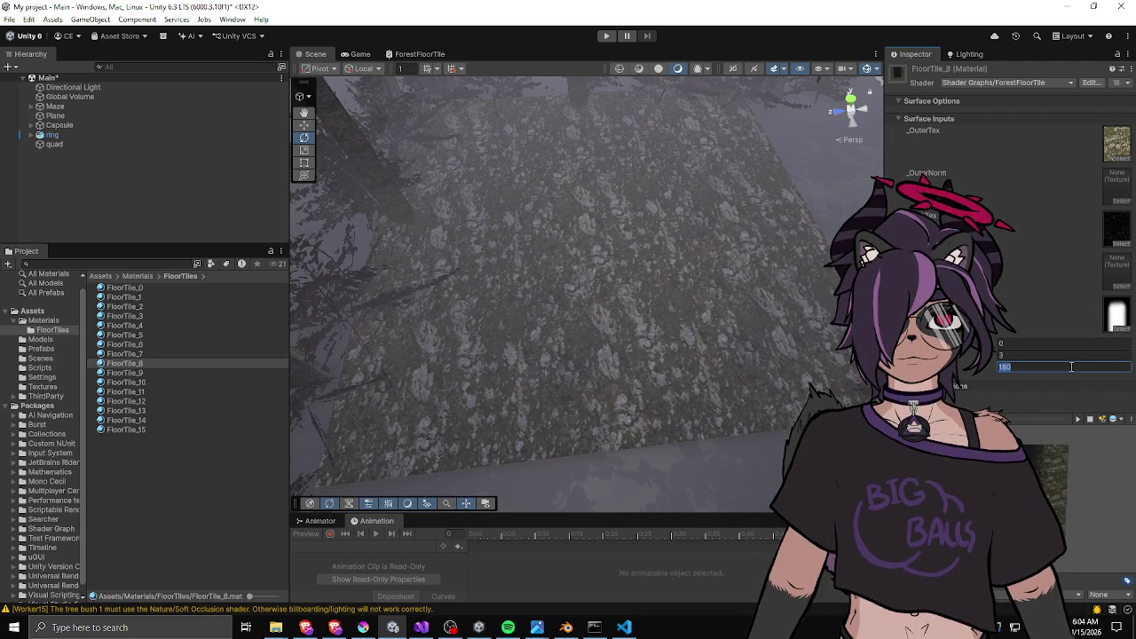
type("270")
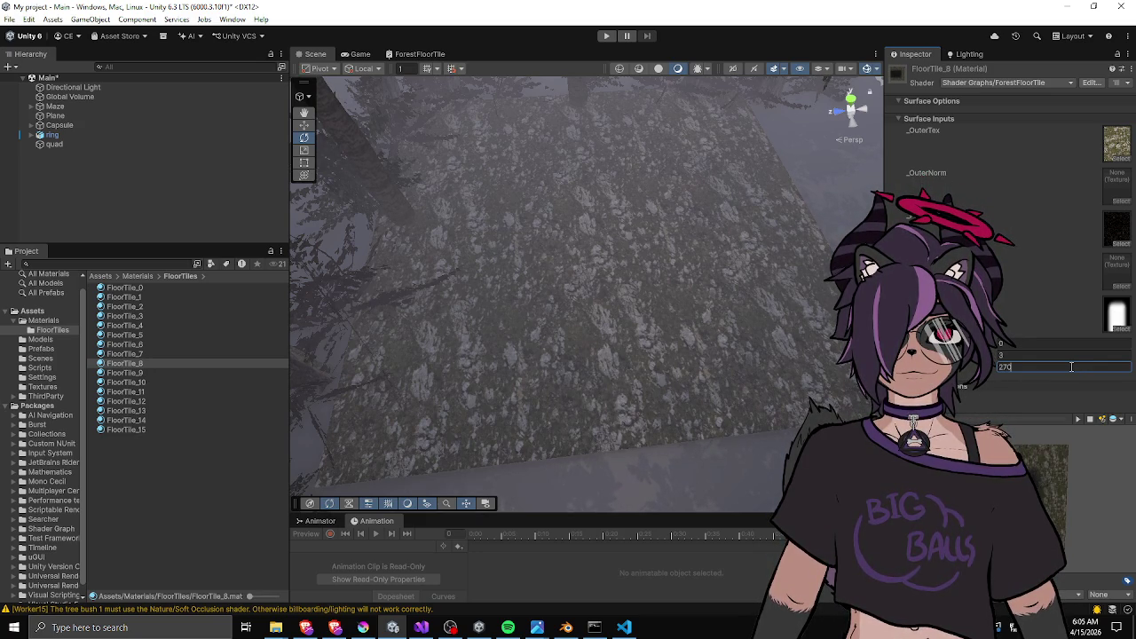
left_click_drag(1072, 367, 963, 366)
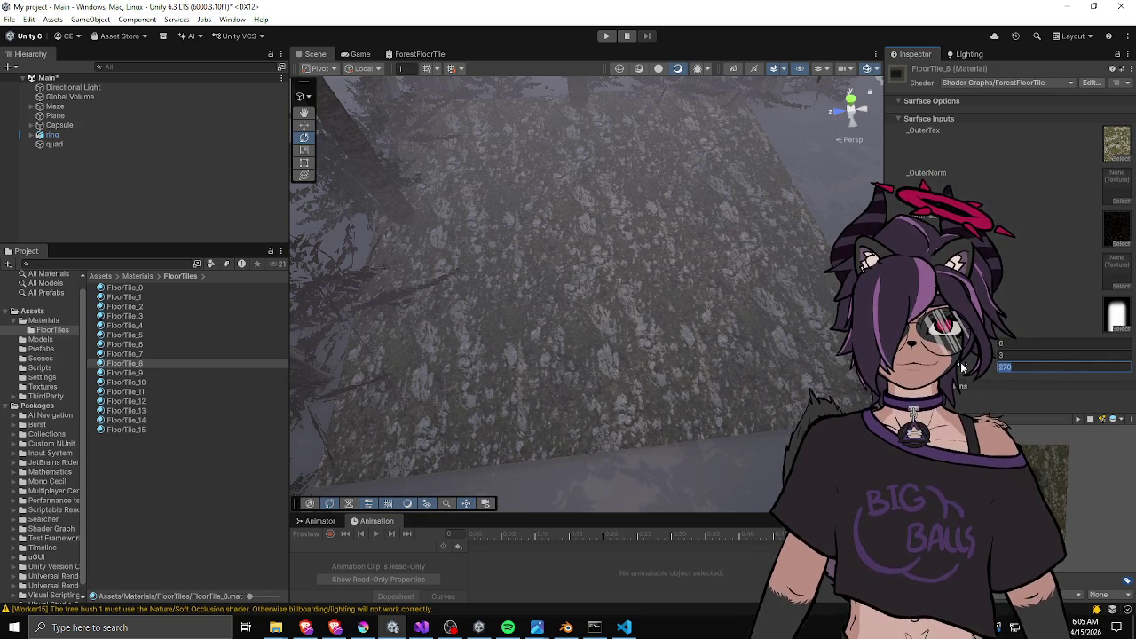
type("-90")
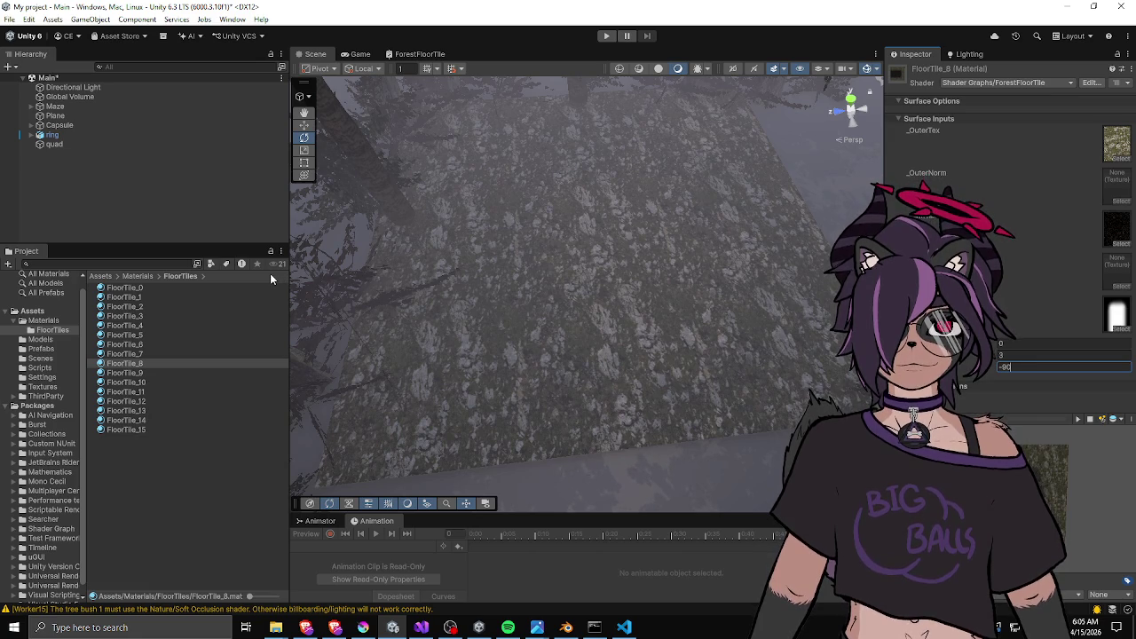
key("Return")
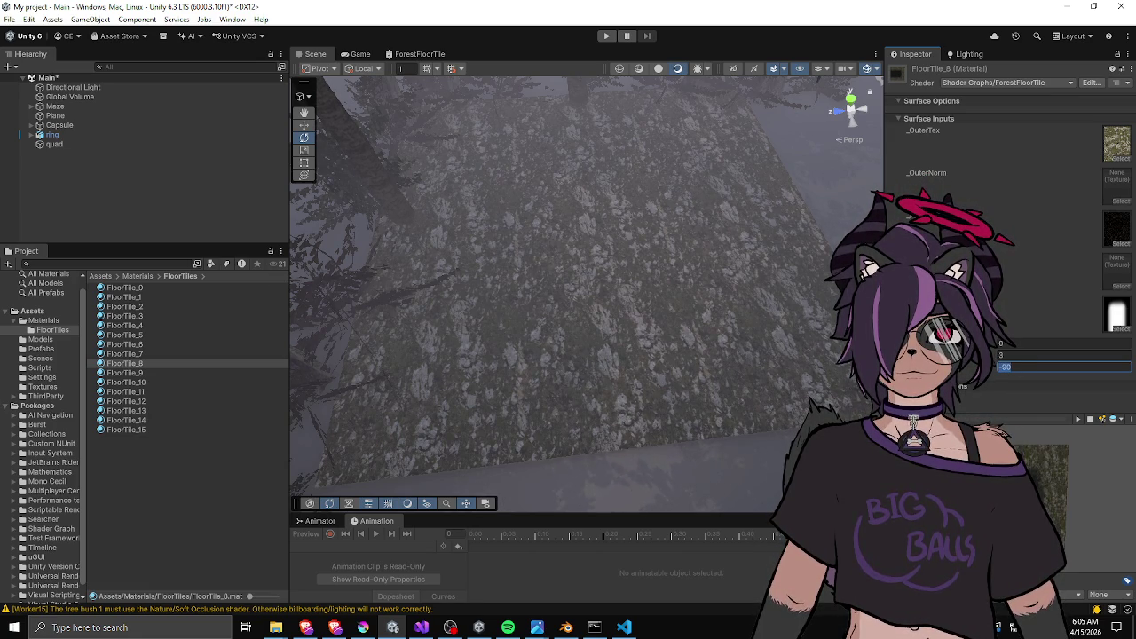
type("270")
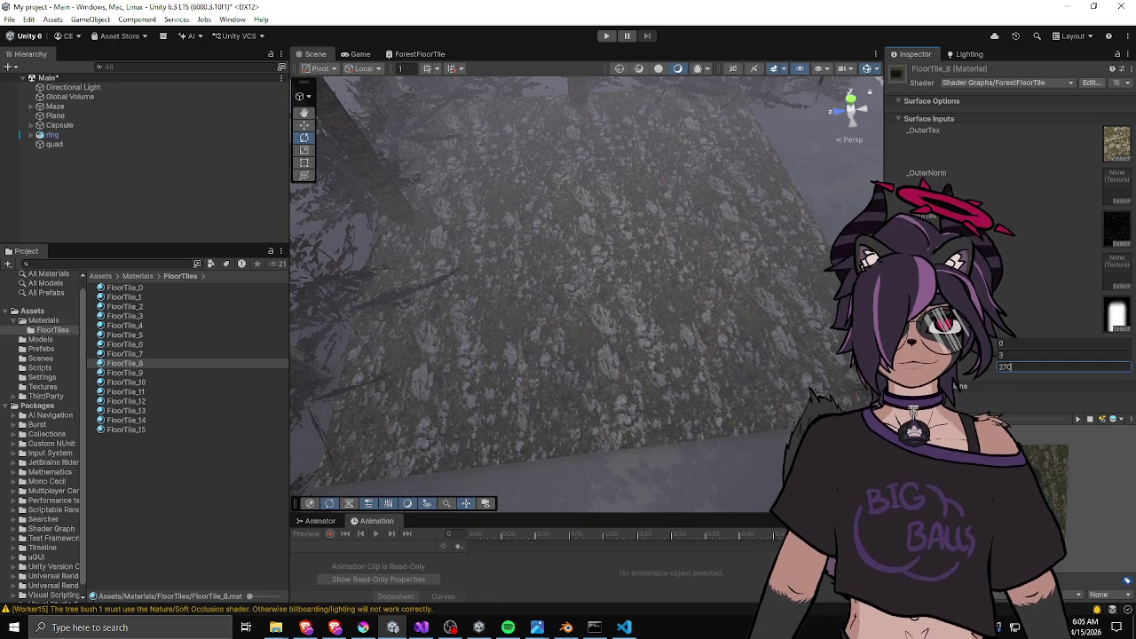
left_click(153, 373)
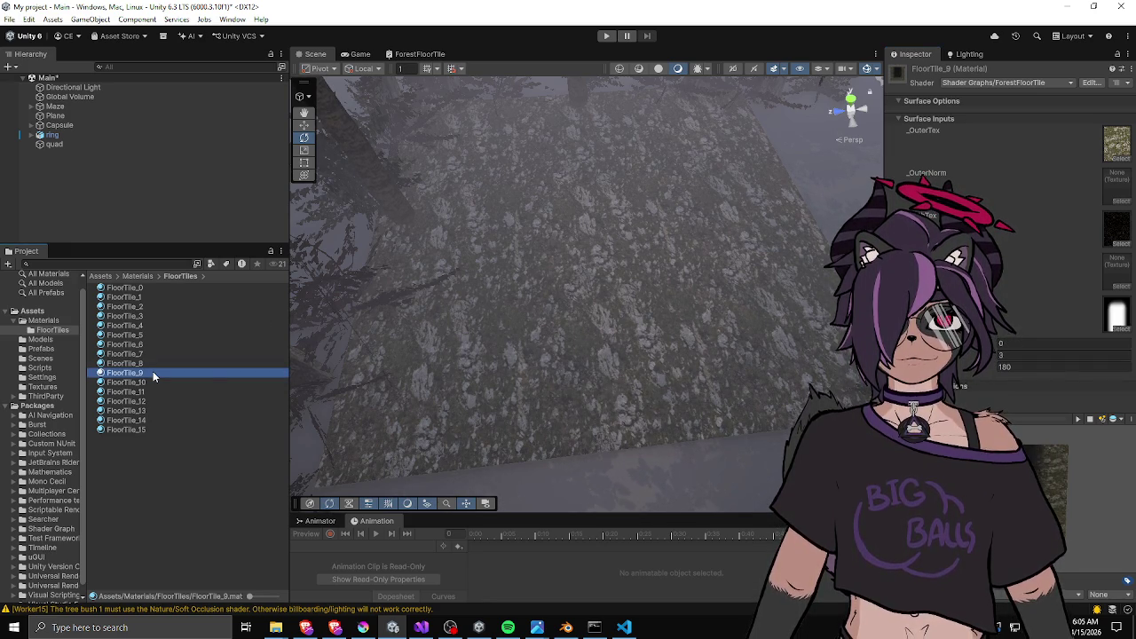
Give FloorTile_9 a tile mask with rotation 270, and FloorTile_10 a tile mask with rotation 90.
left_click(1119, 328)
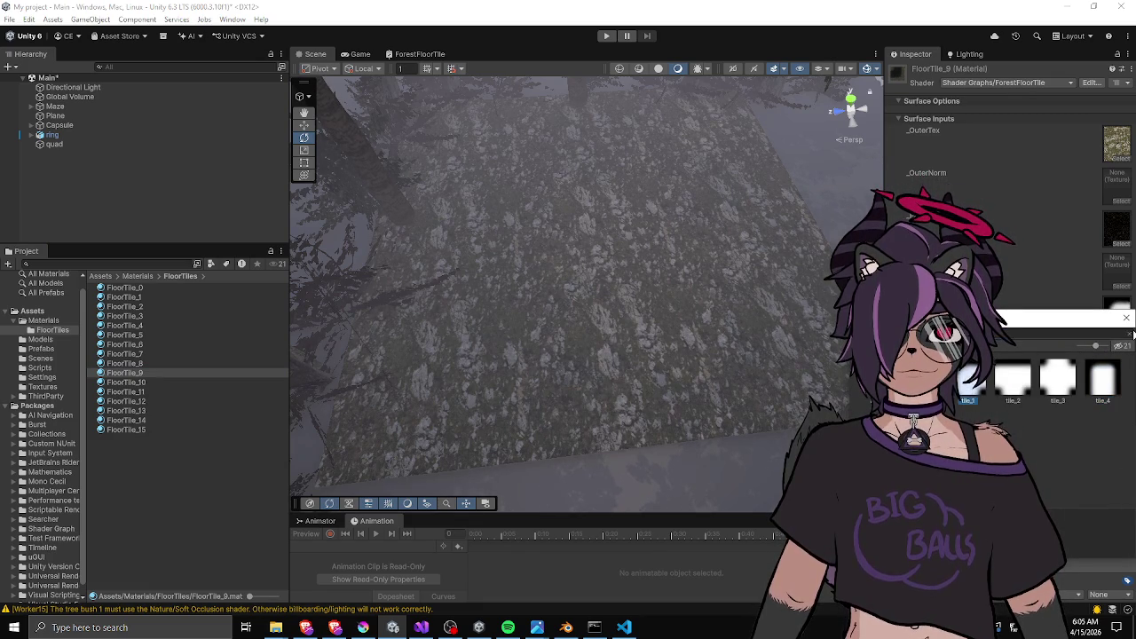
left_click(1126, 319)
left_click(1020, 368)
type("270")
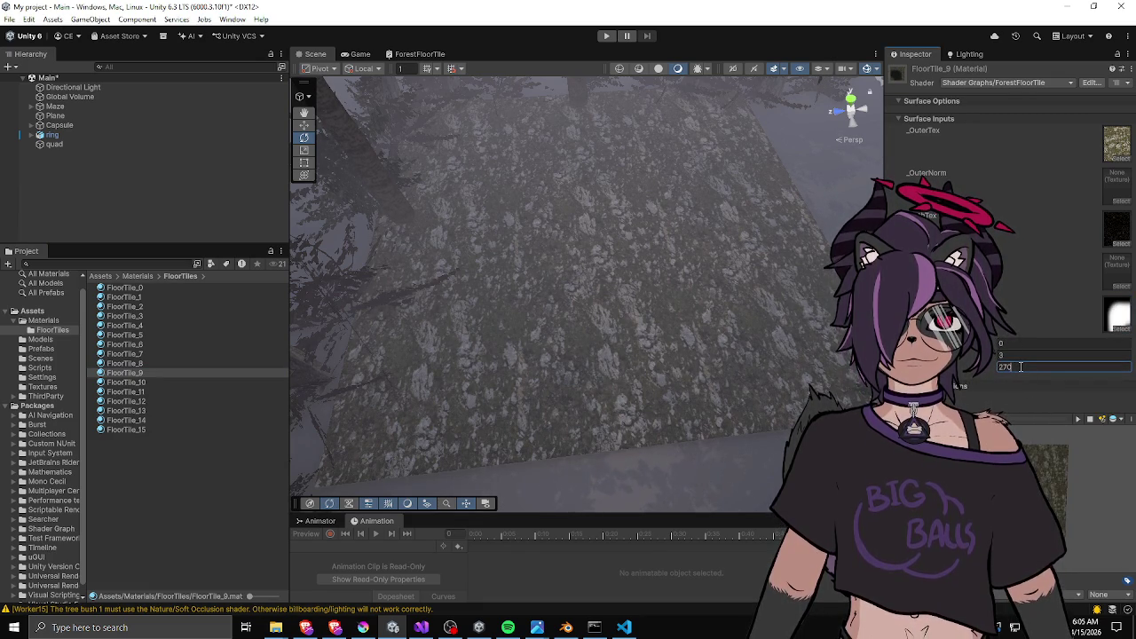
left_click(130, 366)
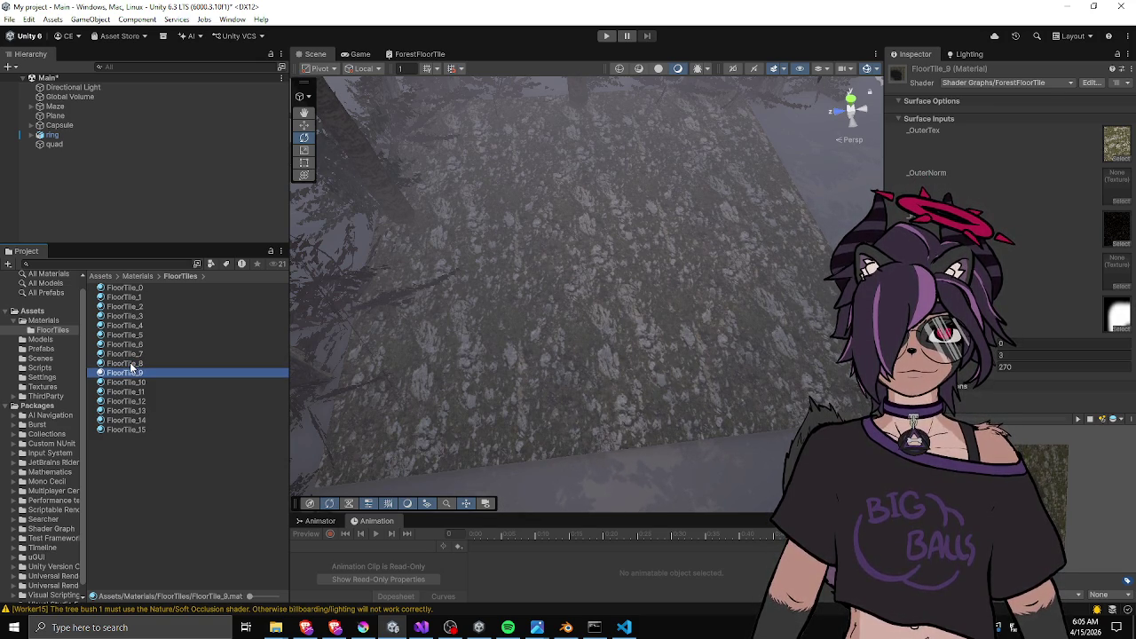
key("Down")
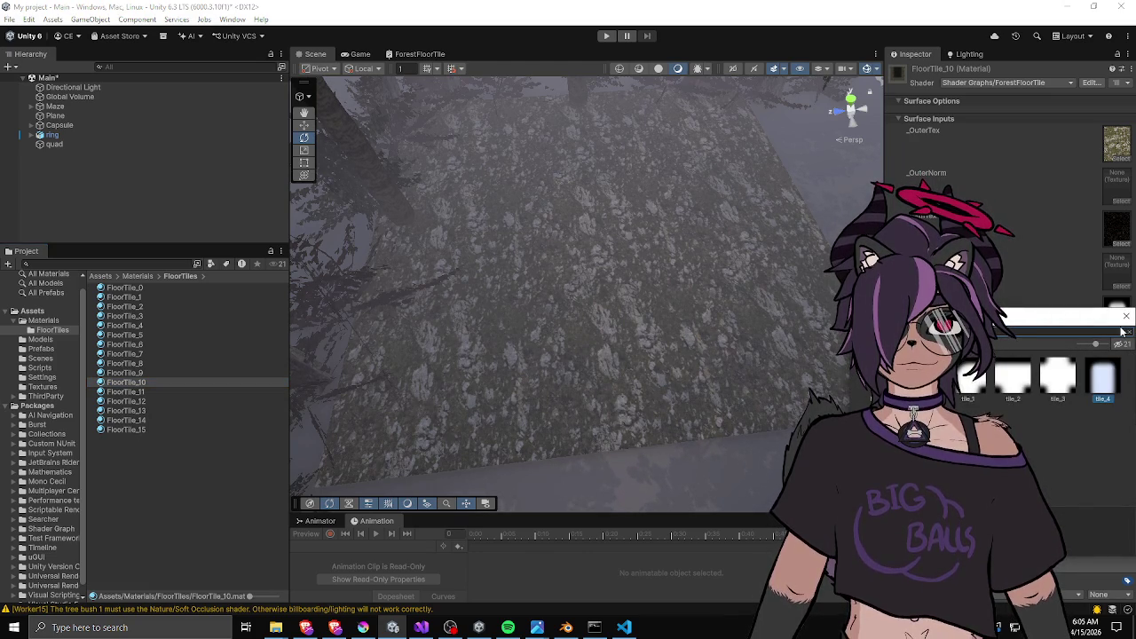
left_click(1128, 317)
left_click(1058, 366)
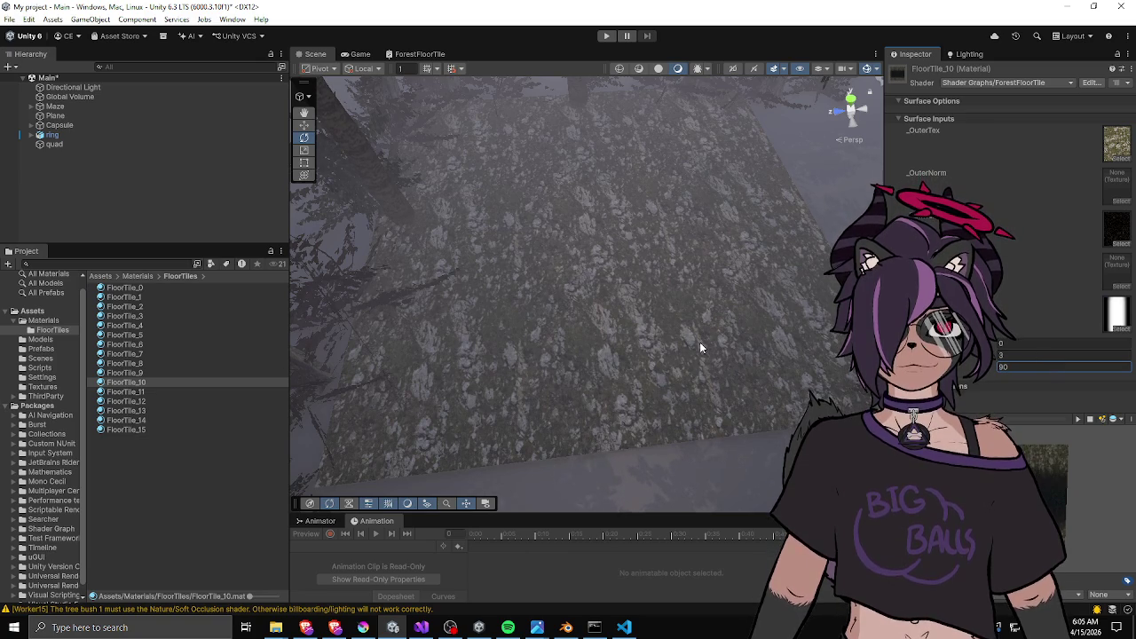
Assign a tile mask texture to FloorTile_11 and set its rotation to 0.
left_click(151, 392)
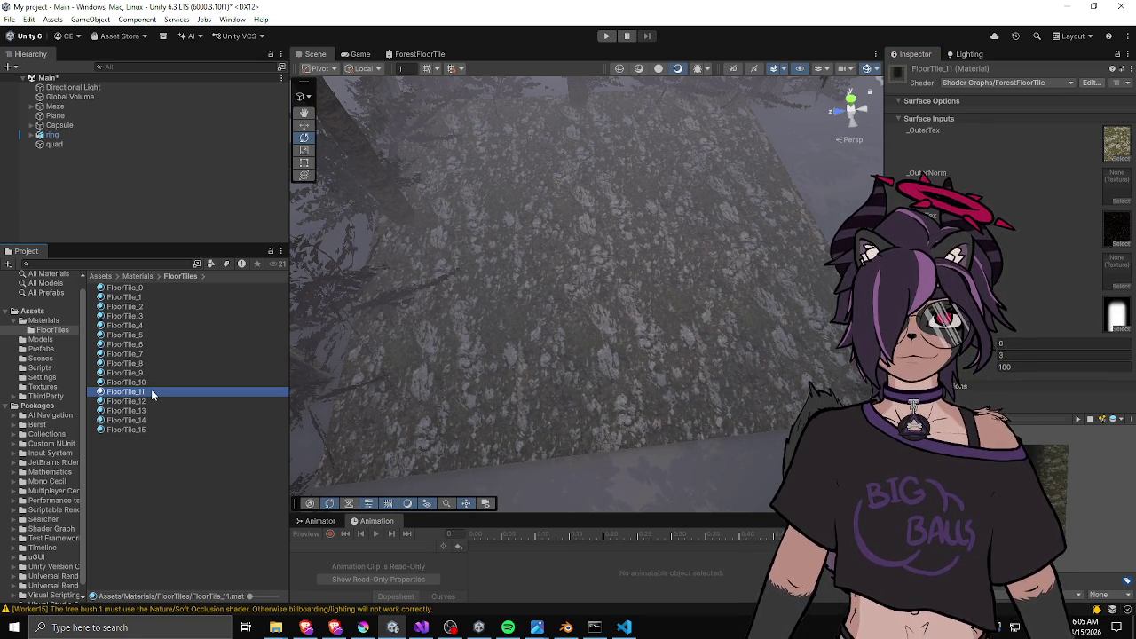
left_click(1114, 328)
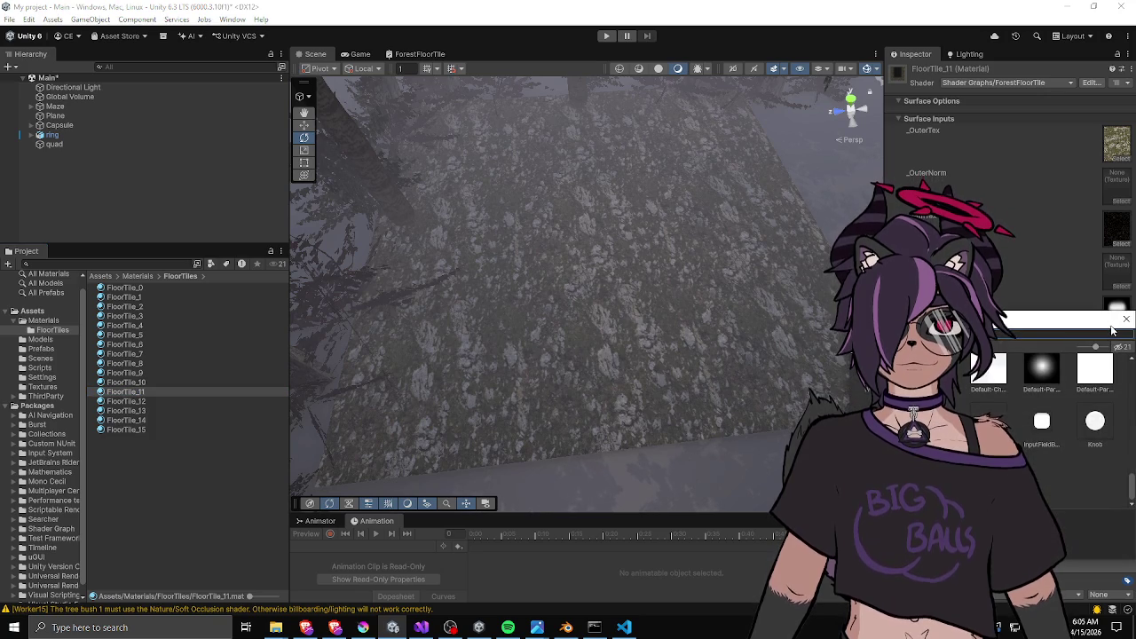
type("tile")
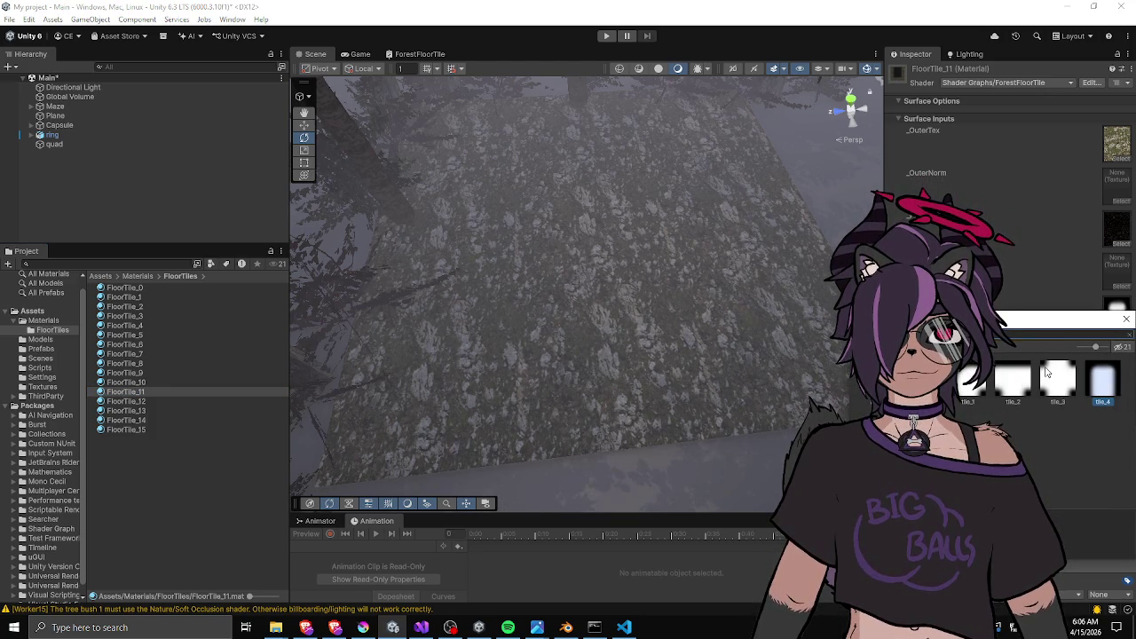
double_click(1025, 376)
left_click(1047, 365)
type("0")
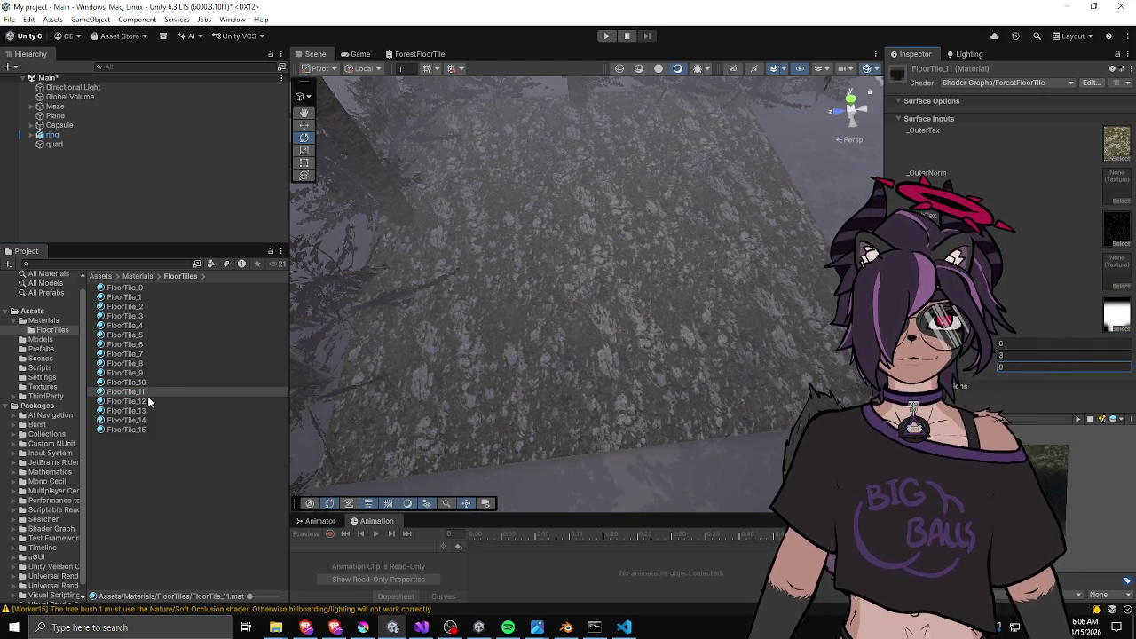
left_click(144, 400)
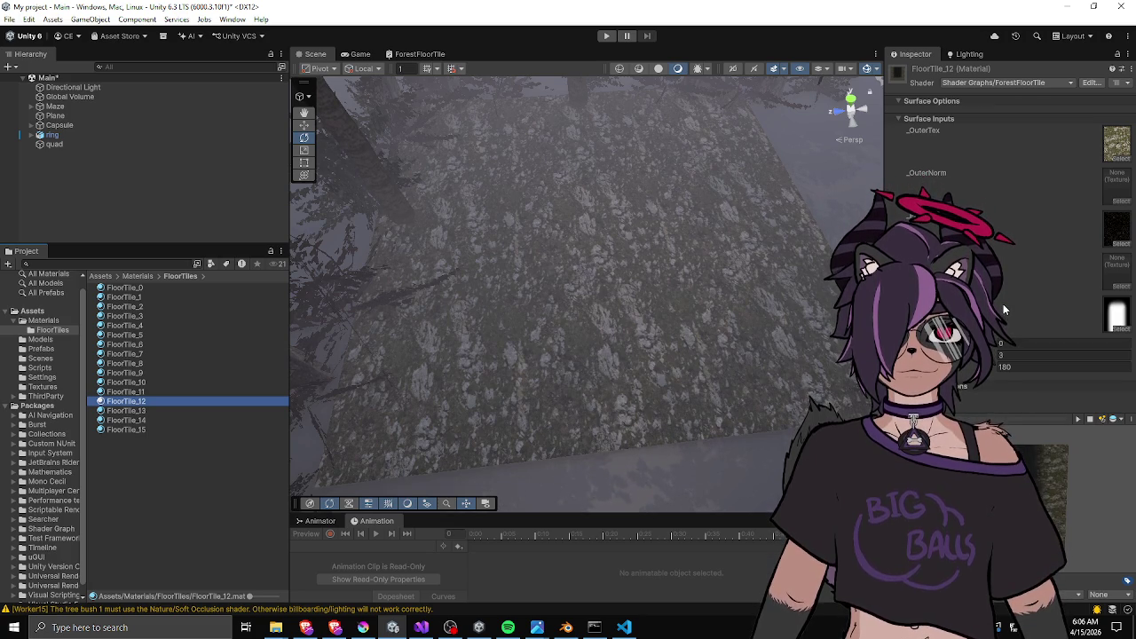
Assign the tile_4 mask texture to FloorTile_12.
left_click(1121, 328)
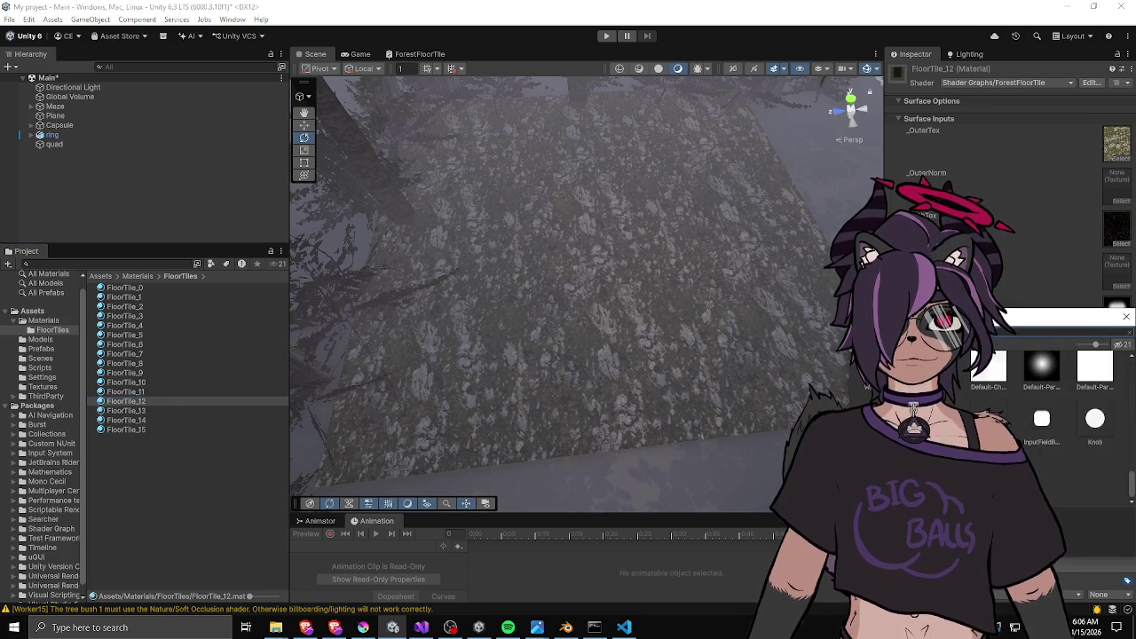
type("tile")
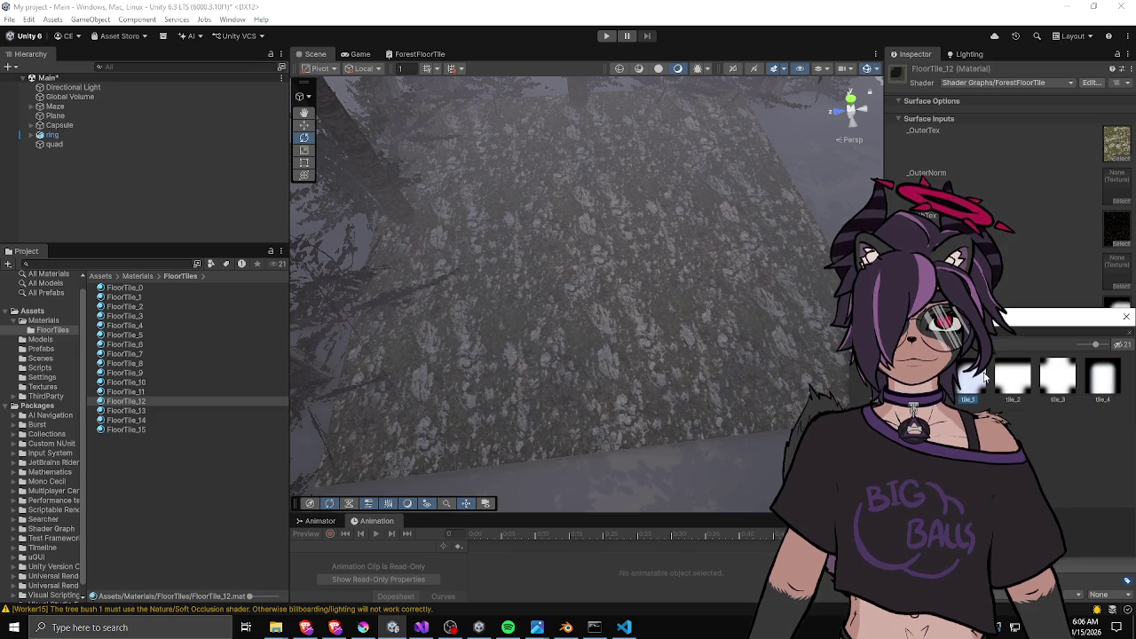
left_click(1126, 317)
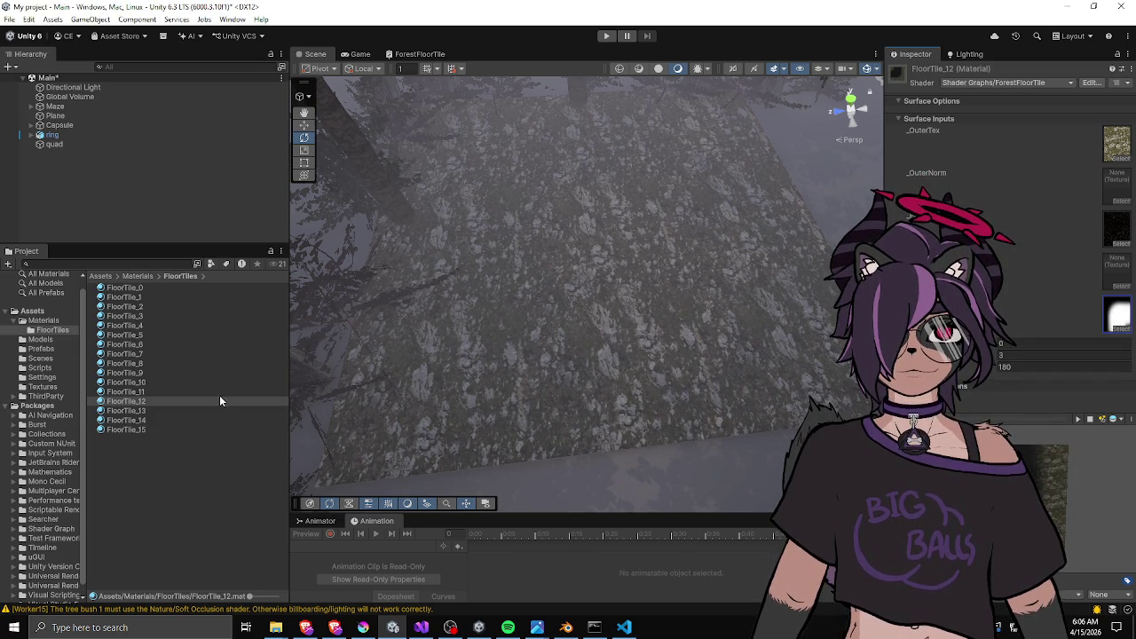
Give FloorTile_13 the tile_2 mask texture with rotation 270.
left_click(143, 411)
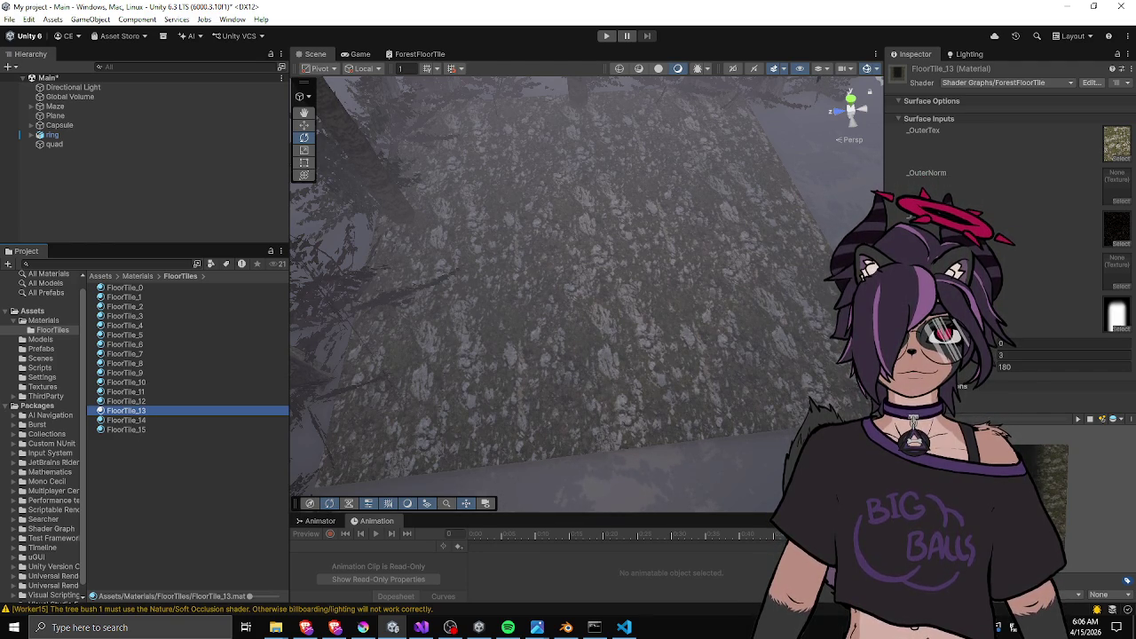
left_click(1118, 328)
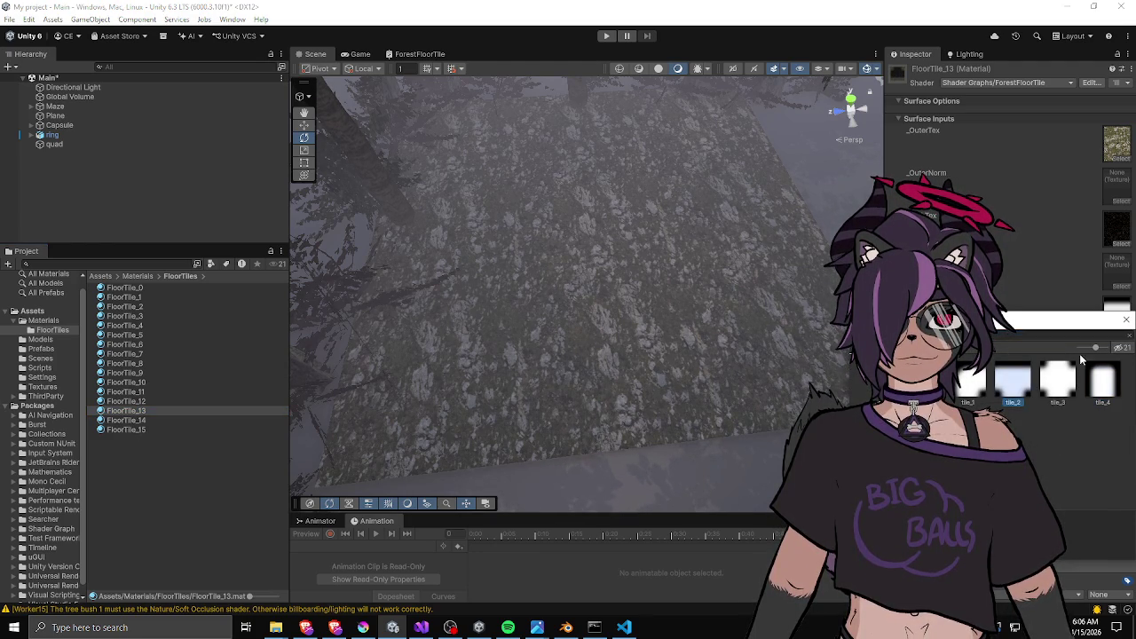
left_click(1126, 322)
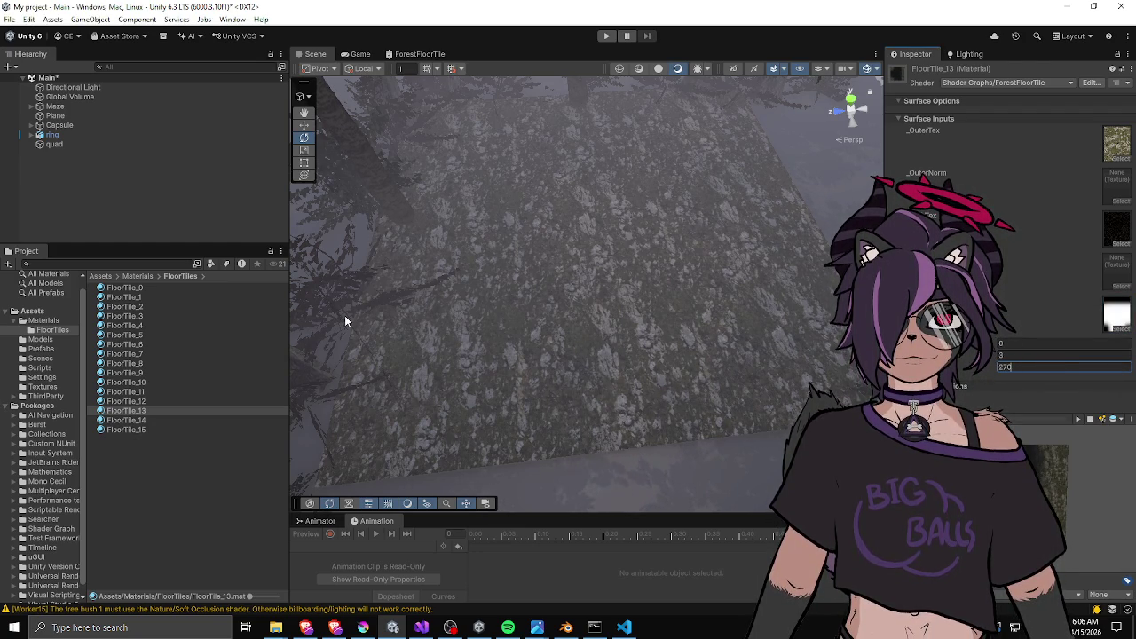
left_click(133, 422)
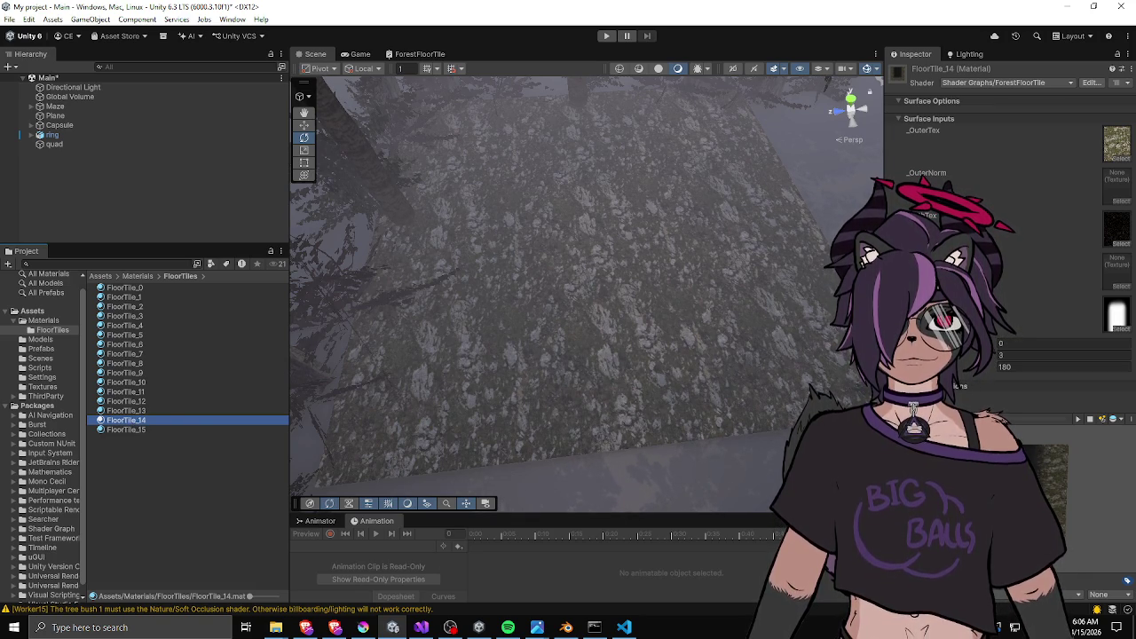
Assign tile_4 to FloorTile_14, and tile_3 with rotation 0 to FloorTile_15.
left_click(1118, 328)
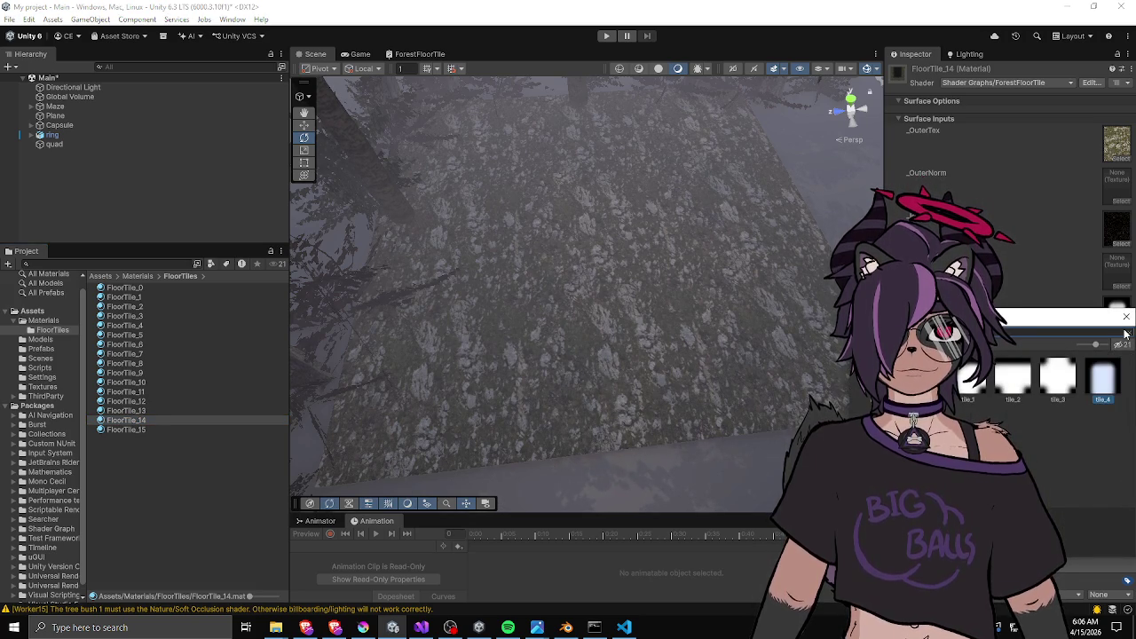
double_click(1094, 368)
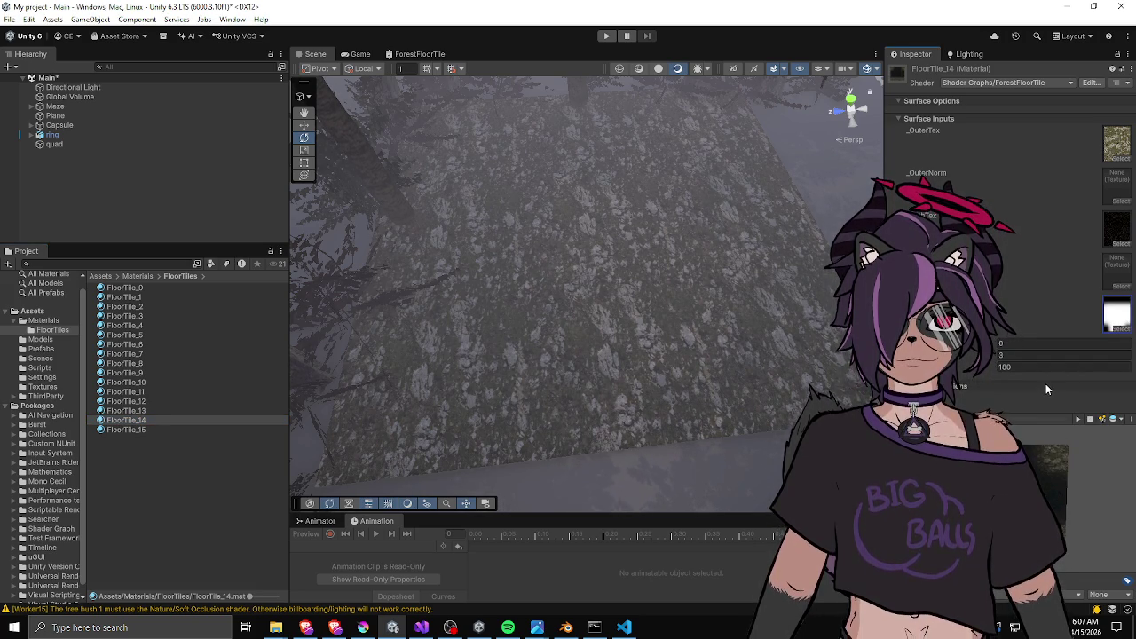
left_click(185, 430)
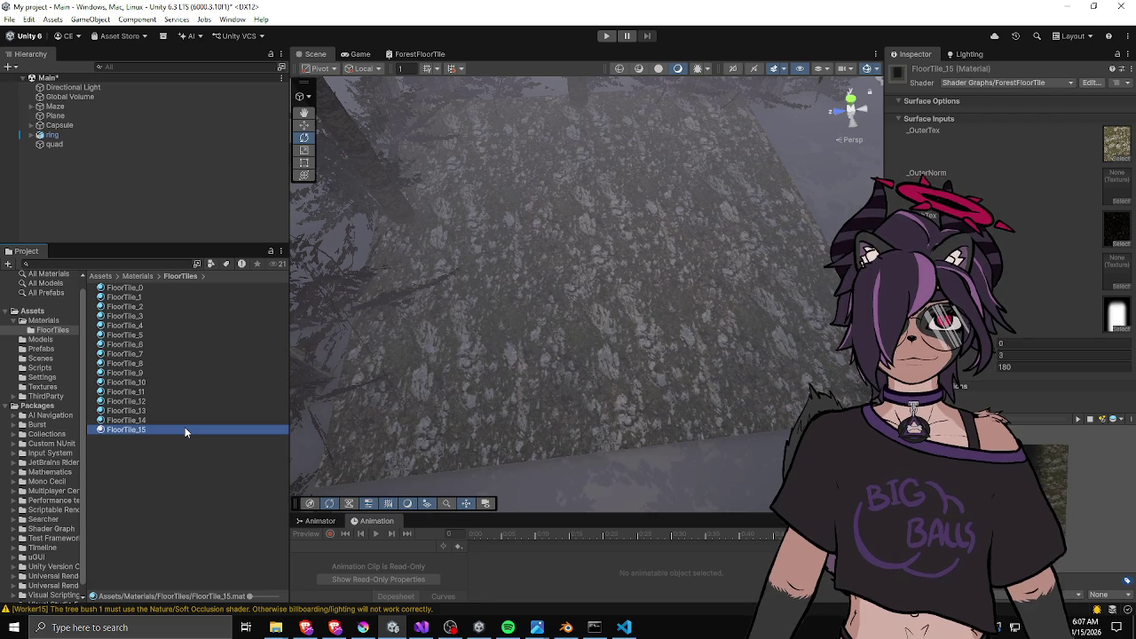
left_click(1117, 328)
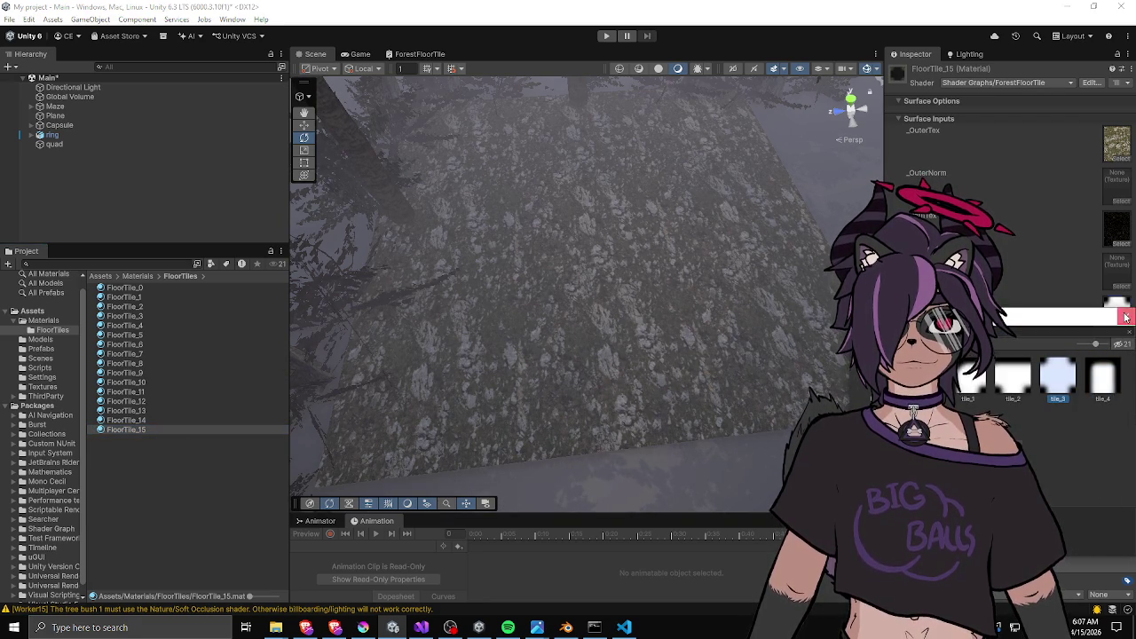
double_click(1057, 377)
left_click(1037, 366)
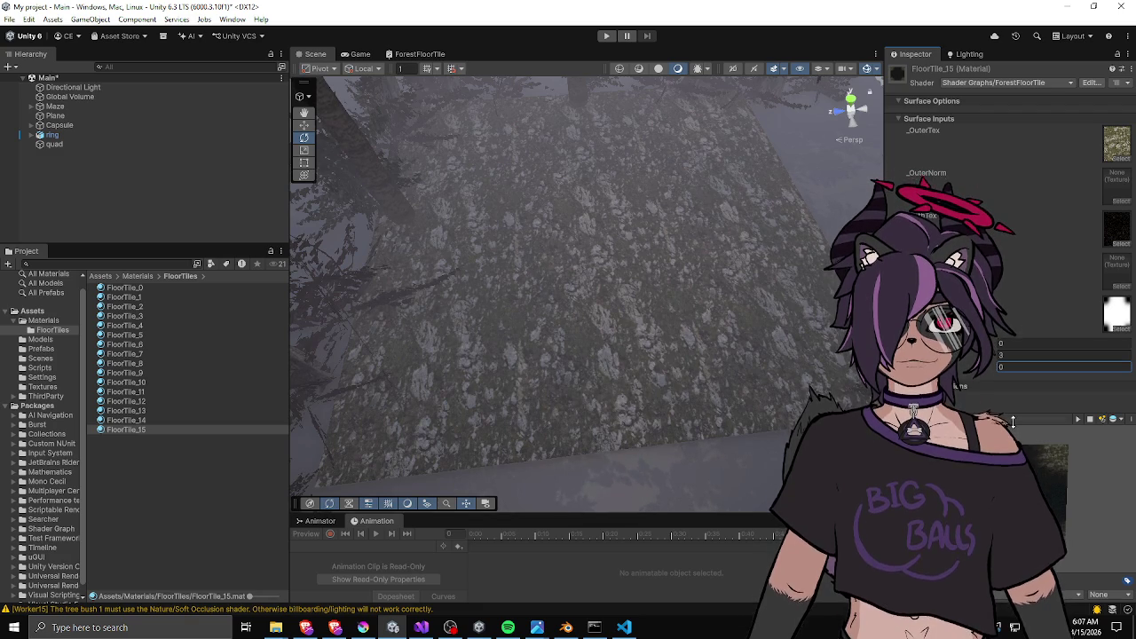
left_click(418, 55)
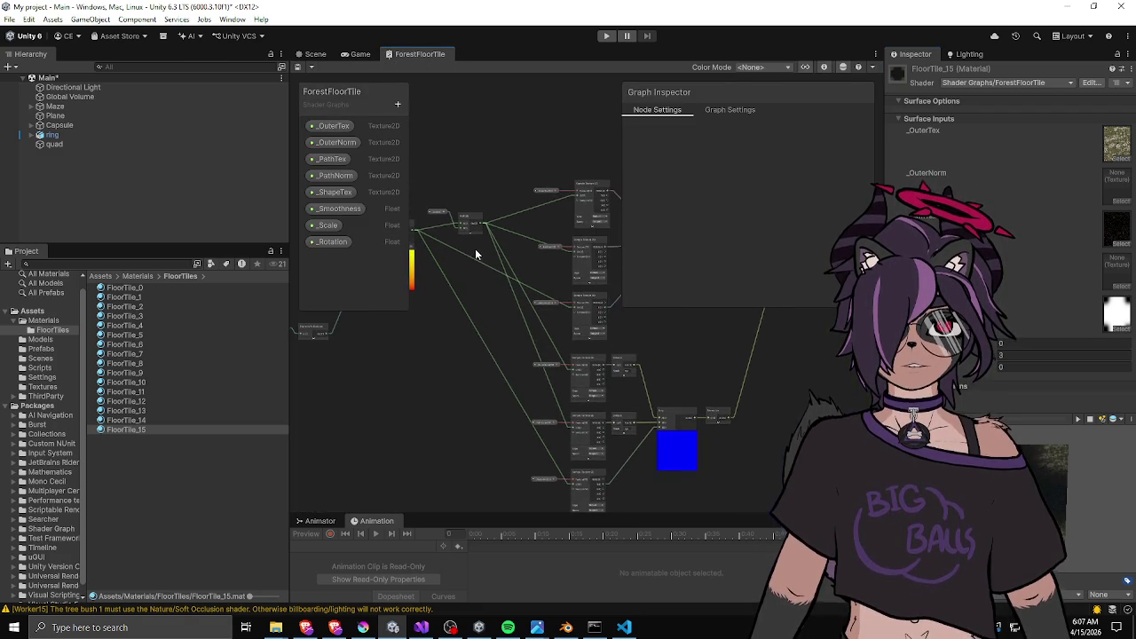
Reposition the Rotate and Multiply nodes in the ForestFloorTile graph, with _Scale beside Multiply.
left_click_drag(617, 261, 517, 267)
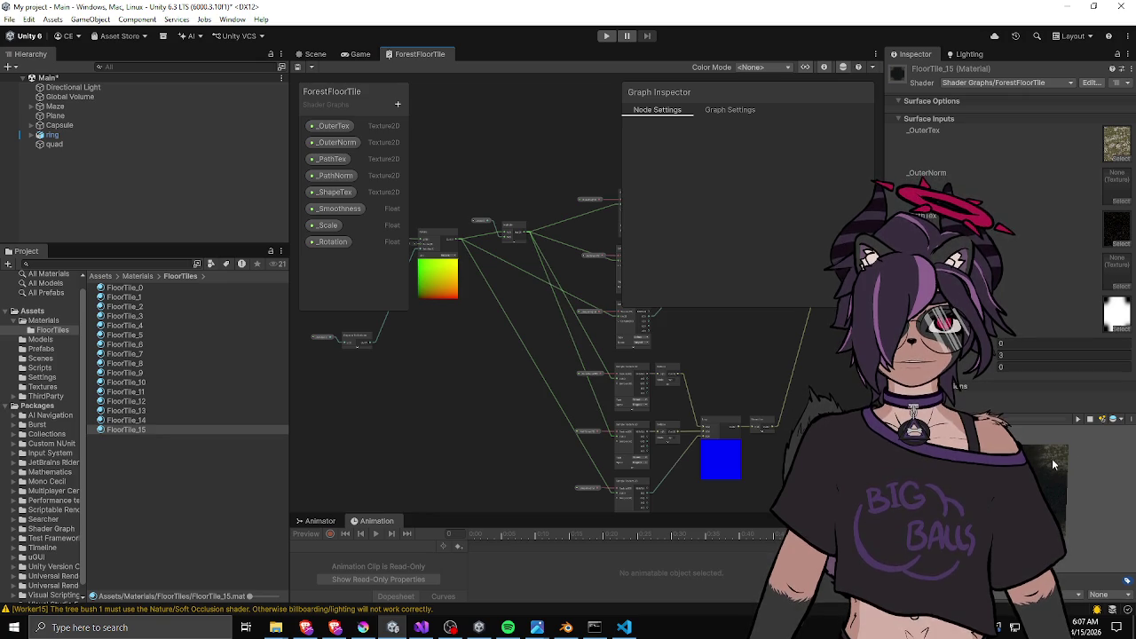
mouse_move(489, 230)
left_mouse_down()
mouse_move(521, 305)
mouse_move(464, 302)
left_mouse_up()
scroll(463, 301, "up", 5)
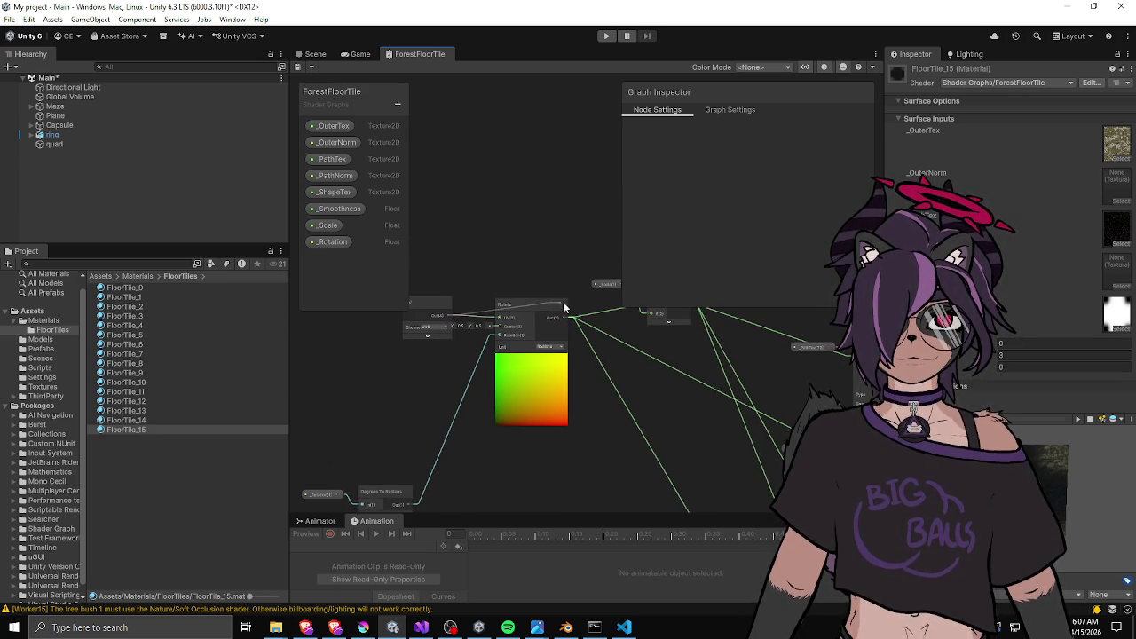
mouse_move(527, 284)
left_mouse_down()
mouse_move(473, 289)
mouse_move(470, 301)
left_mouse_up()
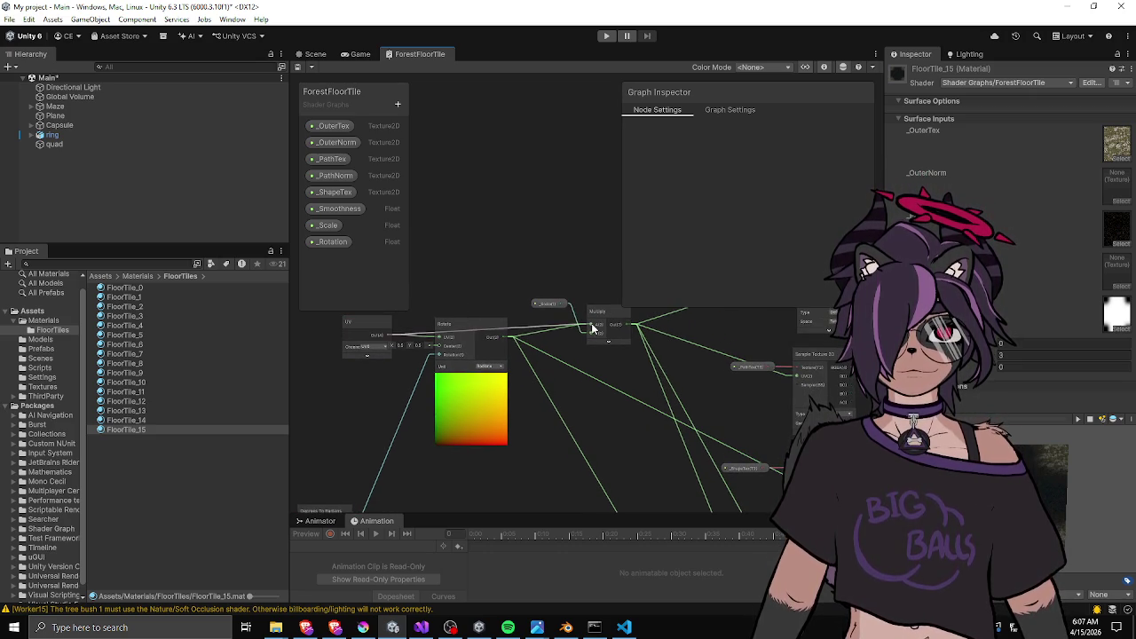
left_click_drag(468, 328, 469, 405)
mouse_move(594, 308)
left_mouse_down()
mouse_move(580, 331)
mouse_move(522, 364)
mouse_move(529, 357)
left_mouse_up()
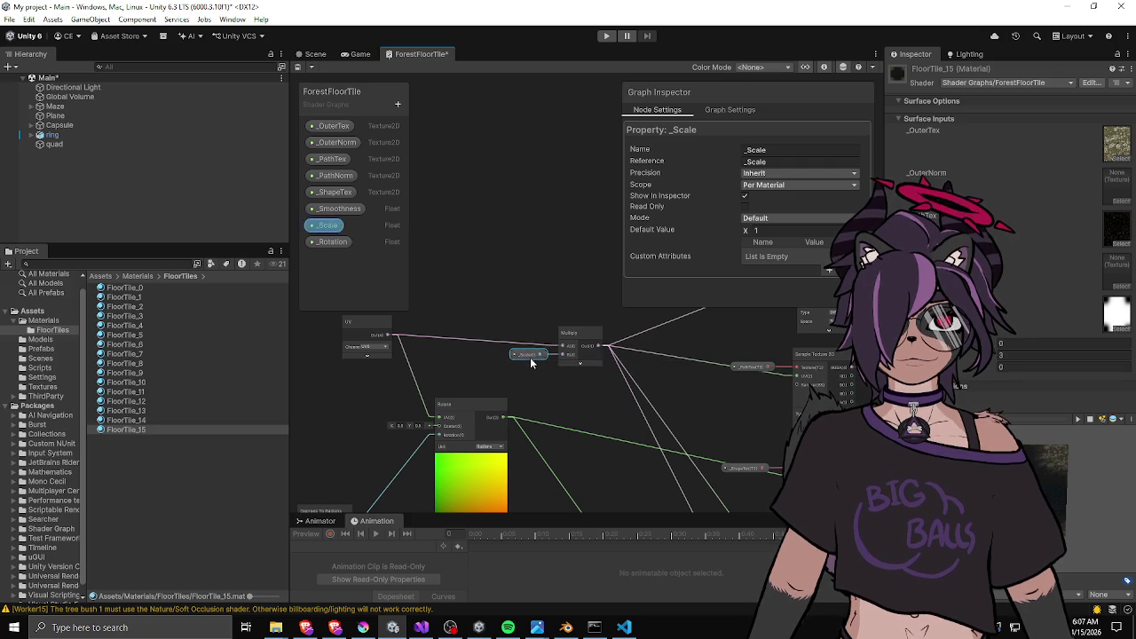
left_click(371, 348)
Nudge the Rotate node lower and frame the whole graph to check the UV rotation.
scroll(582, 372, "down", 2)
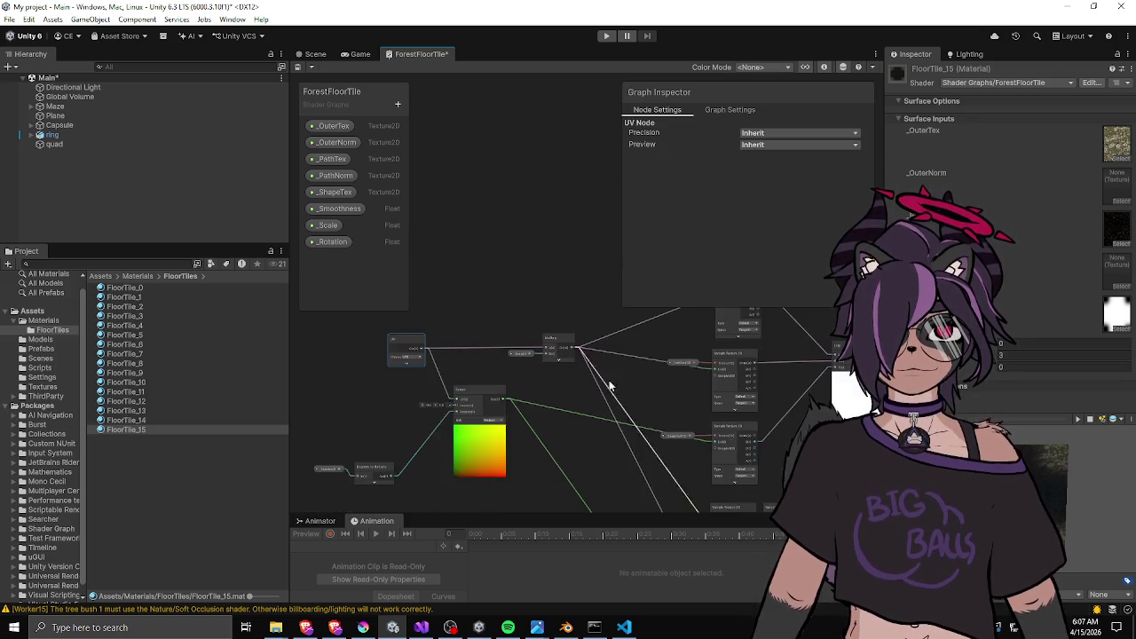
scroll(504, 419, "down", 1)
mouse_move(505, 419)
left_mouse_down()
mouse_move(502, 316)
mouse_move(572, 325)
left_mouse_up()
left_click_drag(465, 282, 473, 317)
left_click_drag(313, 401, 384, 347)
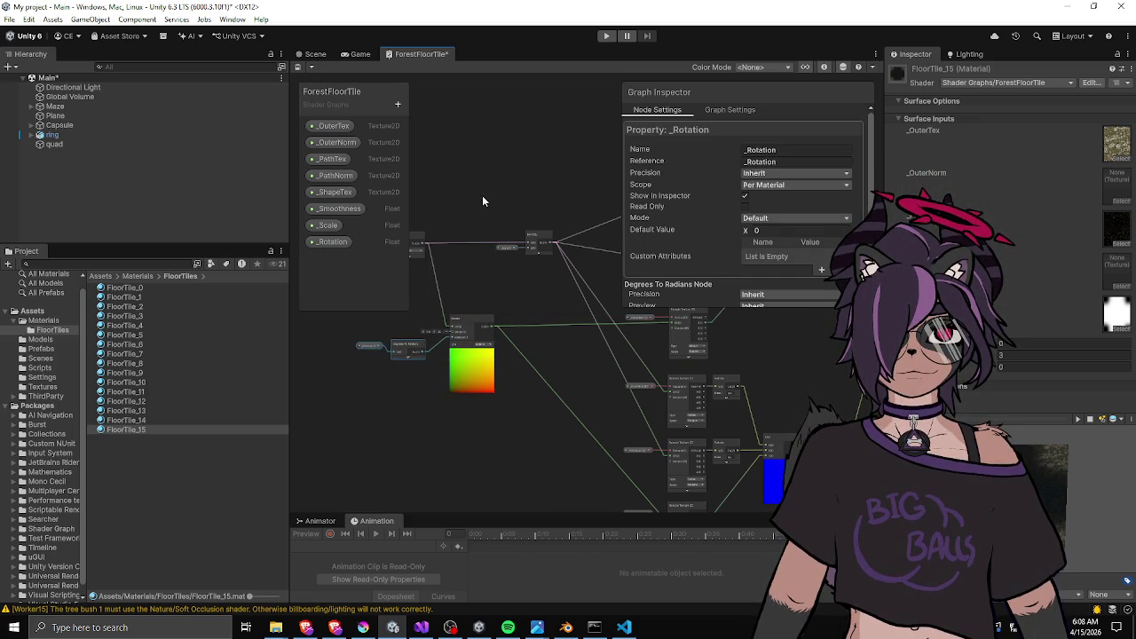
key("a")
left_click_drag(421, 414, 558, 395)
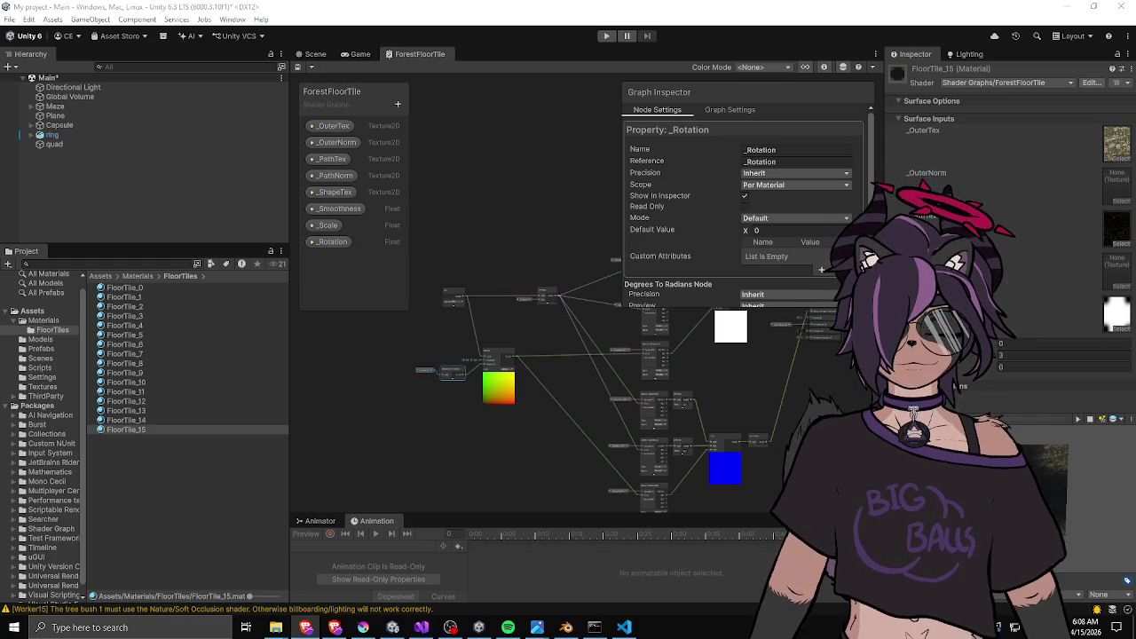
left_click(315, 54)
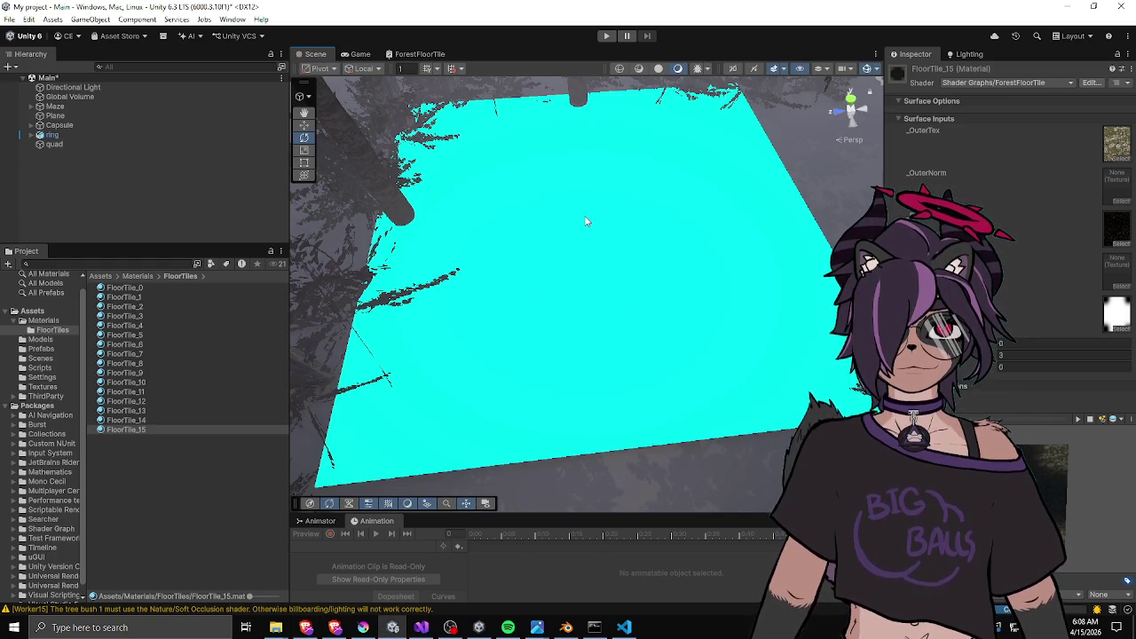
Enlarge the Inspector's material preview and step through FloorTile_0 onward to preview each tile.
left_click(155, 419)
key("Up")
key("Up")
key("Up")
key("Up")
key("Up")
key("Up")
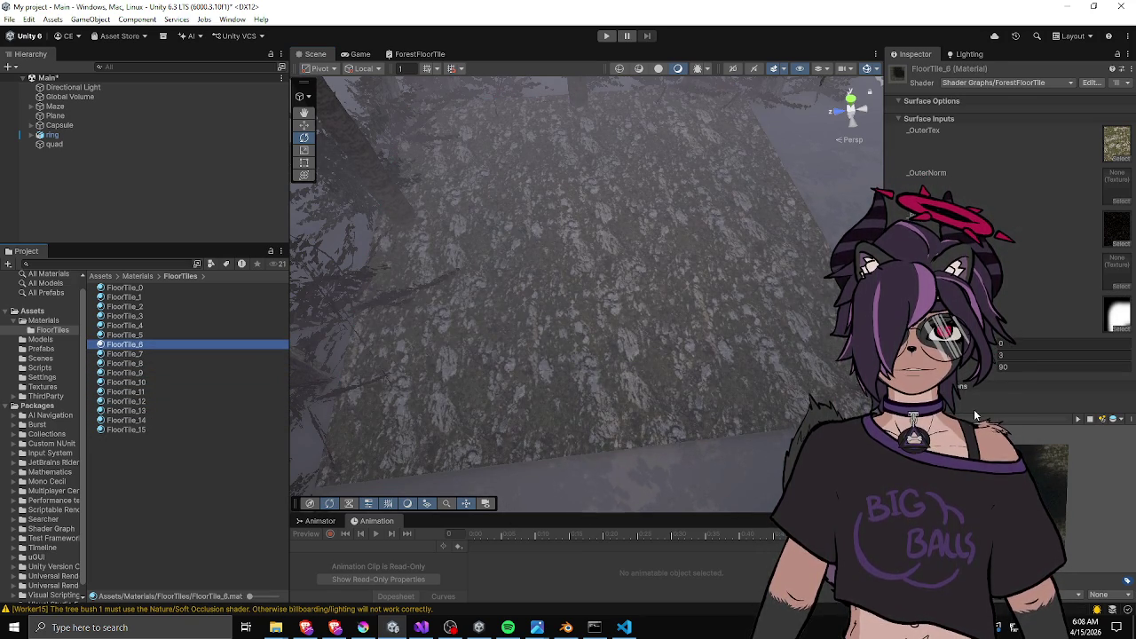
mouse_move(965, 417)
left_mouse_down()
mouse_move(932, 146)
mouse_move(932, 211)
left_mouse_up()
left_click_drag(886, 264, 506, 264)
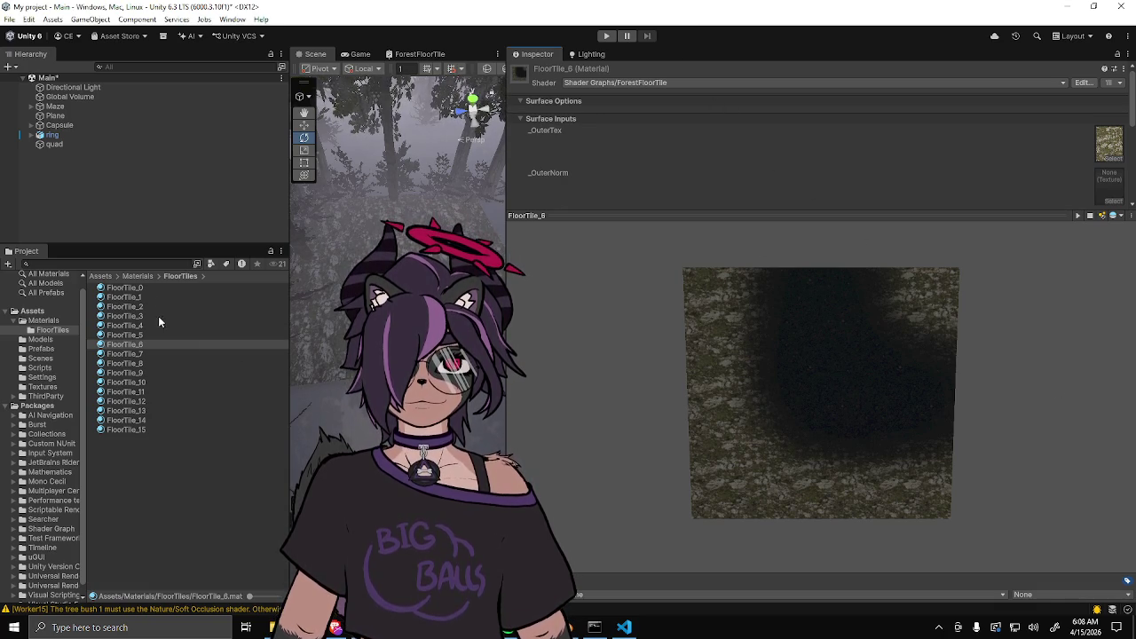
left_click(162, 287)
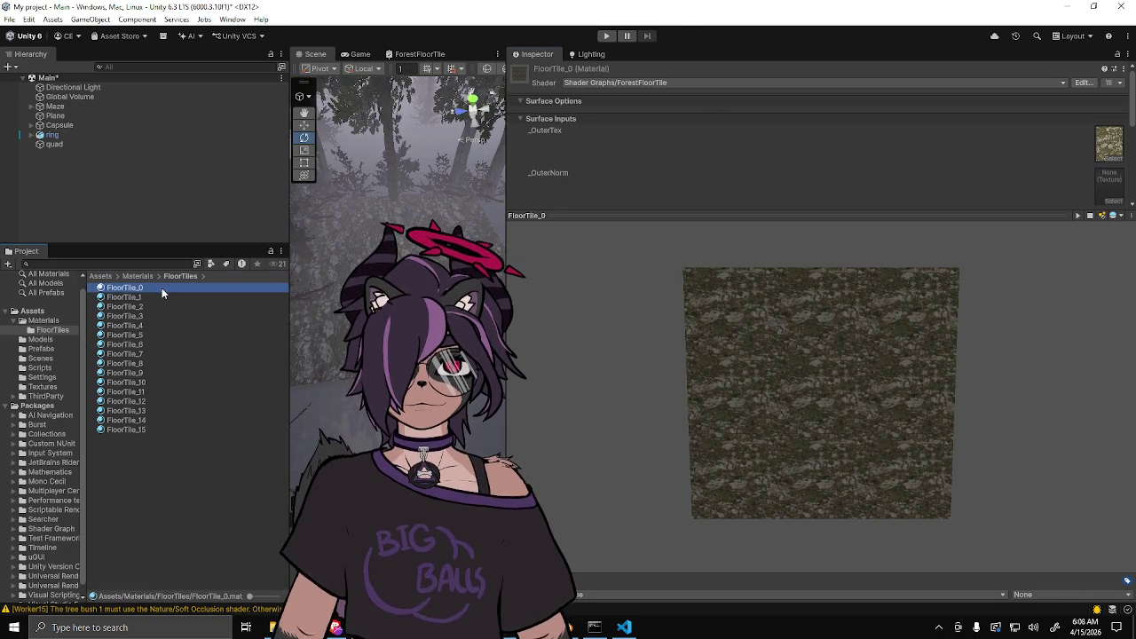
key("Down")
key("Down")
key("Down")
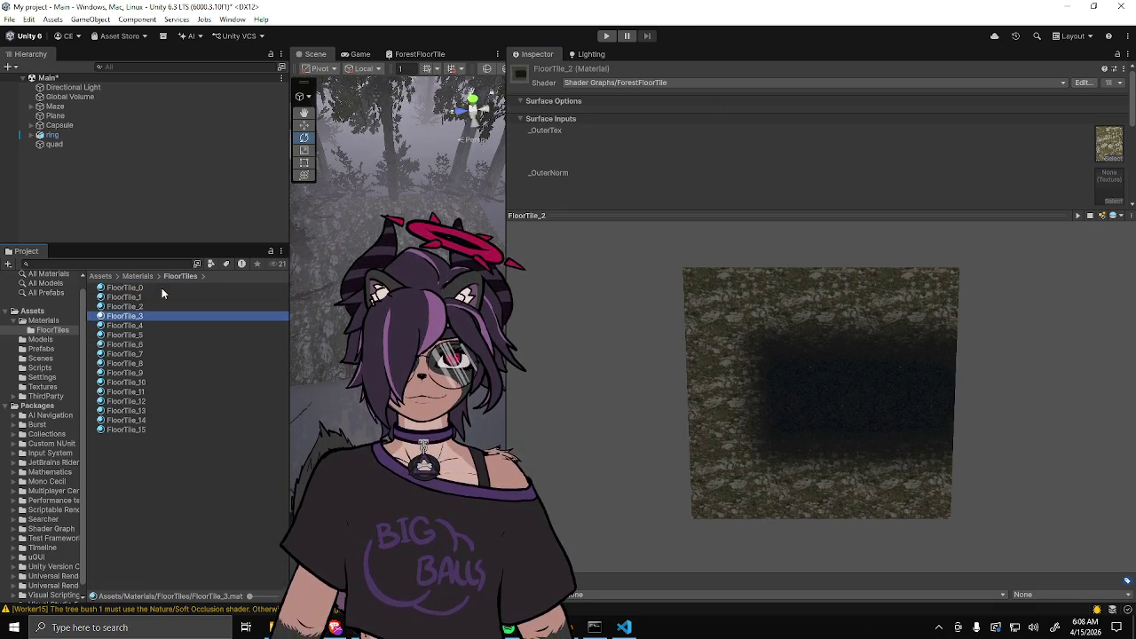